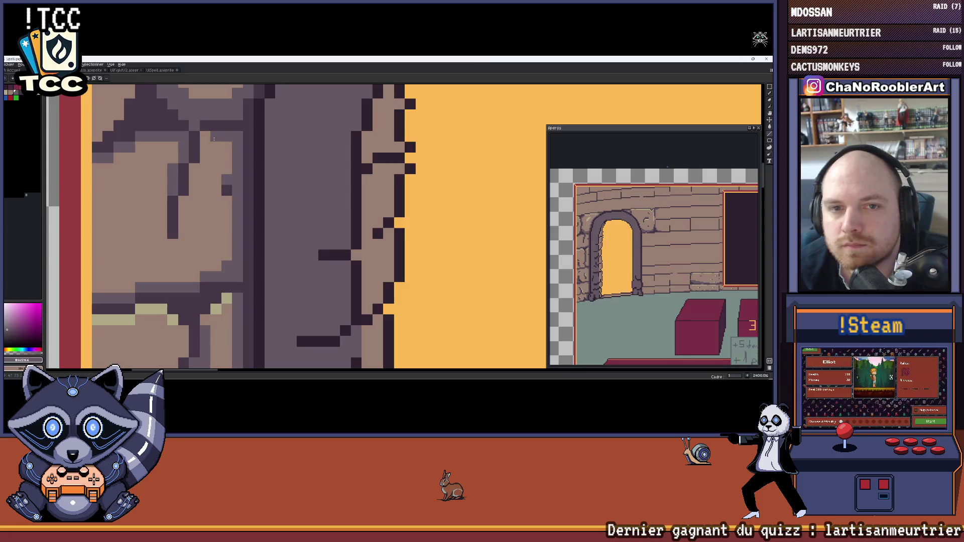
Pan across the room scene, sample the arch's purple-grey colour, and undo the last line stroke.
{"action": "scroll", "coordinate": [232, 145], "scroll_direction": "down", "scroll_amount": 6}
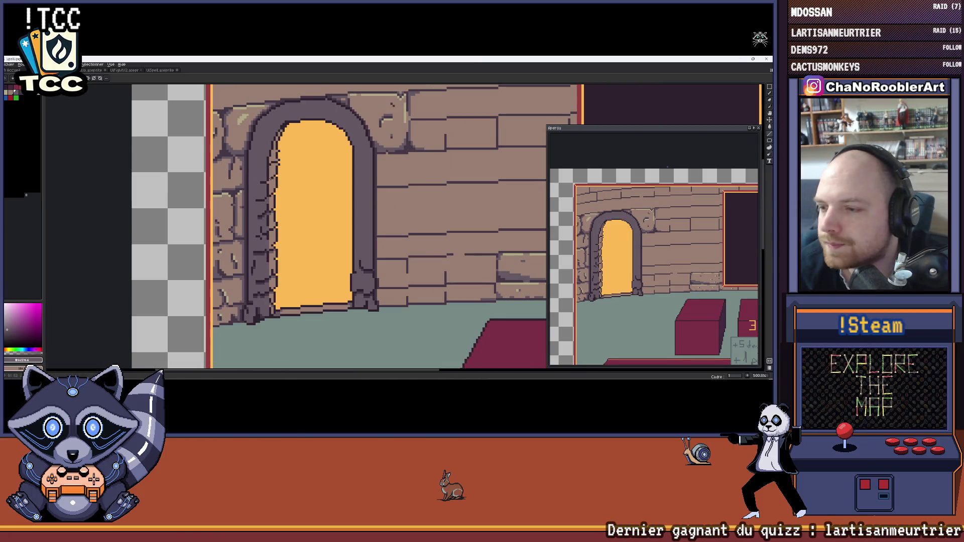
{"action": "scroll", "coordinate": [252, 151], "scroll_direction": "up", "scroll_amount": 6}
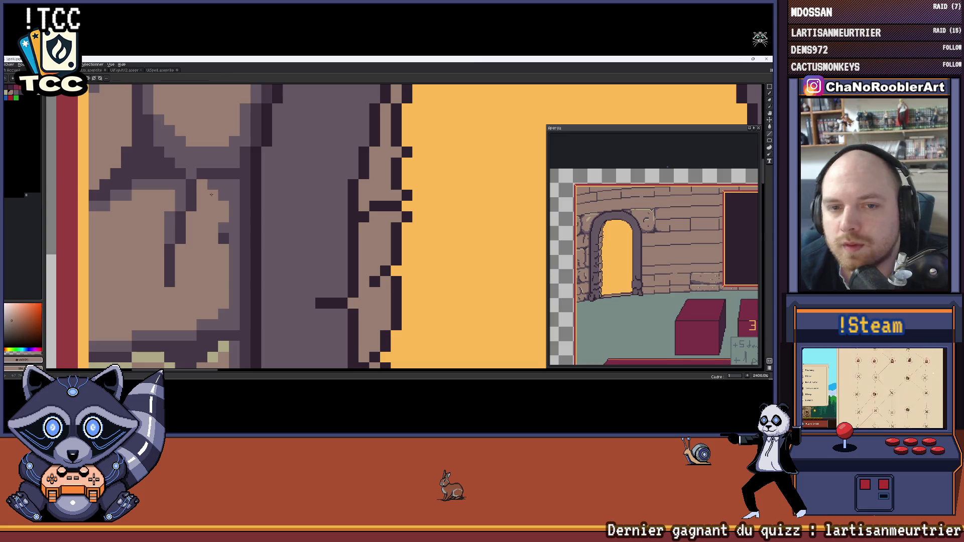
{"action": "scroll", "coordinate": [205, 184], "scroll_direction": "down", "scroll_amount": 3}
{"action": "scroll", "coordinate": [198, 173], "scroll_direction": "up", "scroll_amount": 3}
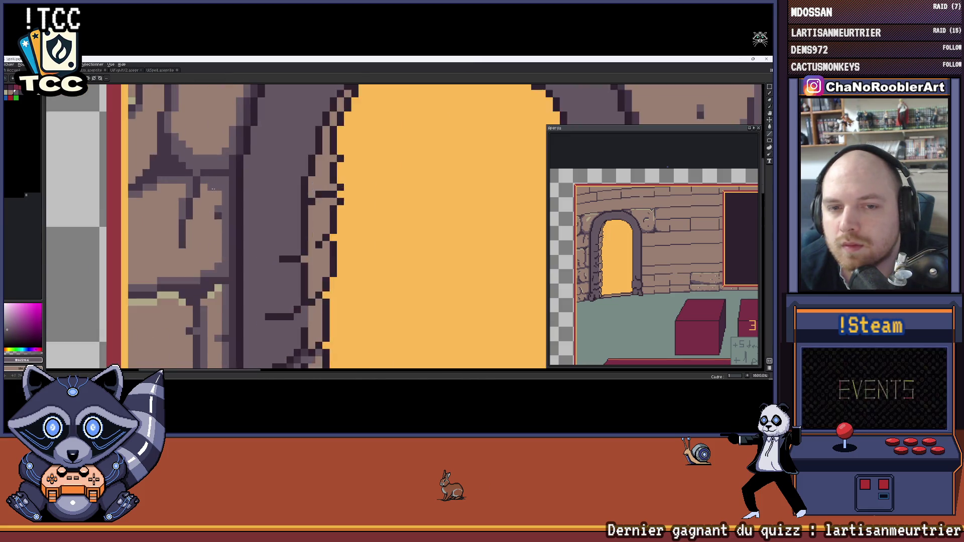
{"action": "scroll", "coordinate": [190, 162], "scroll_direction": "down", "scroll_amount": 3}
{"action": "scroll", "coordinate": [191, 162], "scroll_direction": "up", "scroll_amount": 4}
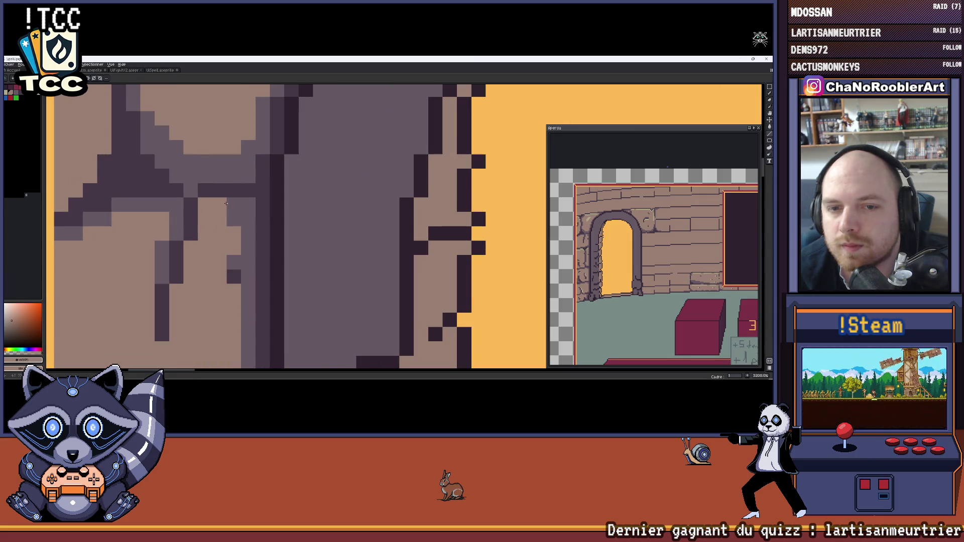
{"action": "scroll", "coordinate": [230, 223], "scroll_direction": "down", "scroll_amount": 7}
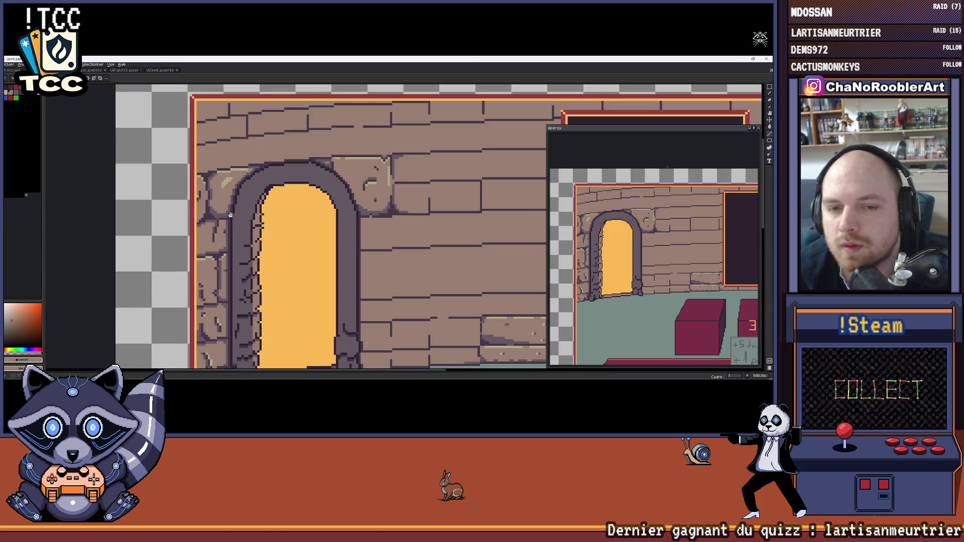
{"action": "scroll", "coordinate": [206, 195], "scroll_direction": "up", "scroll_amount": 5}
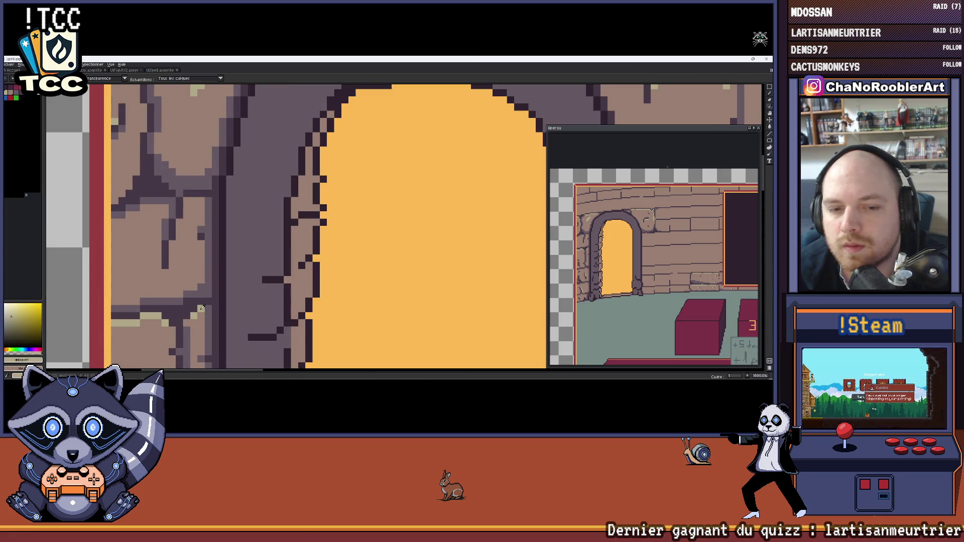
{"action": "scroll", "coordinate": [171, 253], "scroll_direction": "down", "scroll_amount": 5}
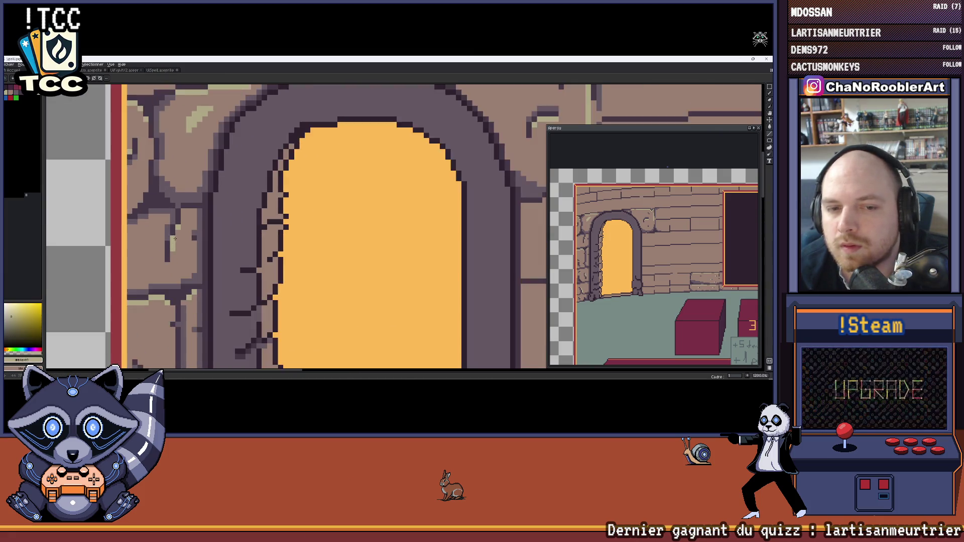
{"action": "scroll", "coordinate": [191, 194], "scroll_direction": "down", "scroll_amount": 2}
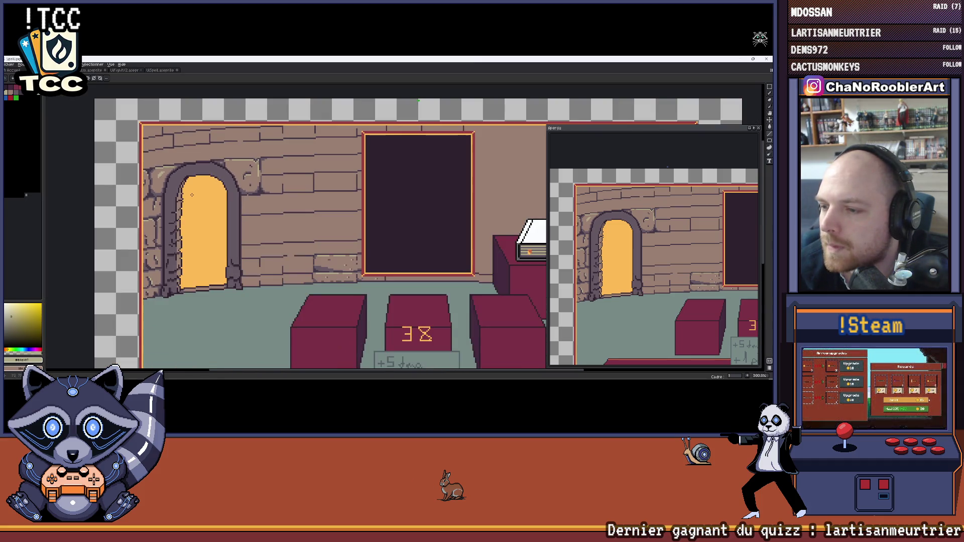
{"action": "scroll", "coordinate": [152, 229], "scroll_direction": "up", "scroll_amount": 7}
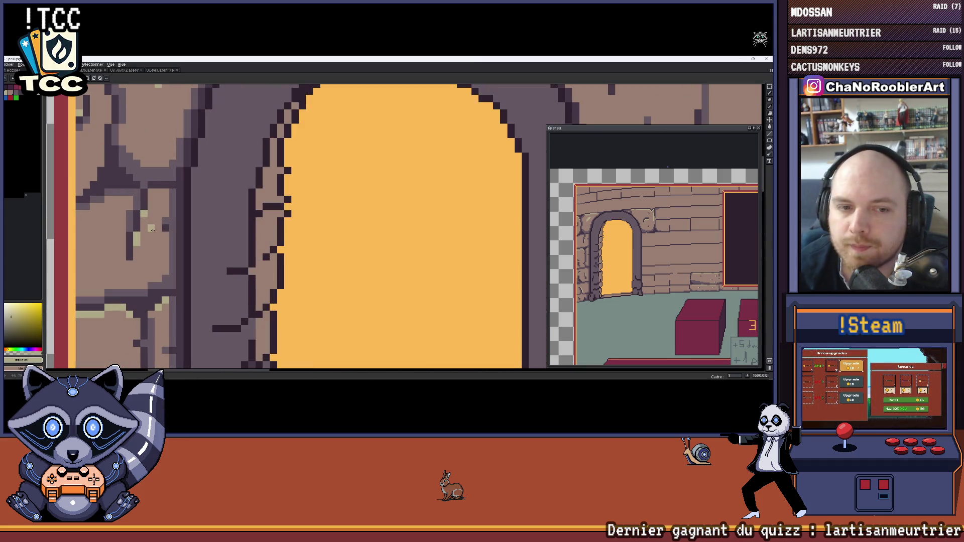
{"action": "scroll", "coordinate": [144, 220], "scroll_direction": "down", "scroll_amount": 4}
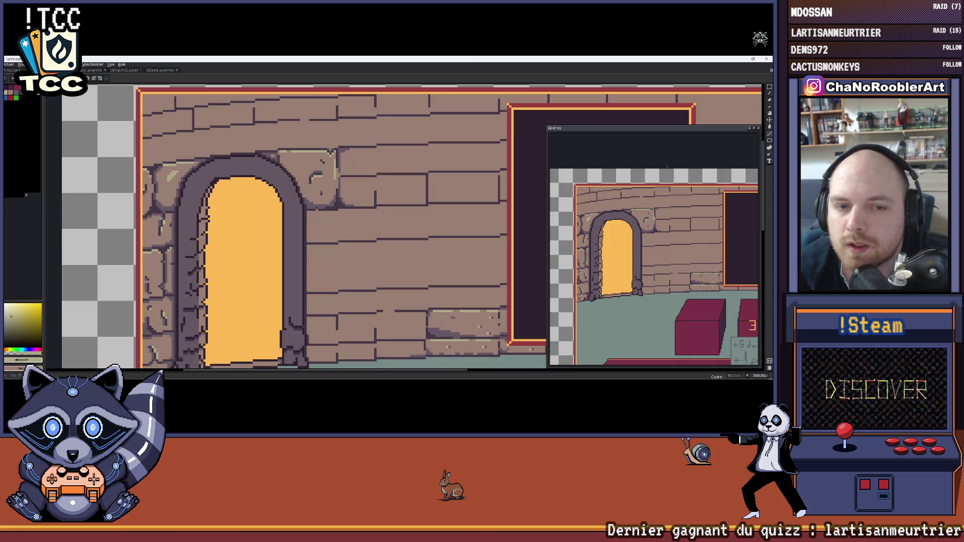
{"action": "scroll", "coordinate": [247, 214], "scroll_direction": "down", "scroll_amount": 2}
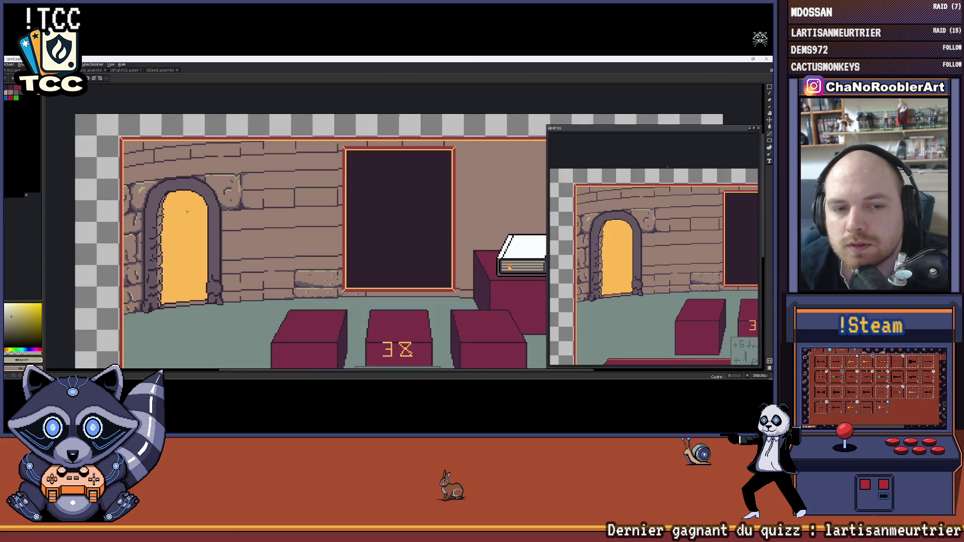
{"action": "left_click_drag", "start_coordinate": [187, 211], "coordinate": [232, 223]}
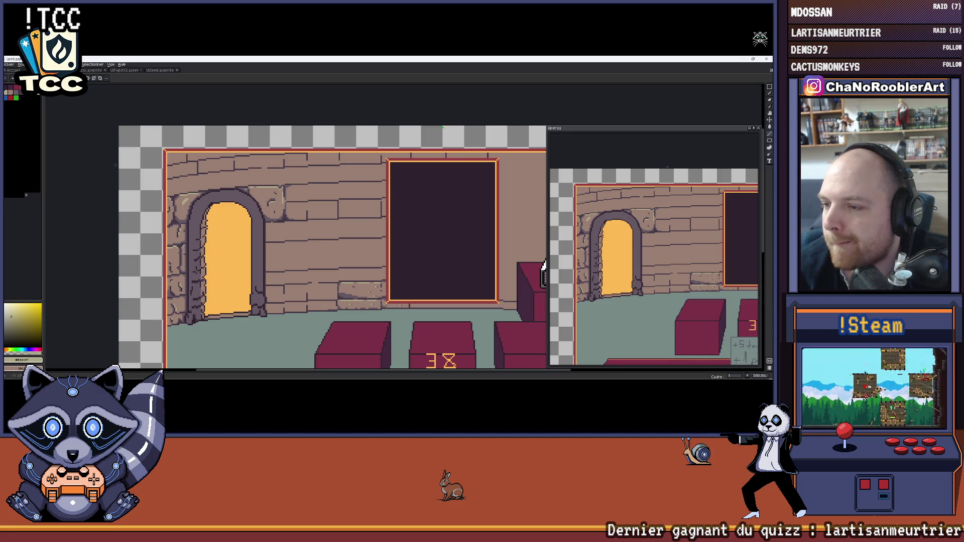
{"action": "scroll", "coordinate": [256, 197], "scroll_direction": "up", "scroll_amount": 9}
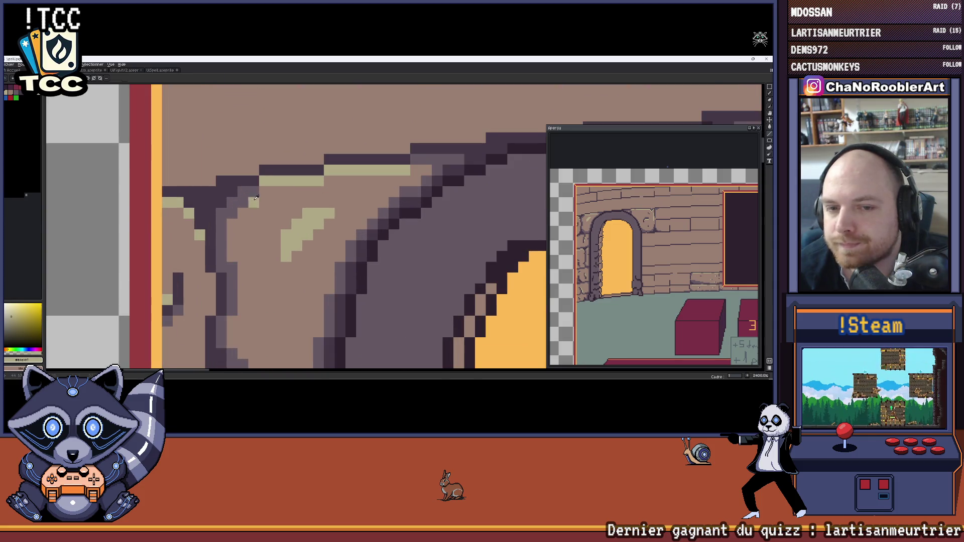
{"action": "left_click", "coordinate": [254, 199], "text": "alt"}
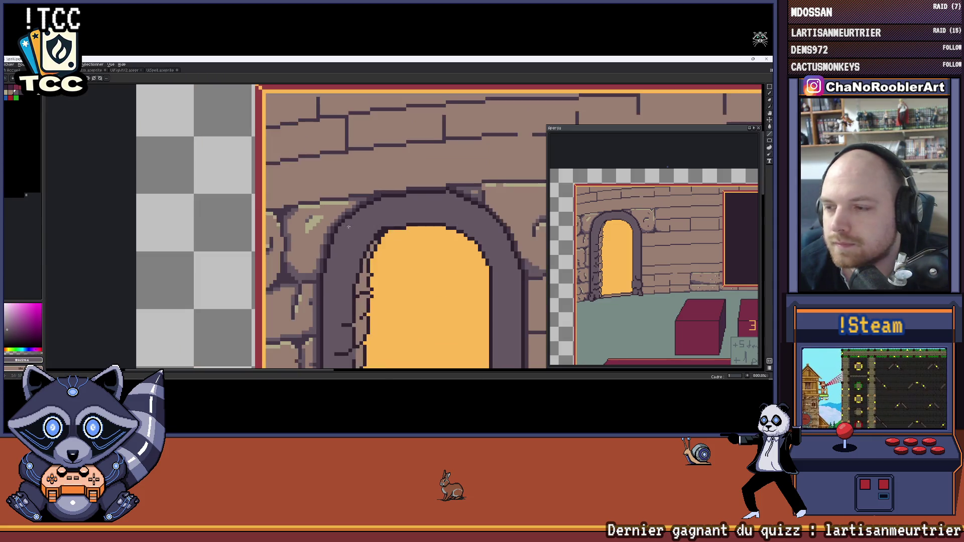
{"action": "scroll", "coordinate": [276, 233], "scroll_direction": "down", "scroll_amount": 4}
{"action": "scroll", "coordinate": [219, 207], "scroll_direction": "up", "scroll_amount": 4}
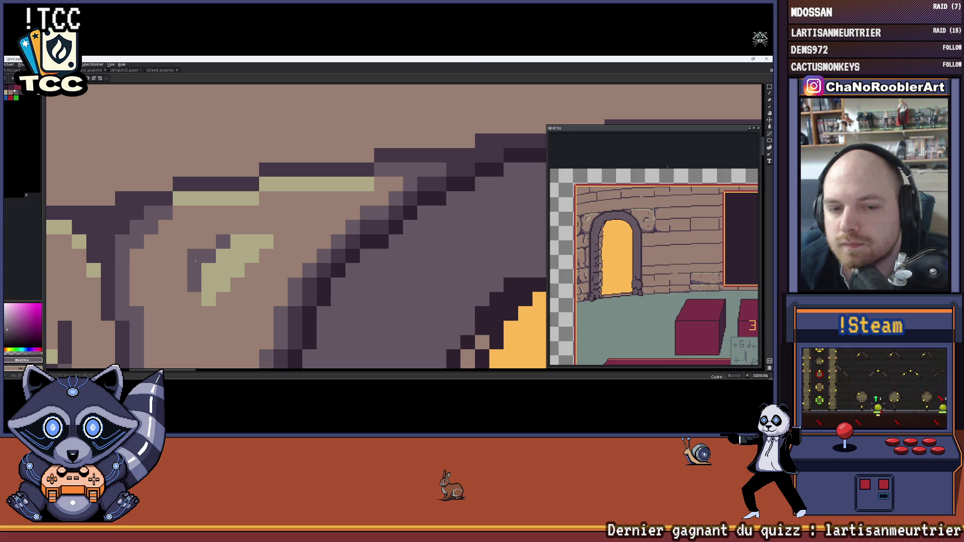
{"action": "scroll", "coordinate": [228, 229], "scroll_direction": "down", "scroll_amount": 8}
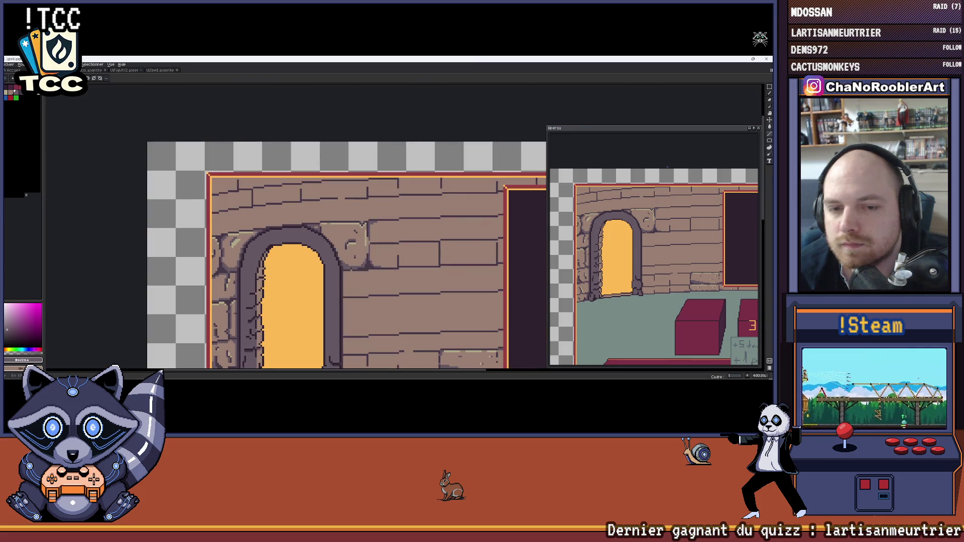
{"action": "key", "text": "ctrl+z"}
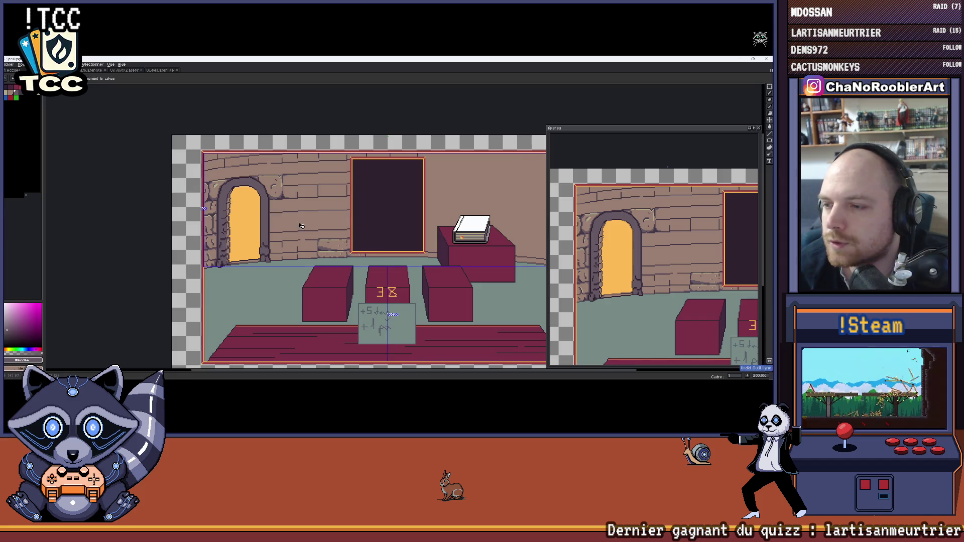
Sample the dark purple outline colour and draw a vertical mortar line between bricks above the arch.
{"action": "scroll", "coordinate": [211, 211], "scroll_direction": "up", "scroll_amount": 7}
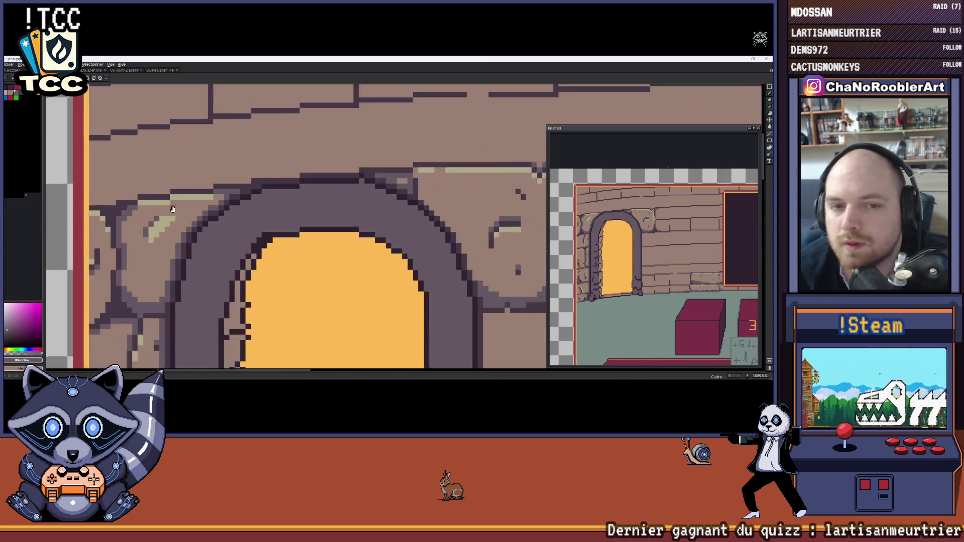
{"action": "scroll", "coordinate": [169, 263], "scroll_direction": "down", "scroll_amount": 8}
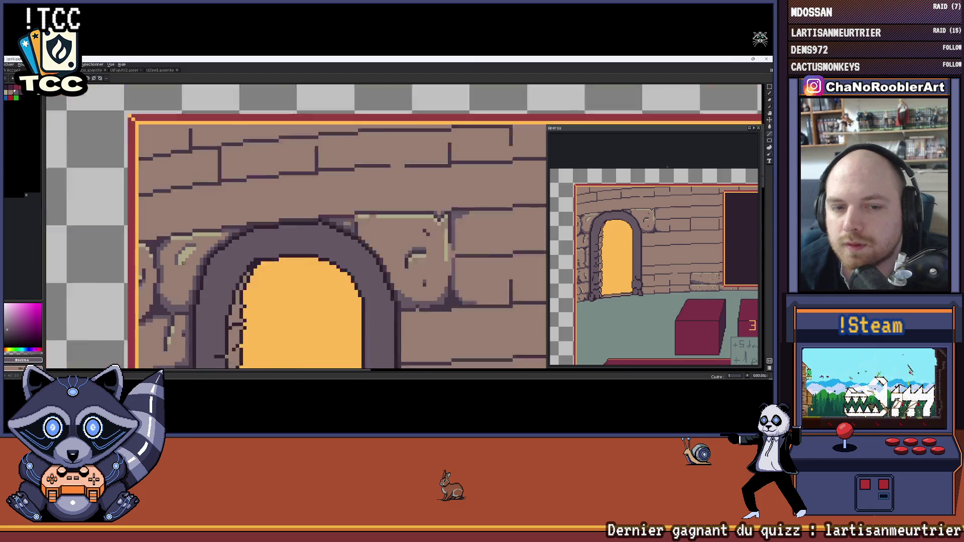
{"action": "key", "text": "ctrl"}
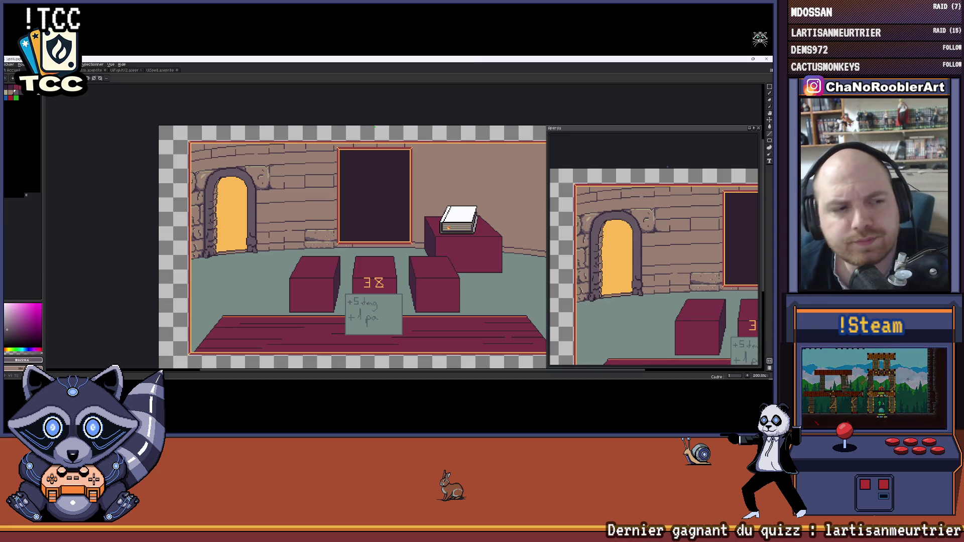
{"action": "scroll", "coordinate": [196, 161], "scroll_direction": "up", "scroll_amount": 6}
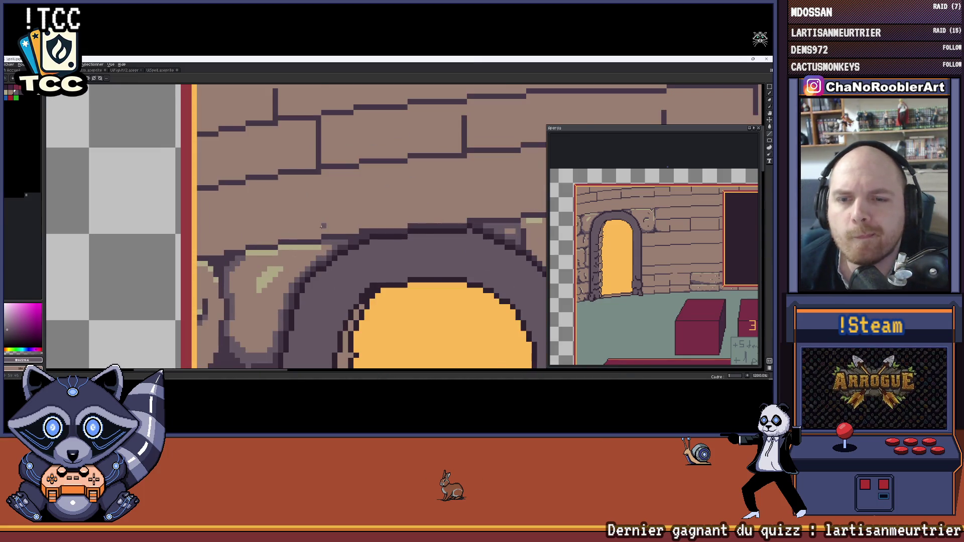
{"action": "scroll", "coordinate": [354, 221], "scroll_direction": "down", "scroll_amount": 2}
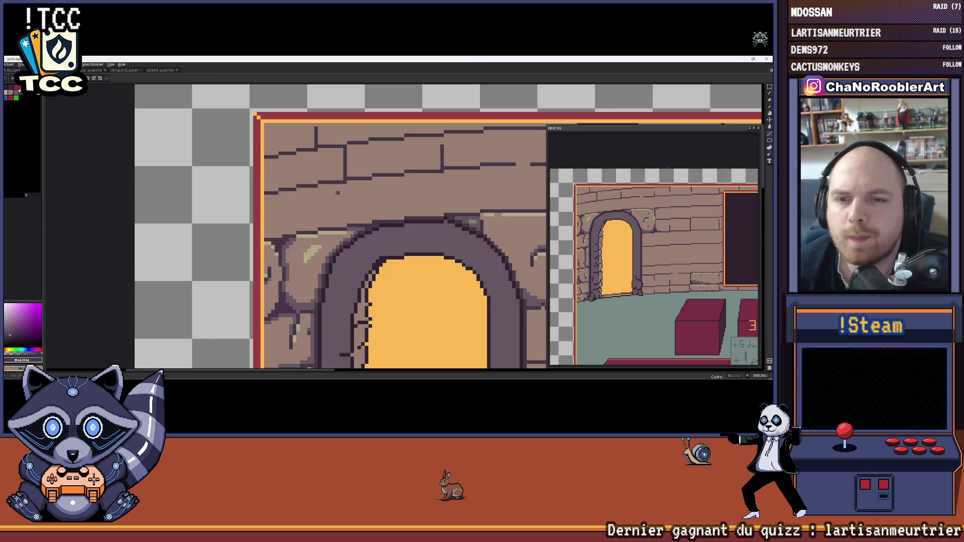
{"action": "scroll", "coordinate": [350, 201], "scroll_direction": "up", "scroll_amount": 2}
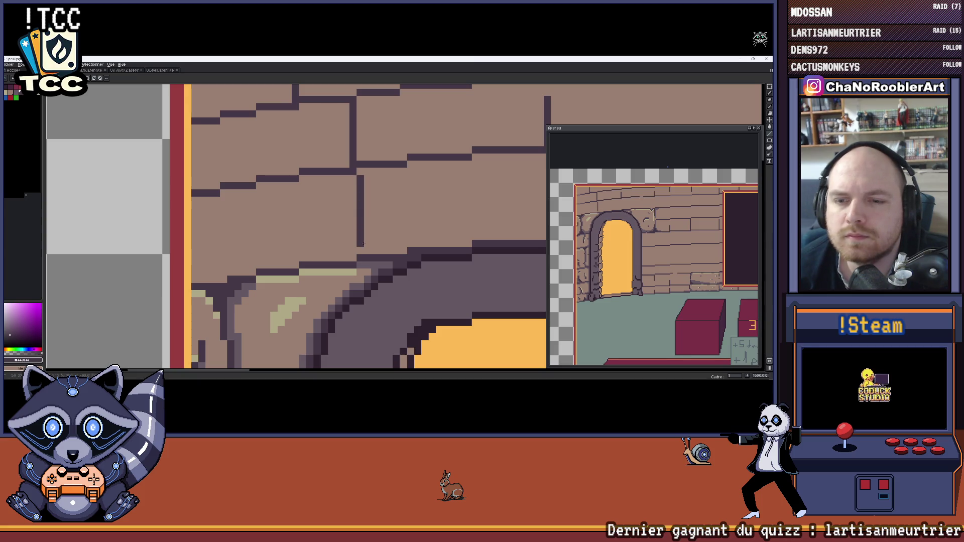
{"action": "scroll", "coordinate": [362, 228], "scroll_direction": "down", "scroll_amount": 2}
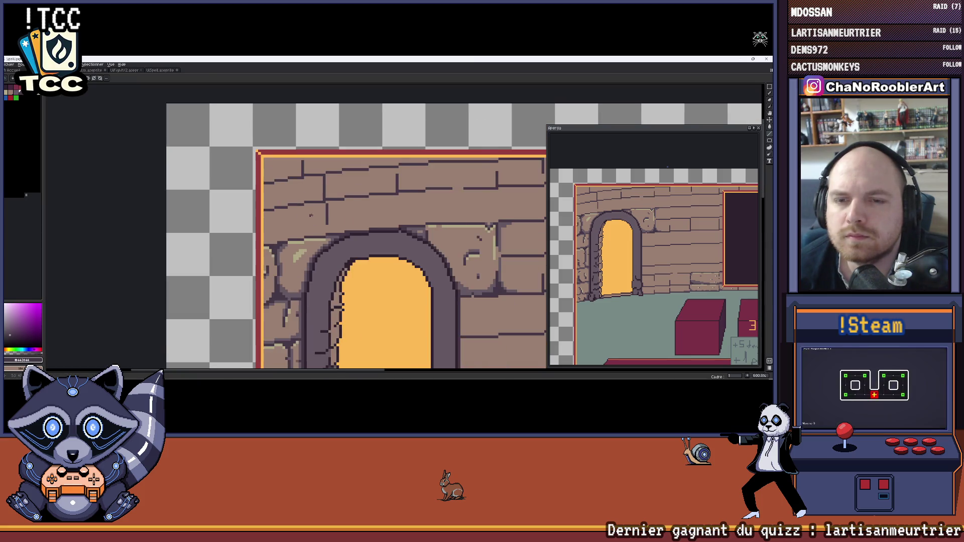
{"action": "scroll", "coordinate": [347, 176], "scroll_direction": "up", "scroll_amount": 1}
{"action": "left_click", "coordinate": [347, 176], "text": "alt"}
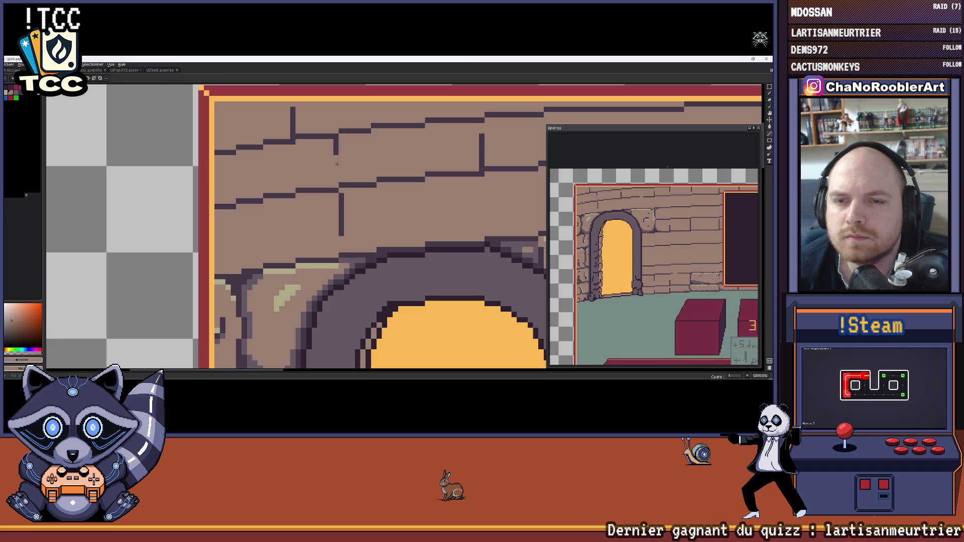
{"action": "scroll", "coordinate": [340, 209], "scroll_direction": "up", "scroll_amount": 1}
{"action": "scroll", "coordinate": [327, 208], "scroll_direction": "down", "scroll_amount": 2}
{"action": "left_click", "coordinate": [312, 208], "text": "alt"}
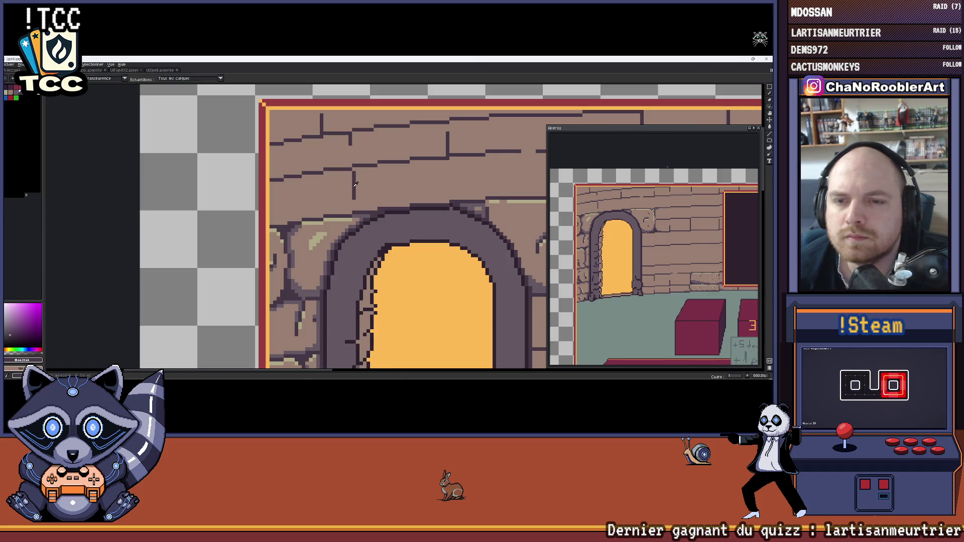
{"action": "scroll", "coordinate": [312, 208], "scroll_direction": "up", "scroll_amount": 2}
{"action": "mouse_move", "coordinate": [280, 176]}
{"action": "left_mouse_down"}
{"action": "mouse_move", "coordinate": [296, 226]}
{"action": "mouse_move", "coordinate": [280, 219]}
{"action": "mouse_move", "coordinate": [270, 187]}
{"action": "mouse_move", "coordinate": [268, 201]}
{"action": "left_mouse_up"}
{"action": "scroll", "coordinate": [268, 201], "scroll_direction": "down", "scroll_amount": 3}
{"action": "scroll", "coordinate": [263, 197], "scroll_direction": "up", "scroll_amount": 3}
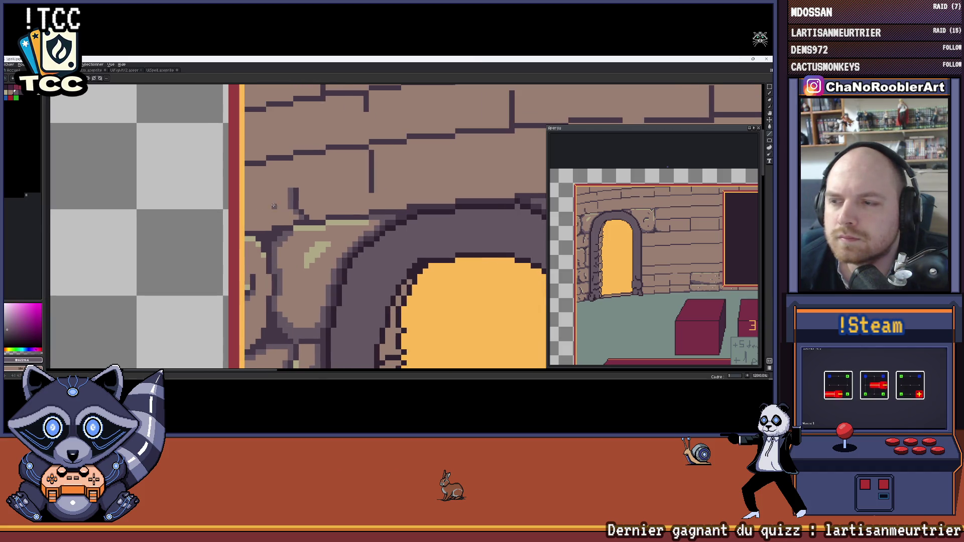
With dark purple, draw a diagonal crack on the stone above the arch, then undo the stroke.
{"action": "scroll", "coordinate": [301, 199], "scroll_direction": "up", "scroll_amount": 1}
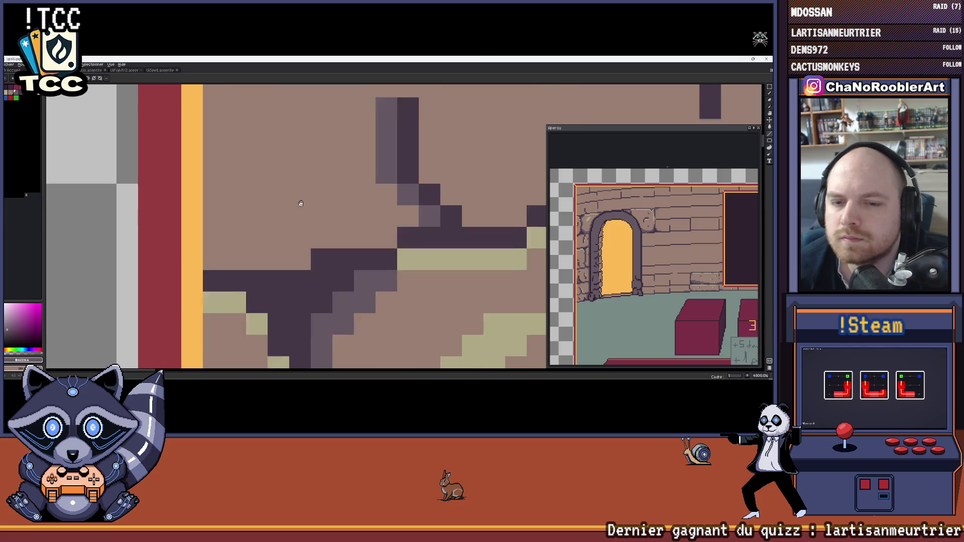
{"action": "scroll", "coordinate": [303, 186], "scroll_direction": "down", "scroll_amount": 1}
{"action": "scroll", "coordinate": [306, 191], "scroll_direction": "down", "scroll_amount": 3}
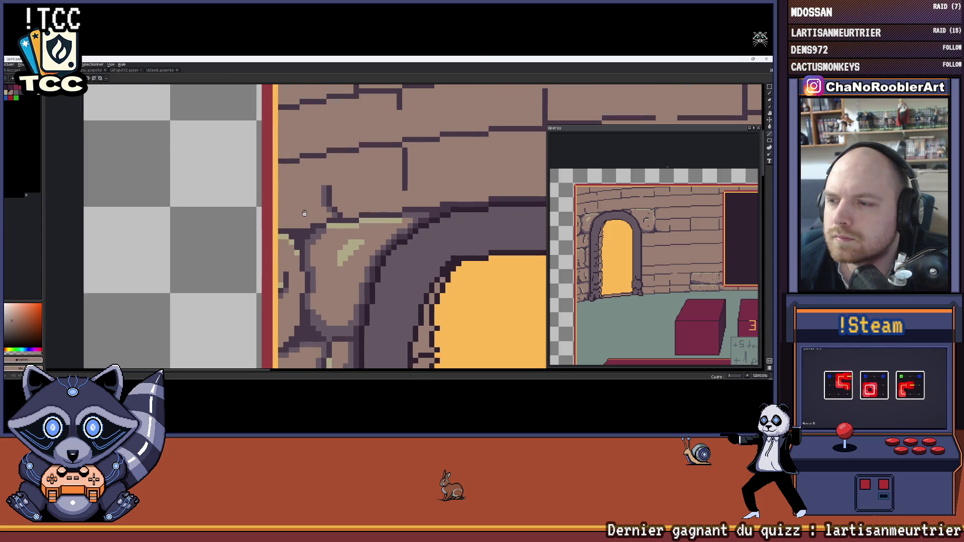
{"action": "left_click_drag", "start_coordinate": [315, 201], "coordinate": [298, 217]}
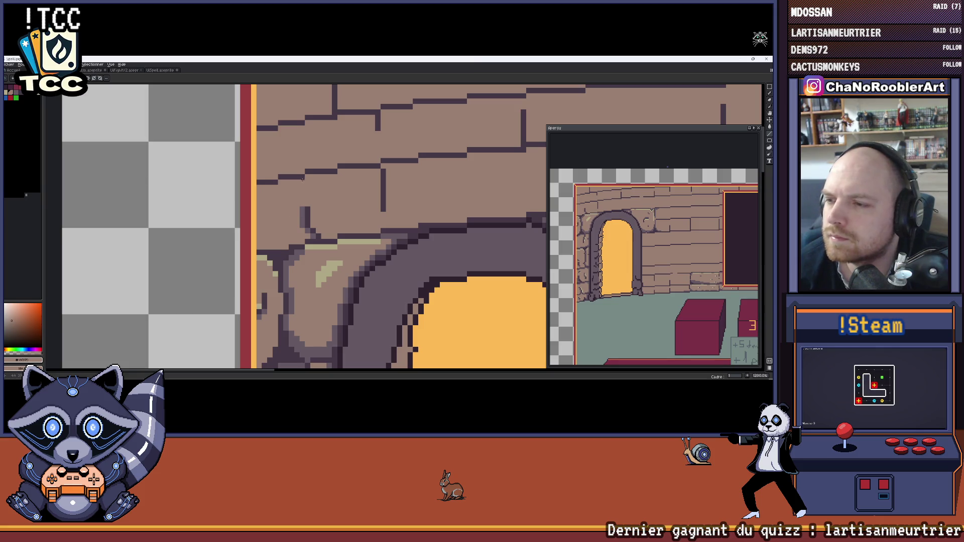
{"action": "left_click_drag", "start_coordinate": [301, 179], "coordinate": [301, 187]}
{"action": "scroll", "coordinate": [303, 210], "scroll_direction": "up", "scroll_amount": 1}
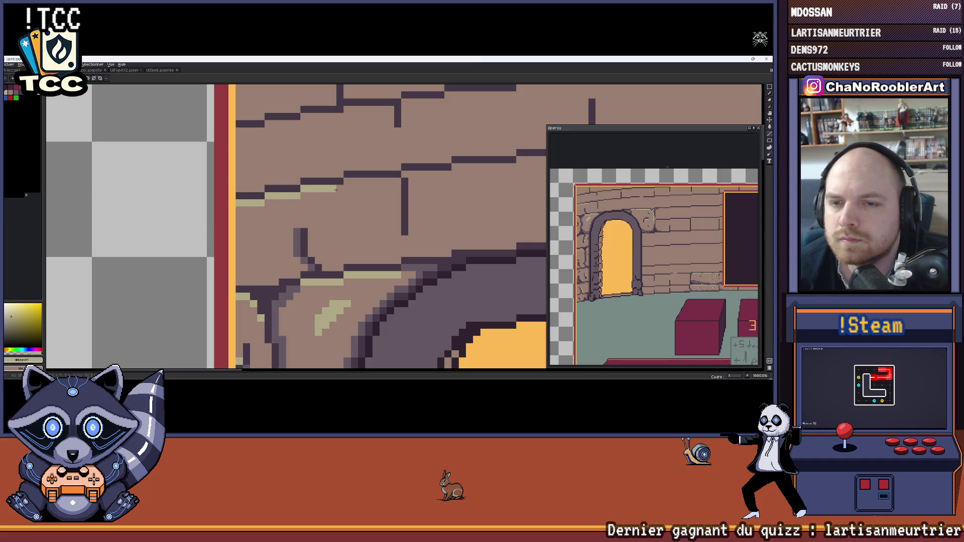
{"action": "scroll", "coordinate": [390, 182], "scroll_direction": "down", "scroll_amount": 3}
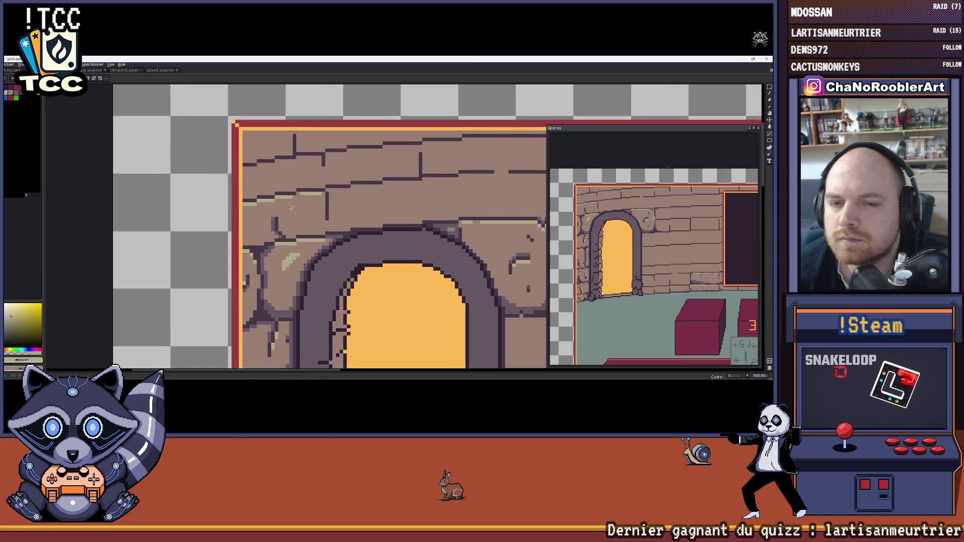
{"action": "scroll", "coordinate": [308, 214], "scroll_direction": "down", "scroll_amount": 2}
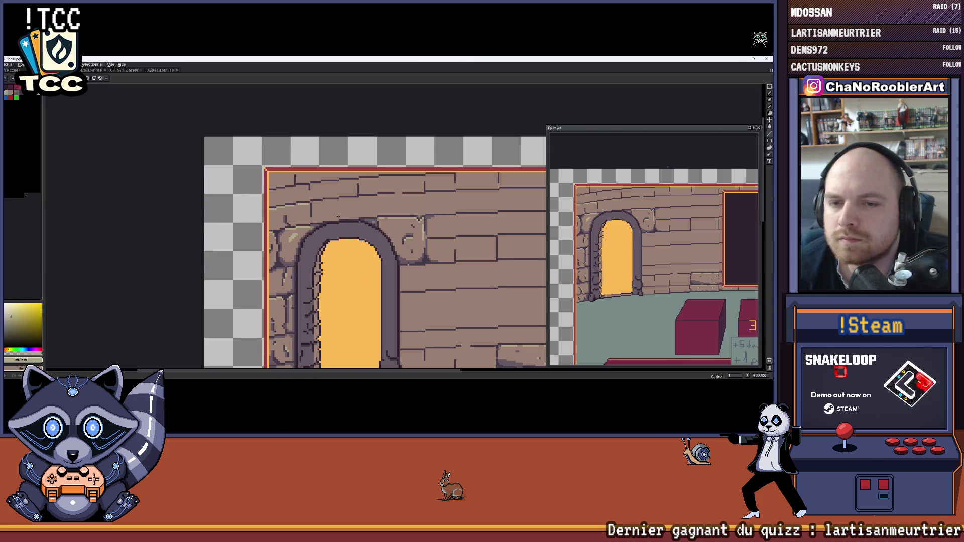
{"action": "scroll", "coordinate": [338, 217], "scroll_direction": "up", "scroll_amount": 5}
{"action": "left_click", "coordinate": [310, 217], "text": "alt"}
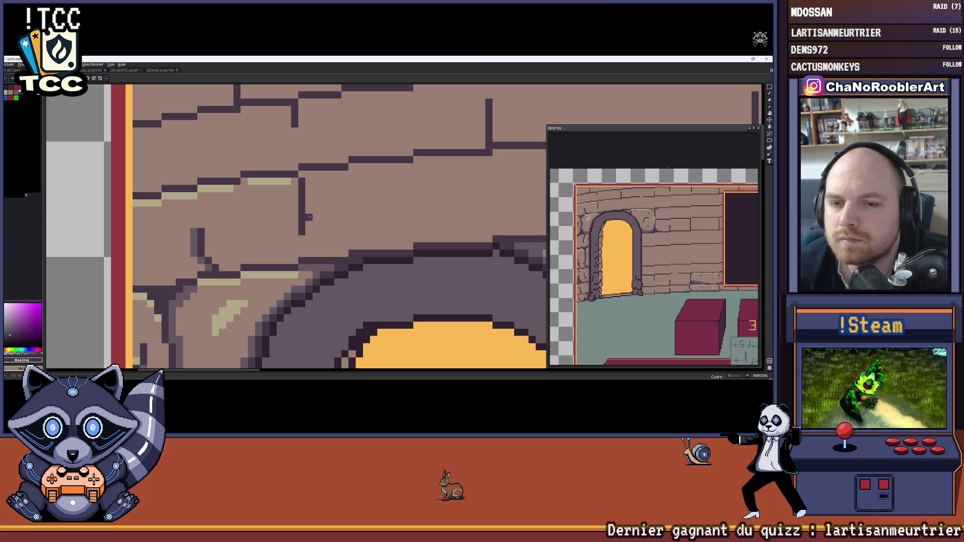
{"action": "left_click_drag", "start_coordinate": [306, 237], "coordinate": [323, 256]}
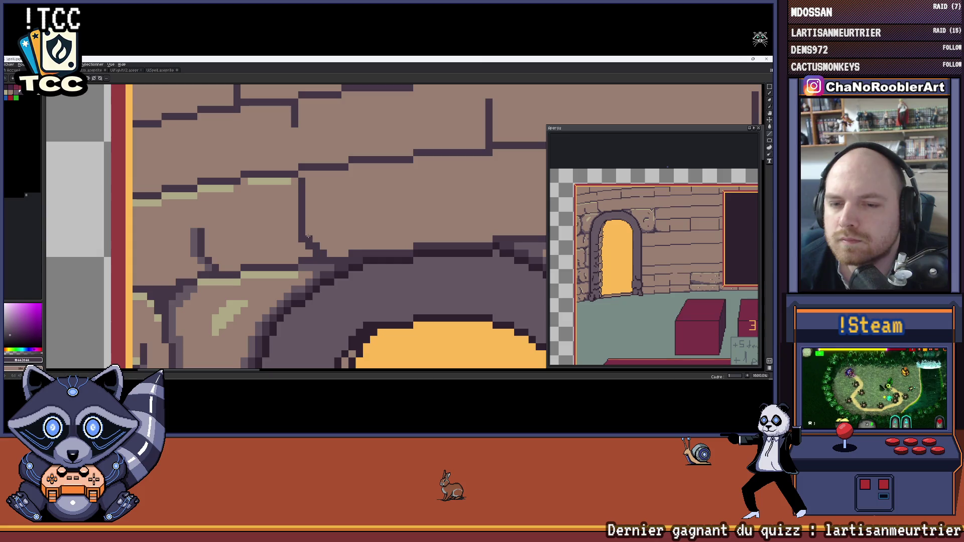
{"action": "scroll", "coordinate": [327, 253], "scroll_direction": "down", "scroll_amount": 4}
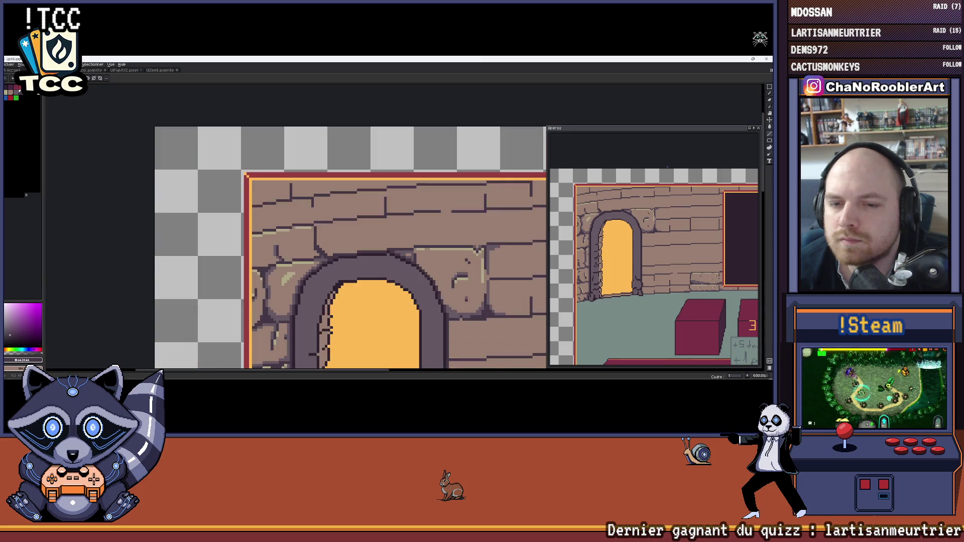
{"action": "left_click_drag", "start_coordinate": [330, 241], "coordinate": [304, 227]}
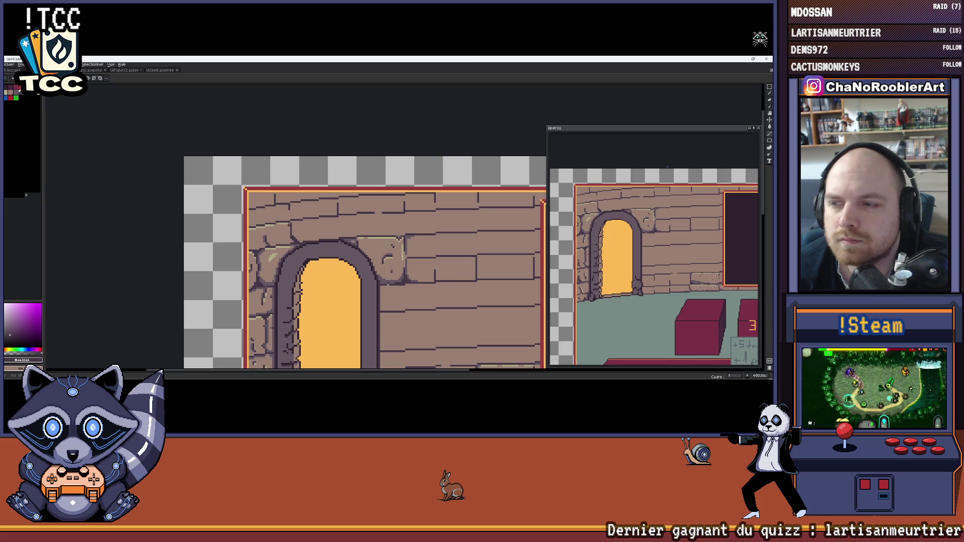
{"action": "scroll", "coordinate": [327, 242], "scroll_direction": "up", "scroll_amount": 4}
{"action": "key", "text": "ctrl+z"}
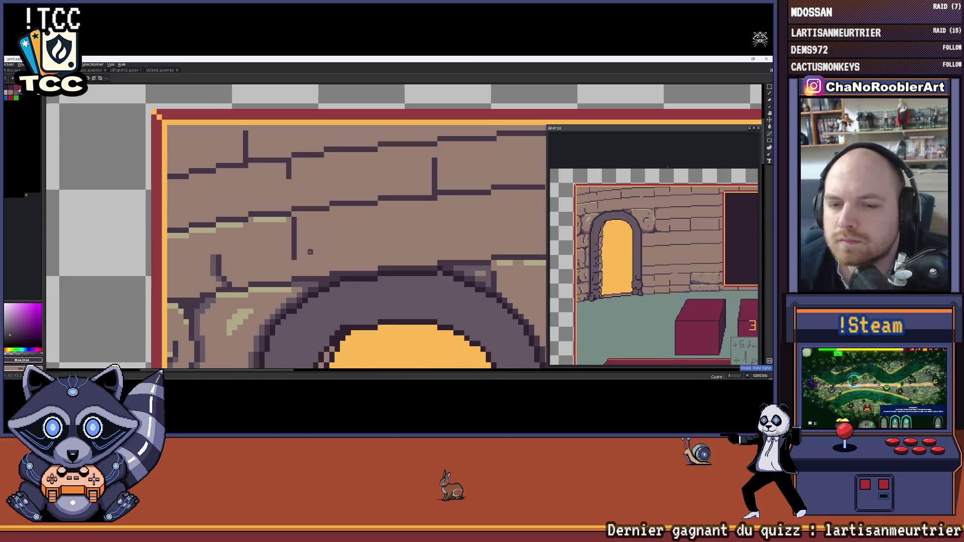
Shade the stone block with grey rows, a short dark brick-edge row, and a column beside the crack.
{"action": "scroll", "coordinate": [302, 254], "scroll_direction": "up", "scroll_amount": 1}
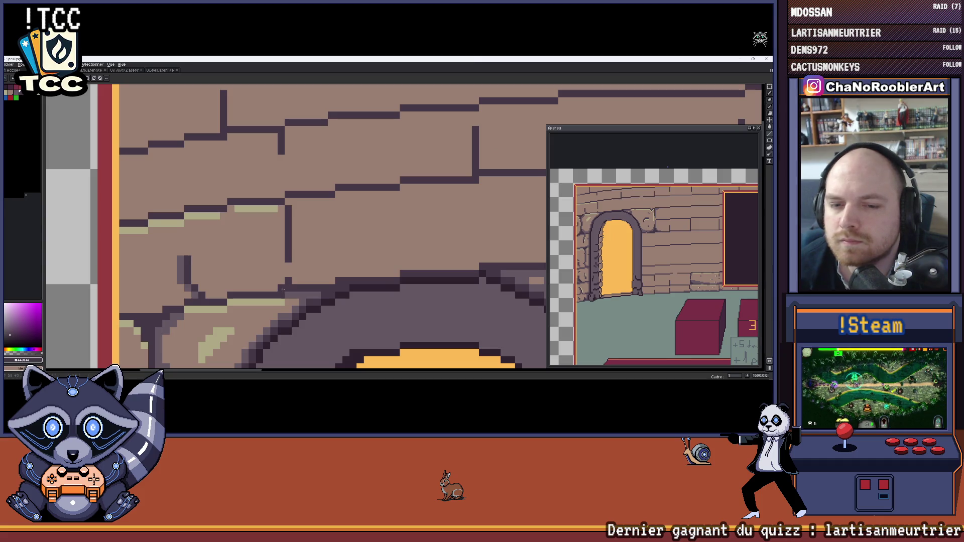
{"action": "scroll", "coordinate": [283, 289], "scroll_direction": "down", "scroll_amount": 3}
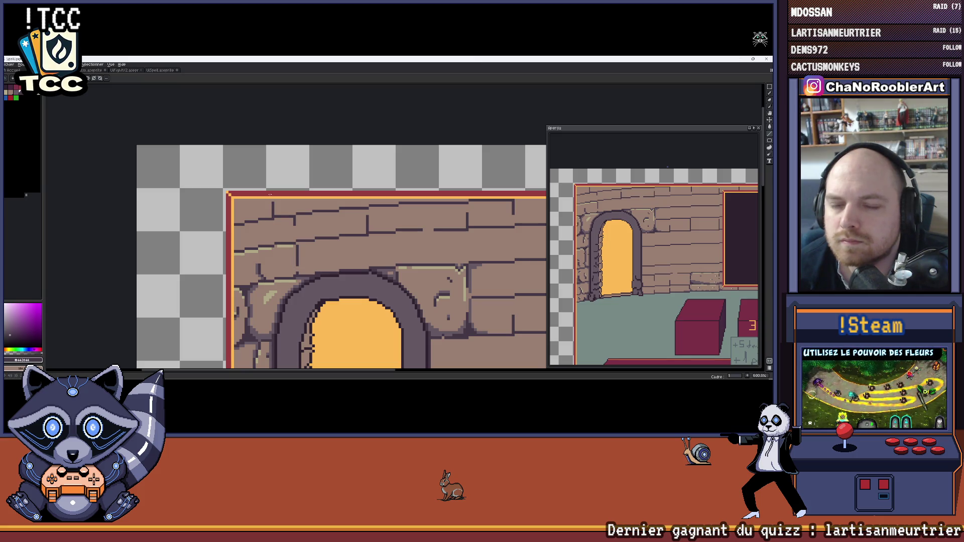
{"action": "scroll", "coordinate": [256, 233], "scroll_direction": "down", "scroll_amount": 4}
{"action": "left_click_drag", "start_coordinate": [300, 261], "coordinate": [276, 221]}
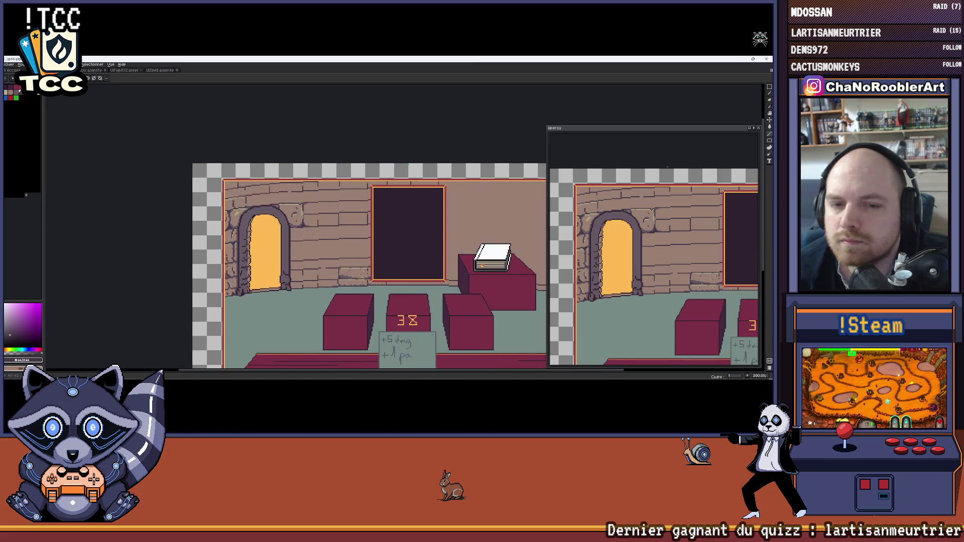
{"action": "scroll", "coordinate": [278, 218], "scroll_direction": "up", "scroll_amount": 6}
{"action": "left_click_drag", "start_coordinate": [281, 281], "coordinate": [193, 288]}
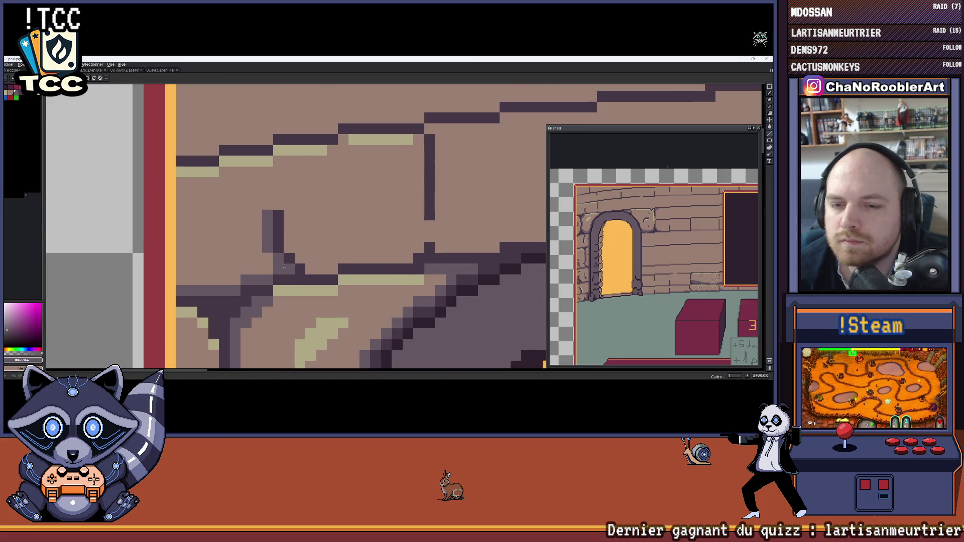
{"action": "left_click_drag", "start_coordinate": [364, 257], "coordinate": [419, 247]}
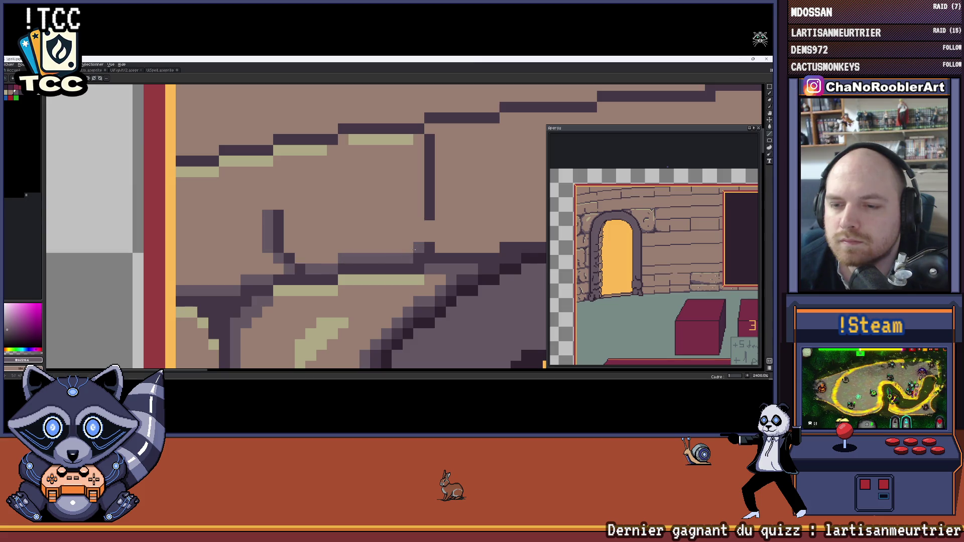
{"action": "scroll", "coordinate": [329, 258], "scroll_direction": "down", "scroll_amount": 4}
{"action": "left_click_drag", "start_coordinate": [329, 259], "coordinate": [324, 261]}
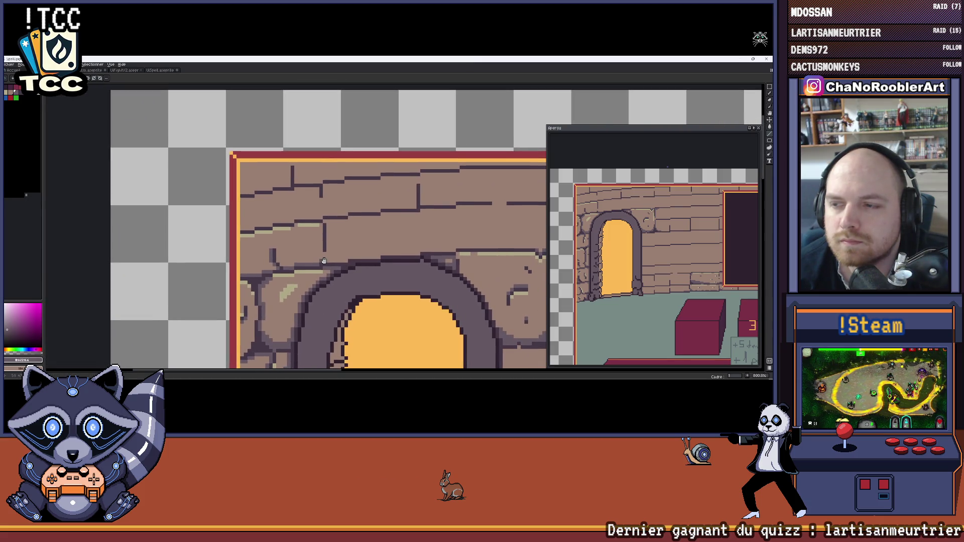
{"action": "scroll", "coordinate": [338, 242], "scroll_direction": "up", "scroll_amount": 3}
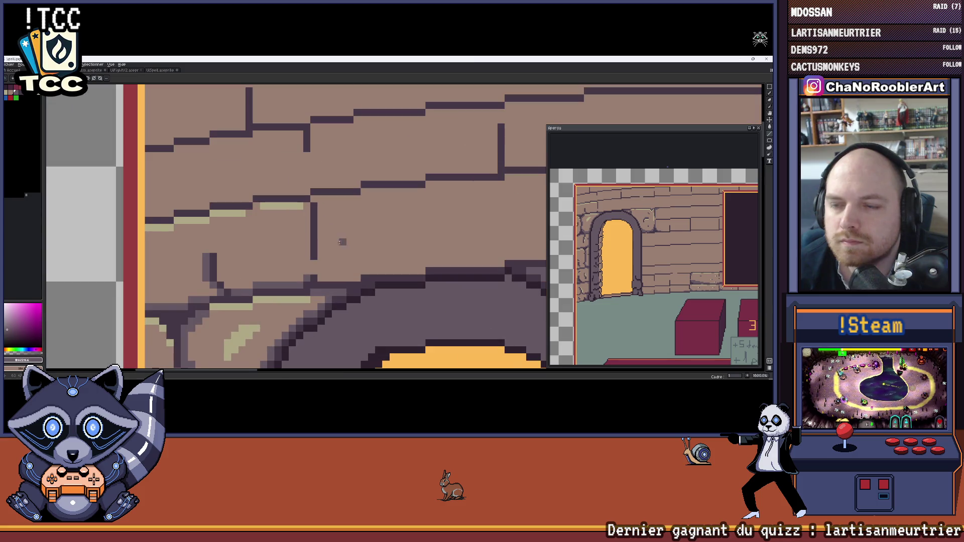
{"action": "scroll", "coordinate": [341, 242], "scroll_direction": "up", "scroll_amount": 1}
{"action": "left_click_drag", "start_coordinate": [311, 193], "coordinate": [310, 261]}
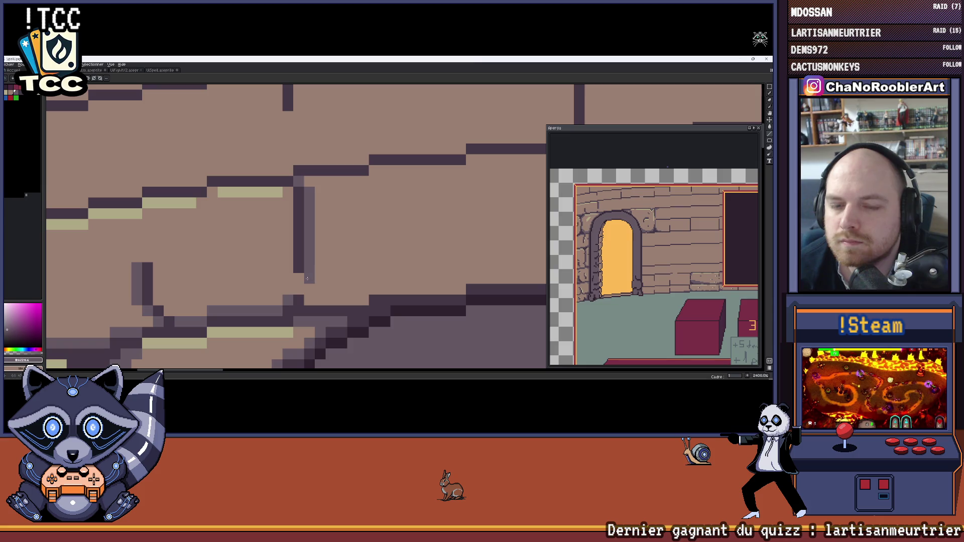
{"action": "left_click_drag", "start_coordinate": [309, 300], "coordinate": [344, 299]}
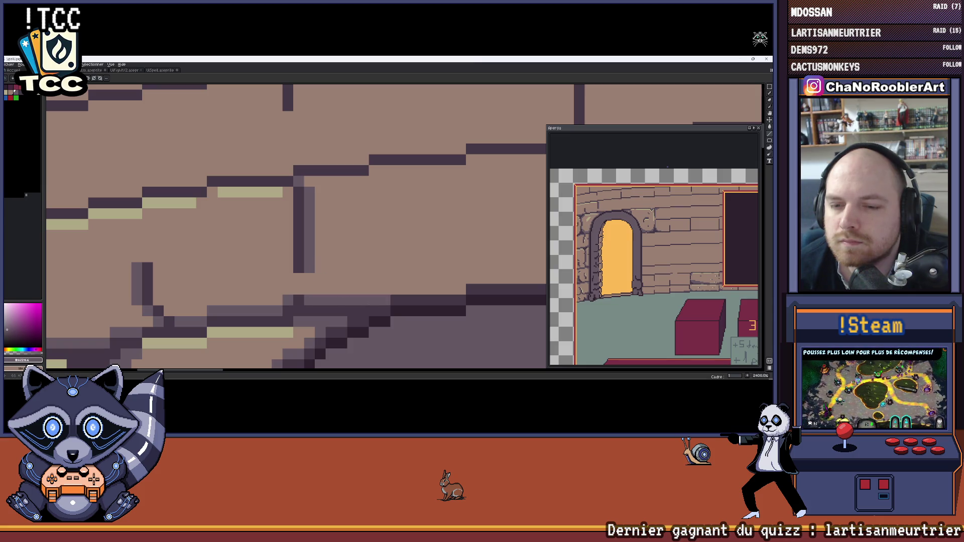
{"action": "scroll", "coordinate": [309, 264], "scroll_direction": "down", "scroll_amount": 3}
{"action": "scroll", "coordinate": [309, 263], "scroll_direction": "up", "scroll_amount": 4}
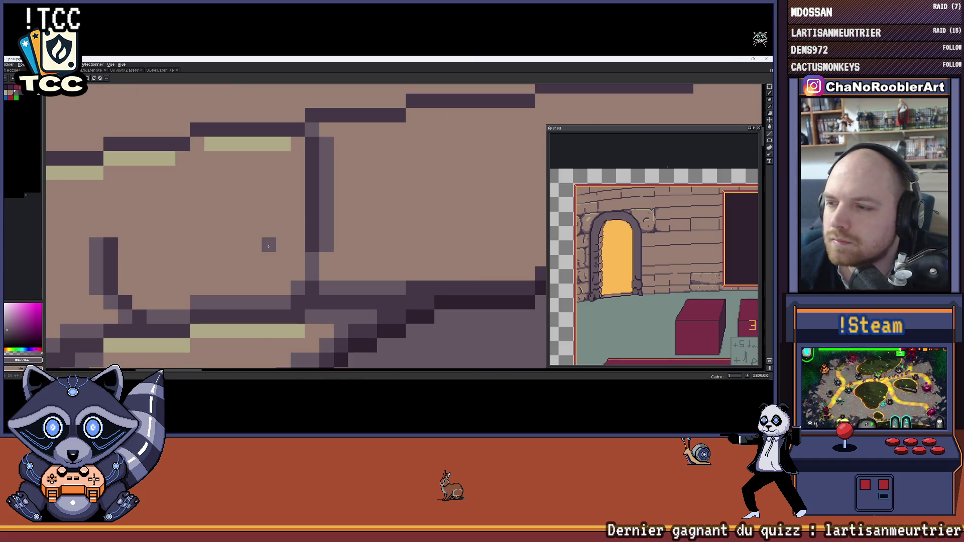
{"action": "scroll", "coordinate": [281, 251], "scroll_direction": "down", "scroll_amount": 1}
{"action": "scroll", "coordinate": [321, 266], "scroll_direction": "up", "scroll_amount": 1}
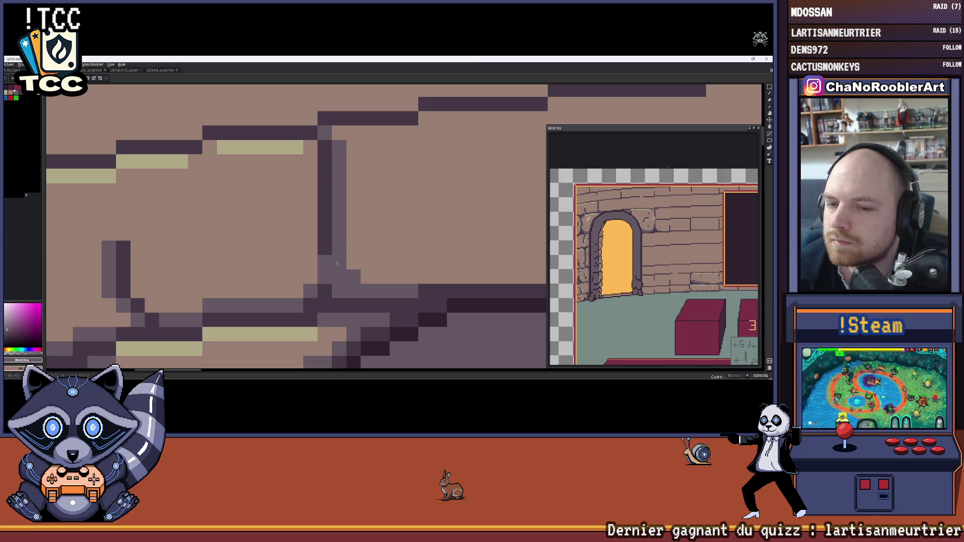
Add a medium purple pixel, then extend the dark line downward on the stone in darker purple.
{"action": "left_click", "coordinate": [324, 270]}
{"action": "left_click", "coordinate": [362, 300], "text": "alt"}
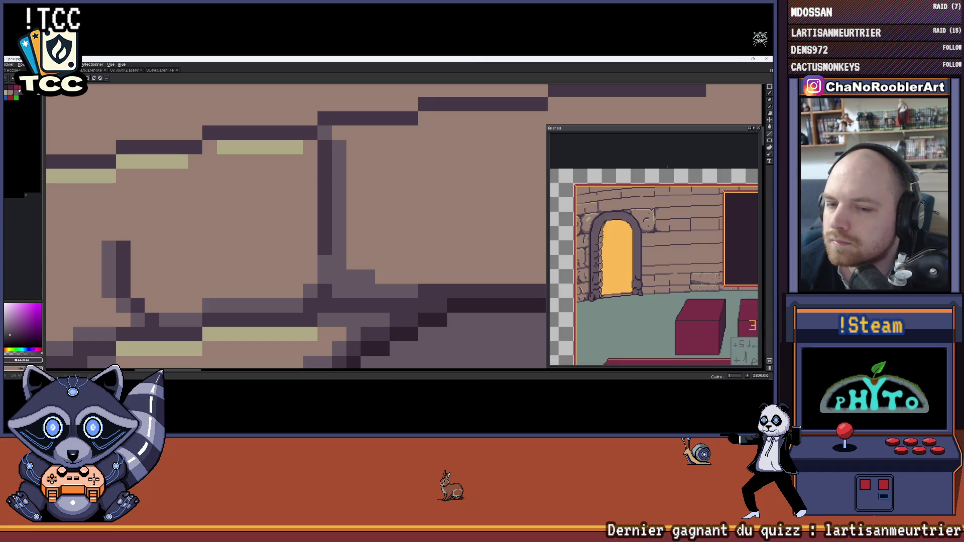
{"action": "scroll", "coordinate": [353, 205], "scroll_direction": "down", "scroll_amount": 3}
{"action": "left_click_drag", "start_coordinate": [296, 222], "coordinate": [276, 224]}
{"action": "scroll", "coordinate": [274, 224], "scroll_direction": "down", "scroll_amount": 3}
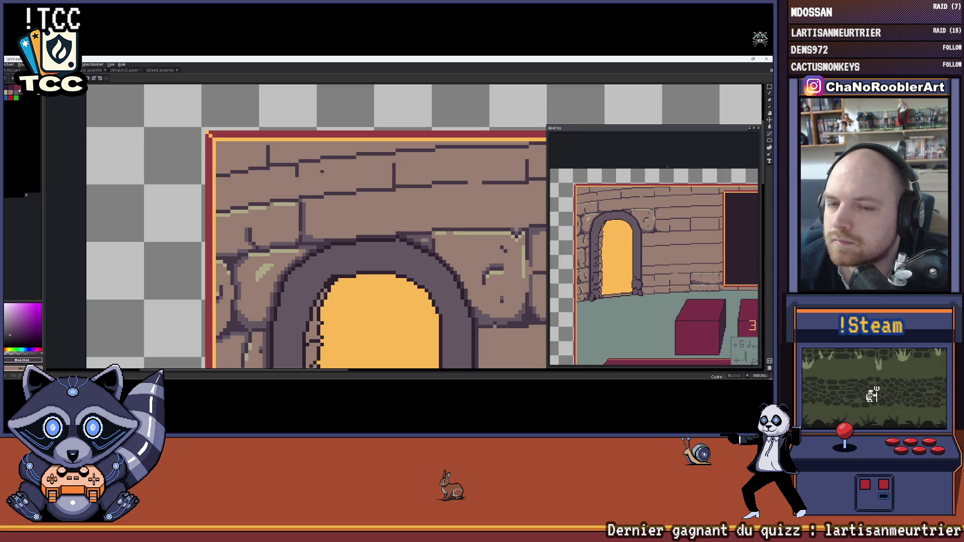
{"action": "scroll", "coordinate": [281, 201], "scroll_direction": "up", "scroll_amount": 5}
{"action": "scroll", "coordinate": [273, 218], "scroll_direction": "down", "scroll_amount": 3}
{"action": "scroll", "coordinate": [272, 217], "scroll_direction": "up", "scroll_amount": 3}
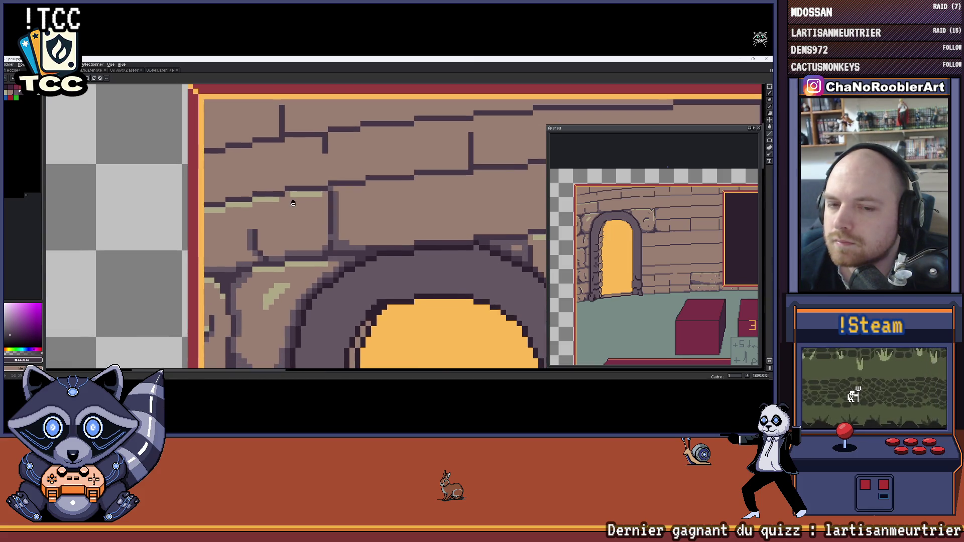
{"action": "mouse_move", "coordinate": [309, 229]}
{"action": "left_mouse_down"}
{"action": "mouse_move", "coordinate": [311, 253]}
{"action": "mouse_move", "coordinate": [299, 228]}
{"action": "mouse_move", "coordinate": [295, 251]}
{"action": "left_mouse_up"}
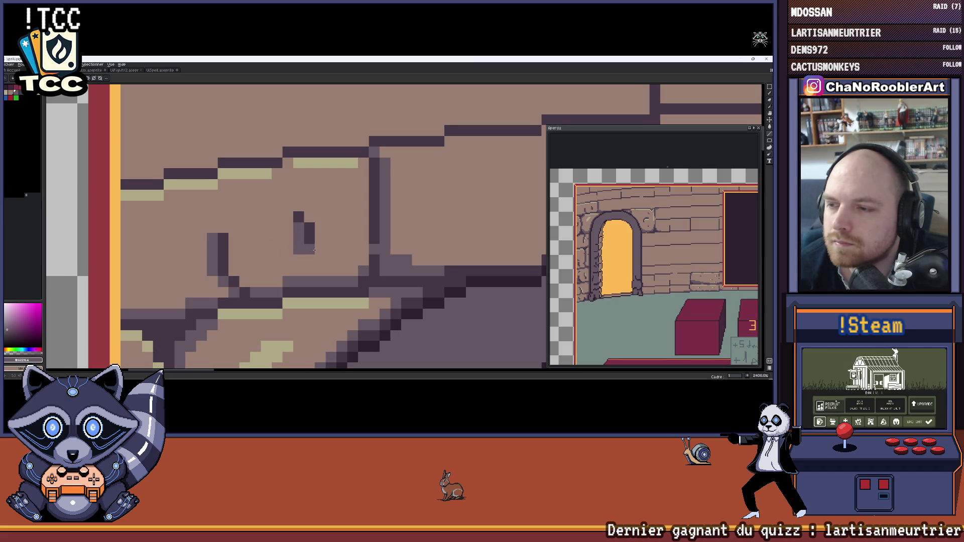
Place khaki highlight pixels on the stone, fixing misplaced ones and undoing the last khaki line.
{"action": "scroll", "coordinate": [302, 244], "scroll_direction": "right", "scroll_amount": 2}
{"action": "key", "text": "x"}
{"action": "left_click", "coordinate": [300, 227]}
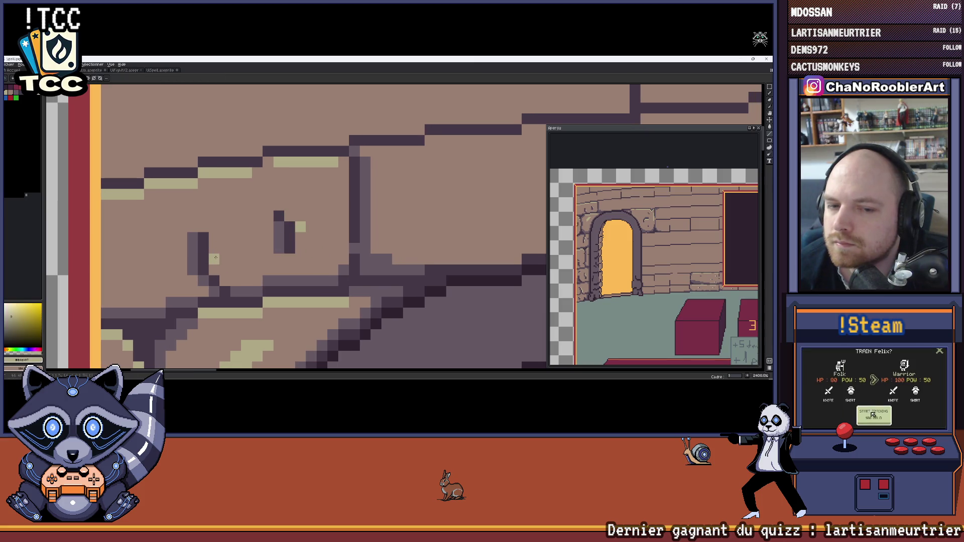
{"action": "scroll", "coordinate": [222, 219], "scroll_direction": "down", "scroll_amount": 2}
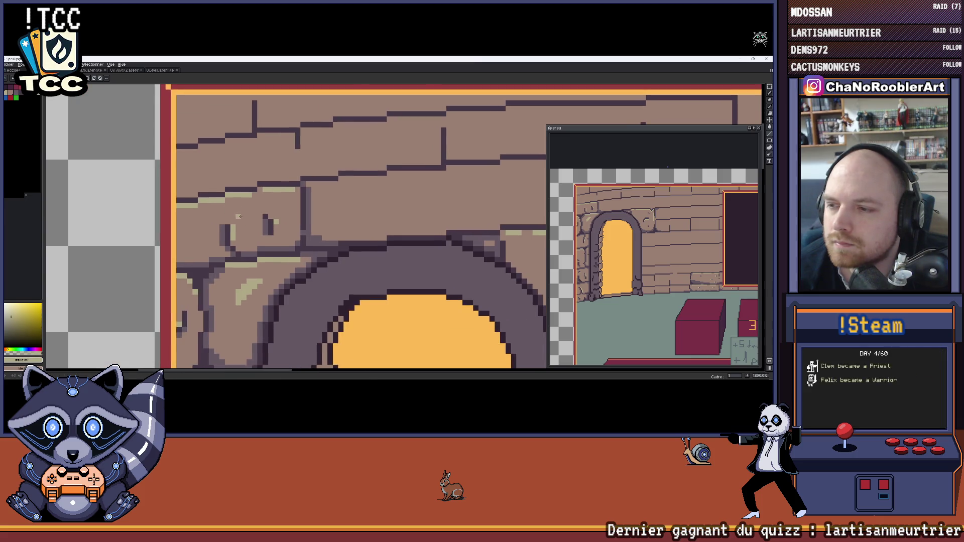
{"action": "scroll", "coordinate": [226, 263], "scroll_direction": "up", "scroll_amount": 2}
{"action": "right_click", "coordinate": [223, 261]}
{"action": "left_click", "coordinate": [233, 261]}
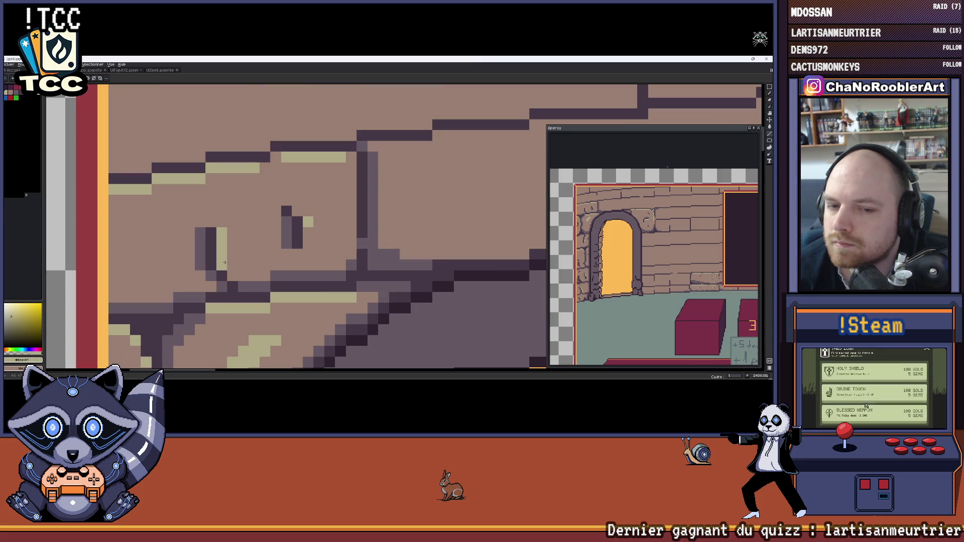
{"action": "right_click", "coordinate": [233, 262]}
{"action": "left_click", "coordinate": [222, 213]}
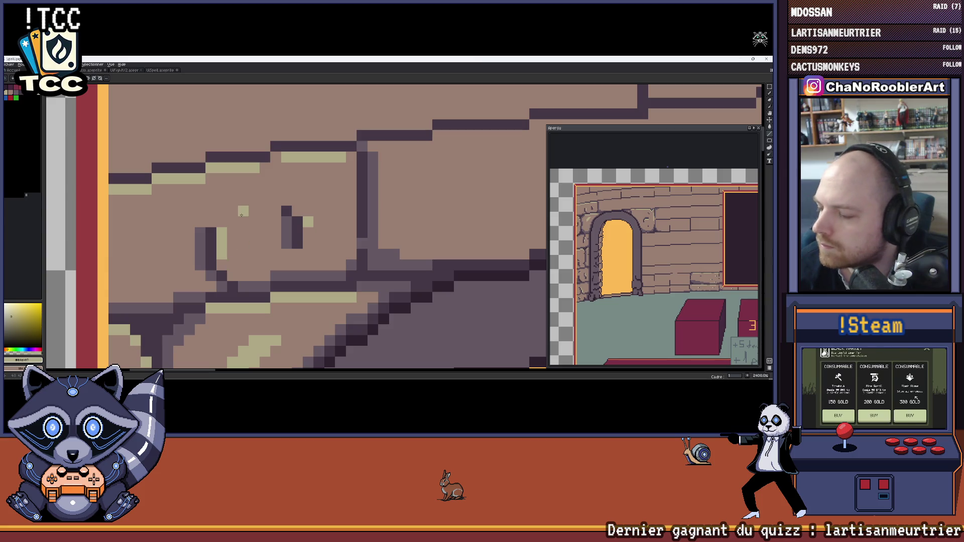
{"action": "scroll", "coordinate": [316, 198], "scroll_direction": "down", "scroll_amount": 2}
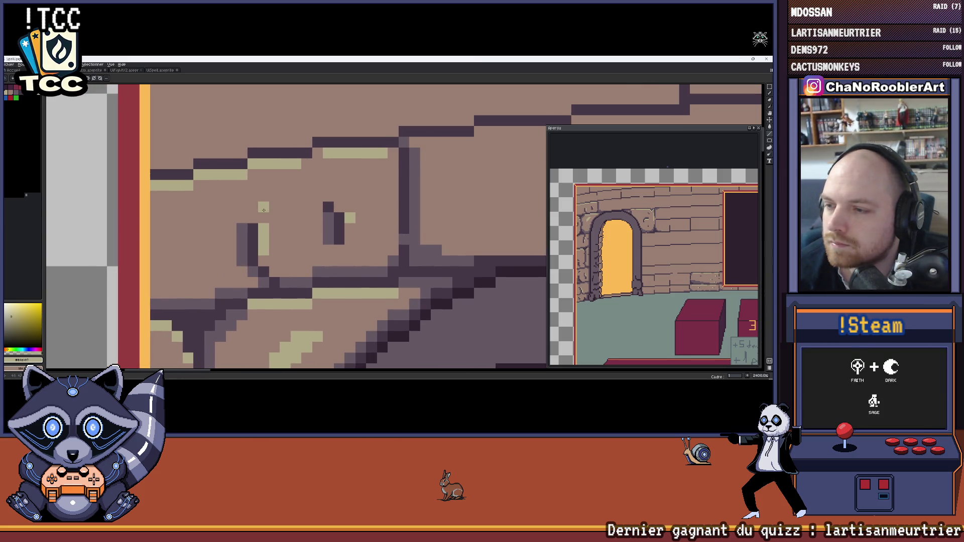
{"action": "key", "text": "ctrl+z"}
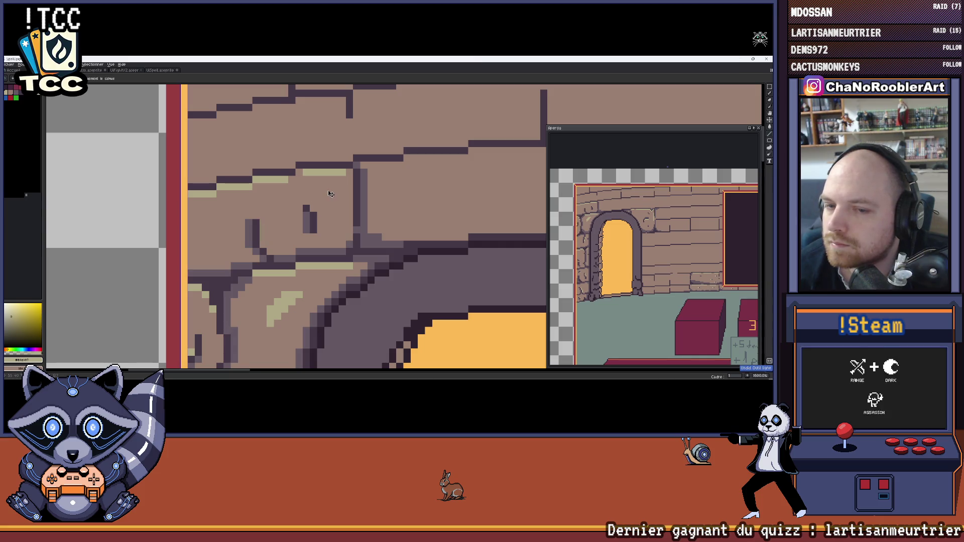
{"action": "scroll", "coordinate": [330, 194], "scroll_direction": "down", "scroll_amount": 6}
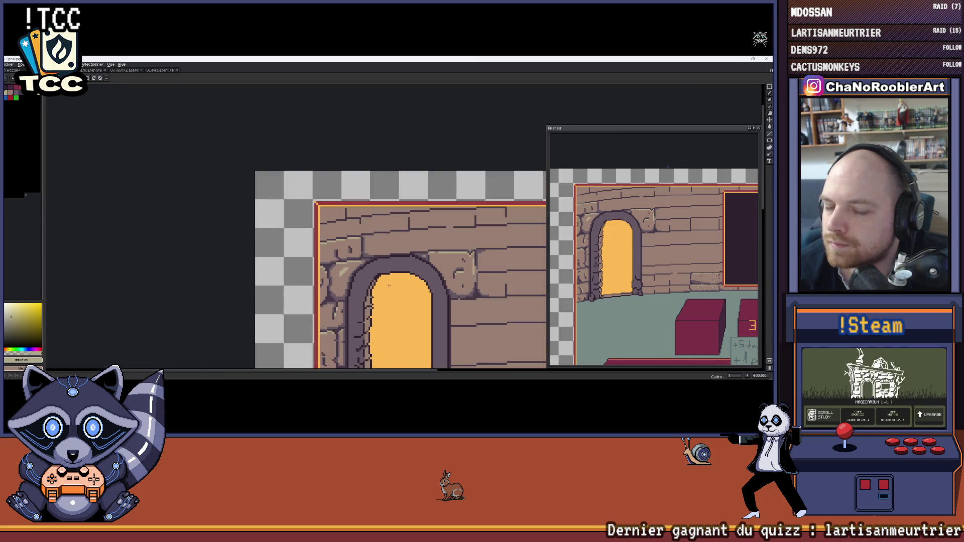
Bring the carved block beside the arch into view, switch to the eyedropper (I), and undo the last stroke.
{"action": "scroll", "coordinate": [331, 239], "scroll_direction": "down", "scroll_amount": 2}
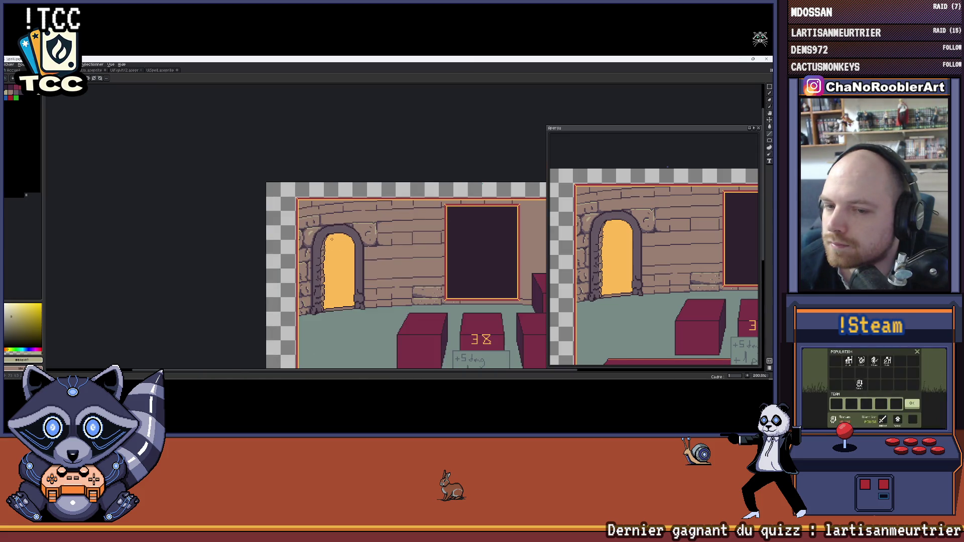
{"action": "scroll", "coordinate": [333, 231], "scroll_direction": "up", "scroll_amount": 5}
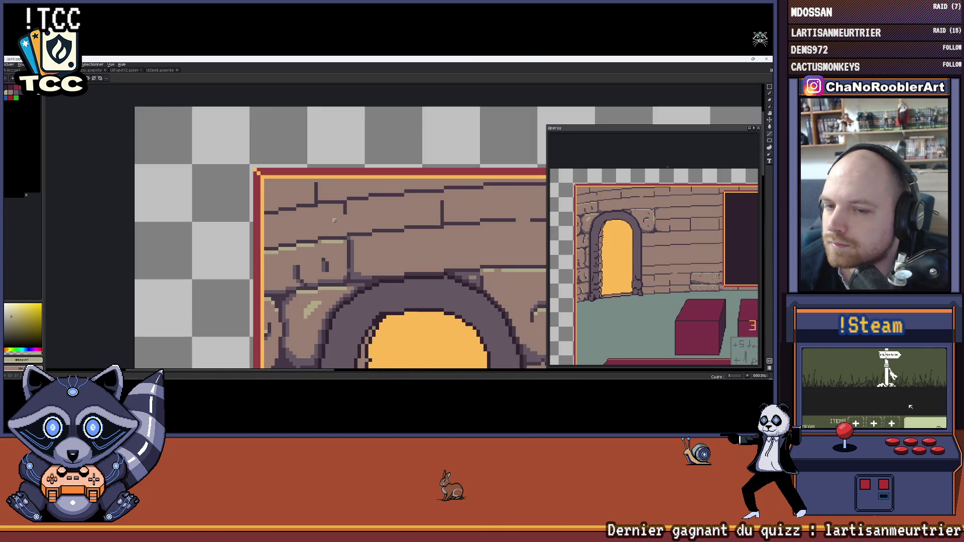
{"action": "scroll", "coordinate": [334, 221], "scroll_direction": "down", "scroll_amount": 4}
{"action": "left_click_drag", "start_coordinate": [353, 209], "coordinate": [319, 172]}
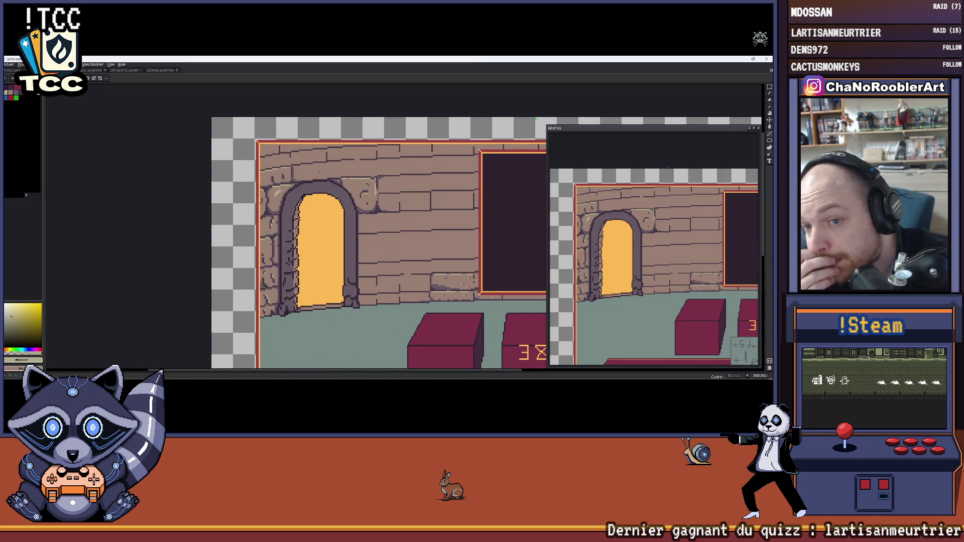
{"action": "scroll", "coordinate": [367, 205], "scroll_direction": "up", "scroll_amount": 6}
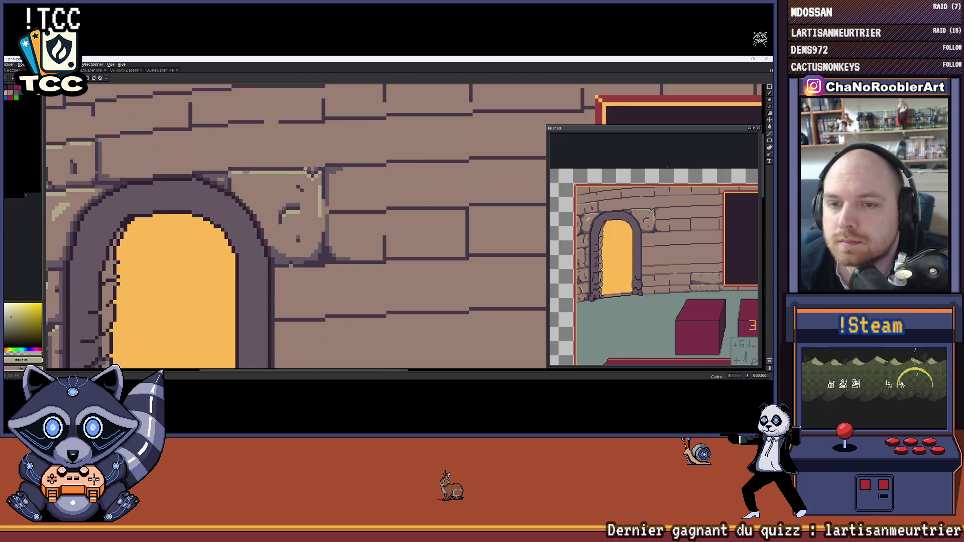
{"action": "scroll", "coordinate": [367, 205], "scroll_direction": "down", "scroll_amount": 3}
{"action": "scroll", "coordinate": [371, 216], "scroll_direction": "up", "scroll_amount": 4}
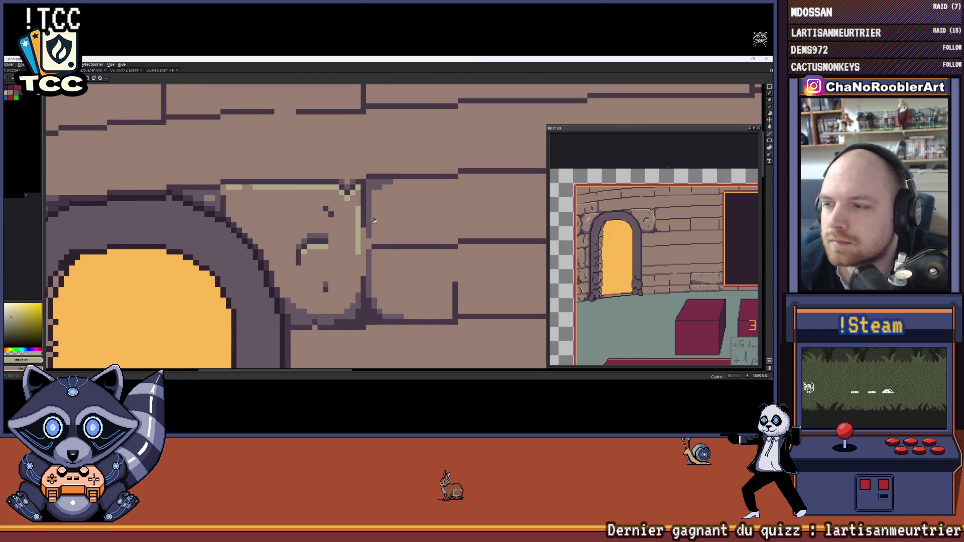
{"action": "key", "text": "i"}
{"action": "scroll", "coordinate": [381, 205], "scroll_direction": "down", "scroll_amount": 4}
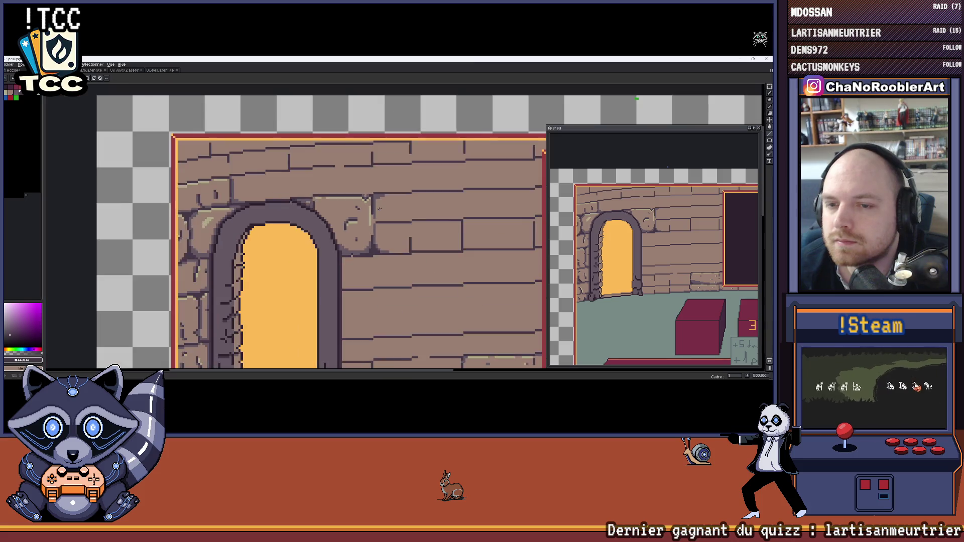
{"action": "scroll", "coordinate": [342, 218], "scroll_direction": "up", "scroll_amount": 3}
{"action": "left_click_drag", "start_coordinate": [342, 218], "coordinate": [334, 230]}
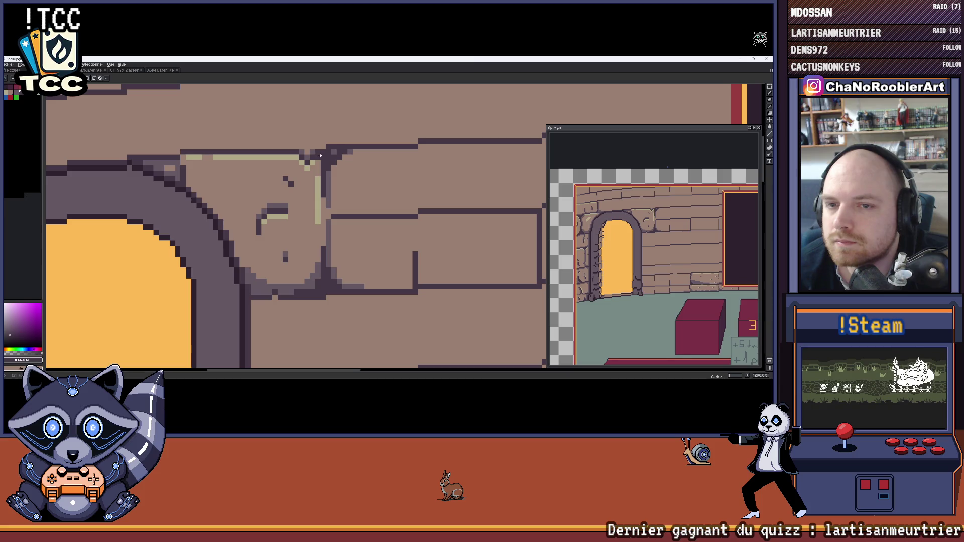
{"action": "scroll", "coordinate": [334, 152], "scroll_direction": "down", "scroll_amount": 3}
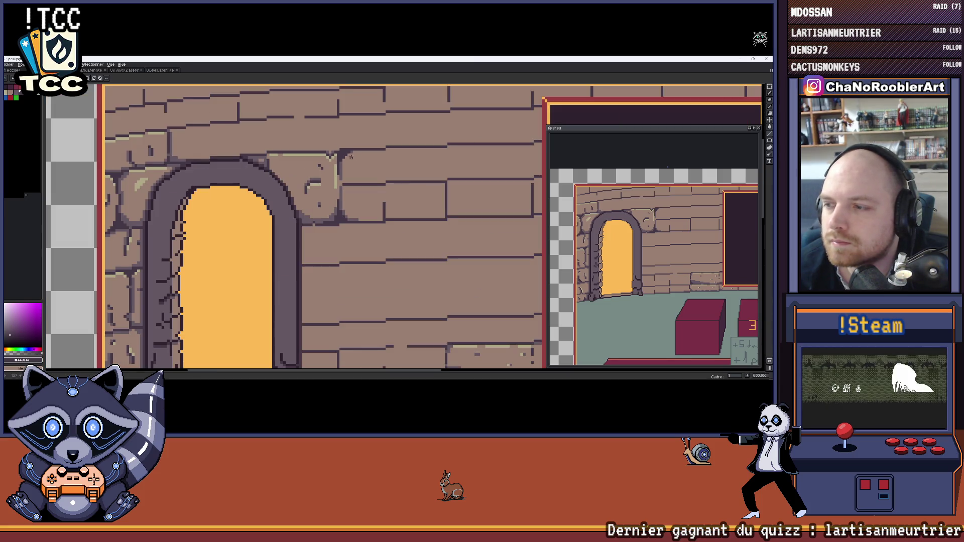
{"action": "scroll", "coordinate": [348, 157], "scroll_direction": "up", "scroll_amount": 5}
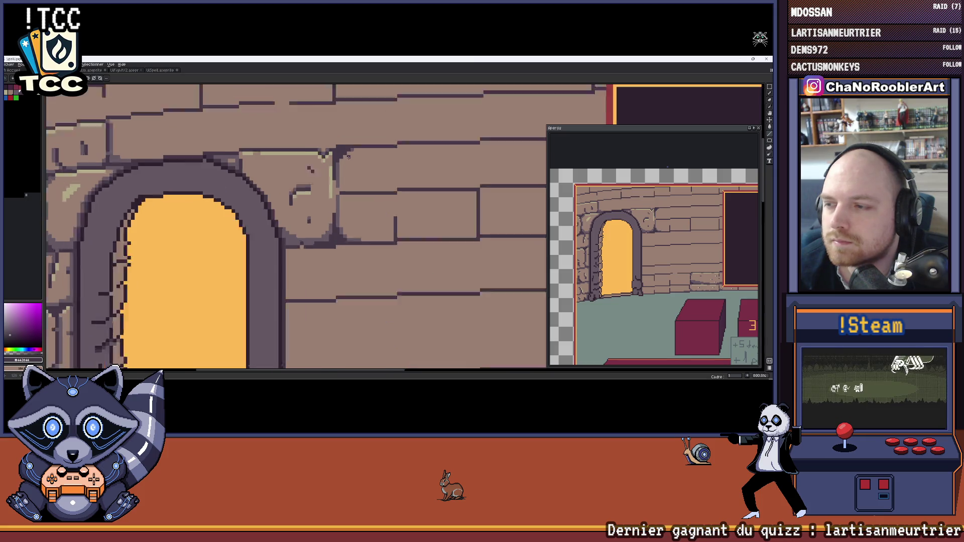
{"action": "key", "text": "ctrl+z"}
{"action": "key", "text": "ctrl+z"}
{"action": "key", "text": "ctrl+z"}
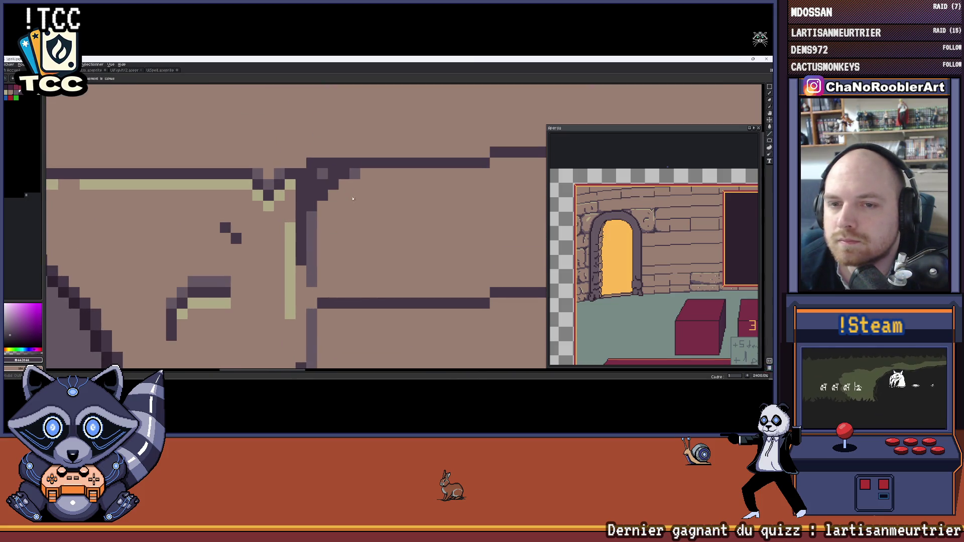
Paint dark purple shadow pixels down and beside the carved block's upper-right corner.
{"action": "left_click_drag", "start_coordinate": [312, 184], "coordinate": [324, 209]}
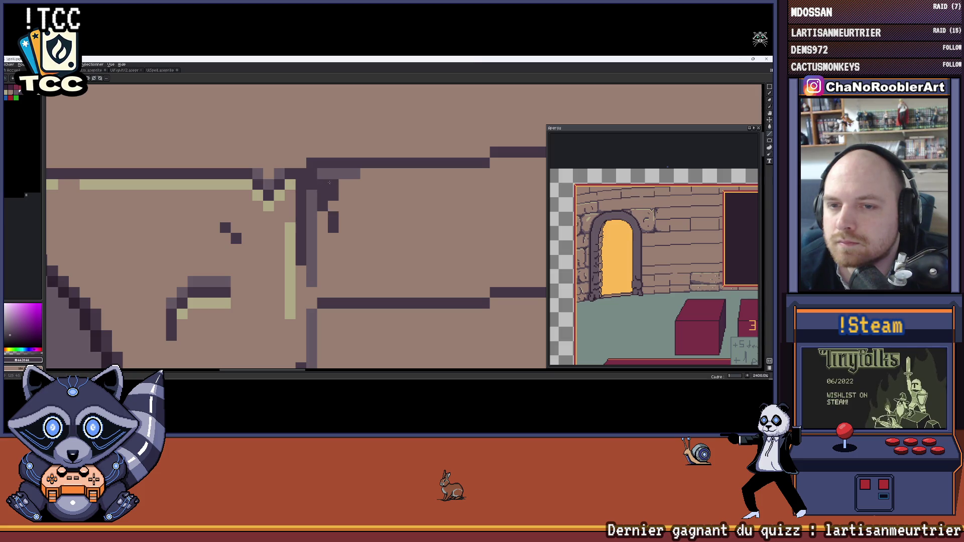
{"action": "left_click", "coordinate": [333, 207]}
{"action": "left_click", "coordinate": [344, 217]}
{"action": "left_click_drag", "start_coordinate": [343, 213], "coordinate": [344, 181]}
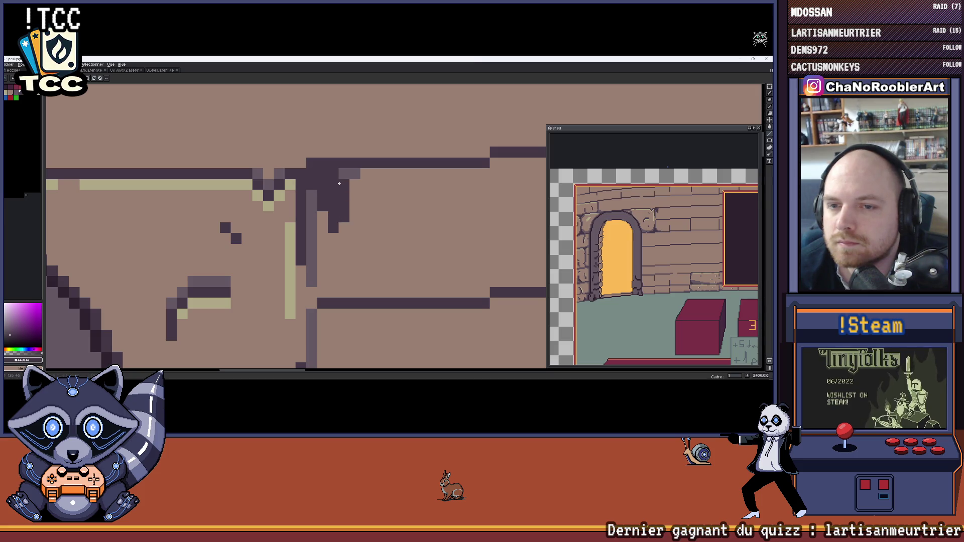
{"action": "scroll", "coordinate": [378, 193], "scroll_direction": "down", "scroll_amount": 5}
{"action": "scroll", "coordinate": [378, 192], "scroll_direction": "down", "scroll_amount": 2}
{"action": "scroll", "coordinate": [342, 220], "scroll_direction": "up", "scroll_amount": 4}
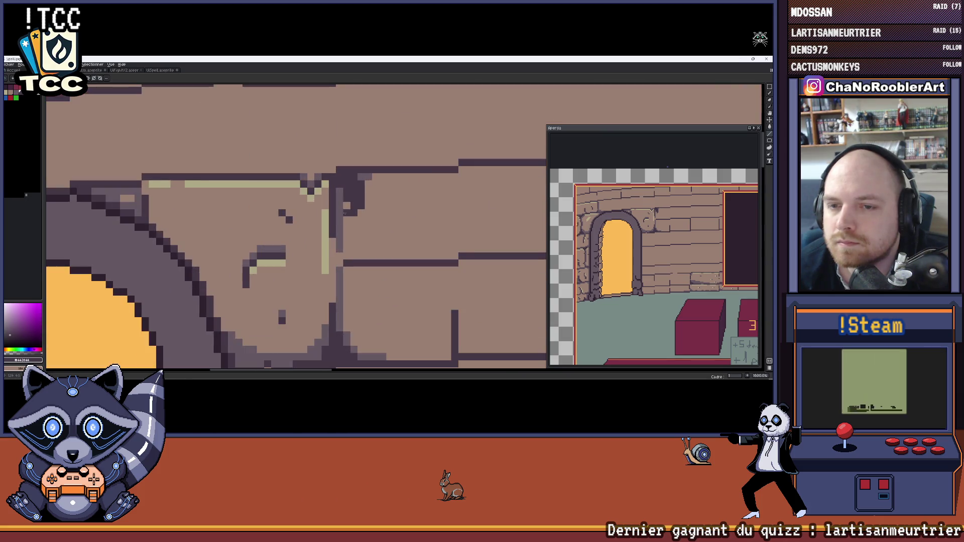
{"action": "left_click", "coordinate": [342, 220], "text": "alt"}
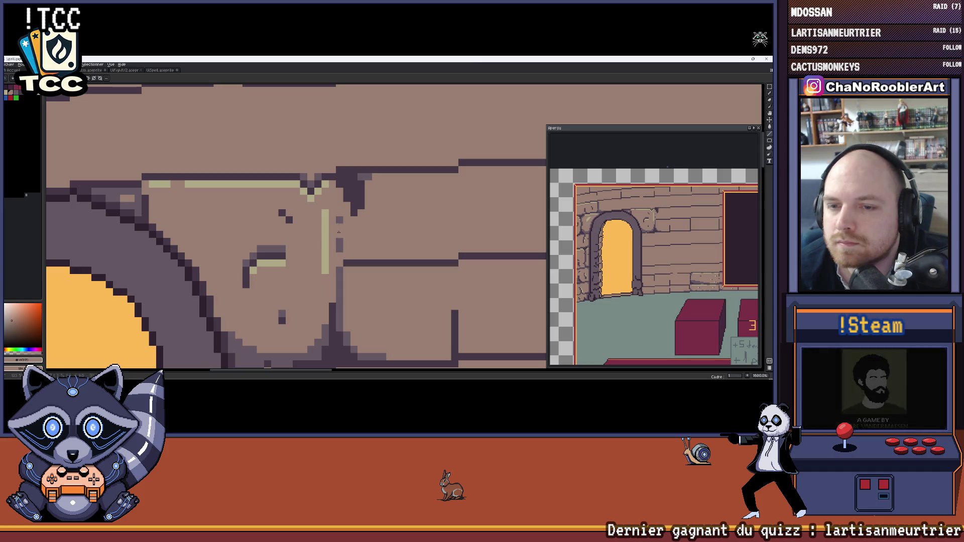
{"action": "scroll", "coordinate": [343, 236], "scroll_direction": "down", "scroll_amount": 2}
{"action": "scroll", "coordinate": [344, 236], "scroll_direction": "up", "scroll_amount": 2}
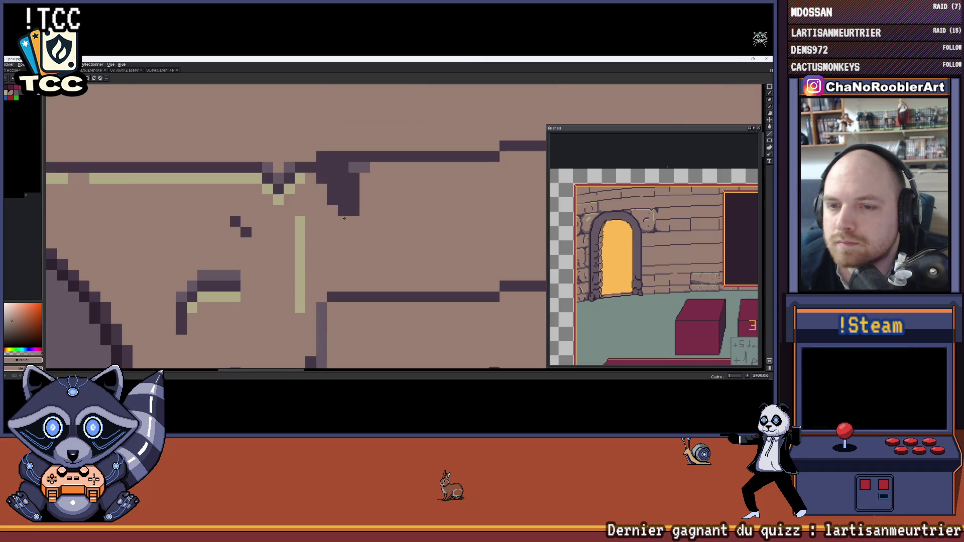
{"action": "left_click", "coordinate": [350, 216], "text": "alt"}
{"action": "left_click", "coordinate": [353, 241]}
Move the preview window aside and draw a light orange-brown stroke on the carved block's lower part.
{"action": "scroll", "coordinate": [352, 239], "scroll_direction": "down", "scroll_amount": 3}
{"action": "scroll", "coordinate": [360, 224], "scroll_direction": "up", "scroll_amount": 1}
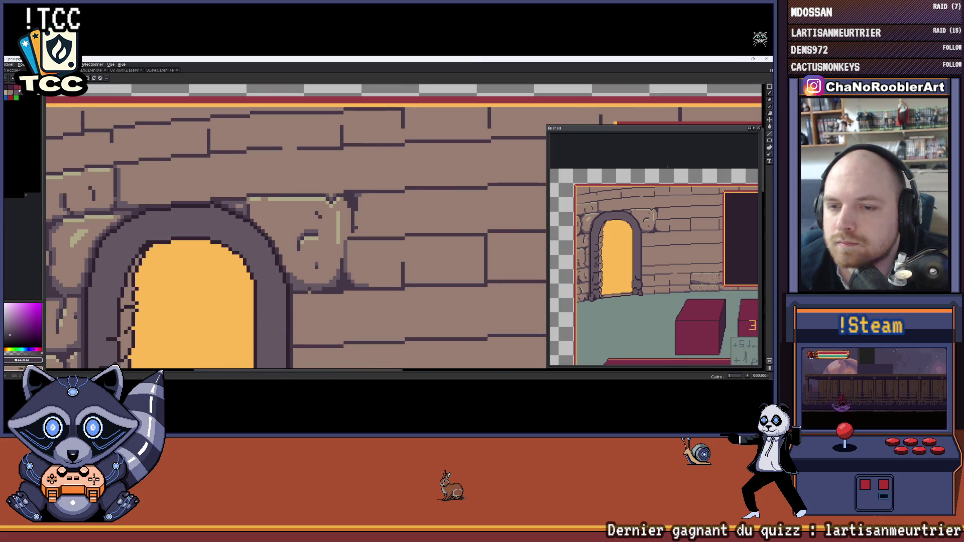
{"action": "scroll", "coordinate": [347, 226], "scroll_direction": "up", "scroll_amount": 1}
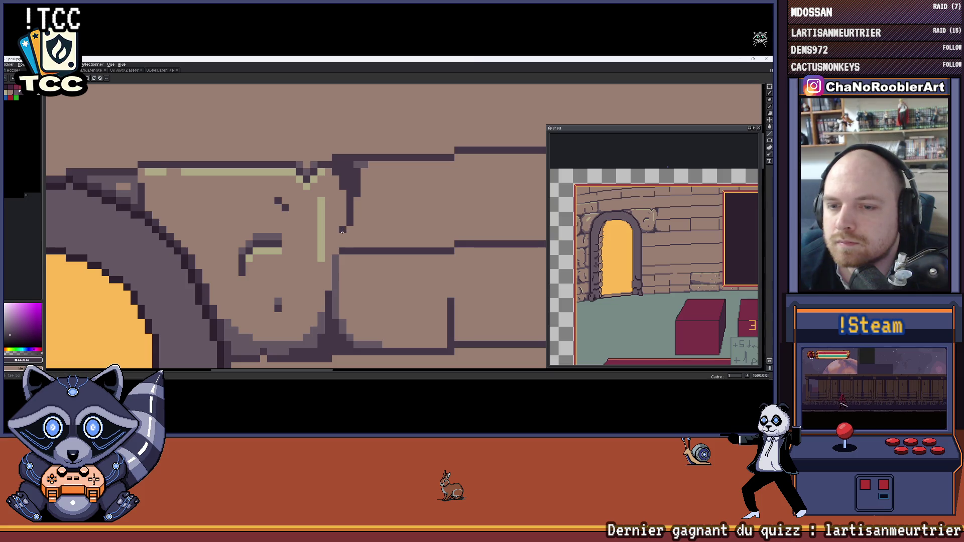
{"action": "scroll", "coordinate": [340, 239], "scroll_direction": "down", "scroll_amount": 1}
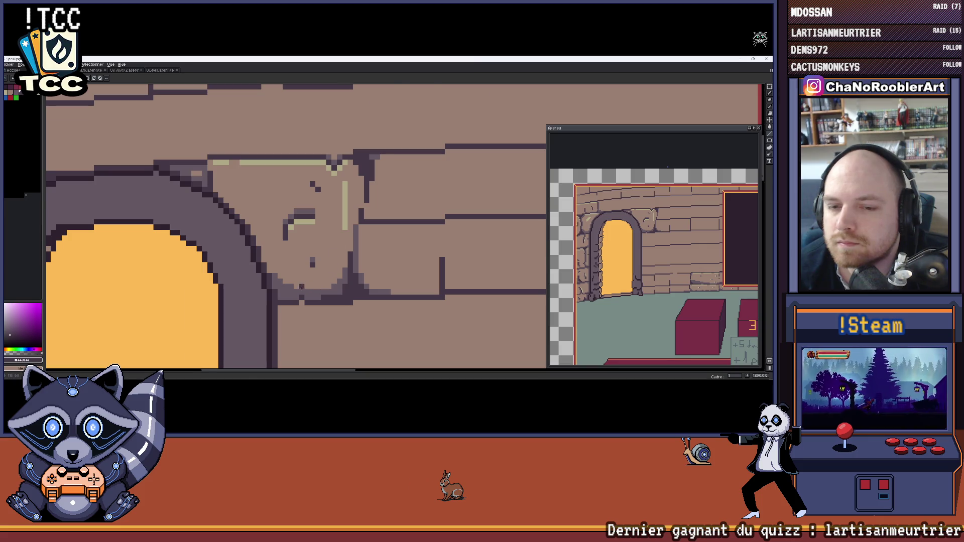
{"action": "scroll", "coordinate": [301, 290], "scroll_direction": "up", "scroll_amount": 2}
{"action": "scroll", "coordinate": [307, 270], "scroll_direction": "down", "scroll_amount": 2}
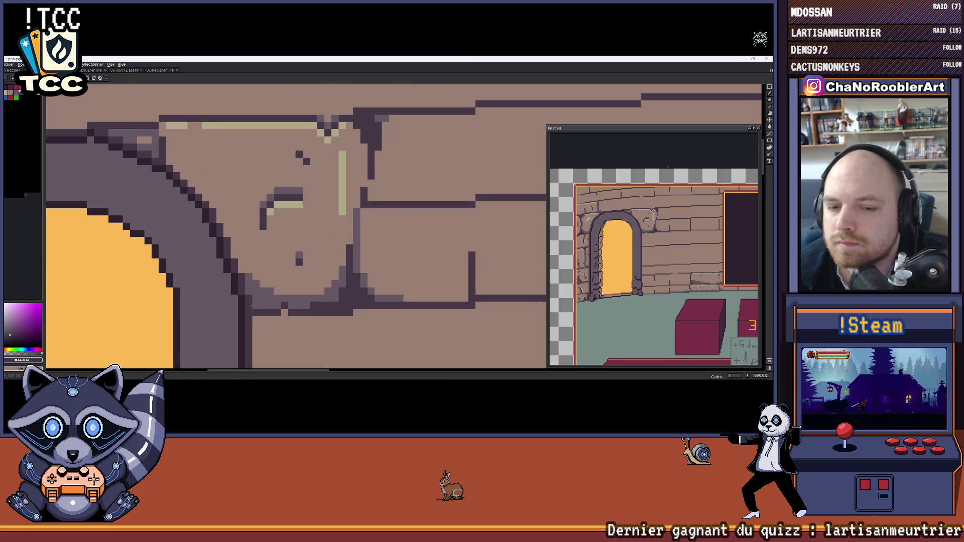
{"action": "mouse_move", "coordinate": [584, 129]}
{"action": "left_mouse_down"}
{"action": "mouse_move", "coordinate": [494, 130]}
{"action": "mouse_move", "coordinate": [559, 116]}
{"action": "left_mouse_up"}
{"action": "scroll", "coordinate": [255, 227], "scroll_direction": "down", "scroll_amount": 2}
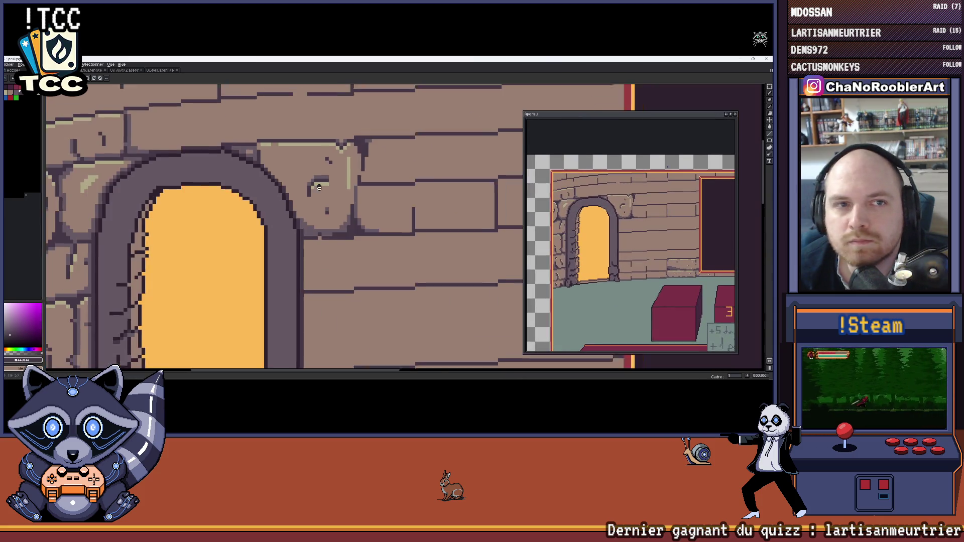
{"action": "scroll", "coordinate": [255, 227], "scroll_direction": "up", "scroll_amount": 2}
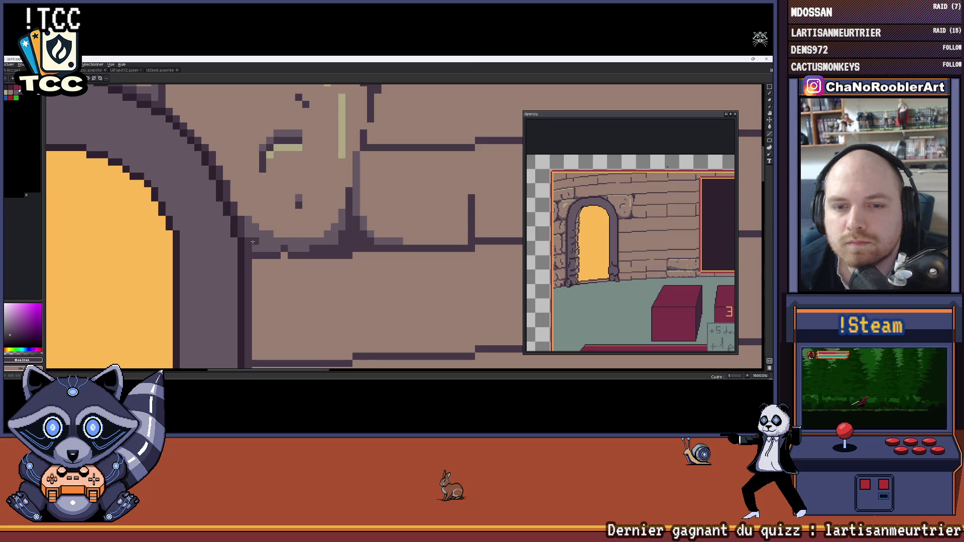
{"action": "scroll", "coordinate": [253, 242], "scroll_direction": "down", "scroll_amount": 1}
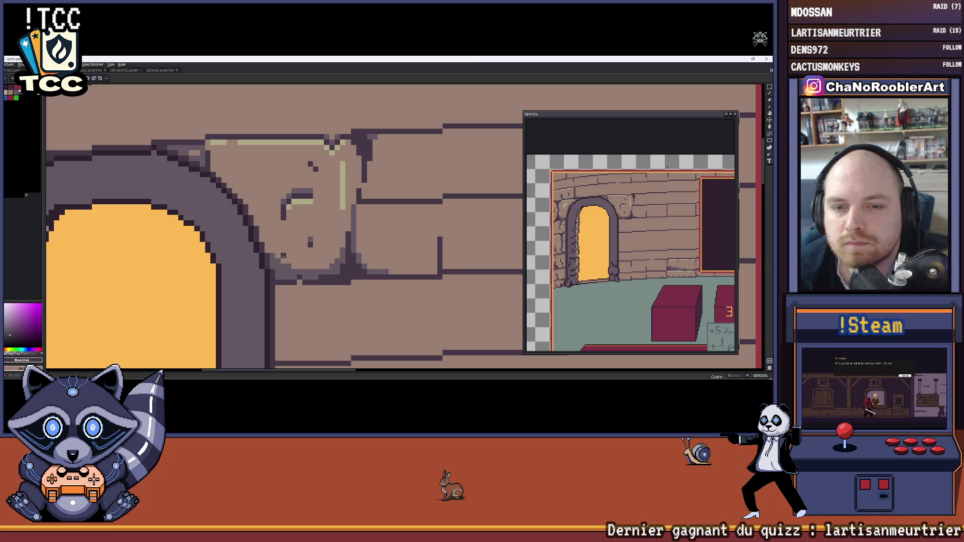
{"action": "scroll", "coordinate": [284, 255], "scroll_direction": "down", "scroll_amount": 3}
{"action": "scroll", "coordinate": [313, 266], "scroll_direction": "up", "scroll_amount": 2}
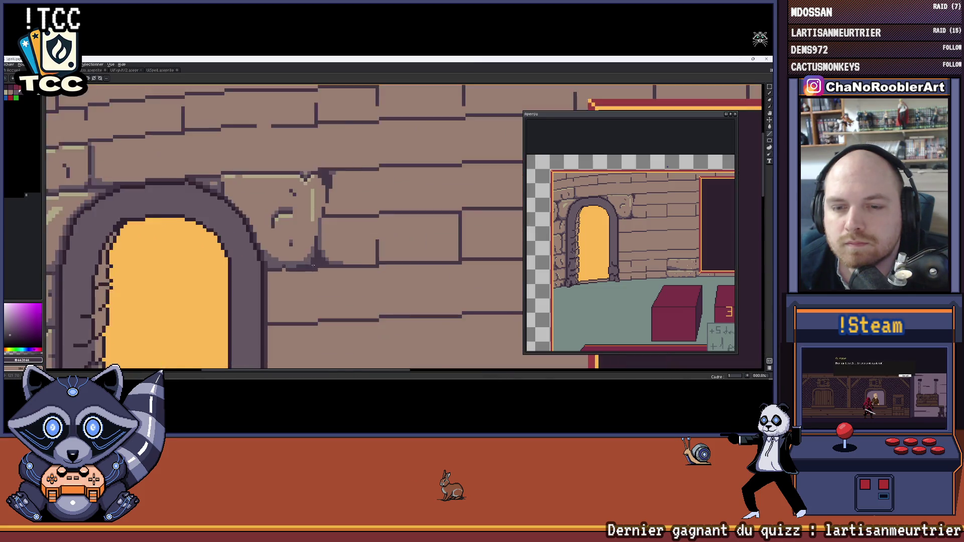
{"action": "scroll", "coordinate": [313, 266], "scroll_direction": "up", "scroll_amount": 5}
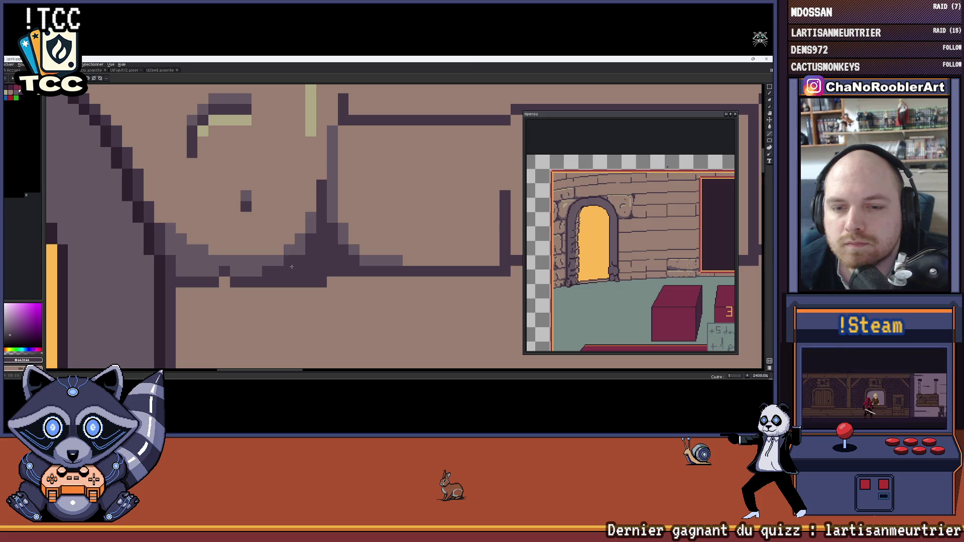
{"action": "scroll", "coordinate": [329, 216], "scroll_direction": "down", "scroll_amount": 5}
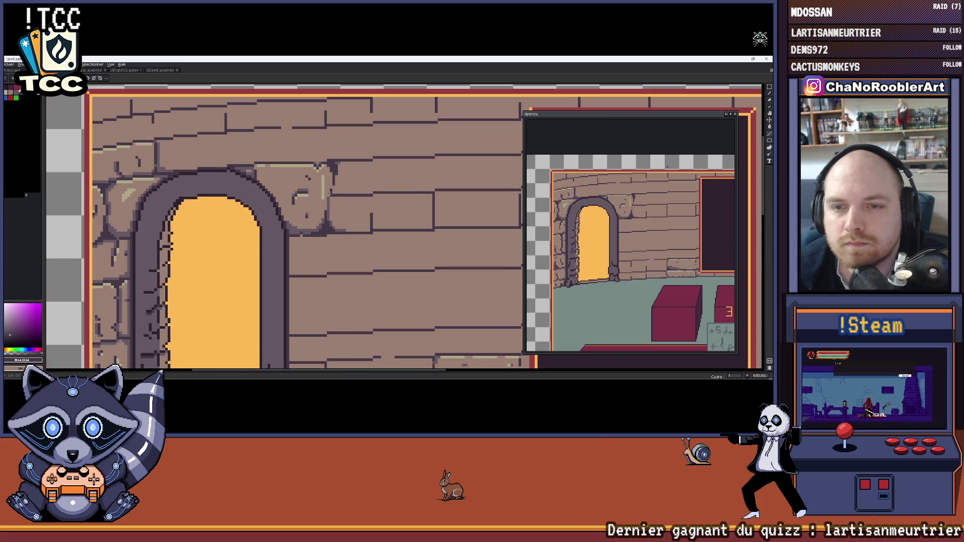
{"action": "scroll", "coordinate": [329, 181], "scroll_direction": "up", "scroll_amount": 3}
{"action": "scroll", "coordinate": [330, 176], "scroll_direction": "up", "scroll_amount": 4}
{"action": "scroll", "coordinate": [333, 171], "scroll_direction": "down", "scroll_amount": 3}
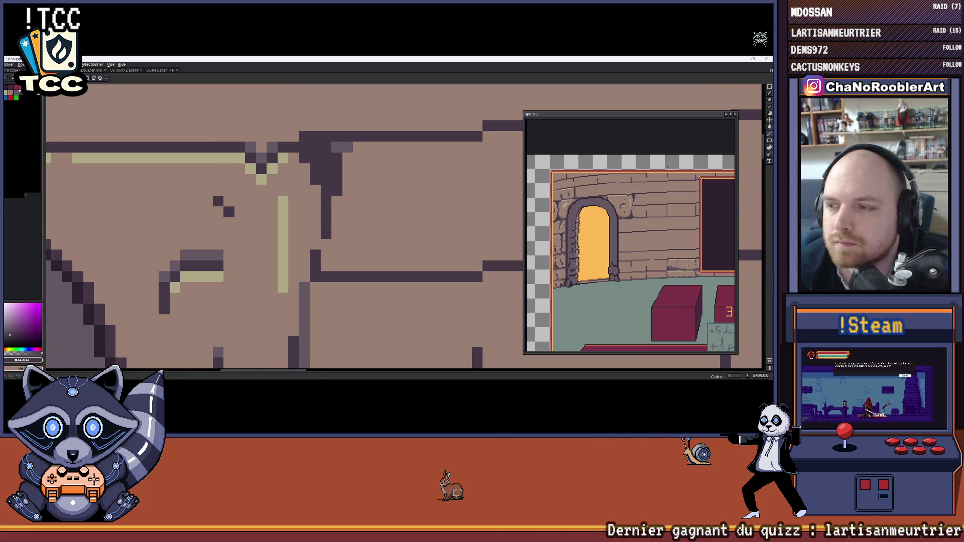
{"action": "scroll", "coordinate": [335, 166], "scroll_direction": "up", "scroll_amount": 1}
{"action": "left_click_drag", "start_coordinate": [335, 167], "coordinate": [337, 141]}
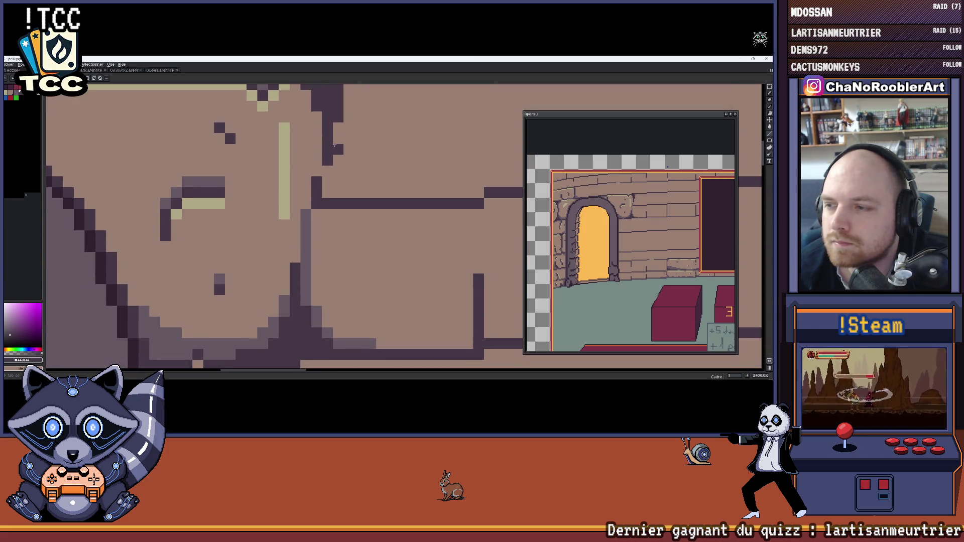
{"action": "scroll", "coordinate": [333, 147], "scroll_direction": "down", "scroll_amount": 1}
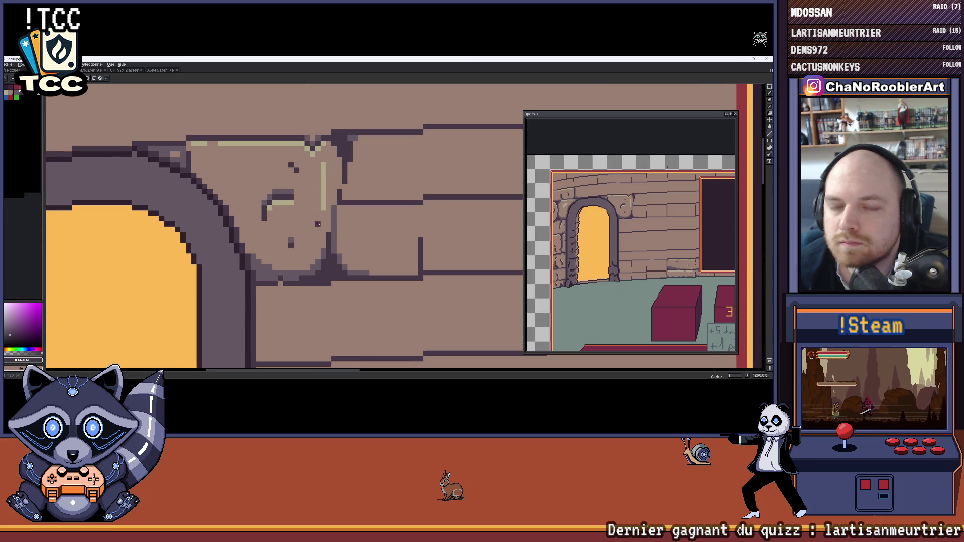
{"action": "left_click", "coordinate": [322, 164], "text": "alt"}
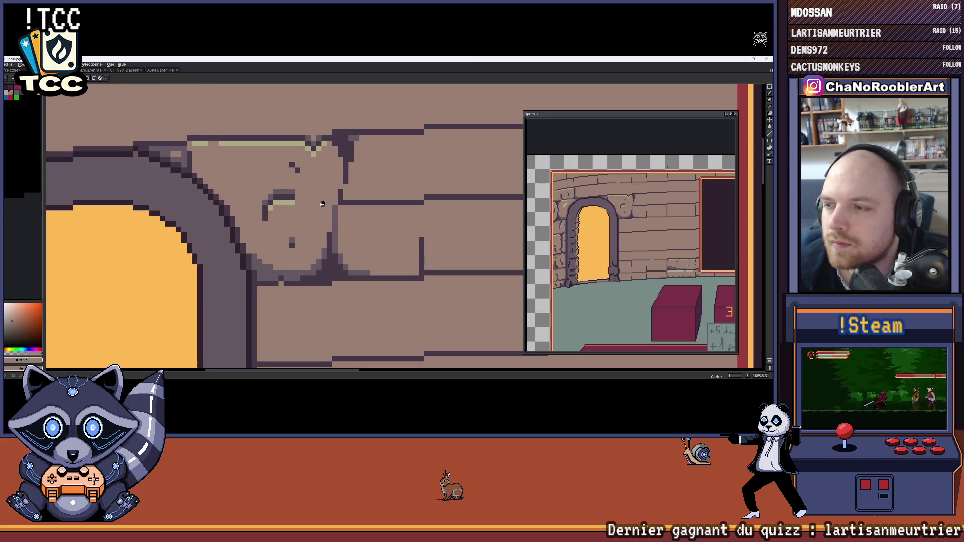
{"action": "left_click_drag", "start_coordinate": [323, 204], "coordinate": [335, 193]}
{"action": "scroll", "coordinate": [581, 233], "scroll_direction": "up", "scroll_amount": 2}
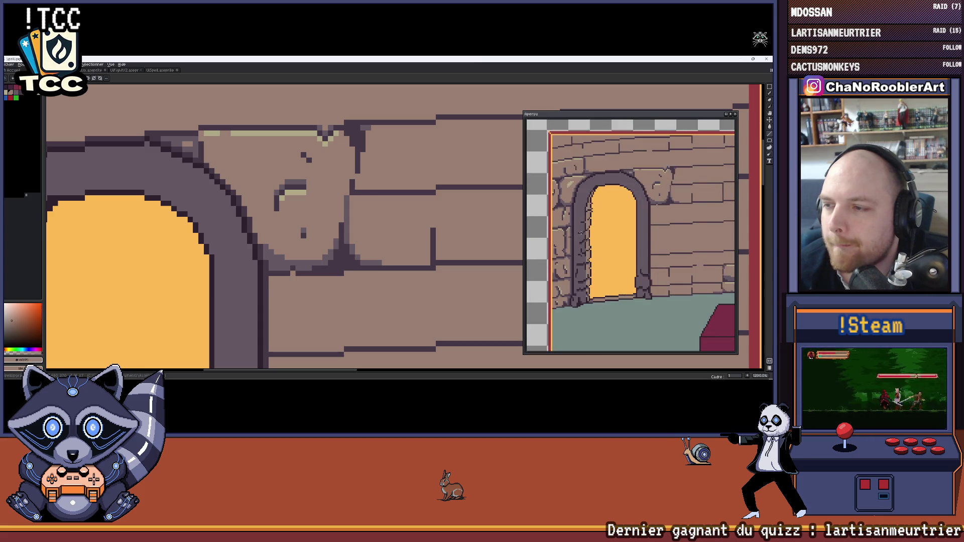
{"action": "scroll", "coordinate": [577, 225], "scroll_direction": "up", "scroll_amount": 1}
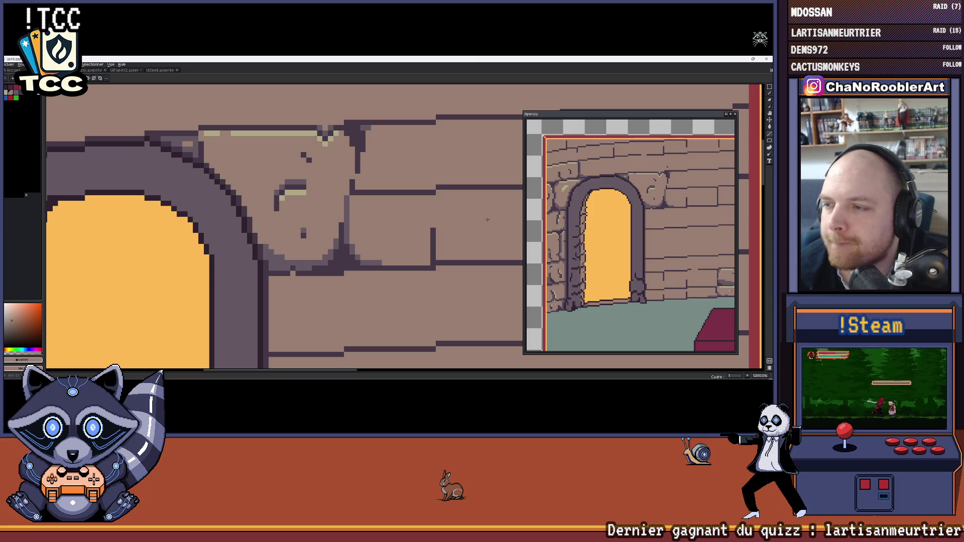
Paint a pale highlight row along the top of the stone block above the arch.
{"action": "scroll", "coordinate": [488, 220], "scroll_direction": "down", "scroll_amount": 3}
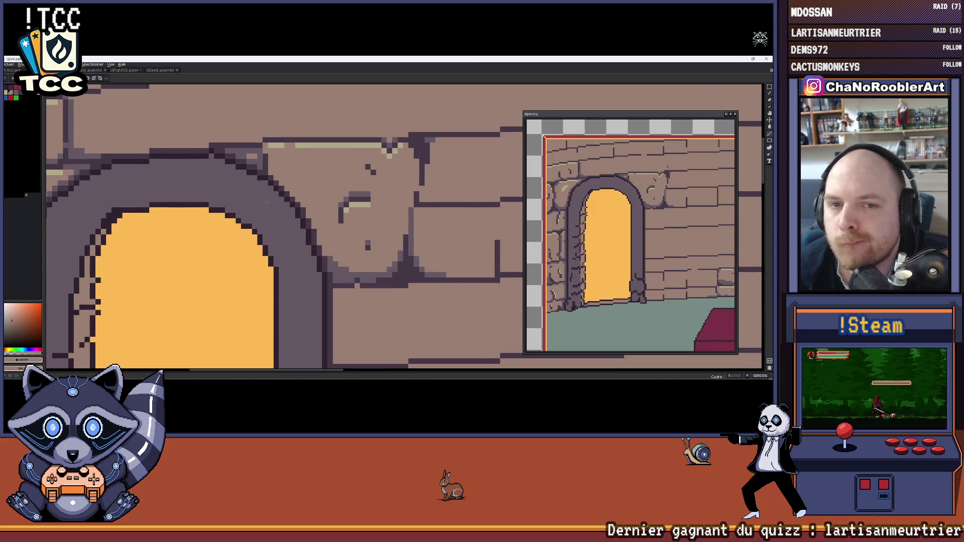
{"action": "left_click_drag", "start_coordinate": [273, 197], "coordinate": [329, 184]}
{"action": "scroll", "coordinate": [331, 183], "scroll_direction": "up", "scroll_amount": 6}
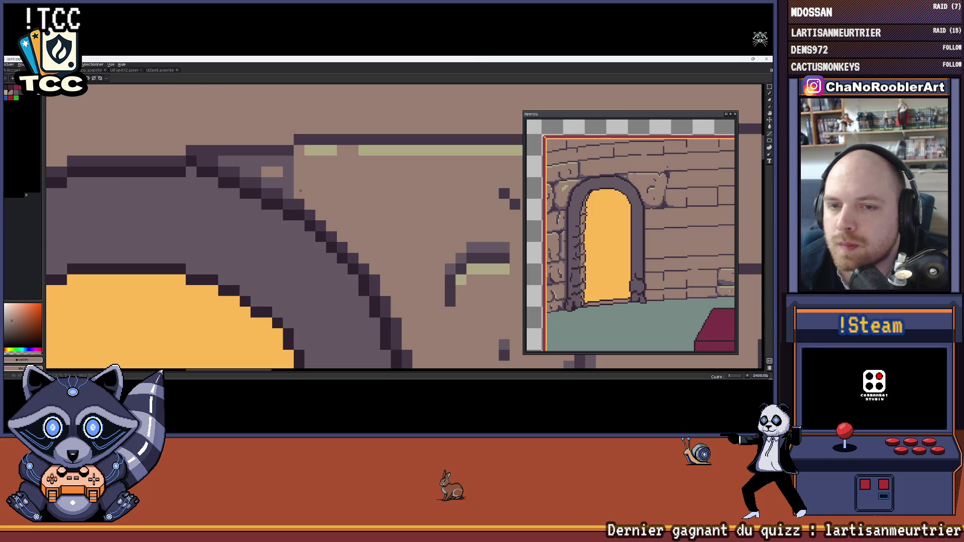
{"action": "scroll", "coordinate": [302, 196], "scroll_direction": "down", "scroll_amount": 3}
{"action": "scroll", "coordinate": [281, 184], "scroll_direction": "up", "scroll_amount": 4}
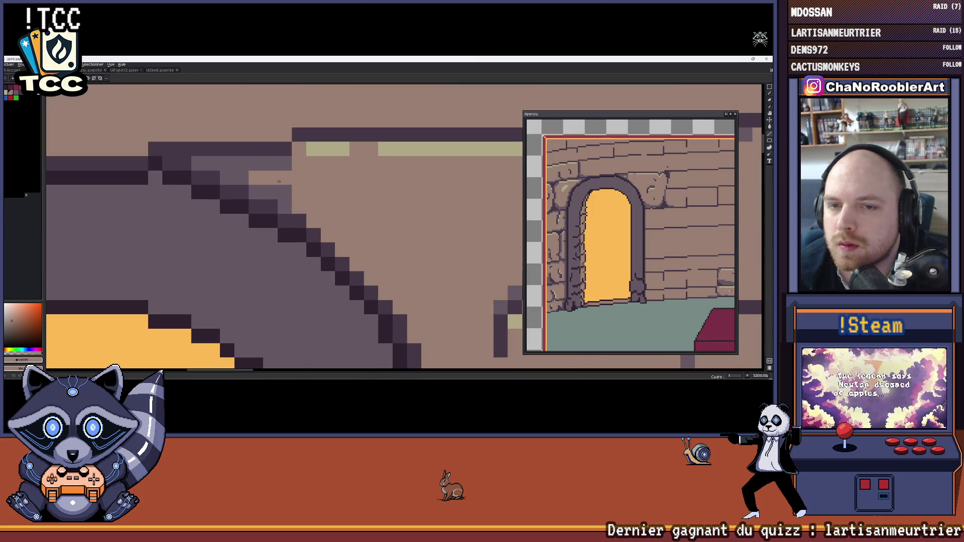
{"action": "left_click_drag", "start_coordinate": [212, 163], "coordinate": [284, 163]}
Draw a dark vertical crack through the pale row, with dark pixels branching from its top.
{"action": "scroll", "coordinate": [346, 192], "scroll_direction": "down", "scroll_amount": 6}
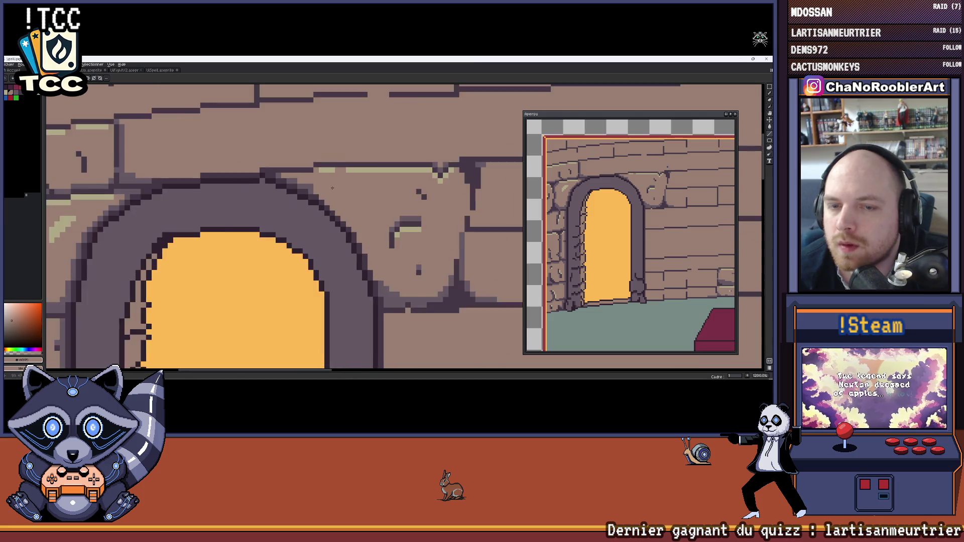
{"action": "scroll", "coordinate": [326, 182], "scroll_direction": "up", "scroll_amount": 1}
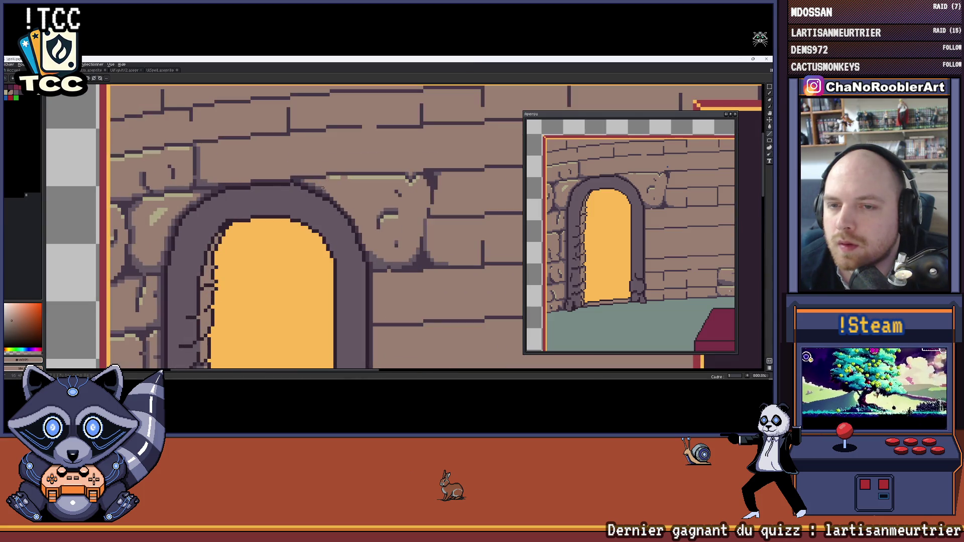
{"action": "scroll", "coordinate": [350, 200], "scroll_direction": "down", "scroll_amount": 1}
{"action": "scroll", "coordinate": [351, 200], "scroll_direction": "up", "scroll_amount": 5}
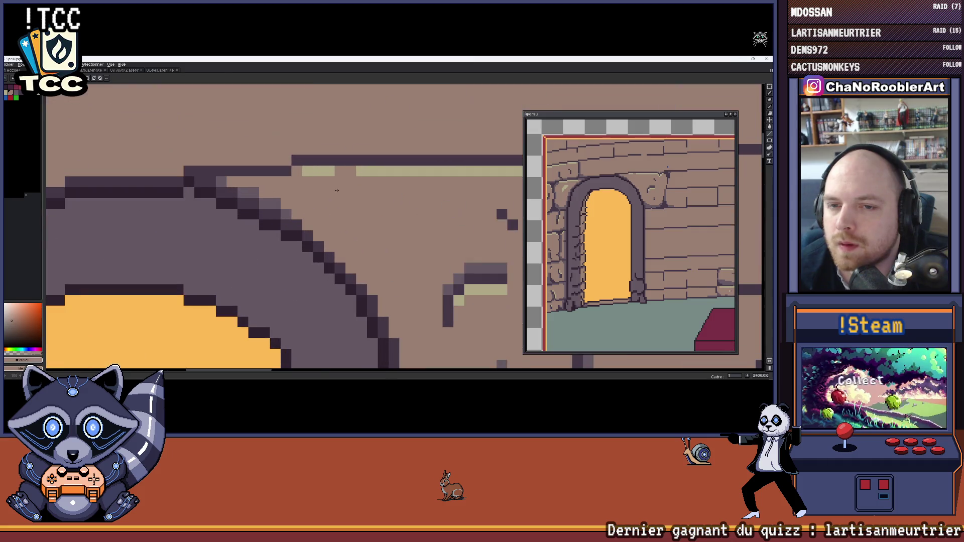
{"action": "left_click", "coordinate": [350, 171]}
{"action": "left_click_drag", "start_coordinate": [362, 172], "coordinate": [360, 235]}
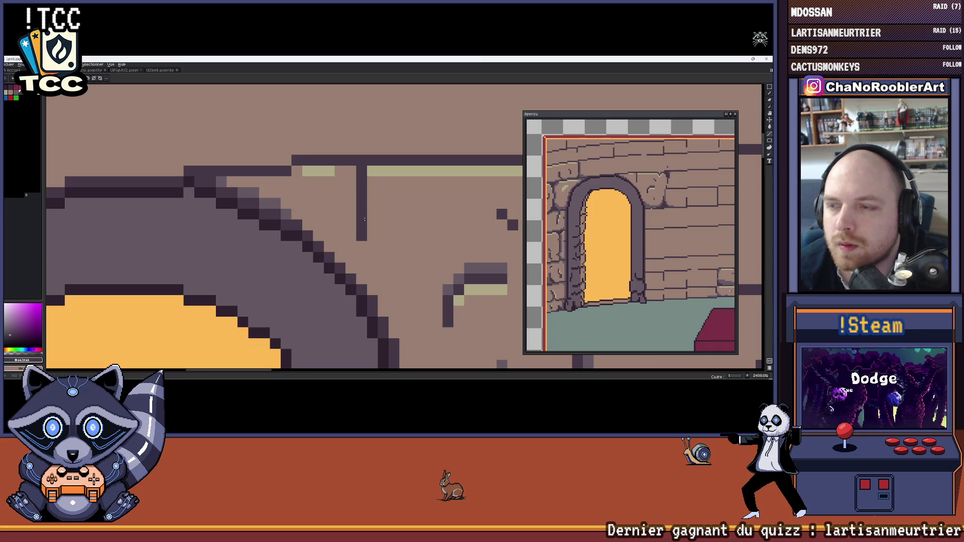
{"action": "scroll", "coordinate": [368, 206], "scroll_direction": "up", "scroll_amount": 1}
{"action": "left_click", "coordinate": [376, 181]}
{"action": "left_click", "coordinate": [396, 160]}
{"action": "left_click", "coordinate": [420, 138]}
{"action": "left_click_drag", "start_coordinate": [397, 139], "coordinate": [377, 155]}
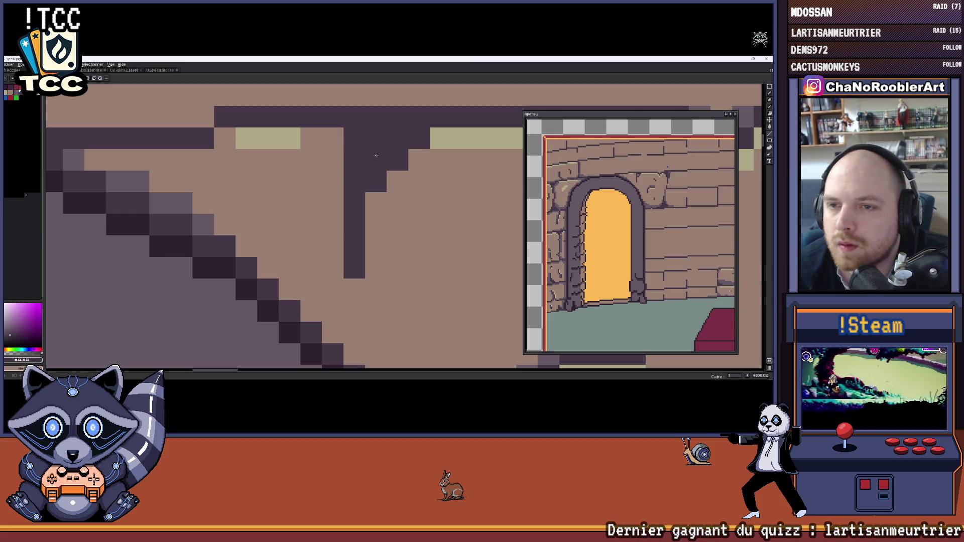
{"action": "left_click", "coordinate": [338, 139]}
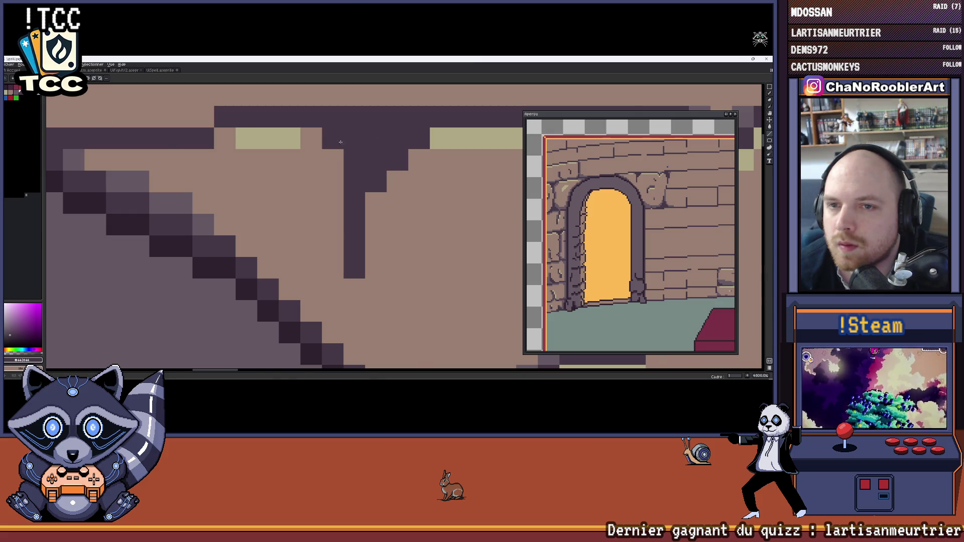
Eyedrop the pale yellow and add a highlight pixel on the block.
{"action": "scroll", "coordinate": [341, 142], "scroll_direction": "down", "scroll_amount": 5}
{"action": "scroll", "coordinate": [340, 142], "scroll_direction": "up", "scroll_amount": 1}
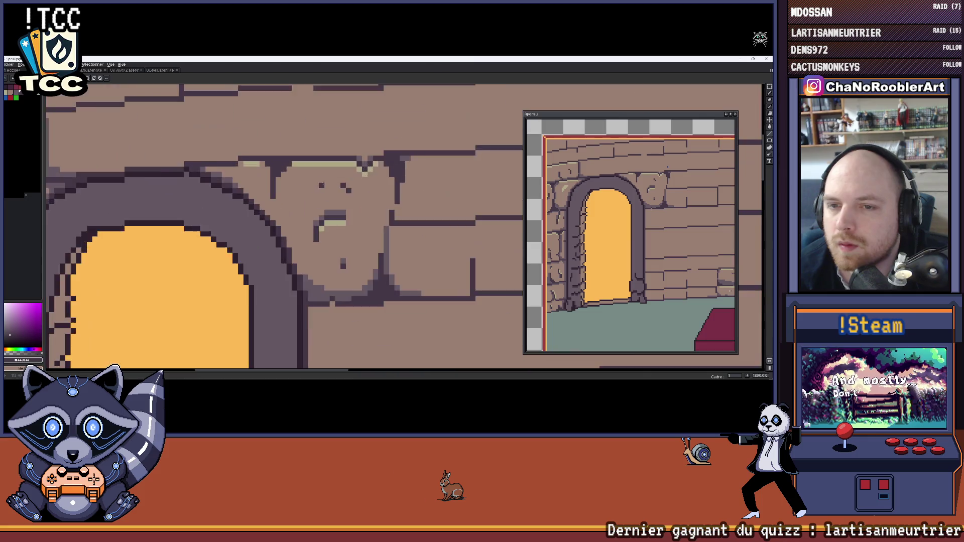
{"action": "scroll", "coordinate": [313, 185], "scroll_direction": "up", "scroll_amount": 1}
{"action": "left_click", "coordinate": [277, 149], "text": "alt"}
{"action": "left_click", "coordinate": [256, 170]}
{"action": "scroll", "coordinate": [265, 164], "scroll_direction": "down", "scroll_amount": 3}
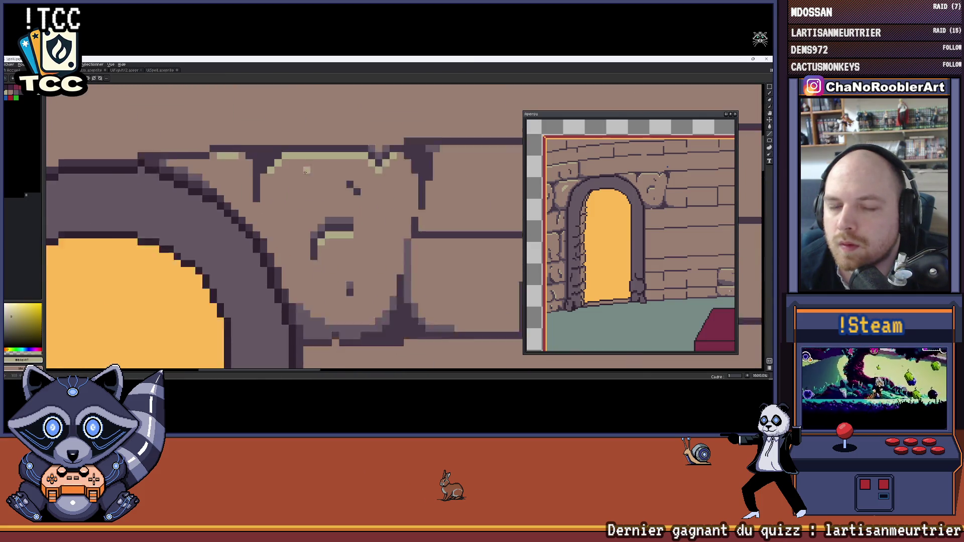
{"action": "scroll", "coordinate": [341, 190], "scroll_direction": "up", "scroll_amount": 1}
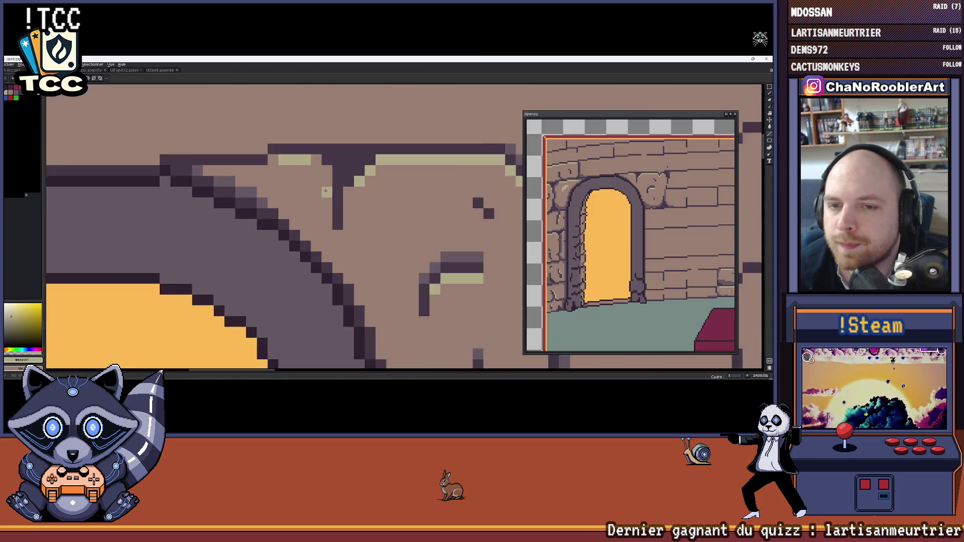
{"action": "scroll", "coordinate": [332, 192], "scroll_direction": "down", "scroll_amount": 2}
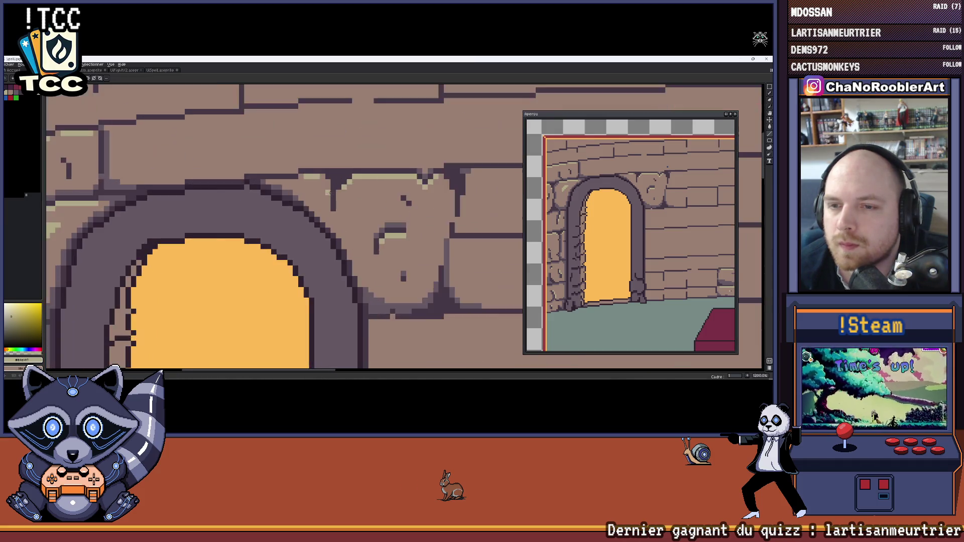
{"action": "scroll", "coordinate": [339, 201], "scroll_direction": "up", "scroll_amount": 4}
Draw a dark purple column down the block, fix stray pixels with brown, and add a grey-purple edge pixel.
{"action": "left_click", "coordinate": [338, 205], "text": "alt"}
{"action": "mouse_move", "coordinate": [335, 216]}
{"action": "left_mouse_down"}
{"action": "mouse_move", "coordinate": [335, 263]}
{"action": "mouse_move", "coordinate": [349, 203]}
{"action": "left_mouse_up"}
{"action": "left_click", "coordinate": [352, 262], "text": "alt"}
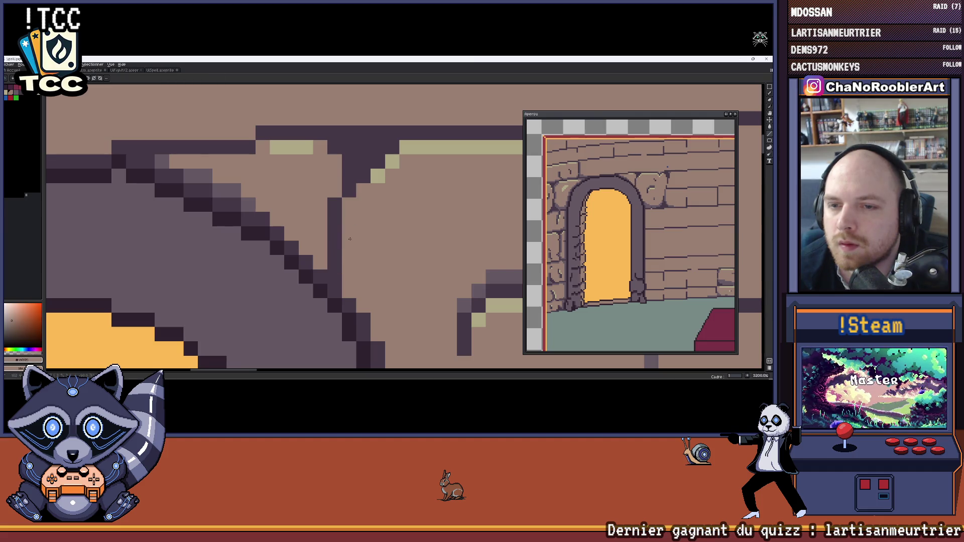
{"action": "scroll", "coordinate": [352, 216], "scroll_direction": "down", "scroll_amount": 4}
{"action": "scroll", "coordinate": [353, 222], "scroll_direction": "up", "scroll_amount": 3}
{"action": "scroll", "coordinate": [362, 226], "scroll_direction": "down", "scroll_amount": 3}
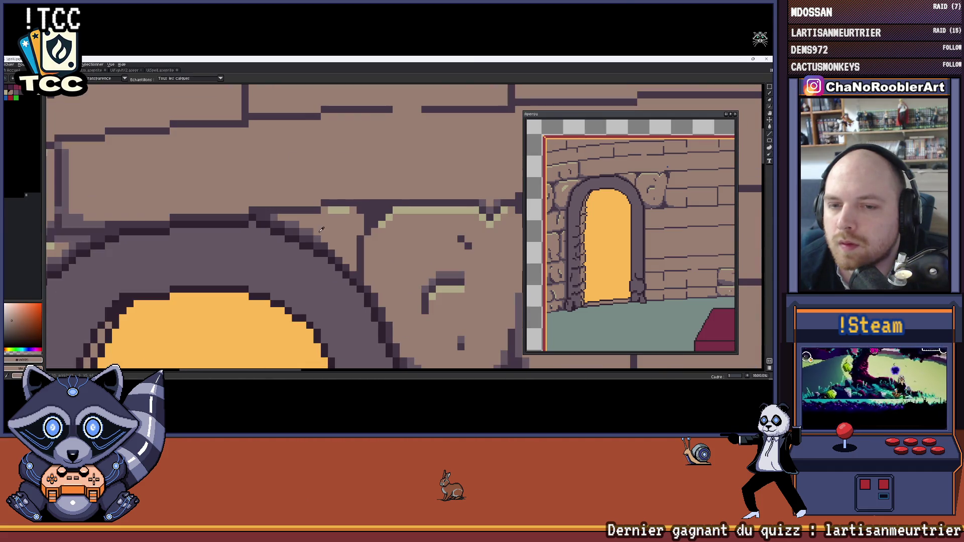
{"action": "left_click", "coordinate": [371, 221], "text": "alt"}
{"action": "scroll", "coordinate": [372, 211], "scroll_direction": "up", "scroll_amount": 4}
{"action": "left_click", "coordinate": [385, 181]}
Shade the block's top edge with a grey-purple stroke and add a grey-purple outline pixel.
{"action": "mouse_move", "coordinate": [388, 165]}
{"action": "left_mouse_down"}
{"action": "mouse_move", "coordinate": [388, 209]}
{"action": "mouse_move", "coordinate": [365, 144]}
{"action": "mouse_move", "coordinate": [278, 143]}
{"action": "left_mouse_up"}
{"action": "scroll", "coordinate": [299, 166], "scroll_direction": "down", "scroll_amount": 5}
{"action": "scroll", "coordinate": [299, 167], "scroll_direction": "down", "scroll_amount": 3}
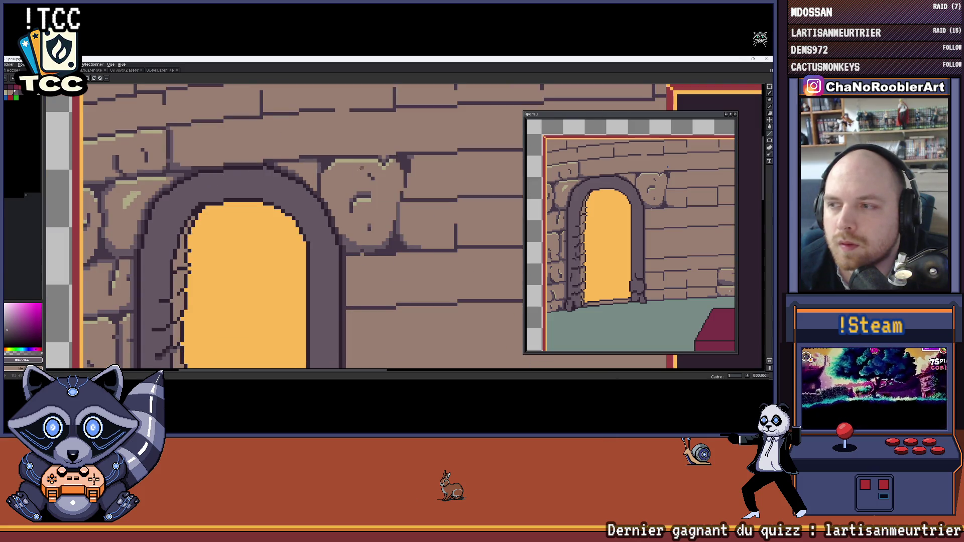
{"action": "scroll", "coordinate": [361, 168], "scroll_direction": "up", "scroll_amount": 5}
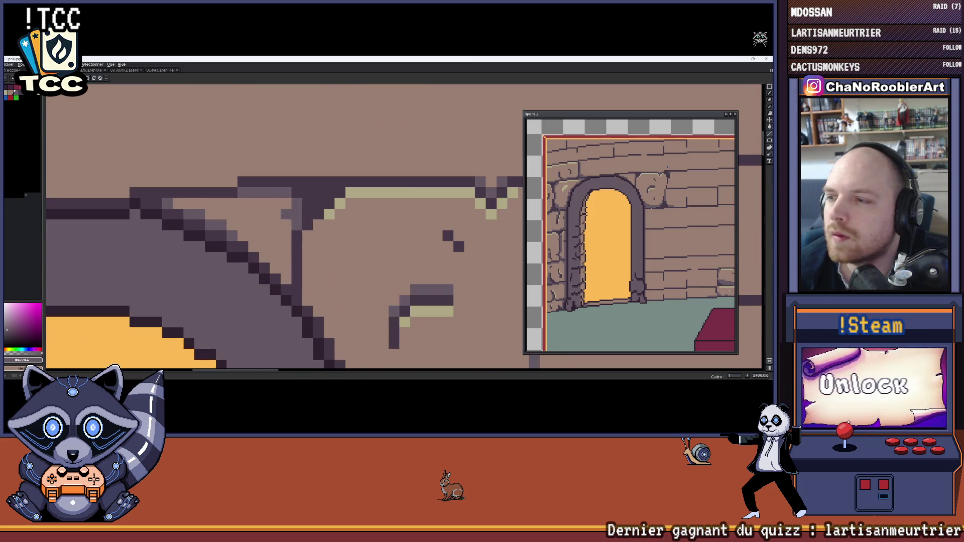
{"action": "left_click", "coordinate": [279, 213]}
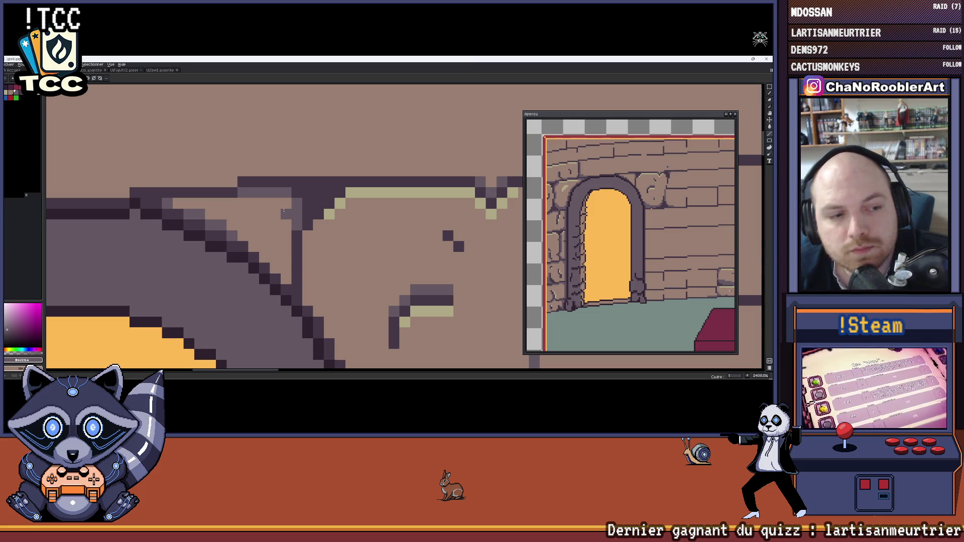
Touch up another outline pixel and undo the stray line stroke with Ctrl+Z.
{"action": "scroll", "coordinate": [283, 211], "scroll_direction": "up", "scroll_amount": 2}
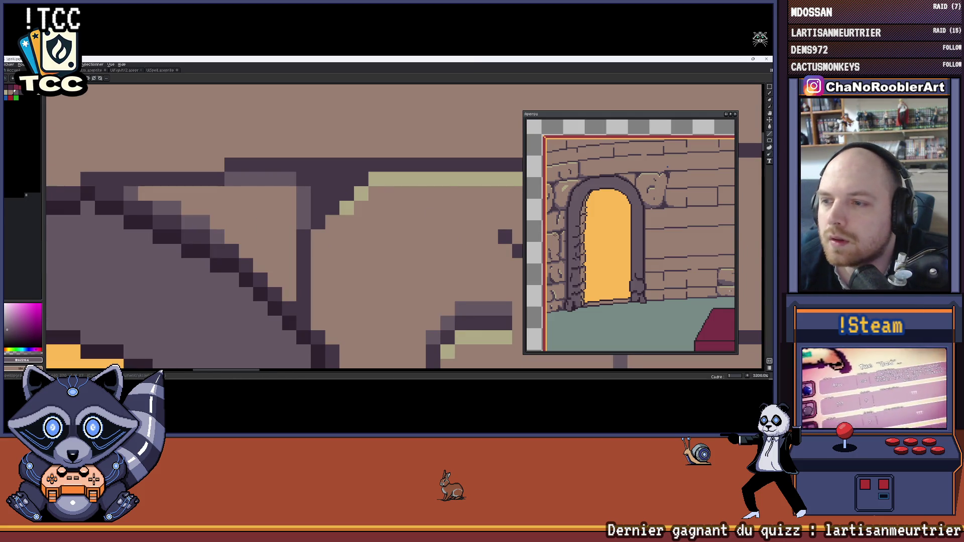
{"action": "scroll", "coordinate": [275, 210], "scroll_direction": "up", "scroll_amount": 2}
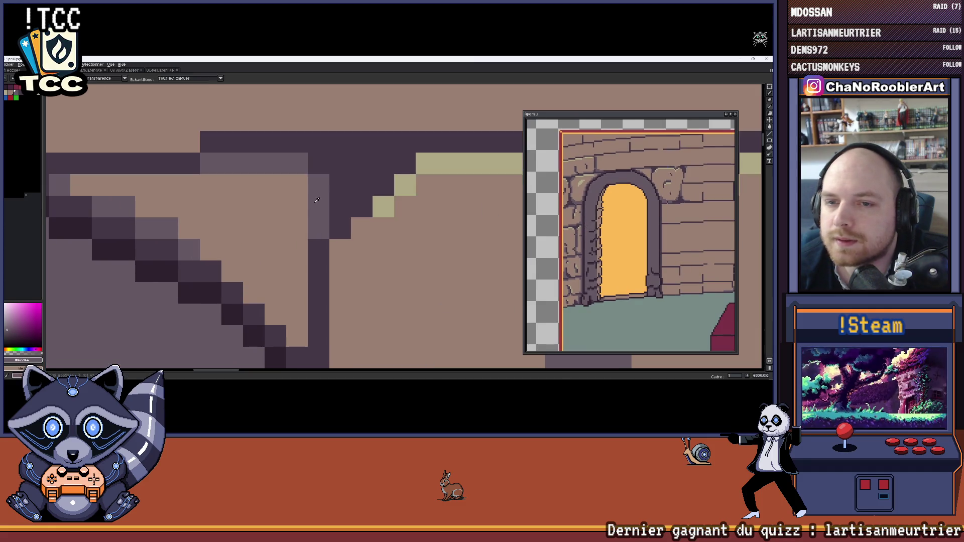
{"action": "left_click", "coordinate": [340, 185]}
{"action": "left_click", "coordinate": [340, 163]}
{"action": "key", "text": "ctrl+z"}
{"action": "scroll", "coordinate": [383, 167], "scroll_direction": "down", "scroll_amount": 3}
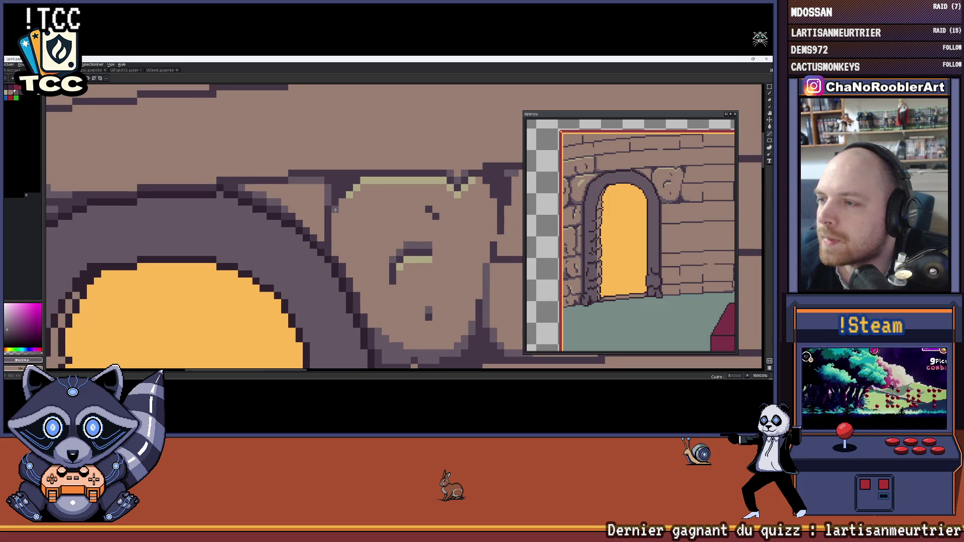
{"action": "scroll", "coordinate": [346, 199], "scroll_direction": "up", "scroll_amount": 1}
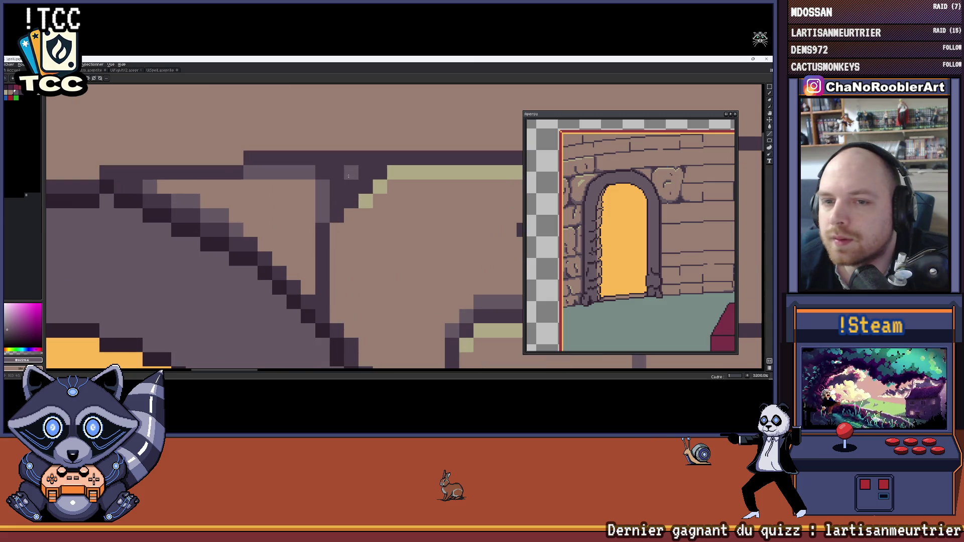
{"action": "scroll", "coordinate": [325, 173], "scroll_direction": "down", "scroll_amount": 2}
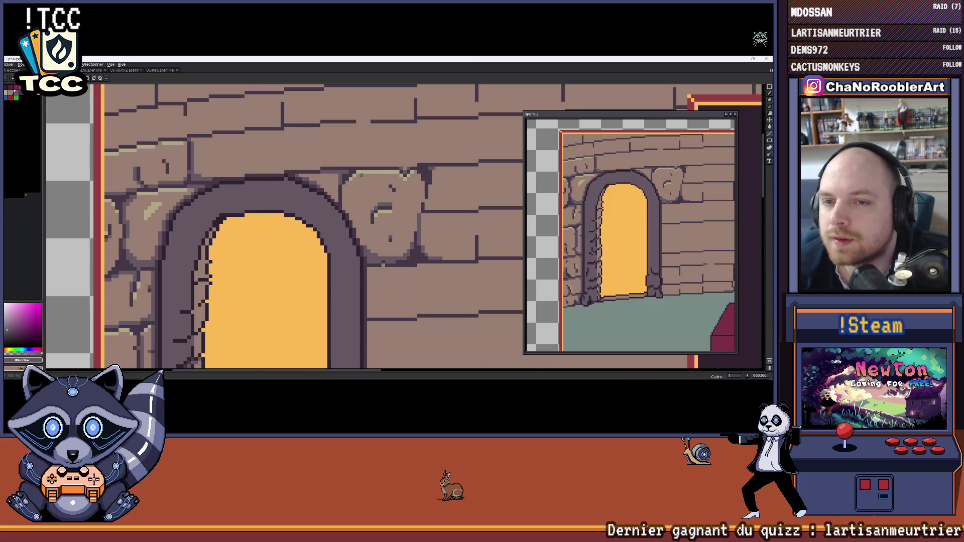
{"action": "scroll", "coordinate": [347, 171], "scroll_direction": "up", "scroll_amount": 1}
Zoom around the arch and Alt-click to sample the dark line colour from the artwork.
{"action": "scroll", "coordinate": [352, 189], "scroll_direction": "down", "scroll_amount": 3}
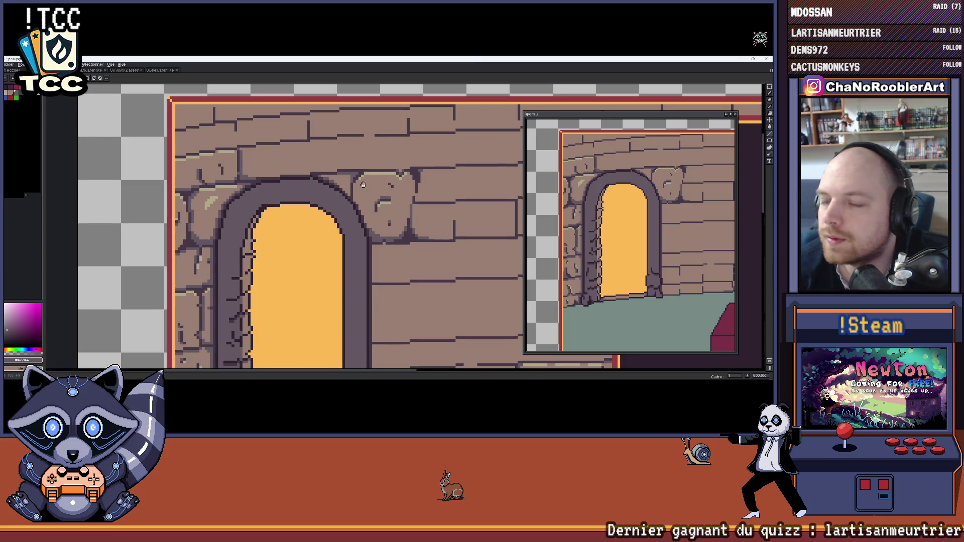
{"action": "scroll", "coordinate": [337, 196], "scroll_direction": "up", "scroll_amount": 4}
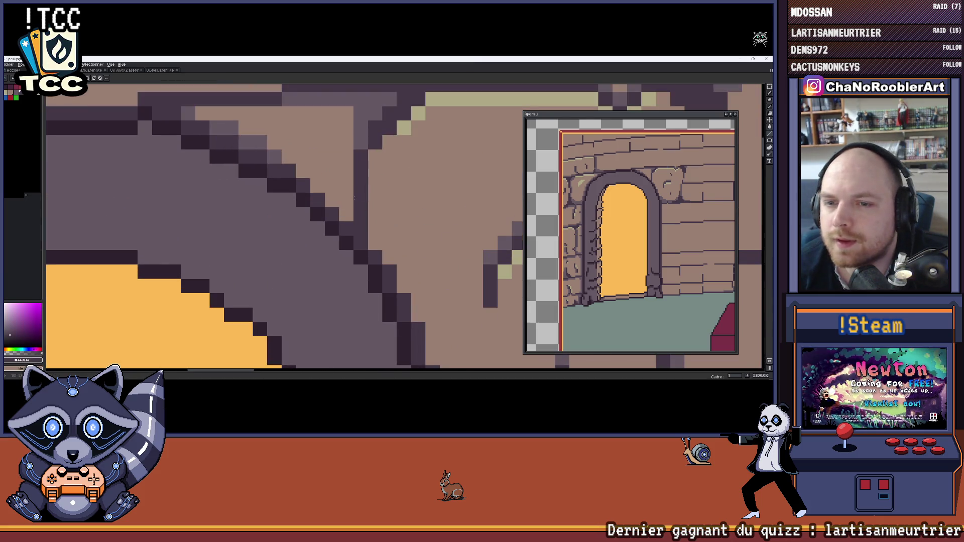
{"action": "scroll", "coordinate": [332, 203], "scroll_direction": "down", "scroll_amount": 4}
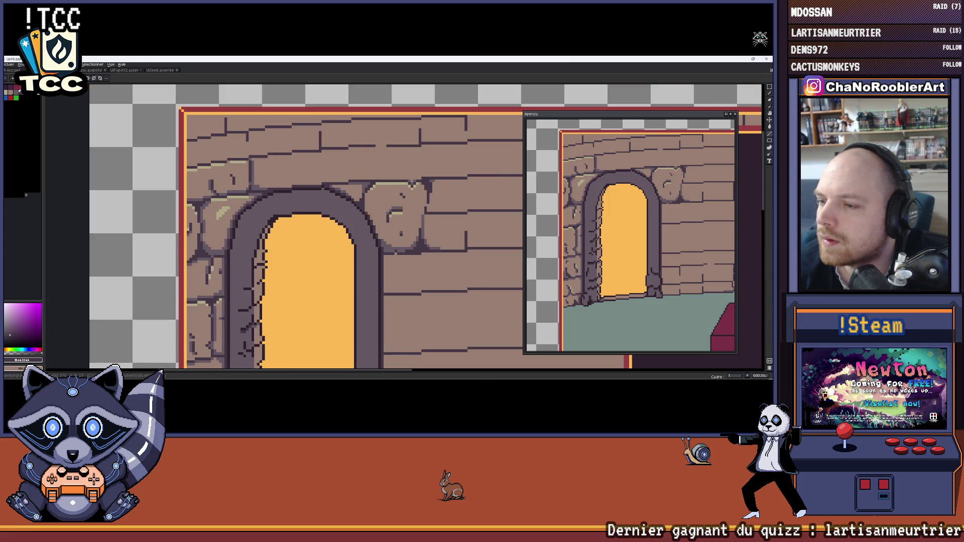
{"action": "scroll", "coordinate": [380, 190], "scroll_direction": "up", "scroll_amount": 2}
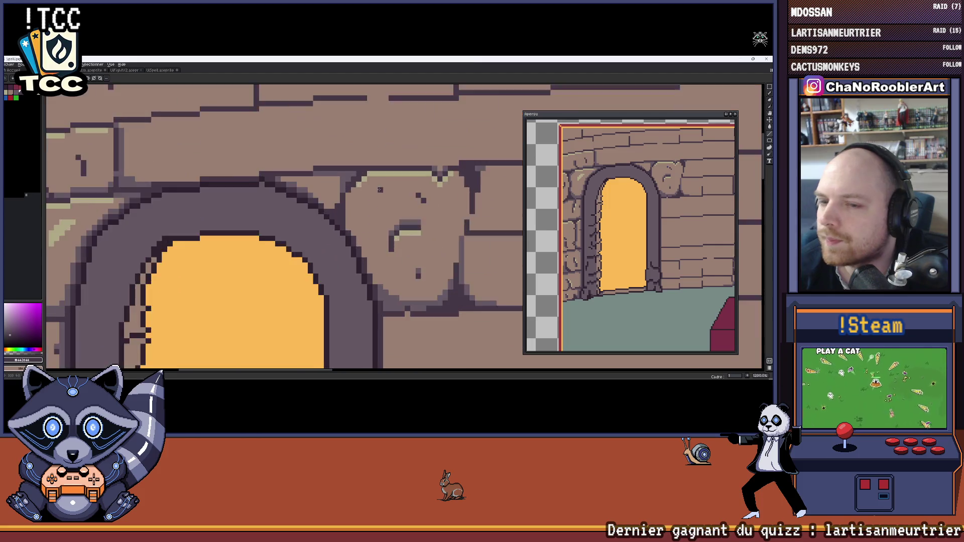
{"action": "scroll", "coordinate": [380, 190], "scroll_direction": "up", "scroll_amount": 3}
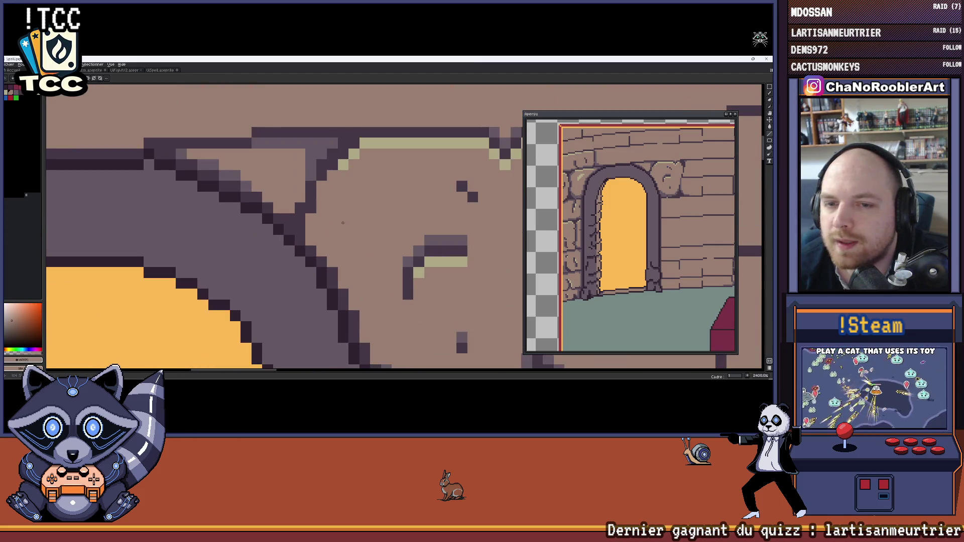
{"action": "scroll", "coordinate": [347, 209], "scroll_direction": "down", "scroll_amount": 2}
{"action": "scroll", "coordinate": [364, 197], "scroll_direction": "up", "scroll_amount": 2}
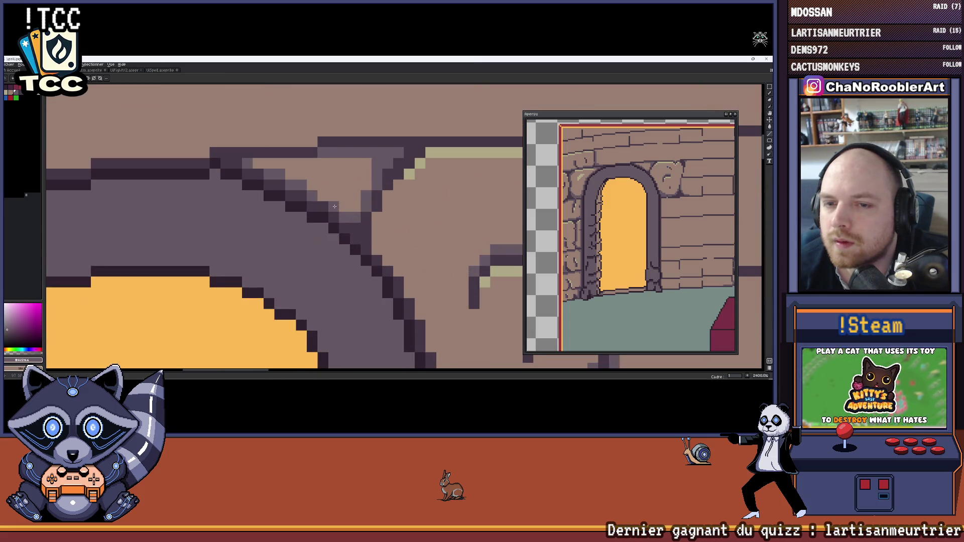
{"action": "scroll", "coordinate": [323, 197], "scroll_direction": "down", "scroll_amount": 6}
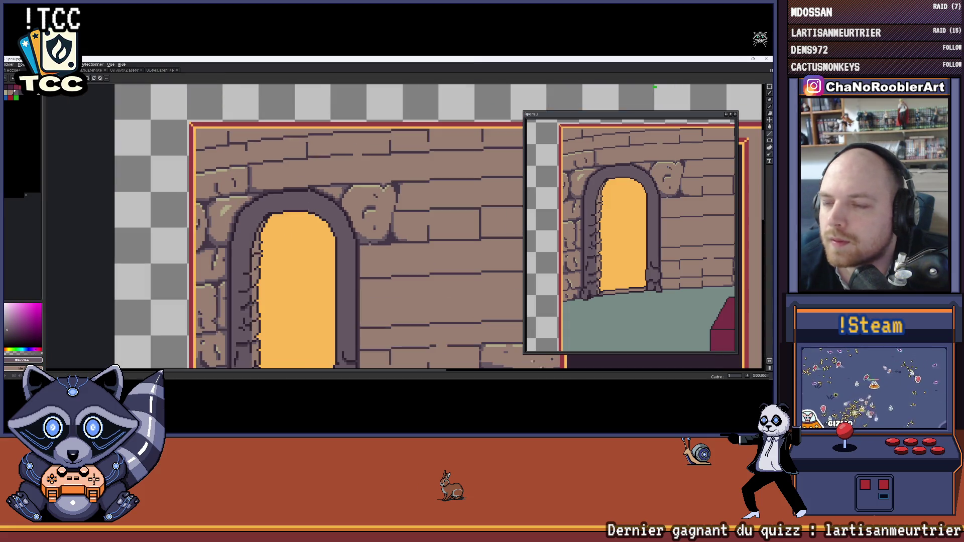
{"action": "scroll", "coordinate": [321, 183], "scroll_direction": "up", "scroll_amount": 4}
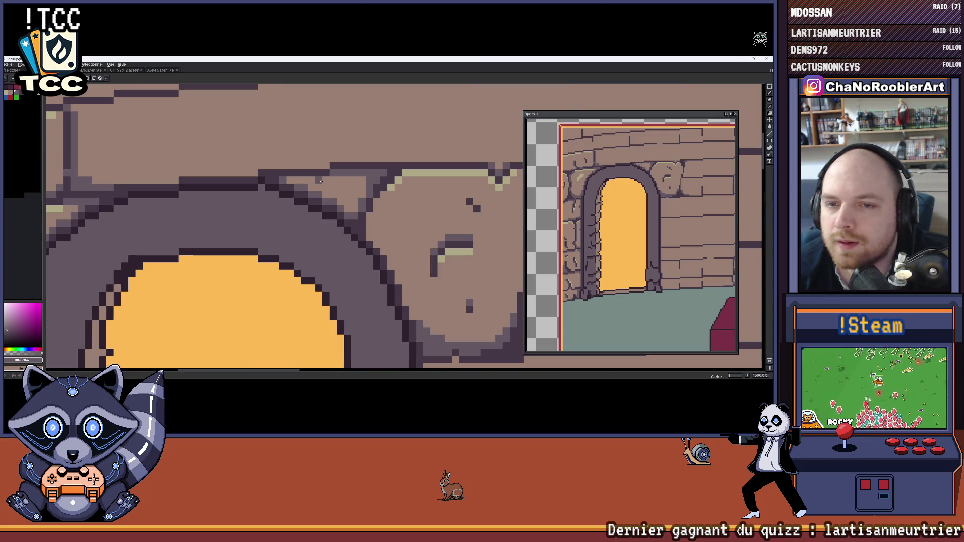
{"action": "scroll", "coordinate": [325, 179], "scroll_direction": "down", "scroll_amount": 2}
{"action": "scroll", "coordinate": [319, 173], "scroll_direction": "up", "scroll_amount": 2}
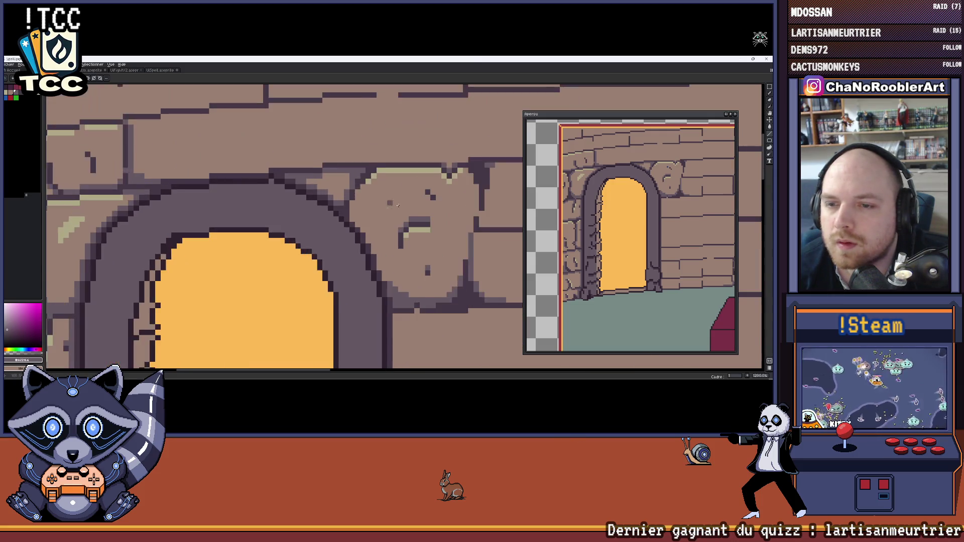
{"action": "key", "text": "alt"}
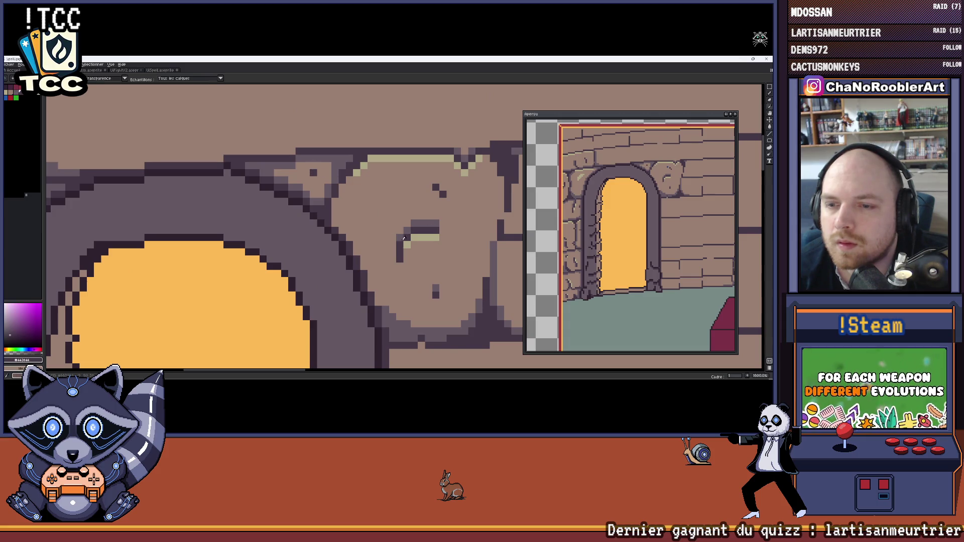
{"action": "left_click", "coordinate": [410, 227], "text": "alt"}
Zoom out and pan across the room to view the doorway, crates, notice board and book.
{"action": "scroll", "coordinate": [355, 193], "scroll_direction": "down", "scroll_amount": 5}
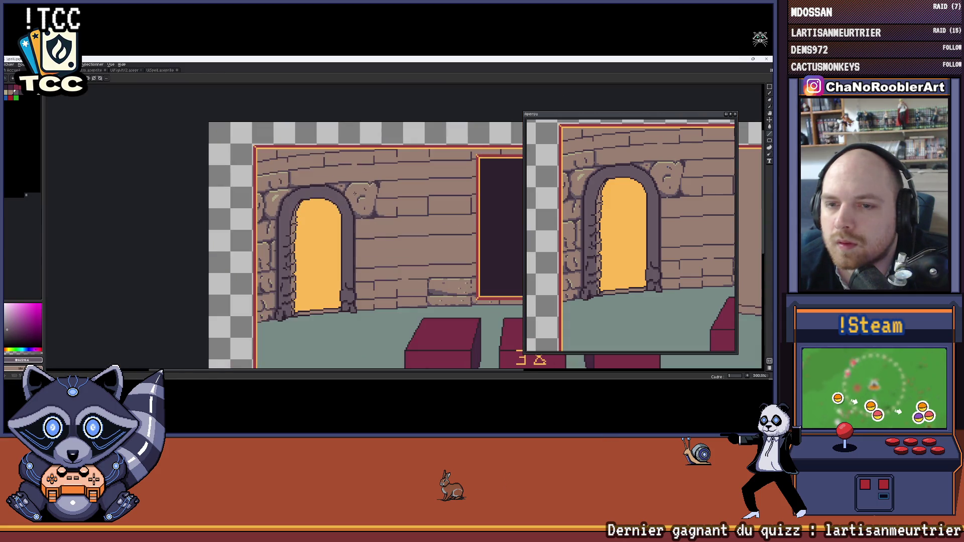
{"action": "left_click_drag", "start_coordinate": [397, 205], "coordinate": [380, 203]}
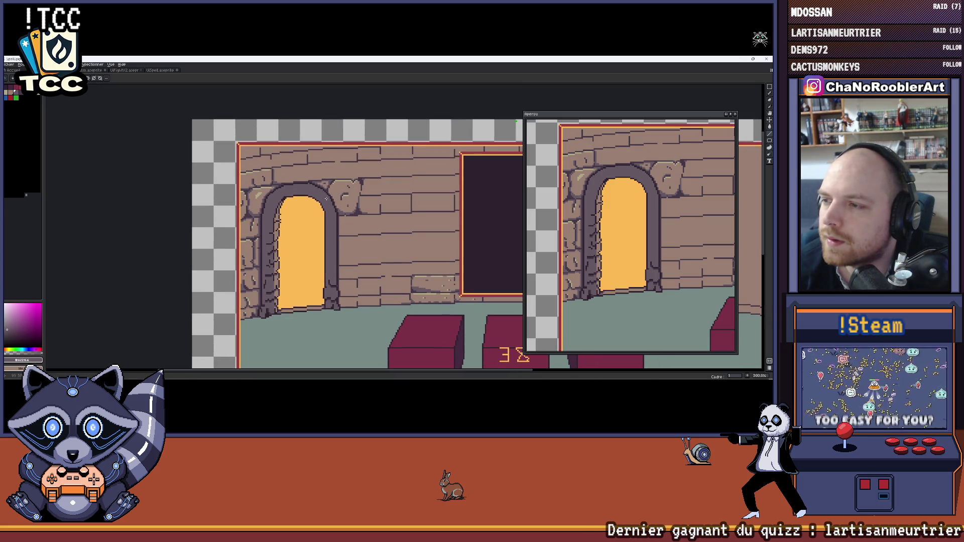
{"action": "scroll", "coordinate": [389, 193], "scroll_direction": "up", "scroll_amount": 6}
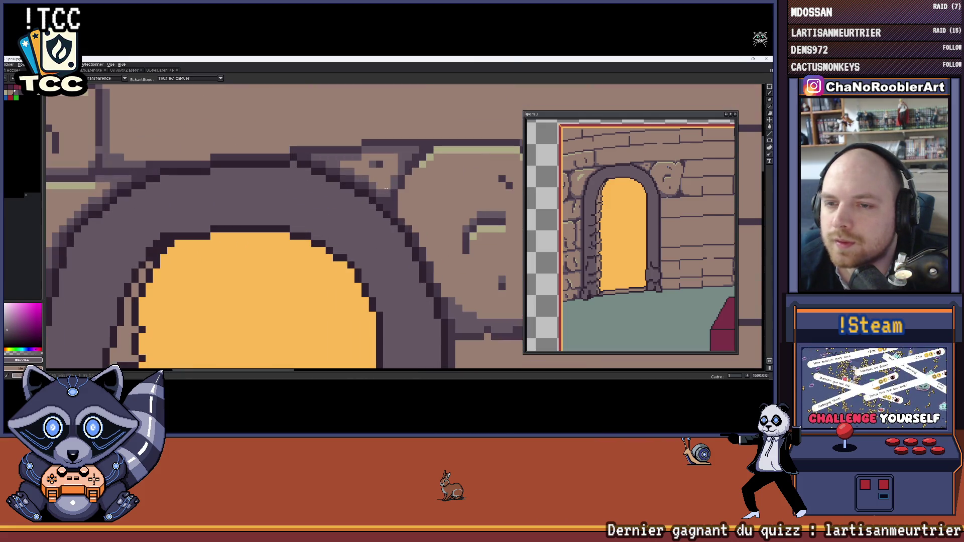
{"action": "scroll", "coordinate": [389, 193], "scroll_direction": "down", "scroll_amount": 5}
{"action": "mouse_move", "coordinate": [364, 230]}
{"action": "left_mouse_down"}
{"action": "mouse_move", "coordinate": [329, 229]}
{"action": "mouse_move", "coordinate": [379, 215]}
{"action": "left_mouse_up"}
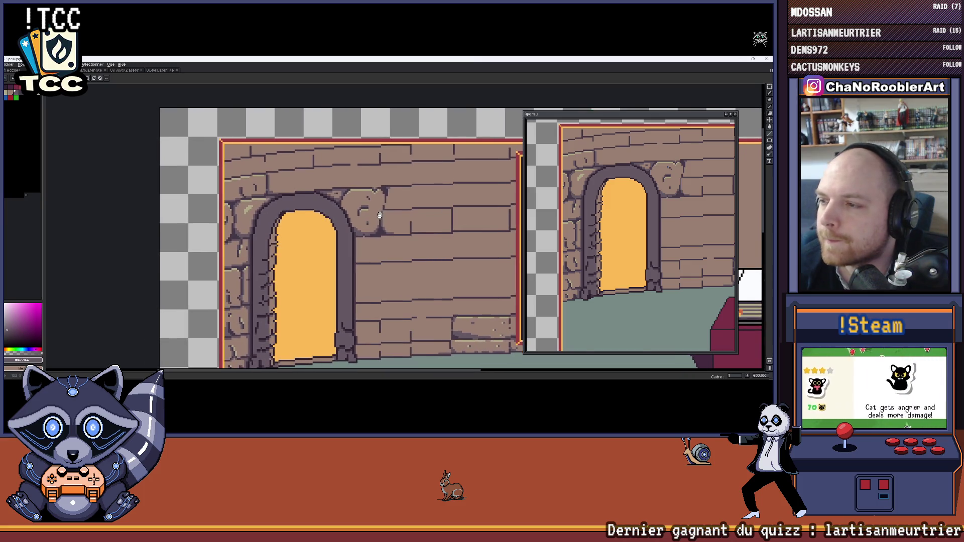
{"action": "scroll", "coordinate": [342, 206], "scroll_direction": "down", "scroll_amount": 2}
{"action": "scroll", "coordinate": [302, 196], "scroll_direction": "up", "scroll_amount": 1}
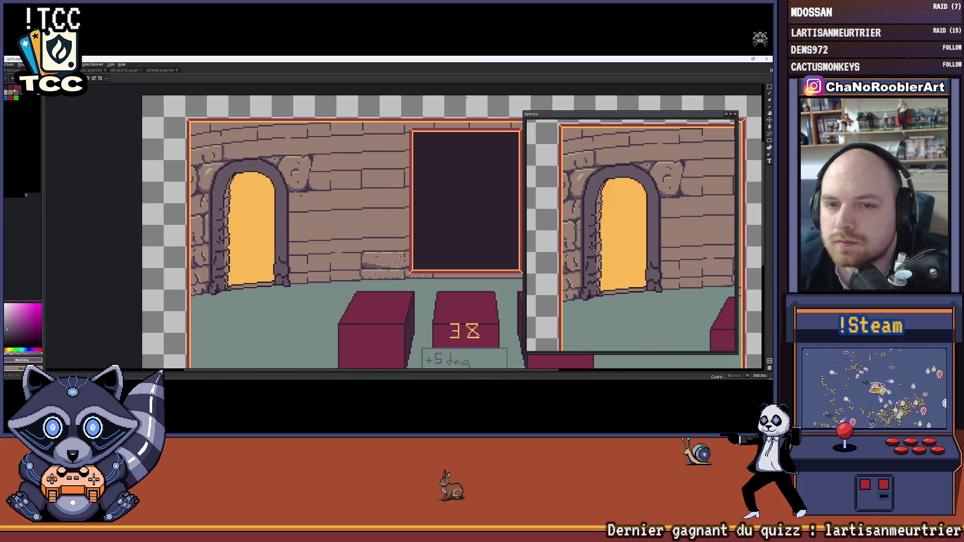
{"action": "scroll", "coordinate": [302, 196], "scroll_direction": "down", "scroll_amount": 1}
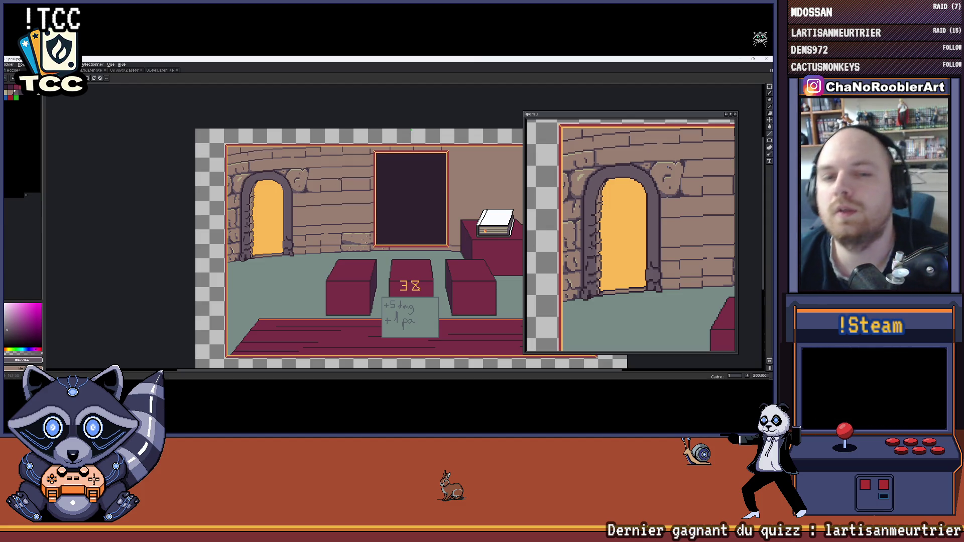
Zoom out to 100% to check the whole scene, then zoom back to 800% over the arch.
{"action": "scroll", "coordinate": [304, 168], "scroll_direction": "up", "scroll_amount": 3}
{"action": "scroll", "coordinate": [339, 178], "scroll_direction": "down", "scroll_amount": 3}
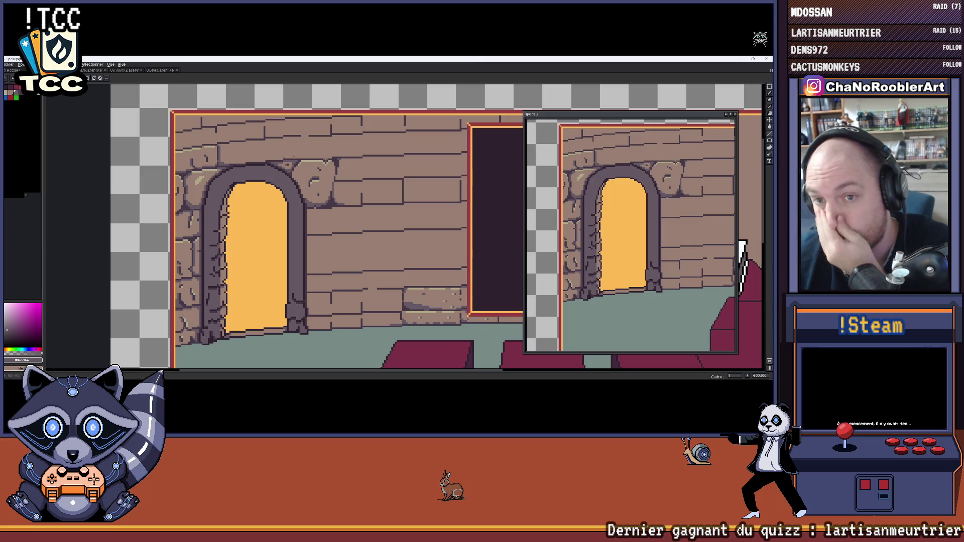
{"action": "scroll", "coordinate": [350, 157], "scroll_direction": "down", "scroll_amount": 1}
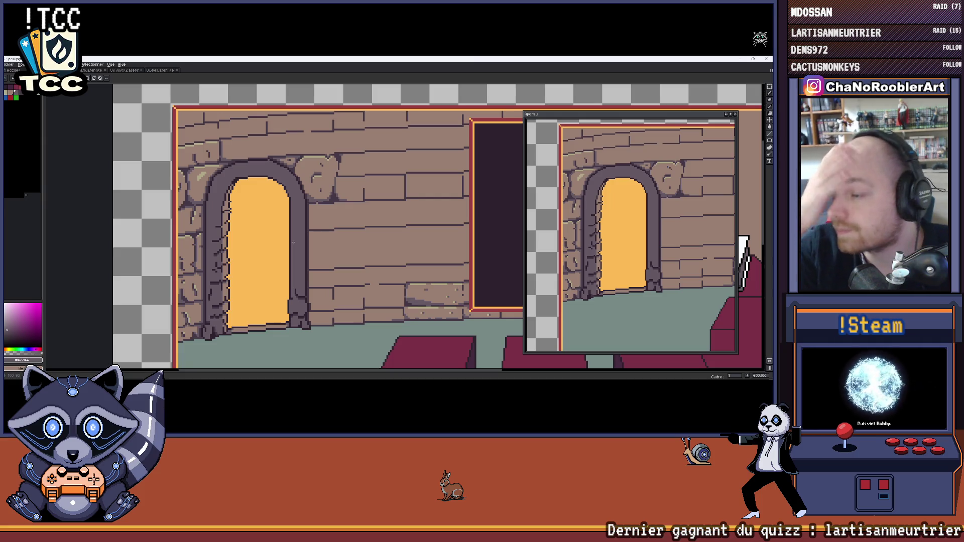
{"action": "scroll", "coordinate": [293, 242], "scroll_direction": "down", "scroll_amount": 3}
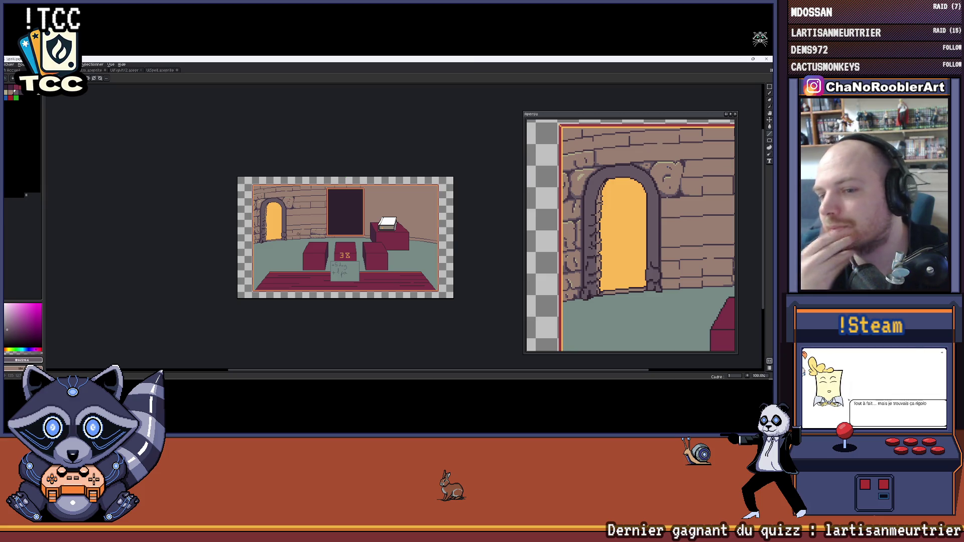
{"action": "scroll", "coordinate": [298, 233], "scroll_direction": "up", "scroll_amount": 7}
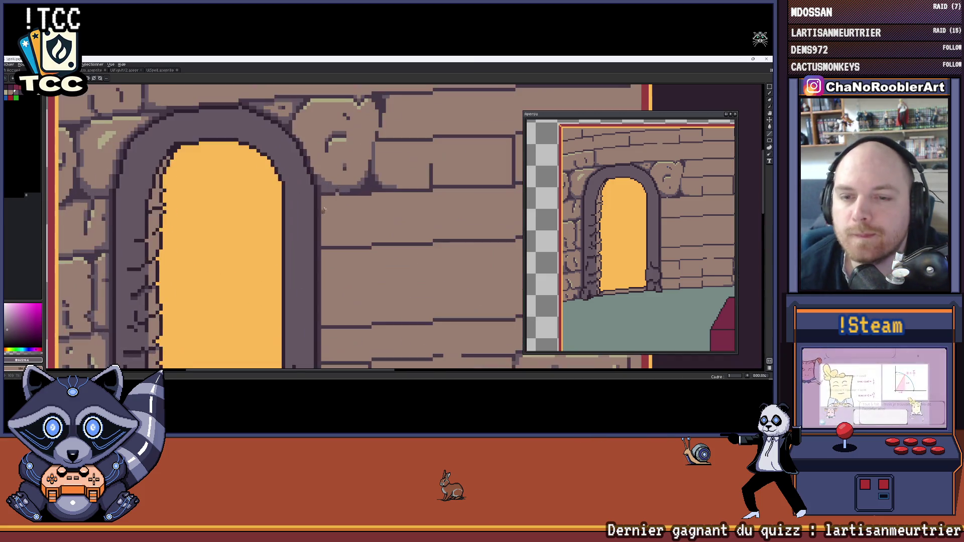
Extend the dark mortar line rightward along the brick beside the carved stone.
{"action": "scroll", "coordinate": [322, 221], "scroll_direction": "up", "scroll_amount": 2}
{"action": "scroll", "coordinate": [324, 222], "scroll_direction": "down", "scroll_amount": 3}
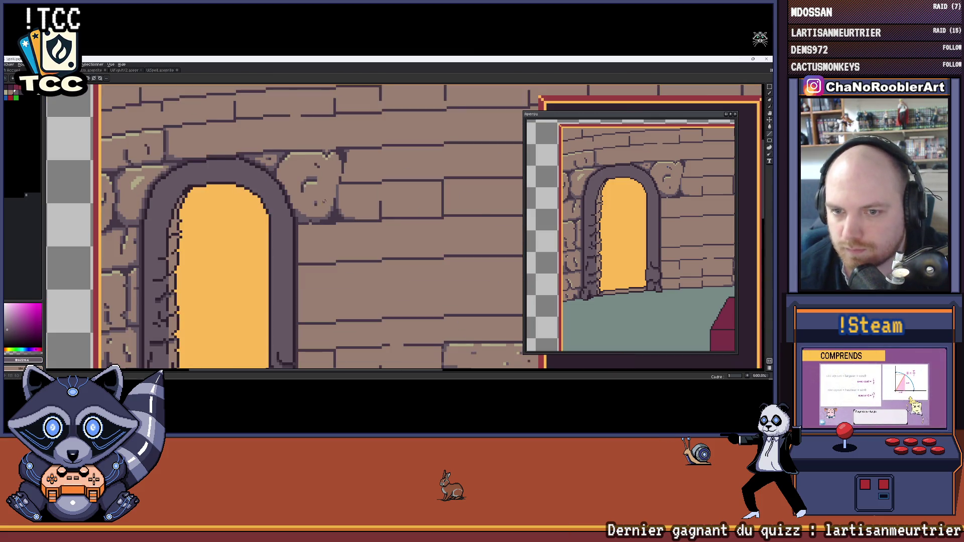
{"action": "scroll", "coordinate": [329, 224], "scroll_direction": "up", "scroll_amount": 2}
{"action": "scroll", "coordinate": [331, 226], "scroll_direction": "up", "scroll_amount": 2}
{"action": "scroll", "coordinate": [351, 241], "scroll_direction": "down", "scroll_amount": 1}
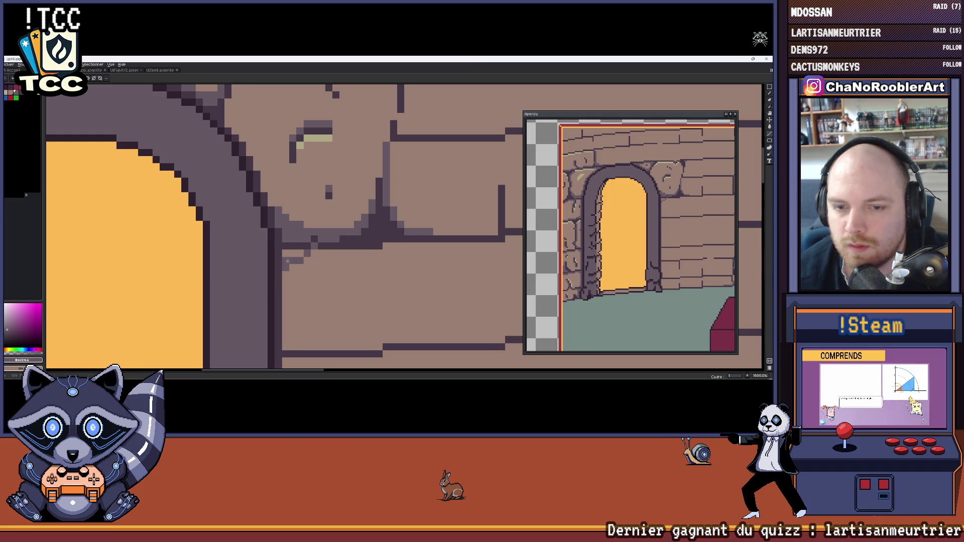
{"action": "scroll", "coordinate": [289, 252], "scroll_direction": "down", "scroll_amount": 5}
{"action": "scroll", "coordinate": [291, 239], "scroll_direction": "up", "scroll_amount": 4}
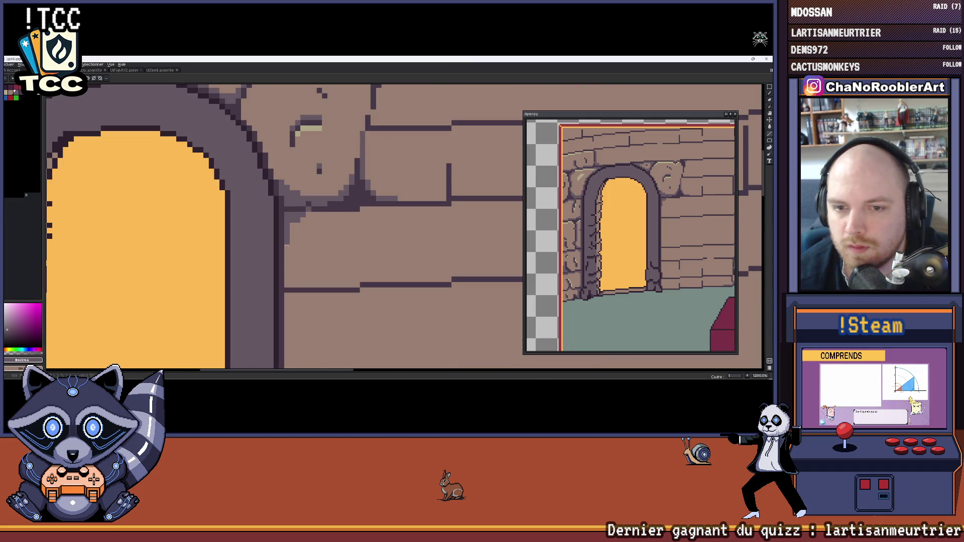
{"action": "scroll", "coordinate": [302, 201], "scroll_direction": "down", "scroll_amount": 3}
{"action": "scroll", "coordinate": [301, 201], "scroll_direction": "up", "scroll_amount": 3}
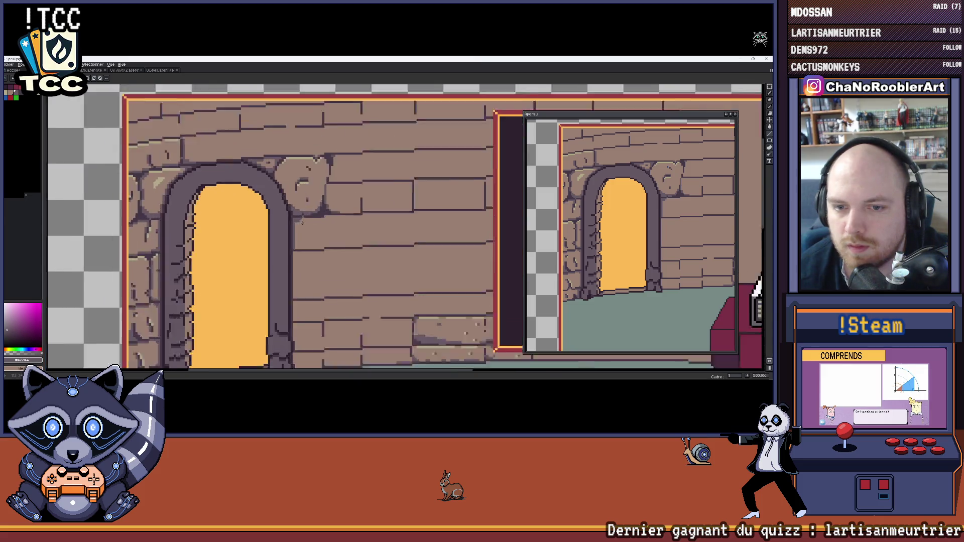
{"action": "scroll", "coordinate": [352, 211], "scroll_direction": "down", "scroll_amount": 2}
{"action": "scroll", "coordinate": [226, 246], "scroll_direction": "up", "scroll_amount": 3}
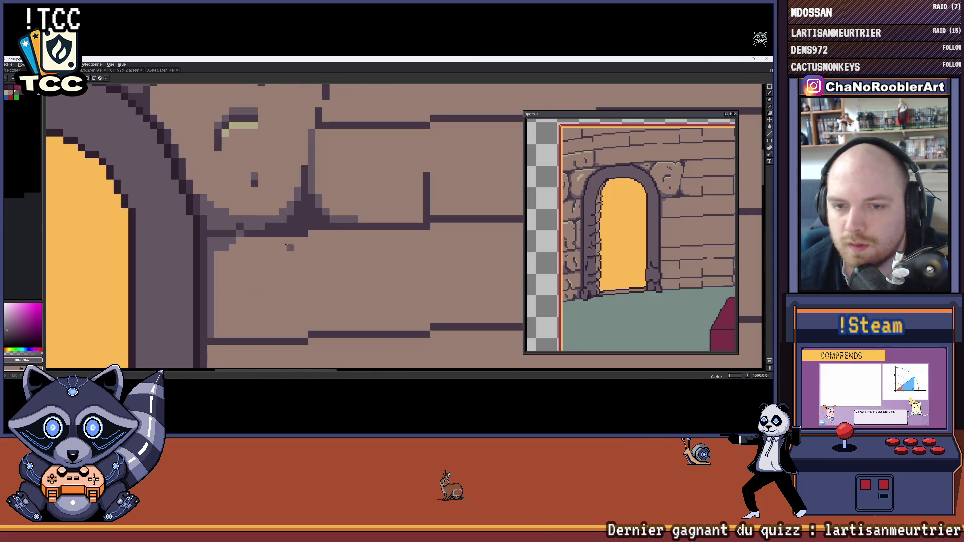
{"action": "left_click_drag", "start_coordinate": [236, 247], "coordinate": [273, 239]}
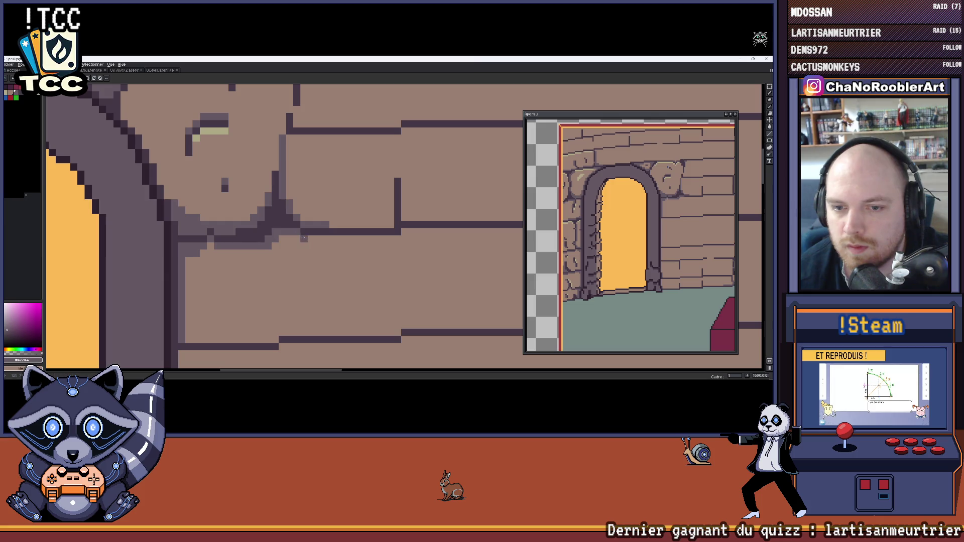
Sample the dark purple and fill the gap in the vertical mortar joint.
{"action": "scroll", "coordinate": [327, 239], "scroll_direction": "down", "scroll_amount": 4}
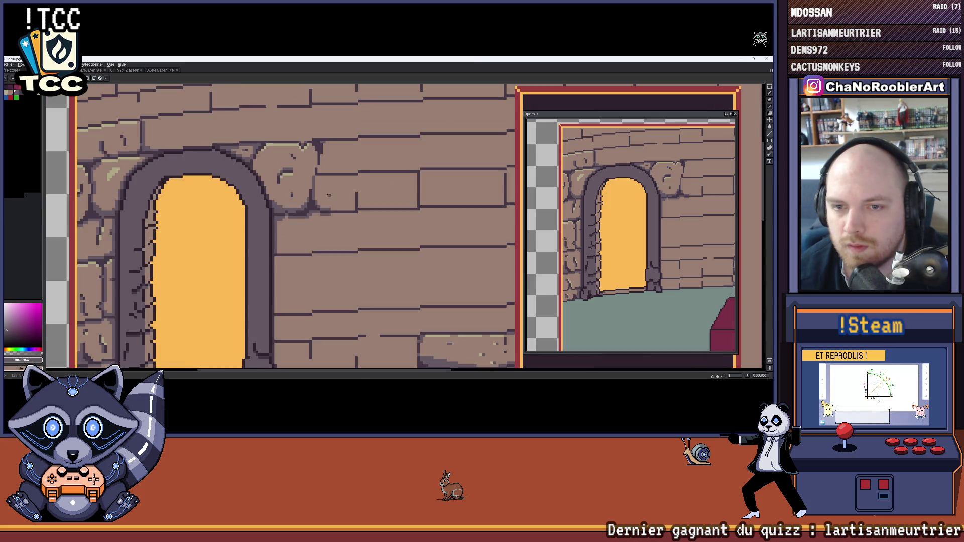
{"action": "scroll", "coordinate": [290, 219], "scroll_direction": "up", "scroll_amount": 3}
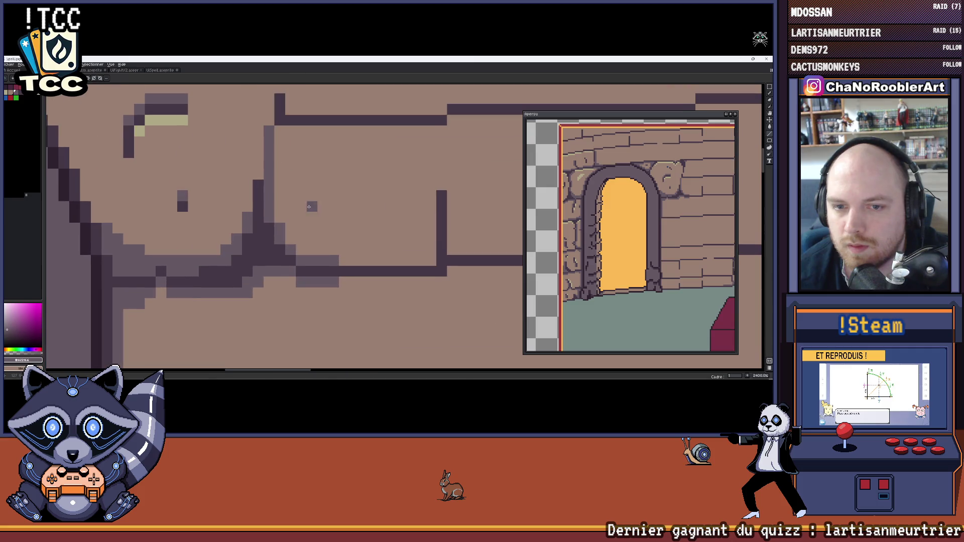
{"action": "scroll", "coordinate": [326, 216], "scroll_direction": "down", "scroll_amount": 1}
{"action": "scroll", "coordinate": [327, 216], "scroll_direction": "down", "scroll_amount": 3}
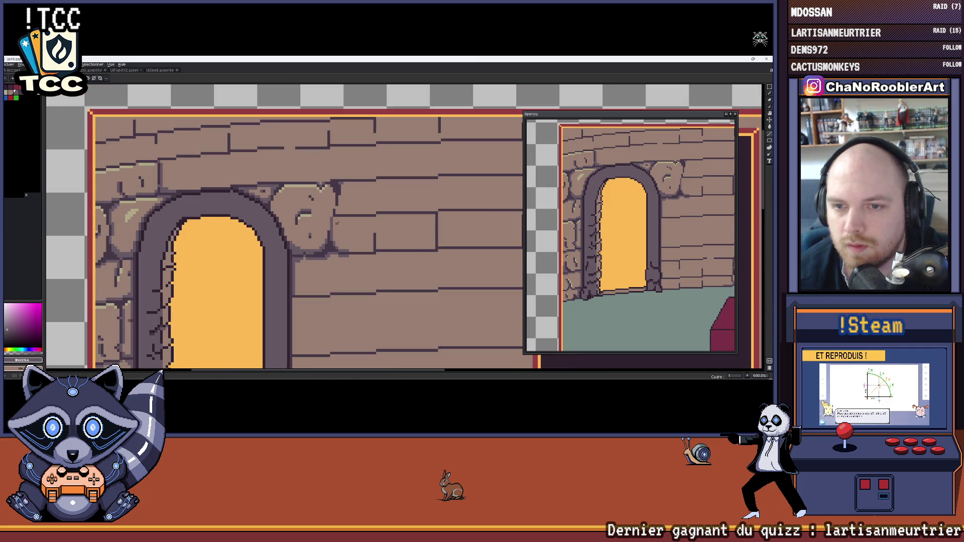
{"action": "scroll", "coordinate": [344, 219], "scroll_direction": "up", "scroll_amount": 3}
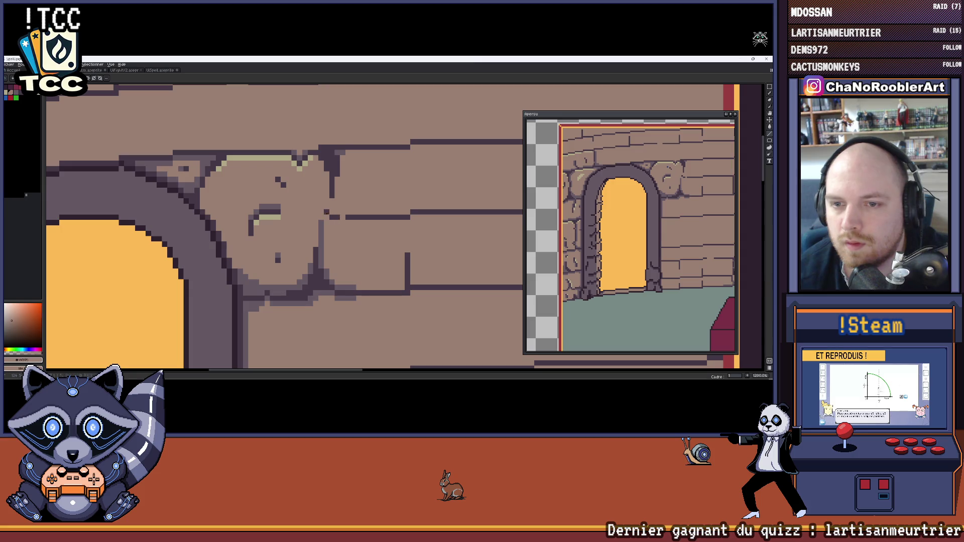
{"action": "left_click", "coordinate": [331, 223], "text": "alt"}
{"action": "scroll", "coordinate": [326, 242], "scroll_direction": "up", "scroll_amount": 1}
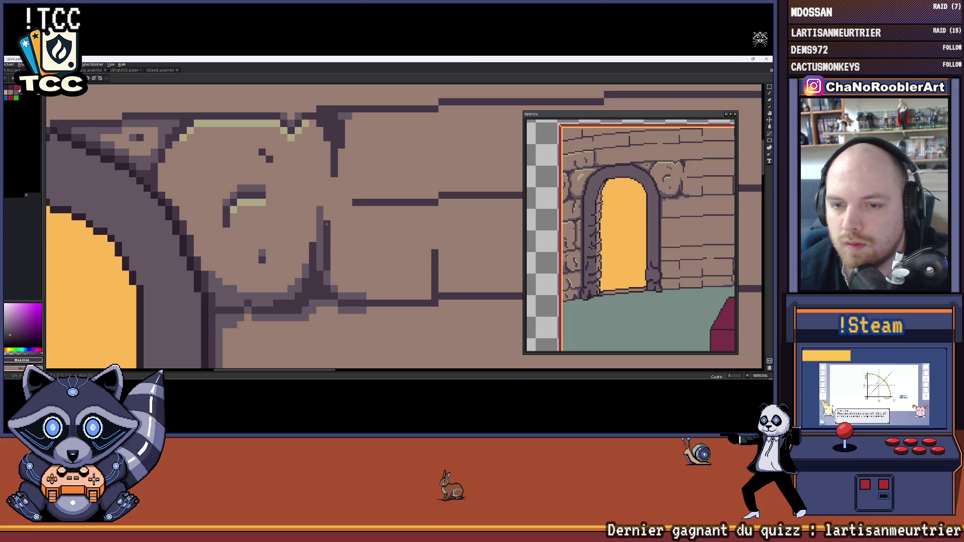
{"action": "left_click_drag", "start_coordinate": [334, 188], "coordinate": [334, 180]}
{"action": "scroll", "coordinate": [333, 195], "scroll_direction": "down", "scroll_amount": 3}
{"action": "scroll", "coordinate": [333, 209], "scroll_direction": "up", "scroll_amount": 3}
{"action": "scroll", "coordinate": [332, 209], "scroll_direction": "down", "scroll_amount": 5}
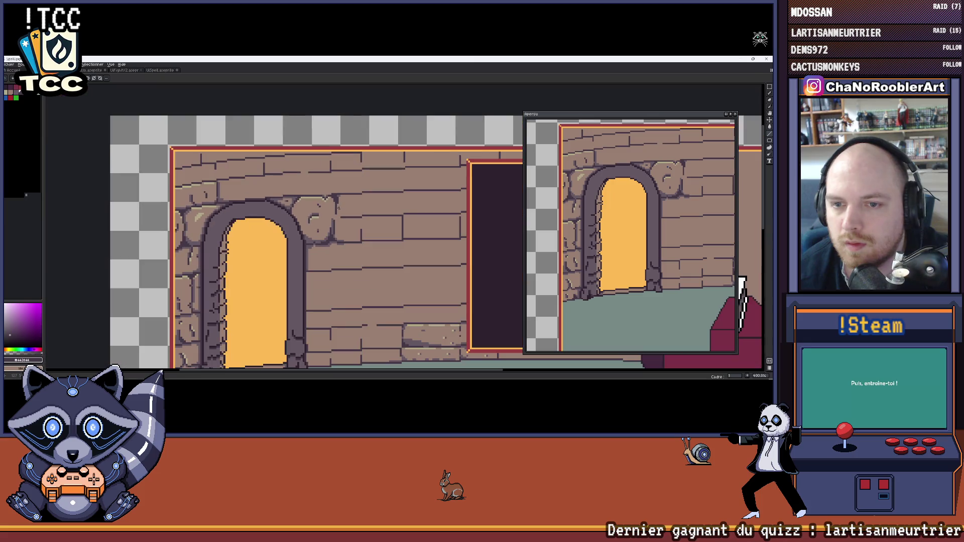
{"action": "scroll", "coordinate": [339, 214], "scroll_direction": "up", "scroll_amount": 5}
{"action": "left_click_drag", "start_coordinate": [341, 213], "coordinate": [330, 225]}
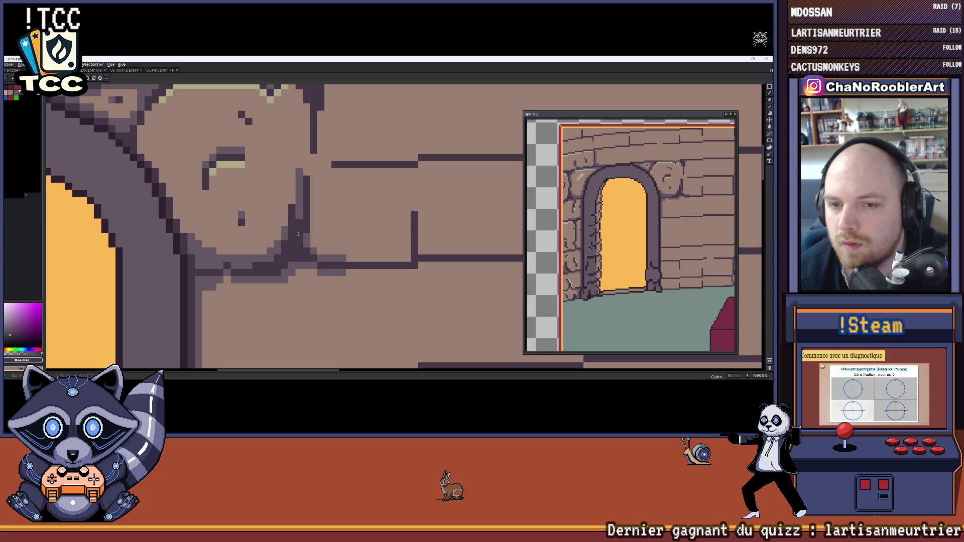
{"action": "scroll", "coordinate": [326, 221], "scroll_direction": "down", "scroll_amount": 6}
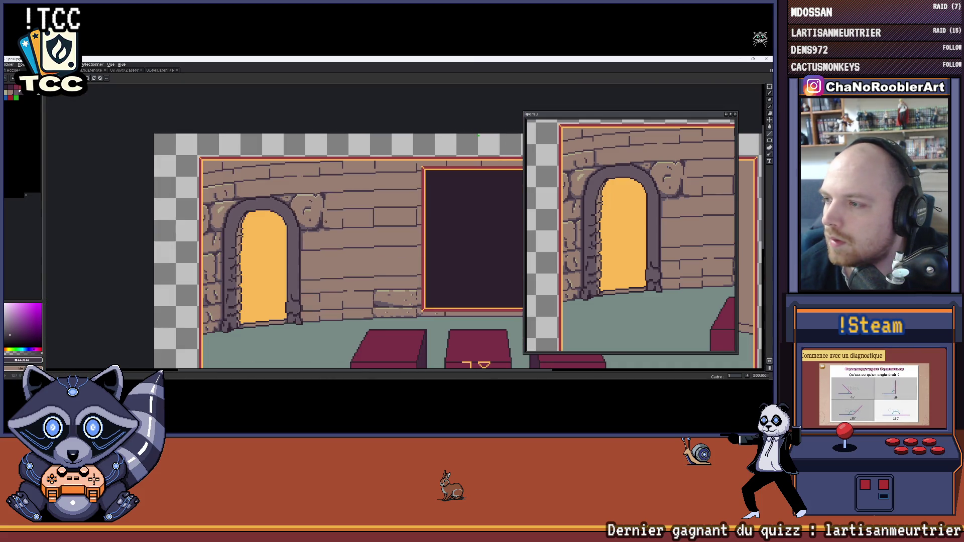
{"action": "scroll", "coordinate": [325, 221], "scroll_direction": "up", "scroll_amount": 6}
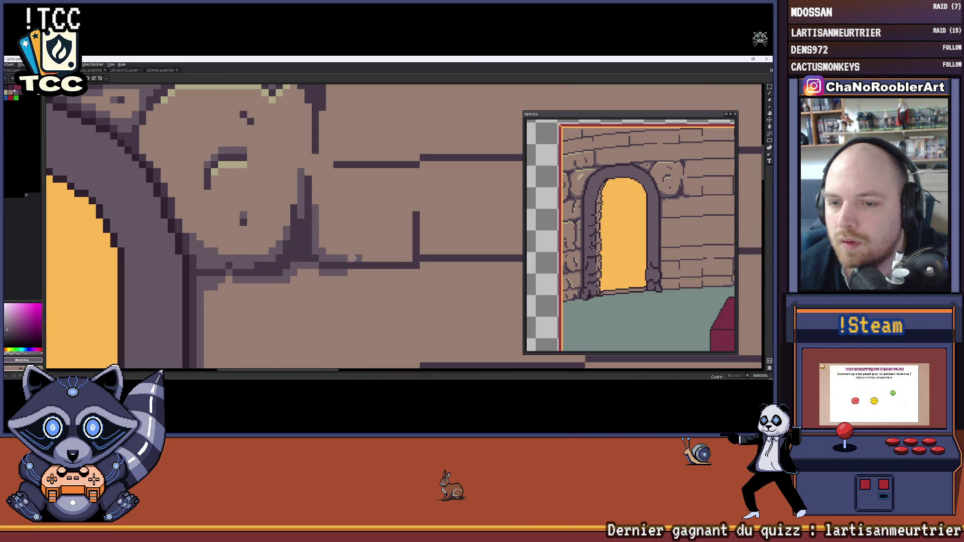
{"action": "scroll", "coordinate": [355, 259], "scroll_direction": "down", "scroll_amount": 3}
{"action": "scroll", "coordinate": [382, 264], "scroll_direction": "up", "scroll_amount": 5}
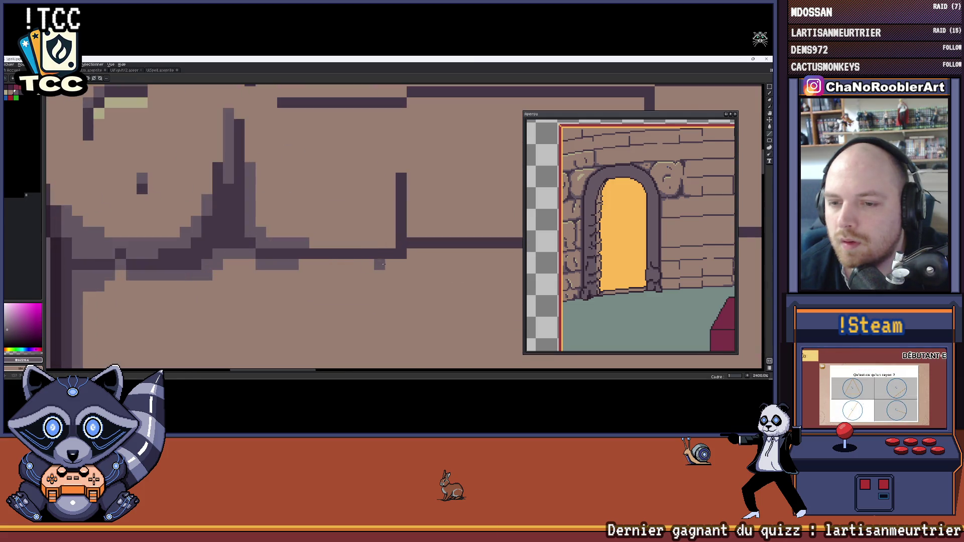
{"action": "scroll", "coordinate": [370, 261], "scroll_direction": "down", "scroll_amount": 6}
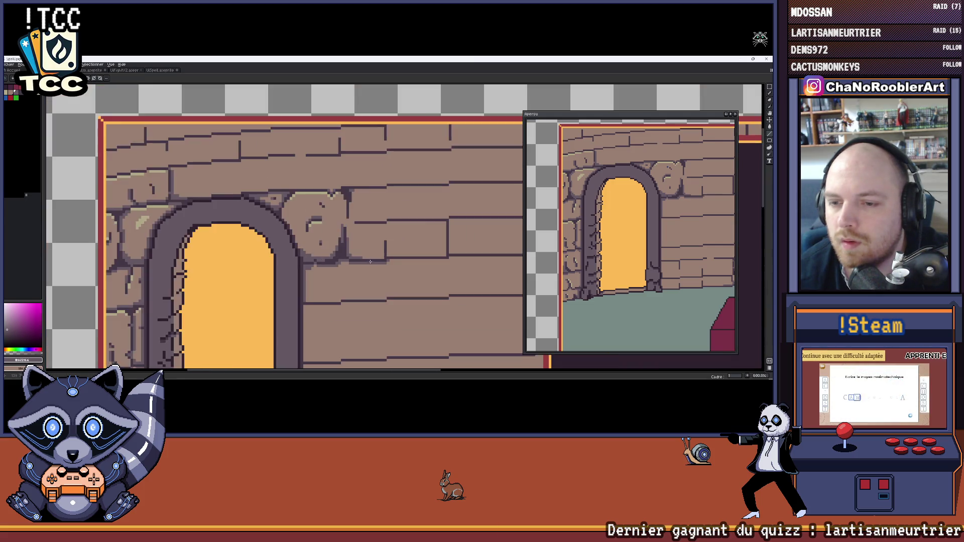
{"action": "scroll", "coordinate": [370, 262], "scroll_direction": "down", "scroll_amount": 2}
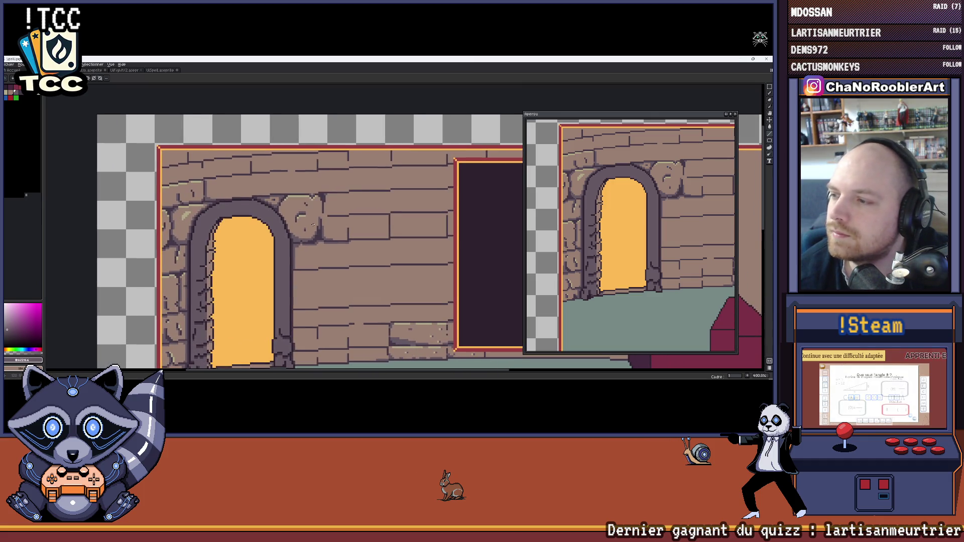
{"action": "scroll", "coordinate": [318, 241], "scroll_direction": "up", "scroll_amount": 5}
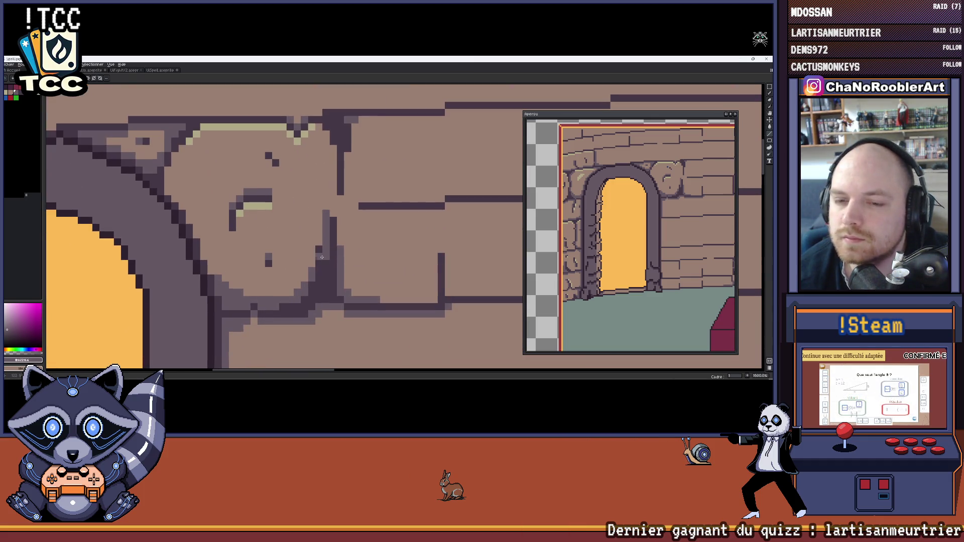
{"action": "scroll", "coordinate": [322, 258], "scroll_direction": "down", "scroll_amount": 3}
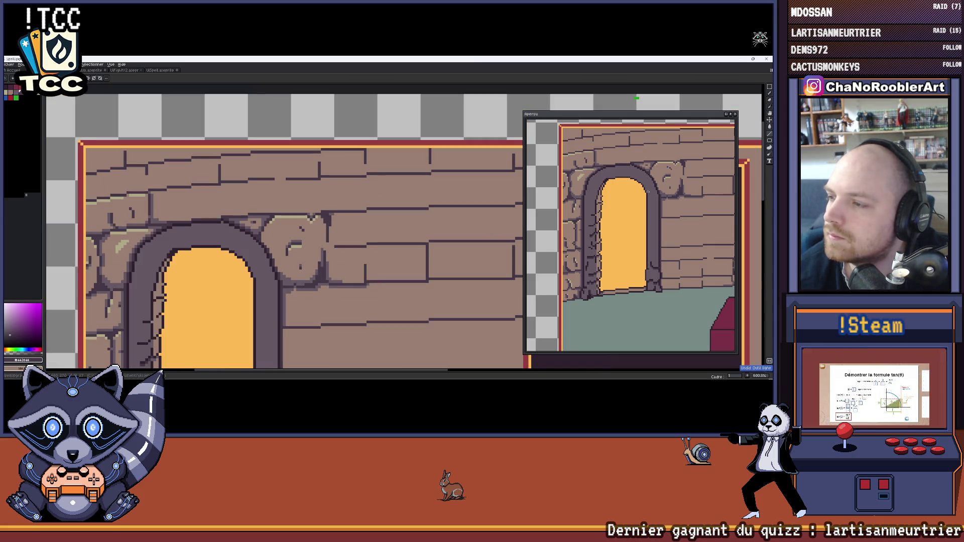
{"action": "scroll", "coordinate": [350, 252], "scroll_direction": "up", "scroll_amount": 3}
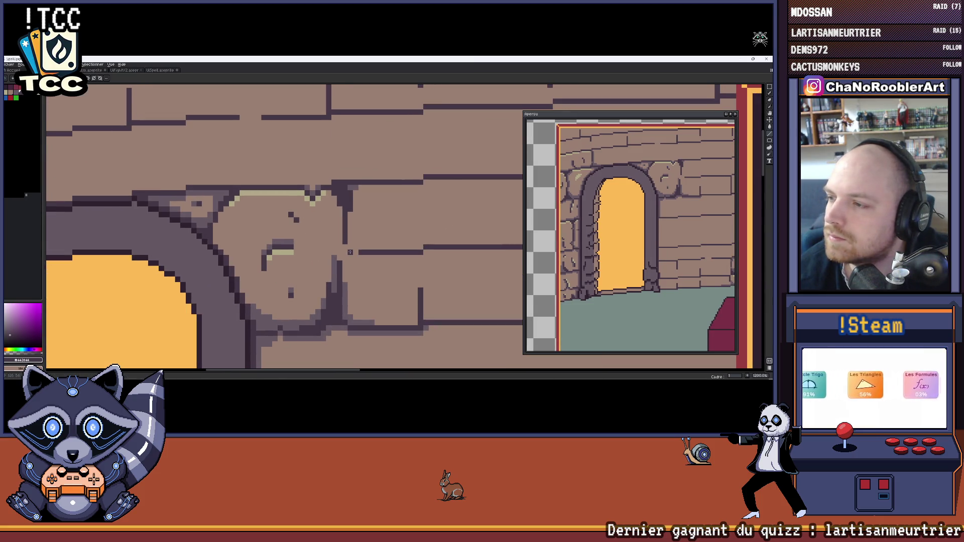
{"action": "scroll", "coordinate": [350, 252], "scroll_direction": "up", "scroll_amount": 2}
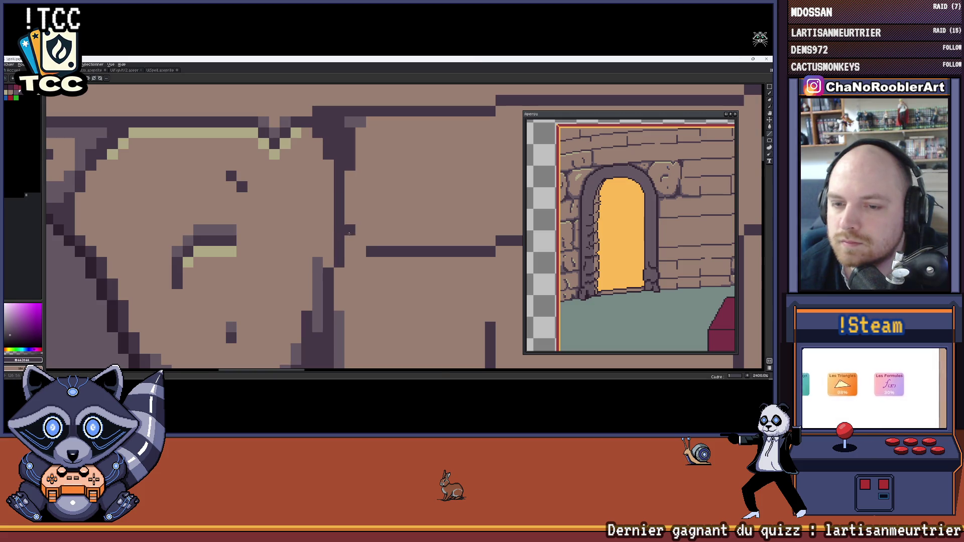
{"action": "scroll", "coordinate": [336, 257], "scroll_direction": "down", "scroll_amount": 6}
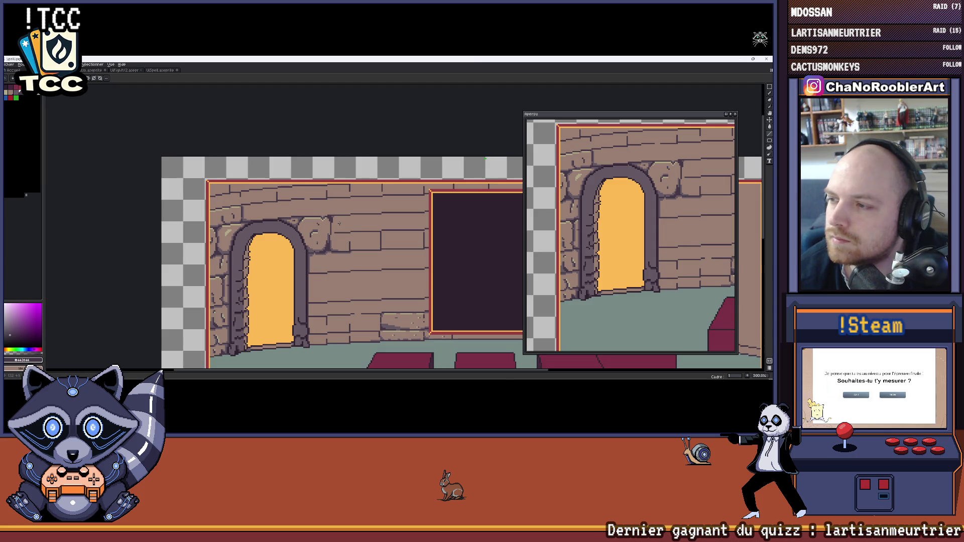
Pick the purple-grey stone shade and draw a pixel column down the stone.
{"action": "scroll", "coordinate": [339, 223], "scroll_direction": "up", "scroll_amount": 7}
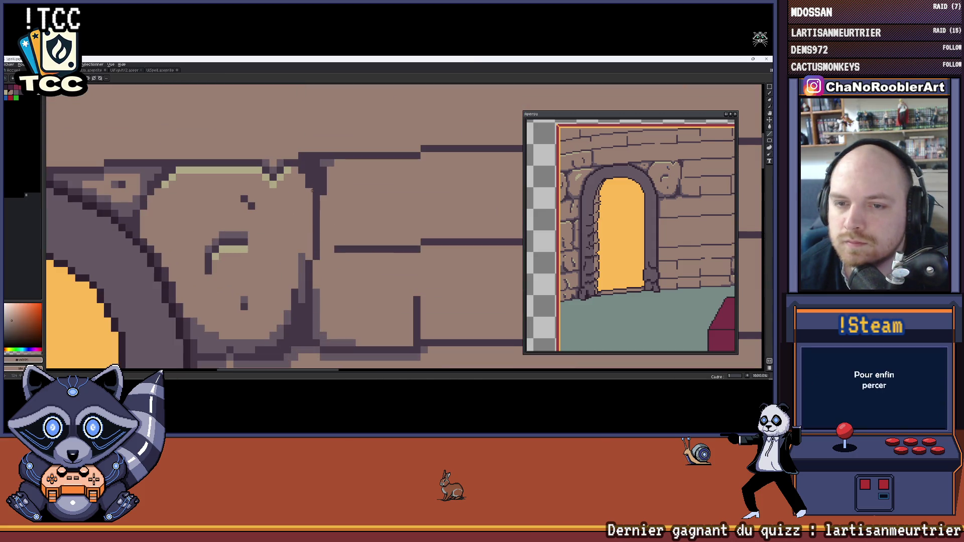
{"action": "left_click", "coordinate": [303, 259], "text": "alt"}
{"action": "left_click_drag", "start_coordinate": [309, 181], "coordinate": [306, 245]}
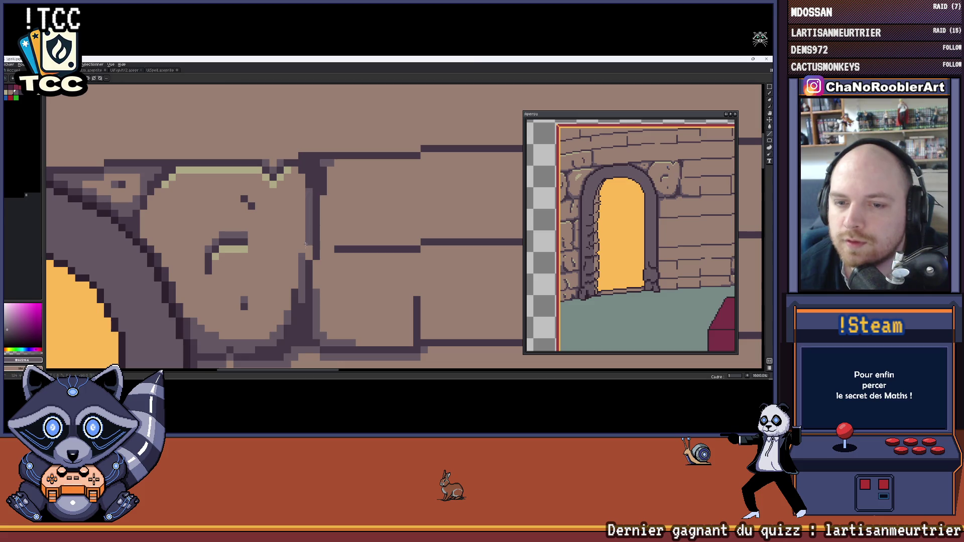
{"action": "scroll", "coordinate": [331, 181], "scroll_direction": "down", "scroll_amount": 5}
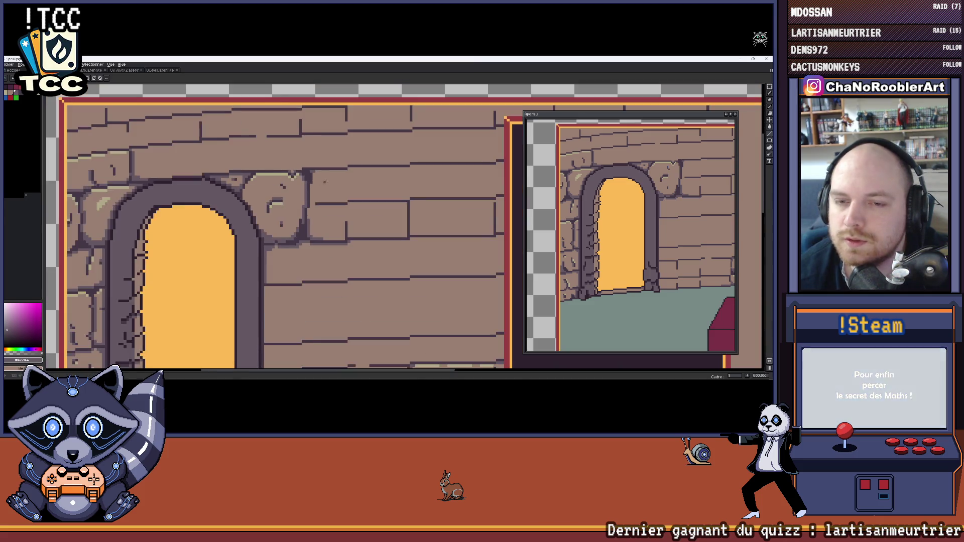
{"action": "scroll", "coordinate": [330, 181], "scroll_direction": "down", "scroll_amount": 2}
{"action": "scroll", "coordinate": [359, 202], "scroll_direction": "up", "scroll_amount": 3}
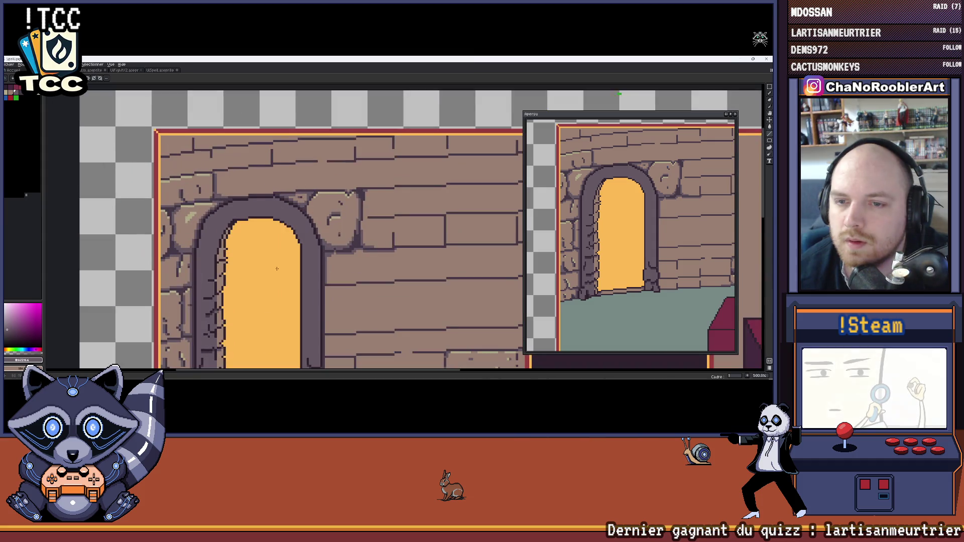
{"action": "scroll", "coordinate": [389, 200], "scroll_direction": "up", "scroll_amount": 3}
{"action": "scroll", "coordinate": [369, 200], "scroll_direction": "down", "scroll_amount": 4}
{"action": "scroll", "coordinate": [370, 200], "scroll_direction": "up", "scroll_amount": 1}
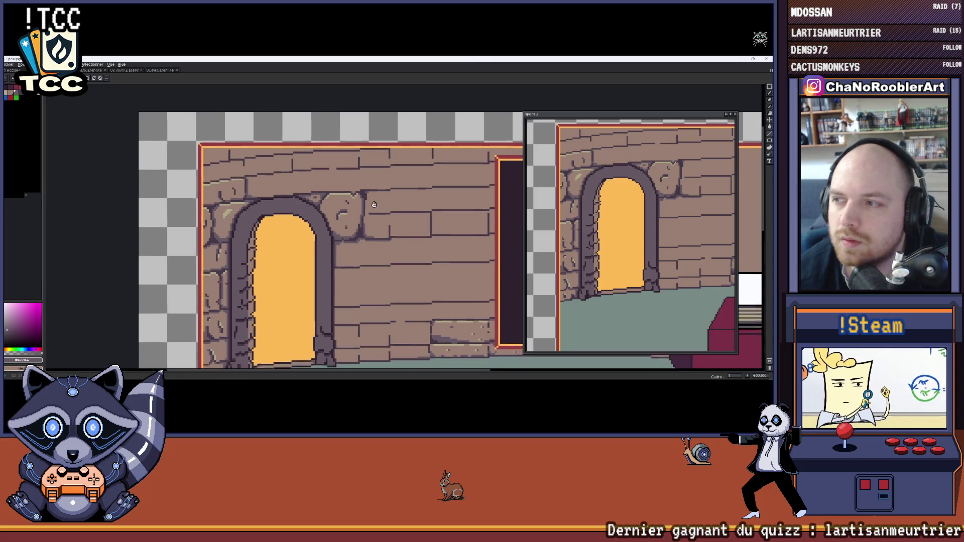
{"action": "scroll", "coordinate": [359, 200], "scroll_direction": "down", "scroll_amount": 1}
{"action": "scroll", "coordinate": [355, 200], "scroll_direction": "up", "scroll_amount": 4}
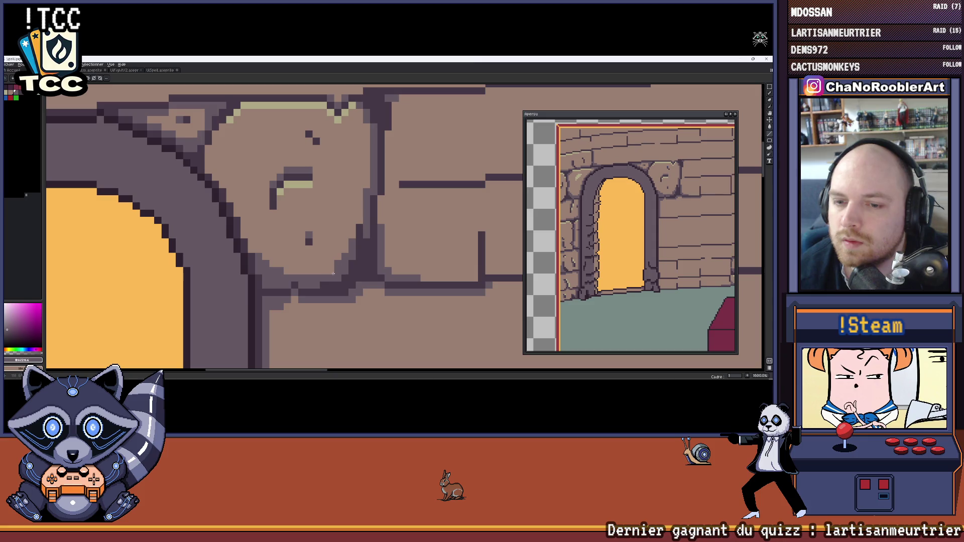
{"action": "scroll", "coordinate": [301, 266], "scroll_direction": "down", "scroll_amount": 3}
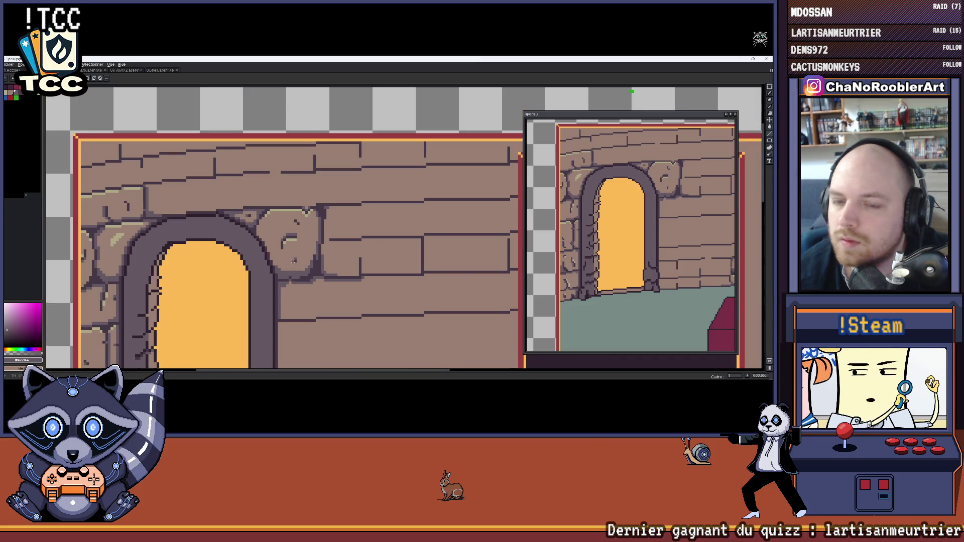
{"action": "scroll", "coordinate": [308, 251], "scroll_direction": "up", "scroll_amount": 2}
{"action": "scroll", "coordinate": [316, 248], "scroll_direction": "down", "scroll_amount": 3}
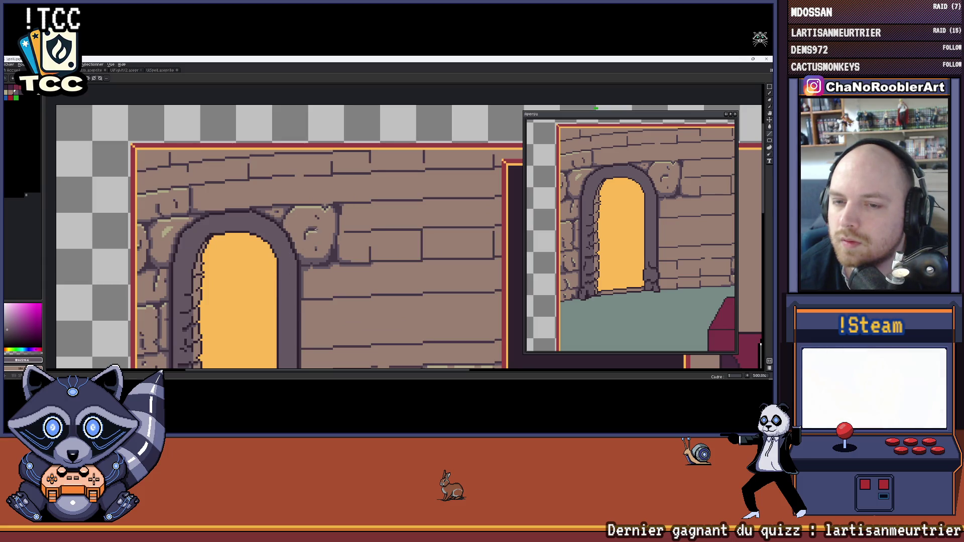
{"action": "scroll", "coordinate": [338, 206], "scroll_direction": "up", "scroll_amount": 4}
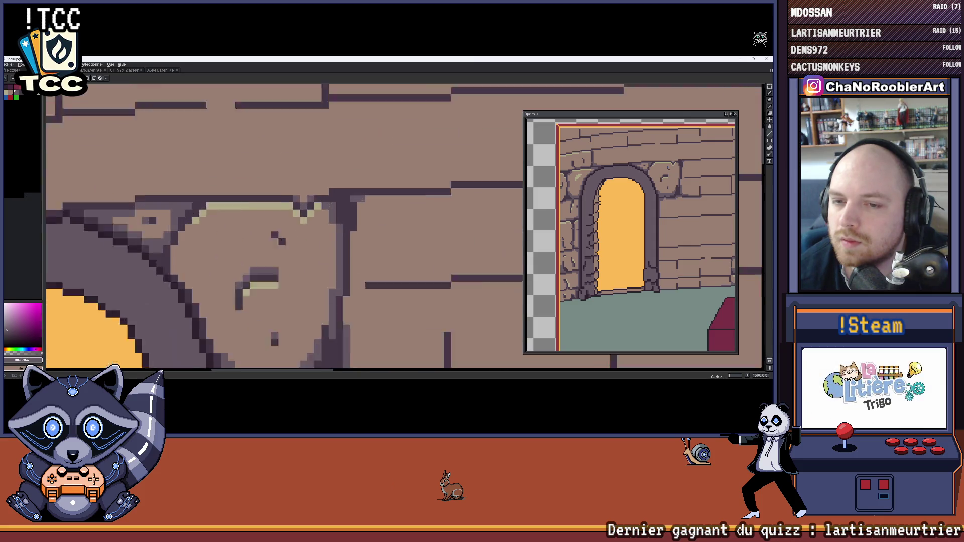
{"action": "scroll", "coordinate": [351, 211], "scroll_direction": "down", "scroll_amount": 1}
{"action": "left_click_drag", "start_coordinate": [639, 222], "coordinate": [631, 224]}
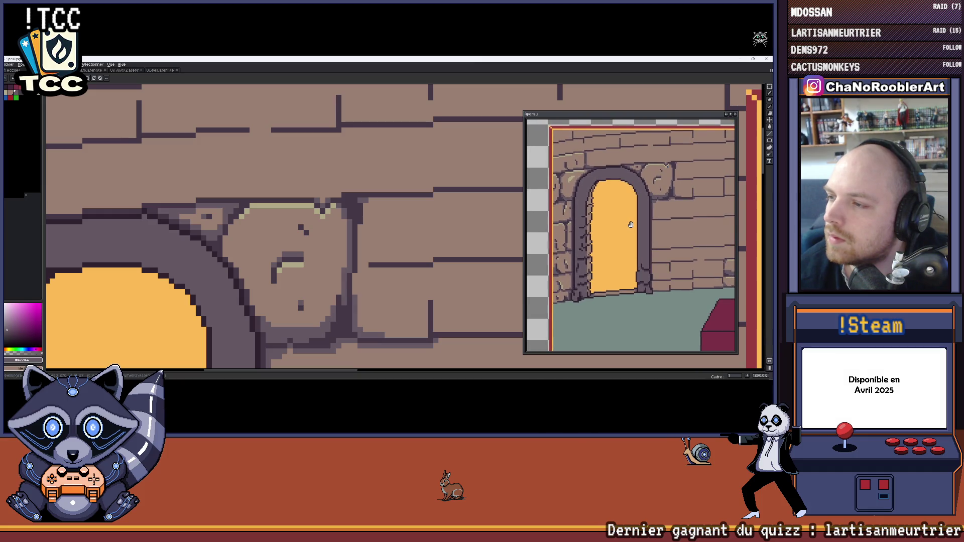
{"action": "scroll", "coordinate": [379, 198], "scroll_direction": "up", "scroll_amount": 4}
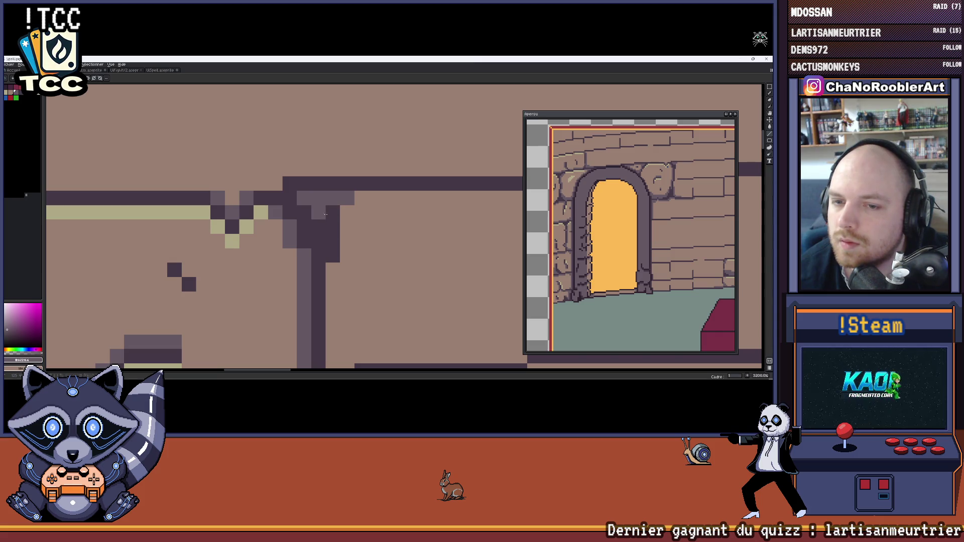
Paint a pale highlight stroke along the stone block's top edge.
{"action": "mouse_move", "coordinate": [347, 200]}
{"action": "left_mouse_down"}
{"action": "mouse_move", "coordinate": [390, 212]}
{"action": "mouse_move", "coordinate": [351, 226]}
{"action": "left_mouse_up"}
{"action": "scroll", "coordinate": [334, 288], "scroll_direction": "down", "scroll_amount": 7}
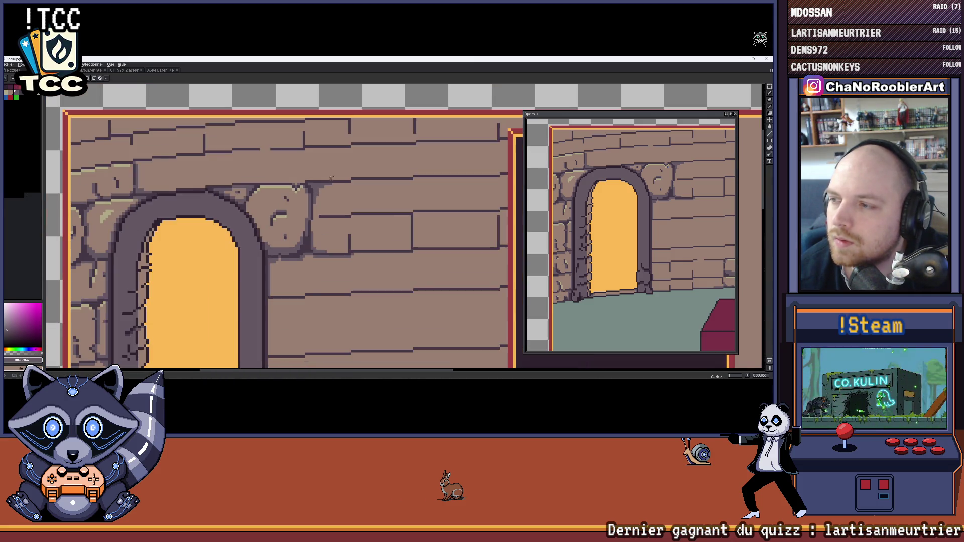
{"action": "scroll", "coordinate": [331, 177], "scroll_direction": "up", "scroll_amount": 4}
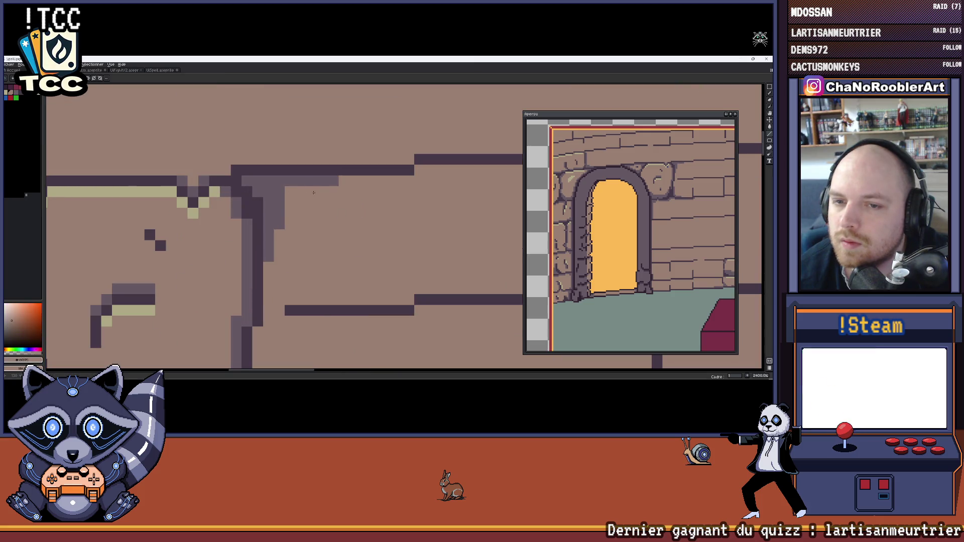
{"action": "mouse_move", "coordinate": [288, 234]}
{"action": "left_mouse_down"}
{"action": "mouse_move", "coordinate": [321, 191]}
{"action": "mouse_move", "coordinate": [311, 205]}
{"action": "mouse_move", "coordinate": [318, 199]}
{"action": "left_mouse_up"}
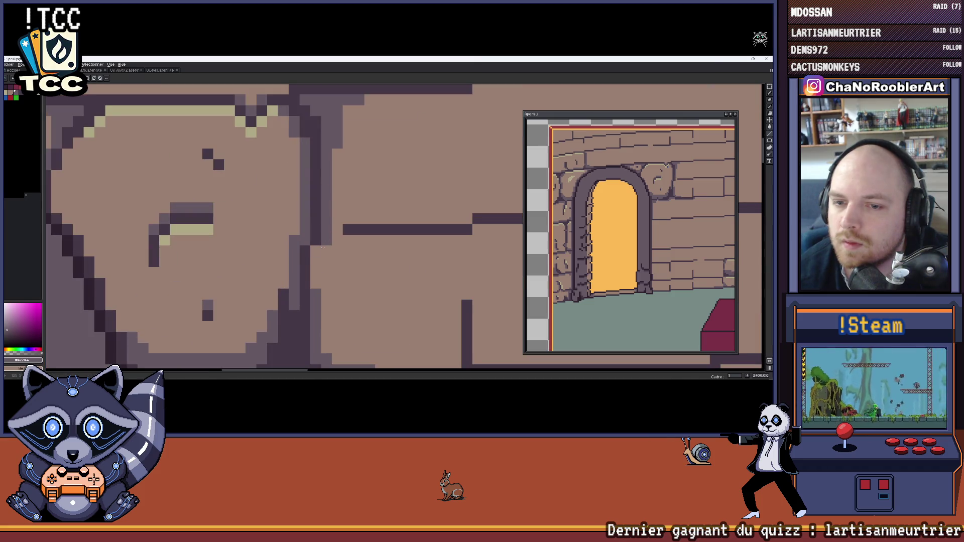
{"action": "scroll", "coordinate": [315, 297], "scroll_direction": "down", "scroll_amount": 5}
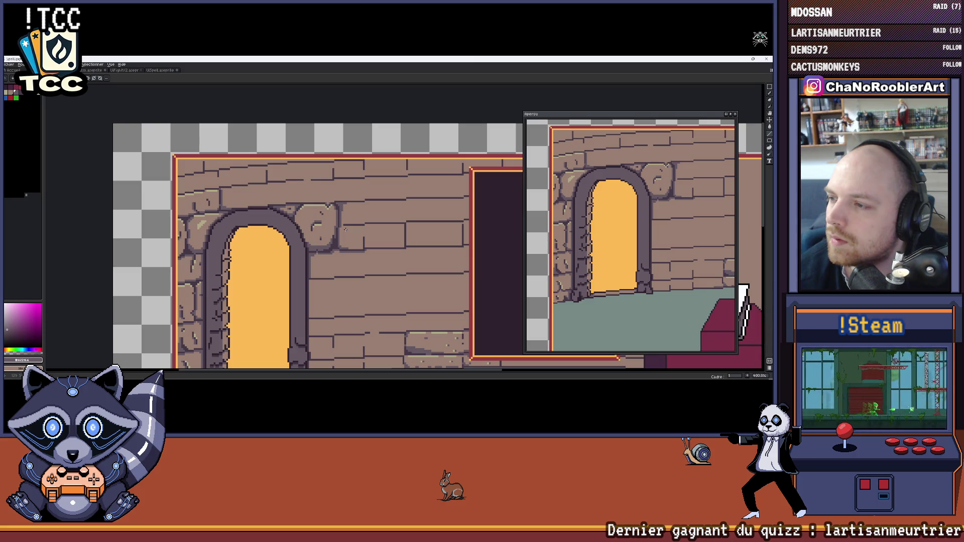
{"action": "scroll", "coordinate": [319, 195], "scroll_direction": "up", "scroll_amount": 5}
Alt-click to sample the light yellow highlight and pale stone colours from the block.
{"action": "left_click", "coordinate": [360, 214], "text": "alt"}
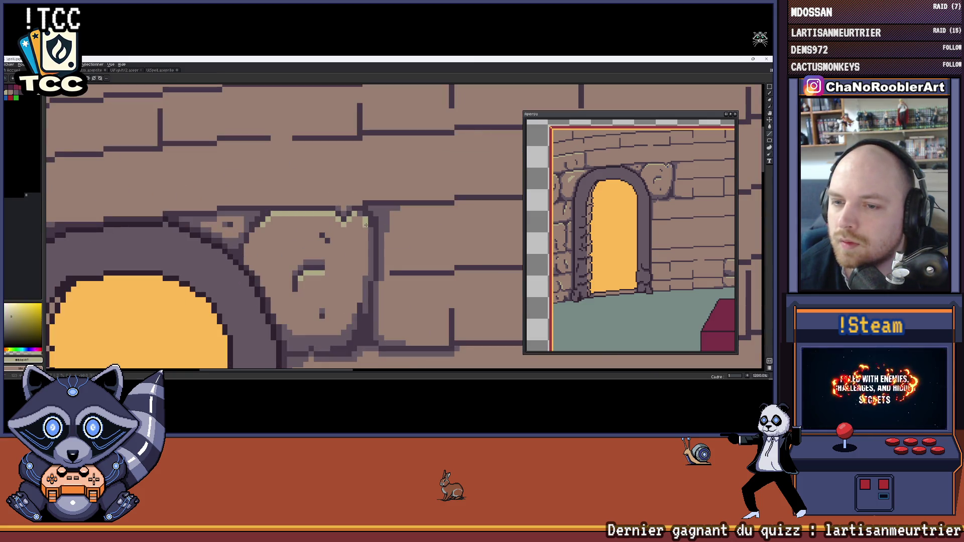
{"action": "left_click", "coordinate": [362, 225], "text": "alt"}
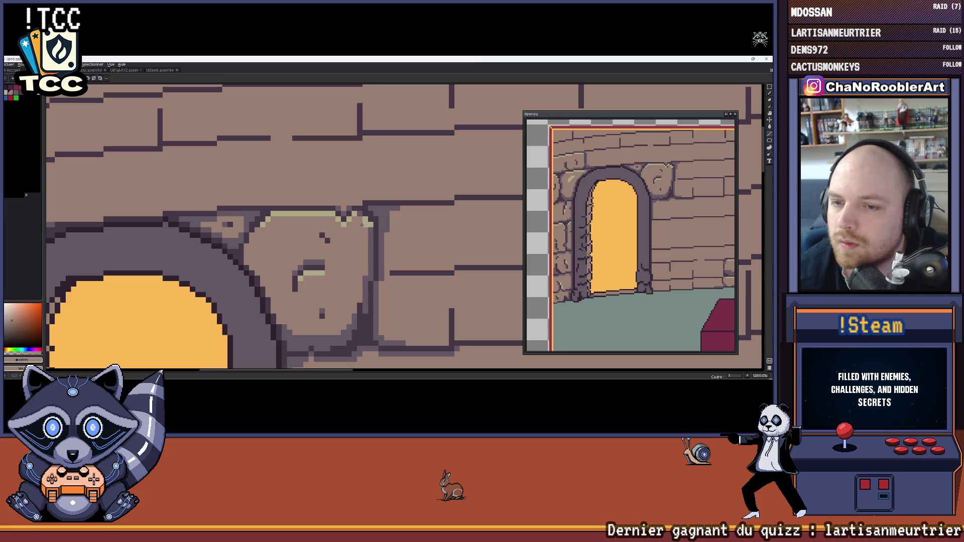
{"action": "scroll", "coordinate": [360, 238], "scroll_direction": "down", "scroll_amount": 4}
{"action": "scroll", "coordinate": [366, 221], "scroll_direction": "up", "scroll_amount": 6}
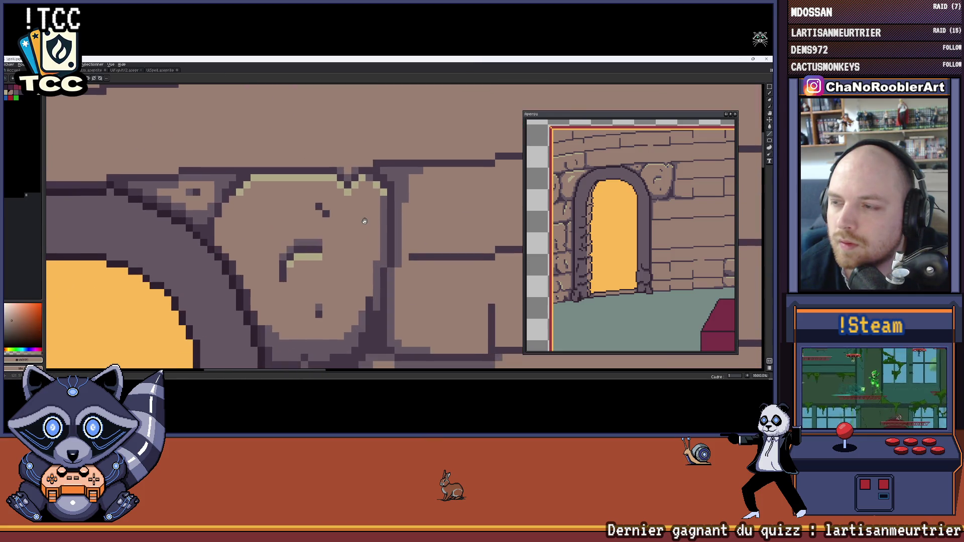
{"action": "left_click", "coordinate": [385, 191], "text": "alt"}
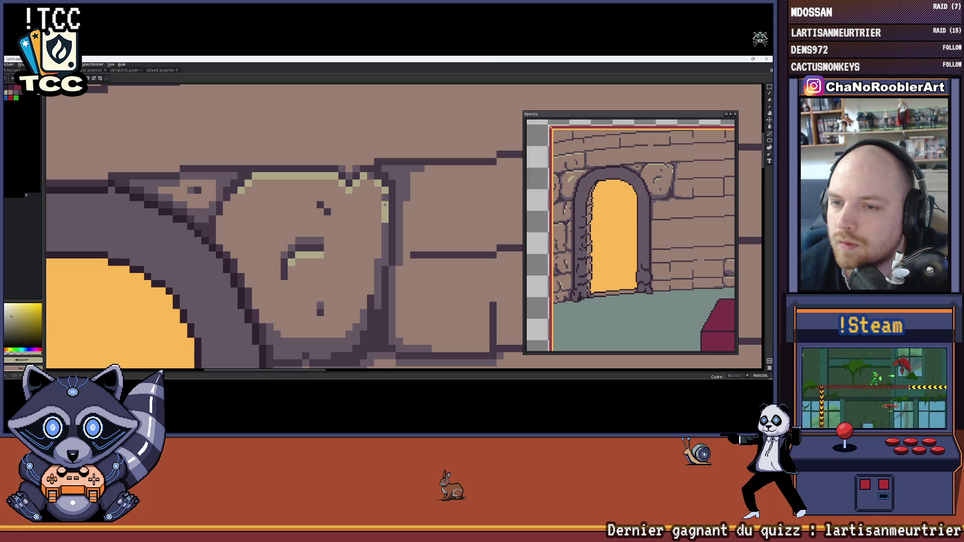
{"action": "scroll", "coordinate": [354, 236], "scroll_direction": "down", "scroll_amount": 6}
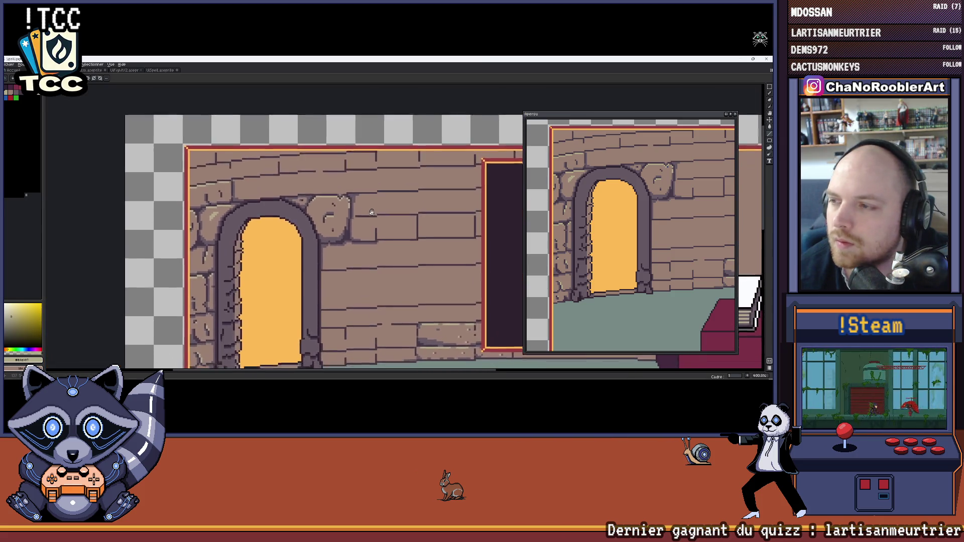
{"action": "scroll", "coordinate": [367, 202], "scroll_direction": "up", "scroll_amount": 5}
Sample the wall's brown and a tan shade from the artwork near the arch.
{"action": "left_click", "coordinate": [284, 212], "text": "alt"}
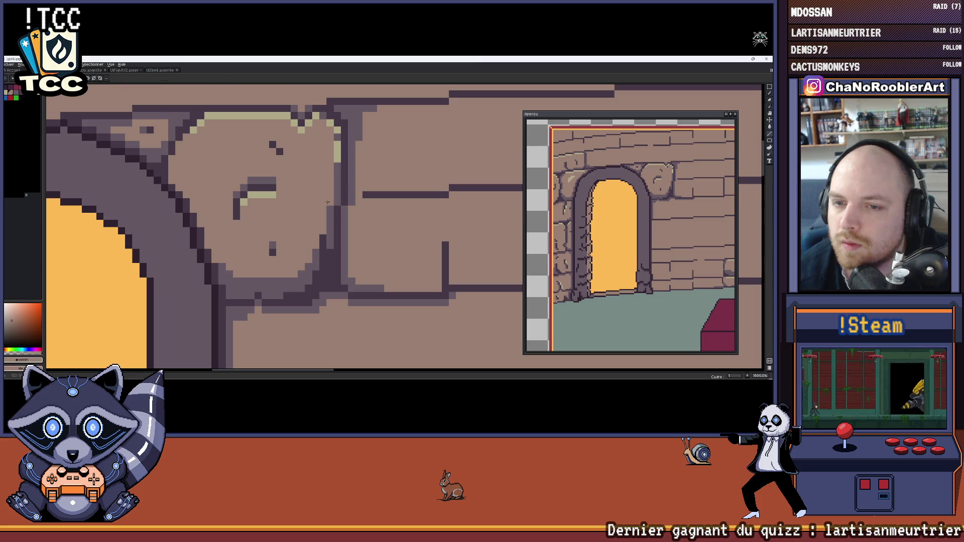
{"action": "scroll", "coordinate": [284, 212], "scroll_direction": "up", "scroll_amount": 3}
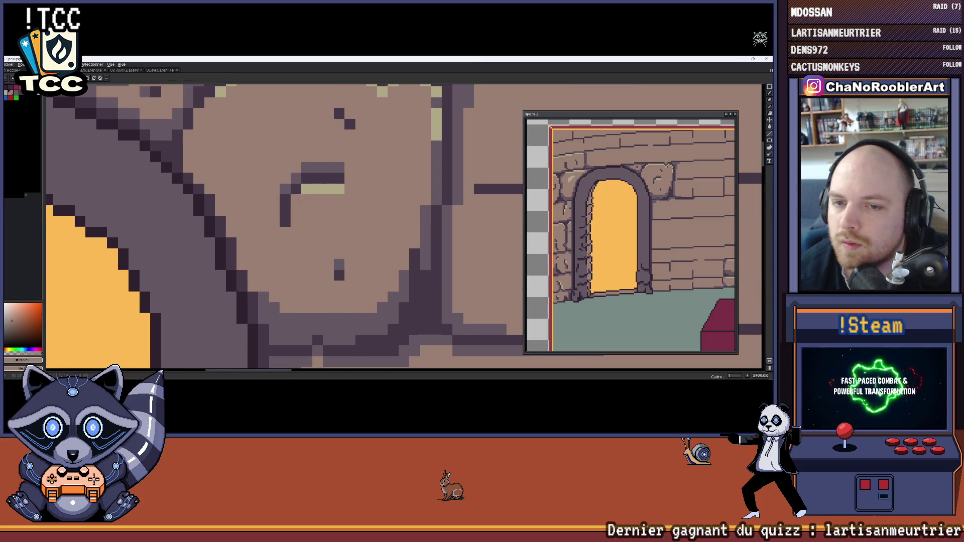
{"action": "scroll", "coordinate": [343, 191], "scroll_direction": "down", "scroll_amount": 4}
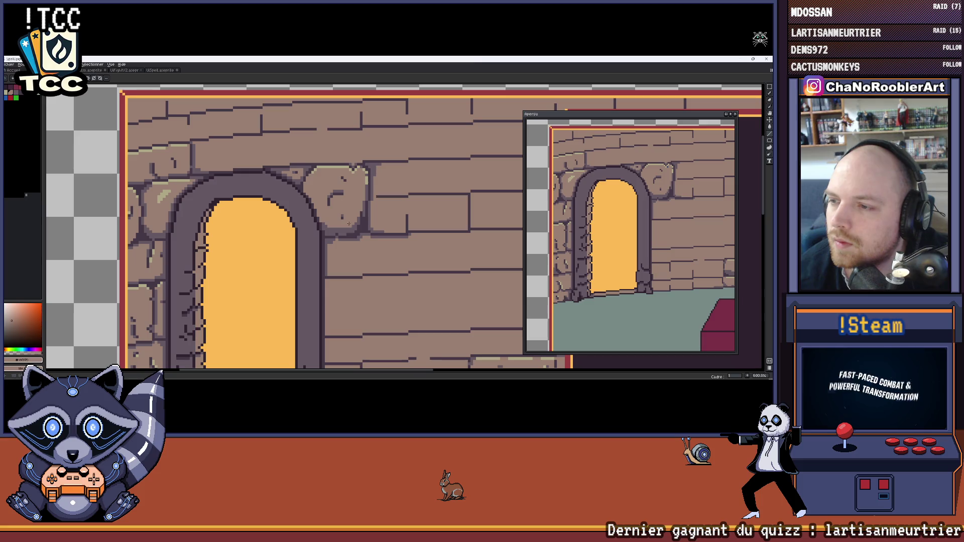
{"action": "scroll", "coordinate": [349, 224], "scroll_direction": "down", "scroll_amount": 1}
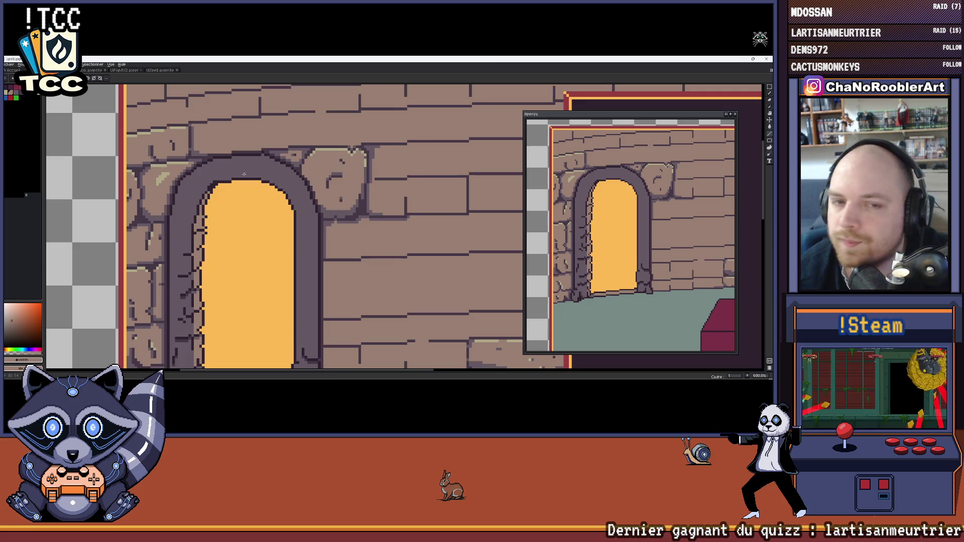
{"action": "left_click_drag", "start_coordinate": [162, 179], "coordinate": [240, 185]}
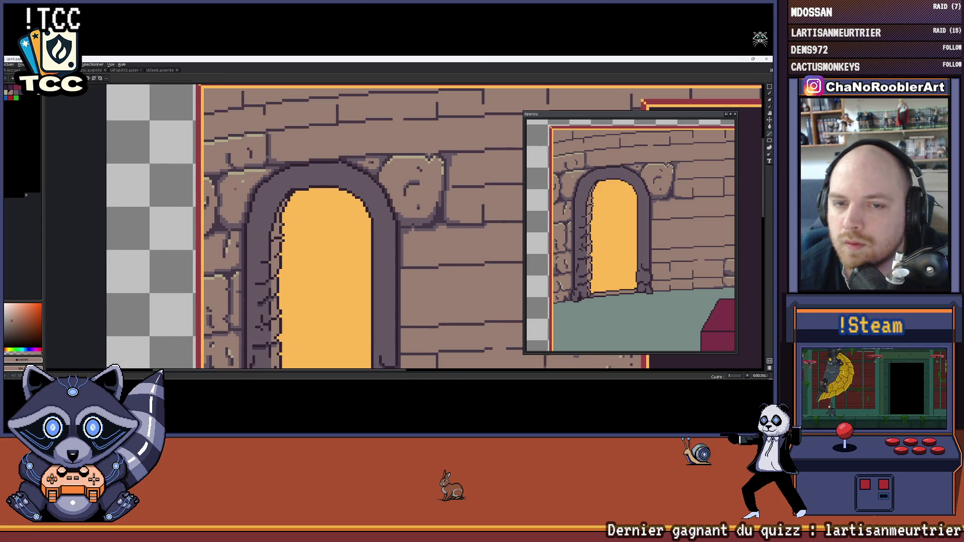
{"action": "left_click", "coordinate": [245, 172], "text": "alt"}
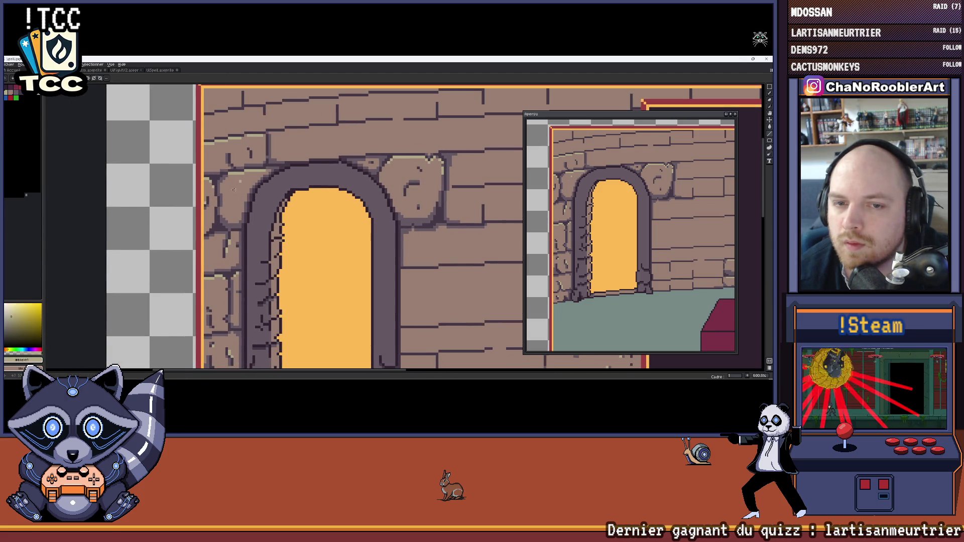
{"action": "scroll", "coordinate": [286, 174], "scroll_direction": "up", "scroll_amount": 4}
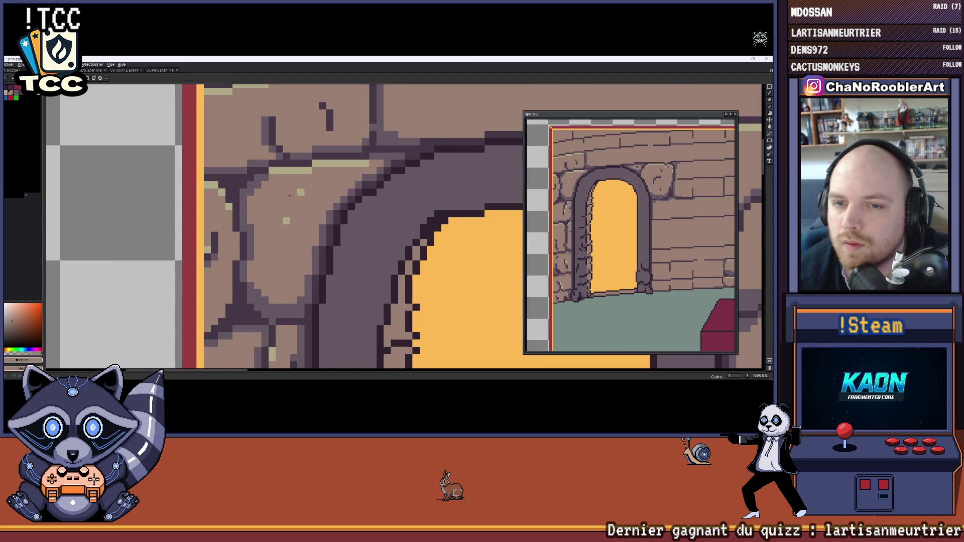
Eyedrop the arch's dark purple-grey #665964 as the drawing colour, then zoom out and reframe the scene.
{"action": "left_click", "coordinate": [291, 194], "text": "alt"}
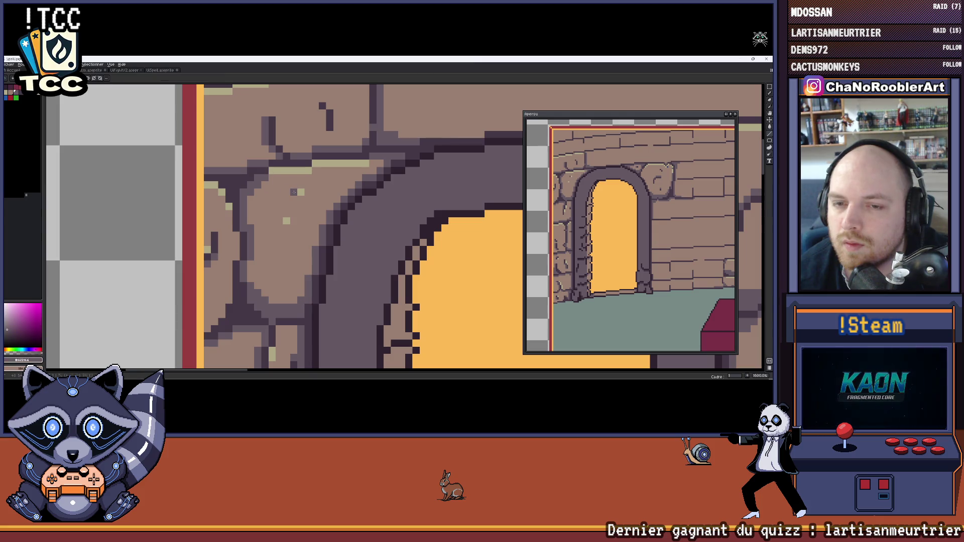
{"action": "scroll", "coordinate": [278, 220], "scroll_direction": "down", "scroll_amount": 6}
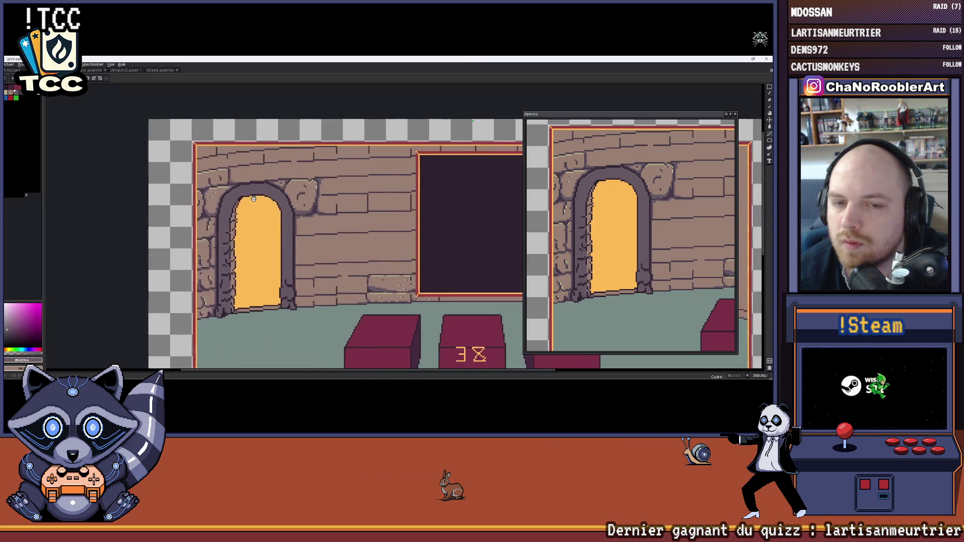
{"action": "left_click_drag", "start_coordinate": [242, 203], "coordinate": [240, 196]}
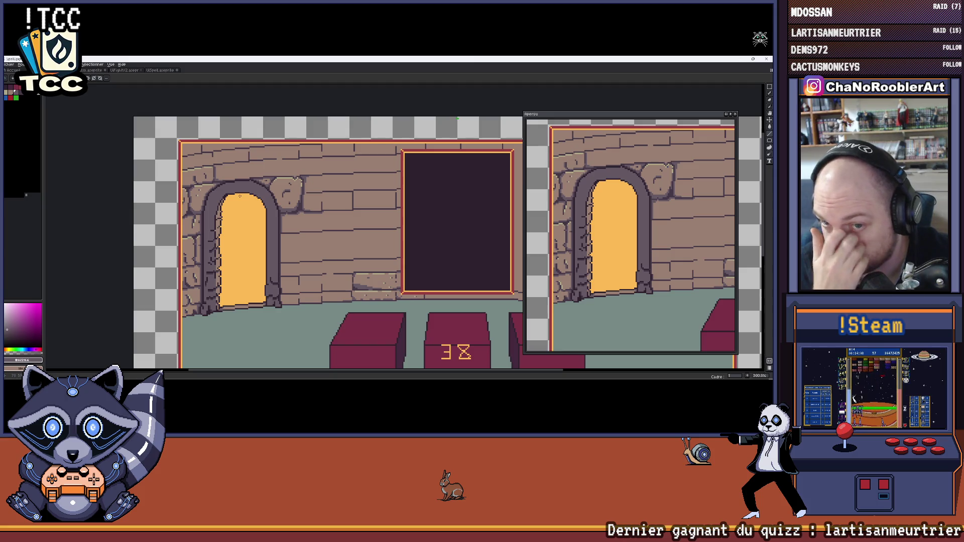
Add dark carving pixels and a short dark stroke to the stone beside the arch top.
{"action": "scroll", "coordinate": [287, 215], "scroll_direction": "up", "scroll_amount": 9}
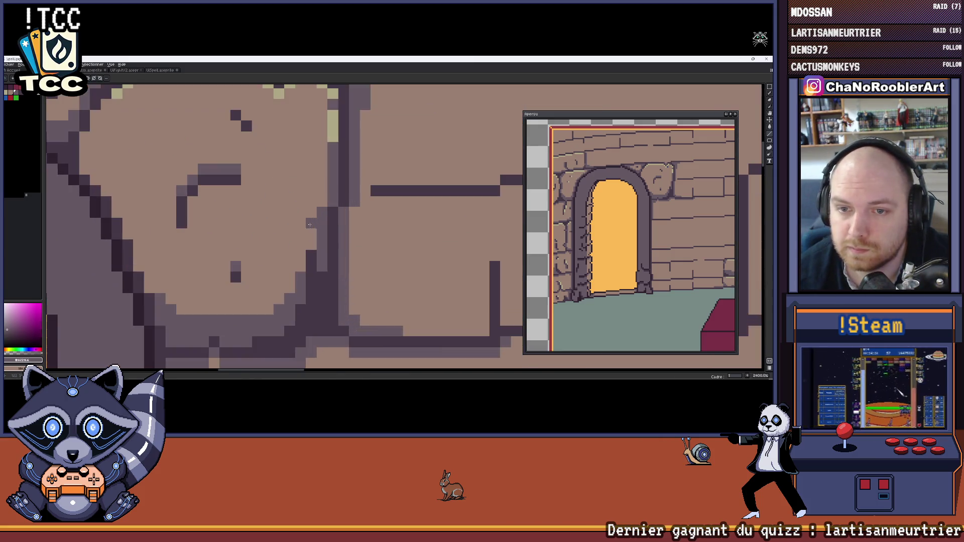
{"action": "left_click", "coordinate": [291, 160], "text": "alt"}
{"action": "left_click", "coordinate": [299, 198]}
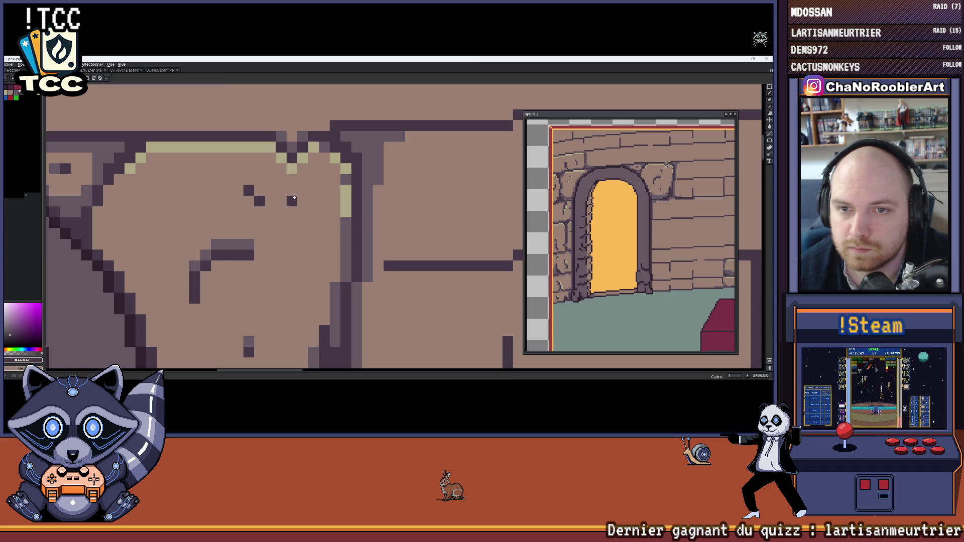
{"action": "left_click_drag", "start_coordinate": [292, 211], "coordinate": [302, 234]}
{"action": "left_click", "coordinate": [291, 266]}
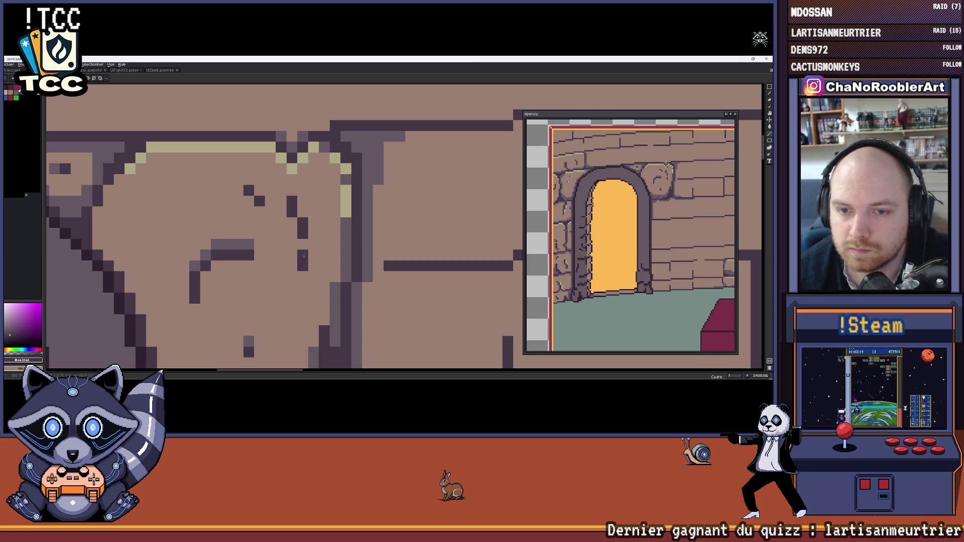
{"action": "left_click", "coordinate": [303, 244]}
{"action": "scroll", "coordinate": [301, 246], "scroll_direction": "down", "scroll_amount": 5}
{"action": "scroll", "coordinate": [284, 203], "scroll_direction": "up", "scroll_amount": 4}
Sample purple shades from the artwork, then draw a short diagonal dark line and mid-tone shading on the stone.
{"action": "left_click", "coordinate": [238, 219], "text": "alt"}
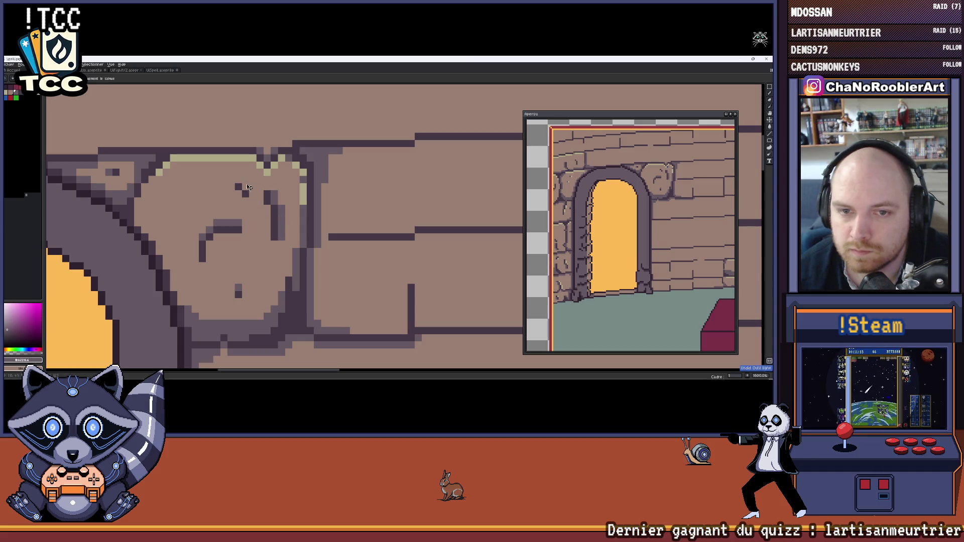
{"action": "key", "text": "i"}
{"action": "left_click", "coordinate": [267, 195]}
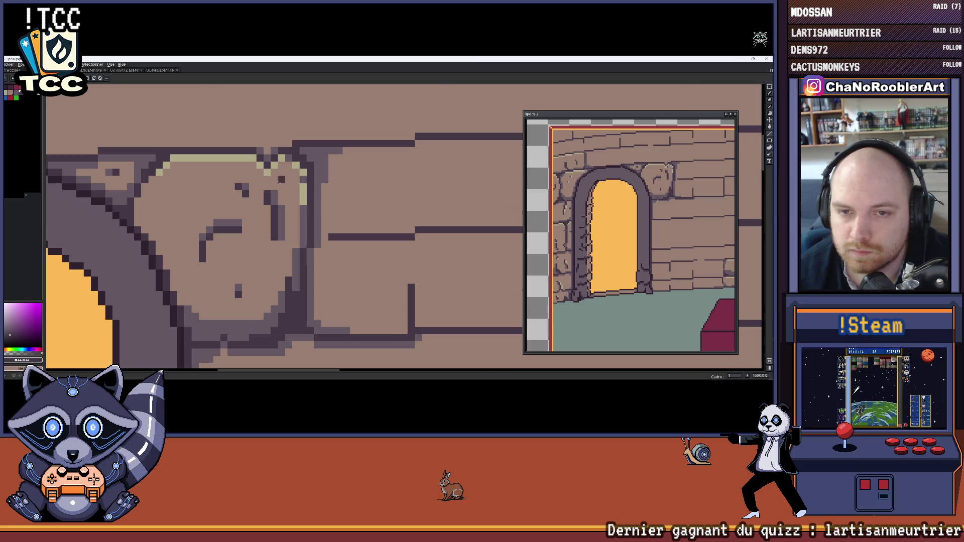
{"action": "scroll", "coordinate": [279, 193], "scroll_direction": "down", "scroll_amount": 6}
{"action": "scroll", "coordinate": [320, 186], "scroll_direction": "down", "scroll_amount": 1}
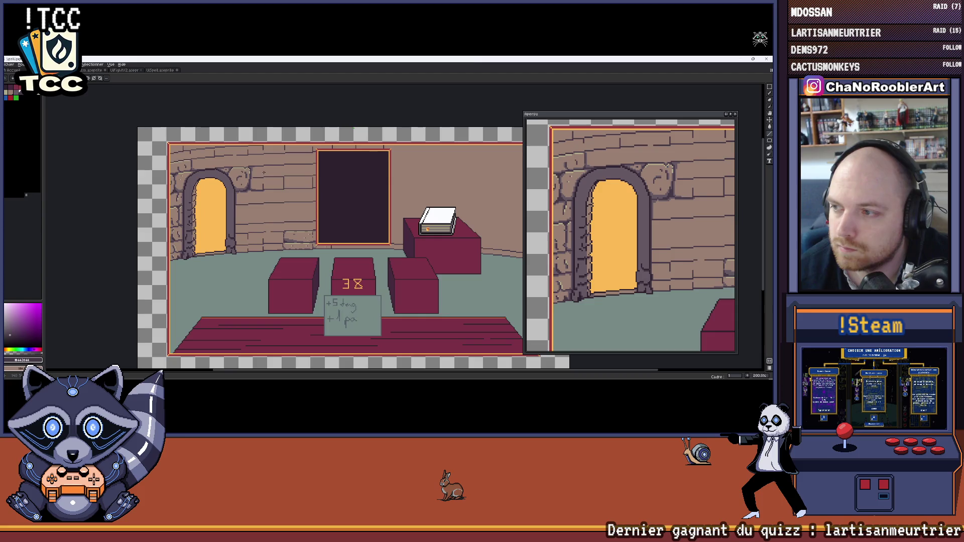
{"action": "scroll", "coordinate": [264, 172], "scroll_direction": "up", "scroll_amount": 8}
{"action": "left_click", "coordinate": [219, 135], "text": "alt"}
{"action": "mouse_move", "coordinate": [219, 177]}
{"action": "left_mouse_down"}
{"action": "mouse_move", "coordinate": [230, 202]}
{"action": "mouse_move", "coordinate": [246, 193]}
{"action": "left_mouse_up"}
{"action": "left_click", "coordinate": [263, 198], "text": "alt"}
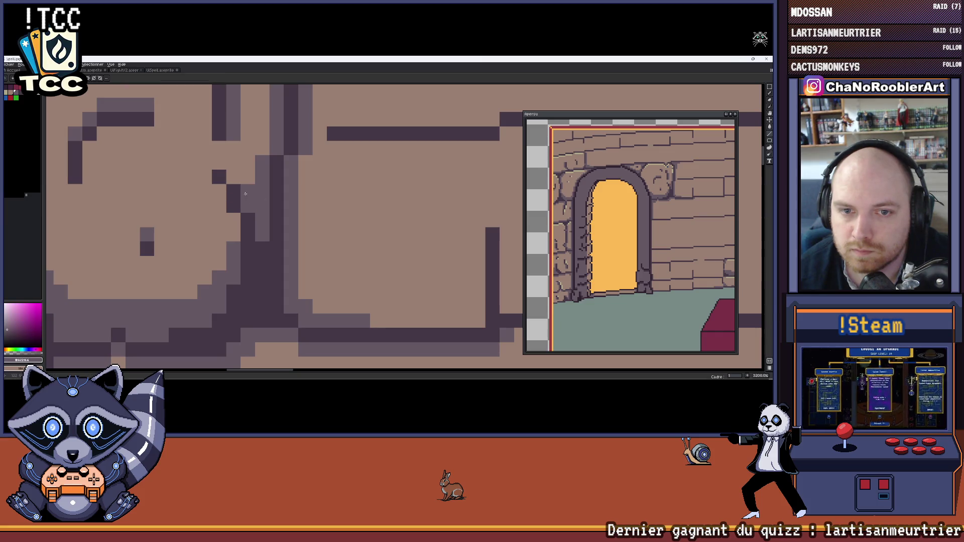
Darken the stone's outline pixels and the light edge along the arch's right curve.
{"action": "scroll", "coordinate": [245, 194], "scroll_direction": "down", "scroll_amount": 5}
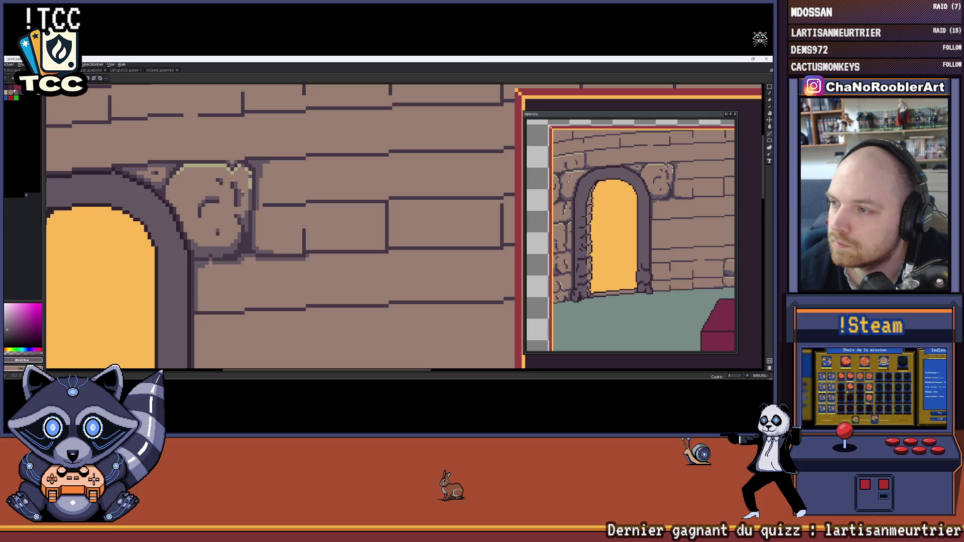
{"action": "scroll", "coordinate": [246, 194], "scroll_direction": "up", "scroll_amount": 5}
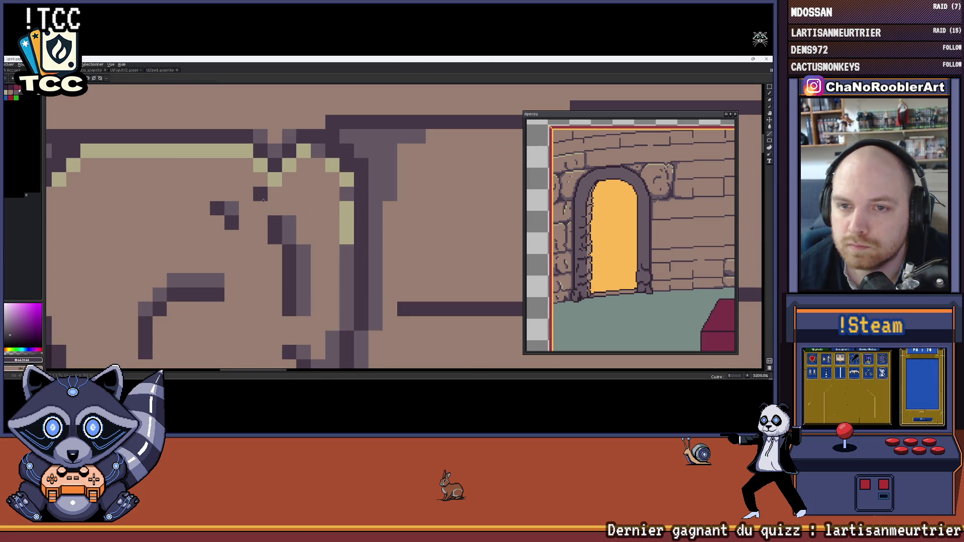
{"action": "left_click", "coordinate": [261, 207]}
{"action": "left_click", "coordinate": [347, 209]}
{"action": "mouse_move", "coordinate": [348, 215]}
{"action": "left_mouse_down"}
{"action": "mouse_move", "coordinate": [342, 177]}
{"action": "mouse_move", "coordinate": [321, 156]}
{"action": "mouse_move", "coordinate": [290, 167]}
{"action": "mouse_move", "coordinate": [279, 178]}
{"action": "mouse_move", "coordinate": [288, 173]}
{"action": "mouse_move", "coordinate": [308, 247]}
{"action": "mouse_move", "coordinate": [319, 190]}
{"action": "left_mouse_up"}
{"action": "scroll", "coordinate": [279, 178], "scroll_direction": "down", "scroll_amount": 5}
{"action": "scroll", "coordinate": [287, 173], "scroll_direction": "up", "scroll_amount": 8}
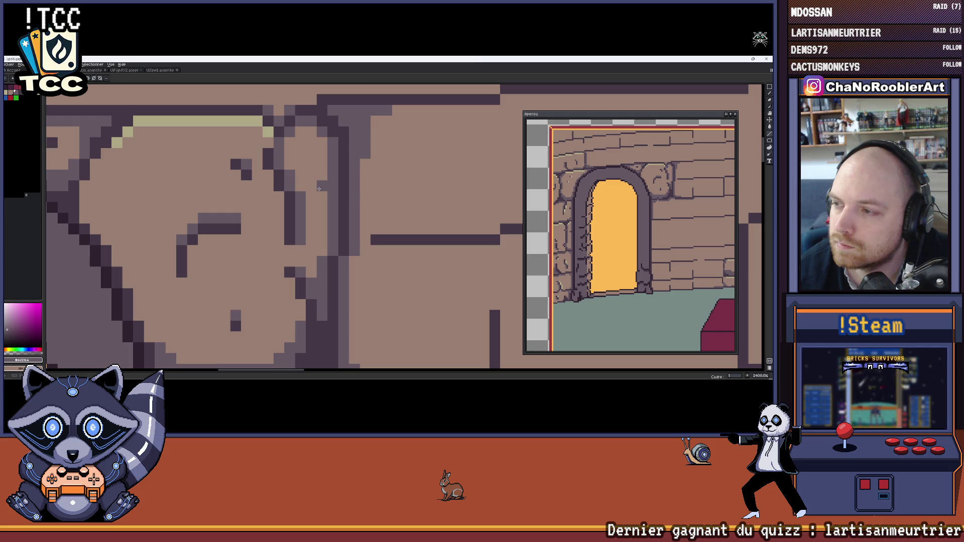
{"action": "scroll", "coordinate": [319, 189], "scroll_direction": "down", "scroll_amount": 7}
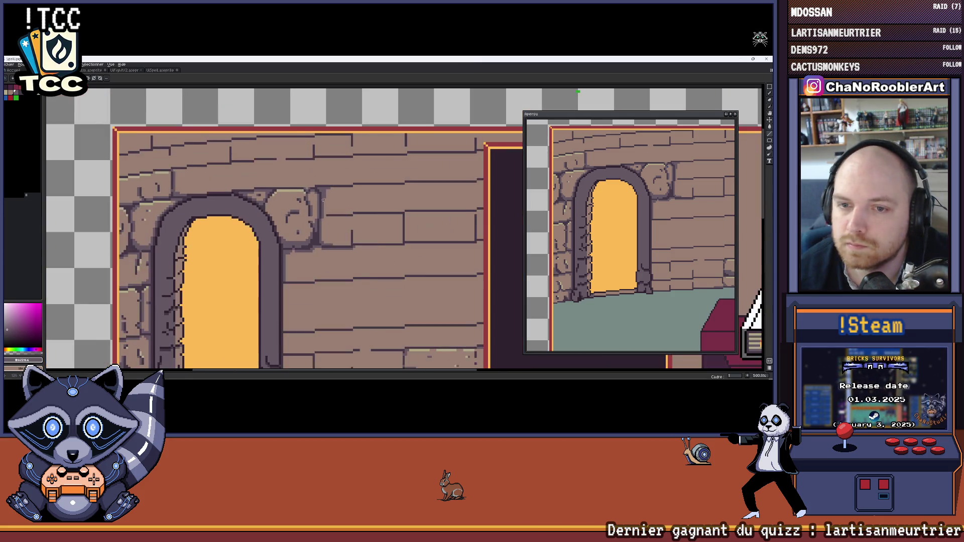
{"action": "scroll", "coordinate": [323, 200], "scroll_direction": "down", "scroll_amount": 3}
{"action": "scroll", "coordinate": [372, 244], "scroll_direction": "left", "scroll_amount": 1}
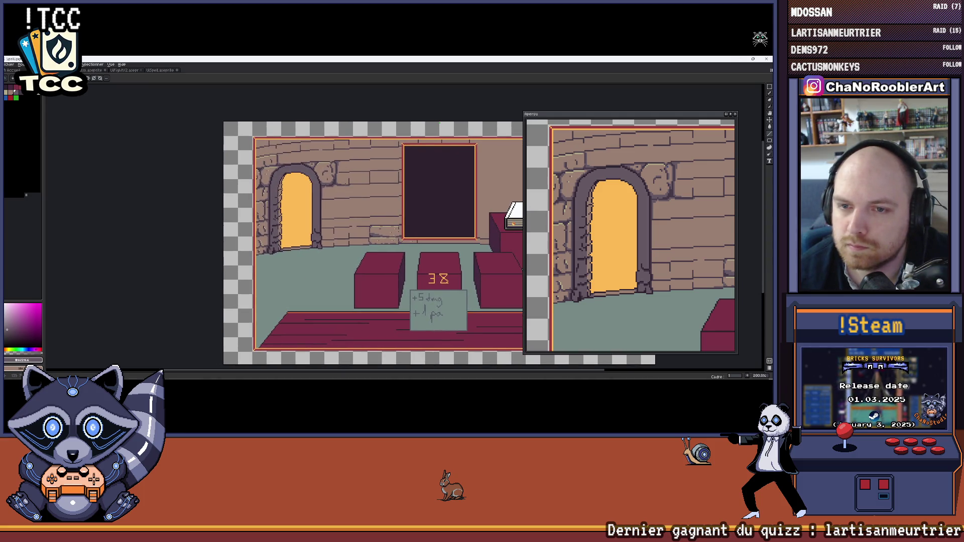
Paint a dark vertical edge on the stone and recolour the neighbouring column light brown.
{"action": "scroll", "coordinate": [341, 193], "scroll_direction": "up", "scroll_amount": 7}
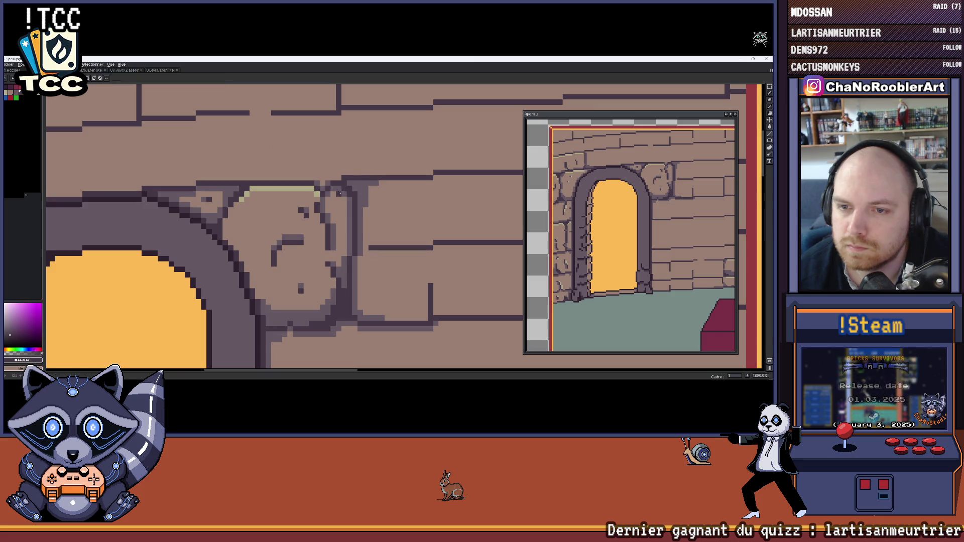
{"action": "left_click_drag", "start_coordinate": [340, 190], "coordinate": [344, 228]}
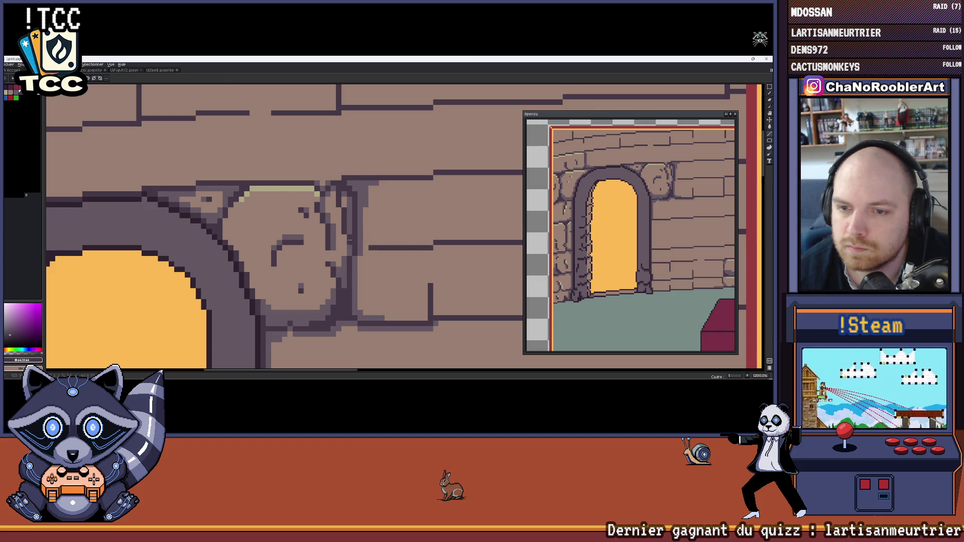
{"action": "left_click", "coordinate": [355, 191], "text": "alt"}
{"action": "left_click_drag", "start_coordinate": [355, 190], "coordinate": [354, 233]}
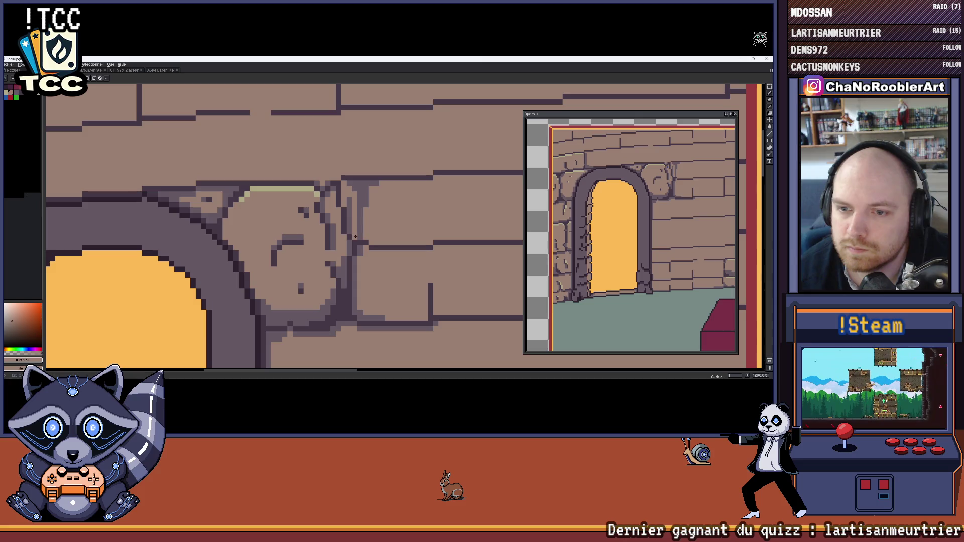
{"action": "key", "text": "alt"}
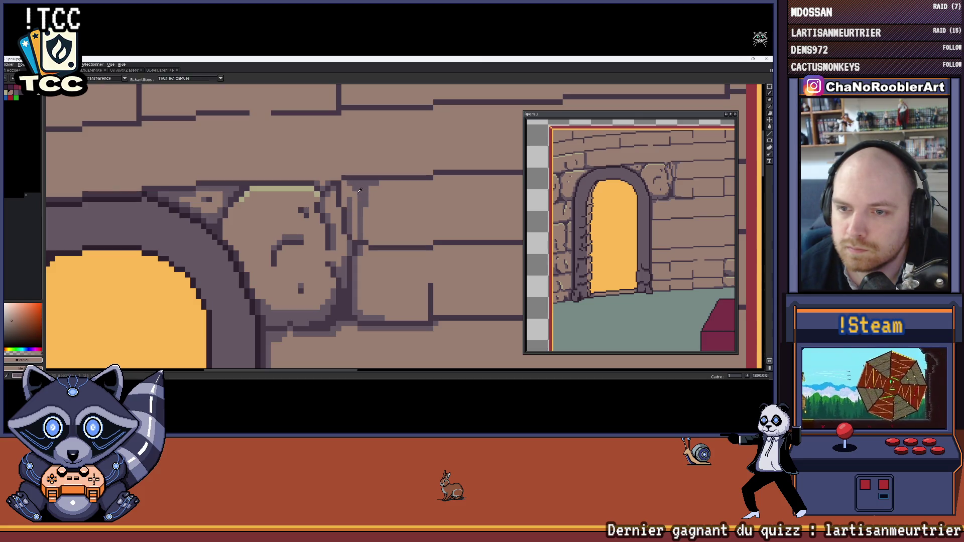
{"action": "left_click", "coordinate": [363, 188]}
{"action": "left_click_drag", "start_coordinate": [365, 195], "coordinate": [359, 230]}
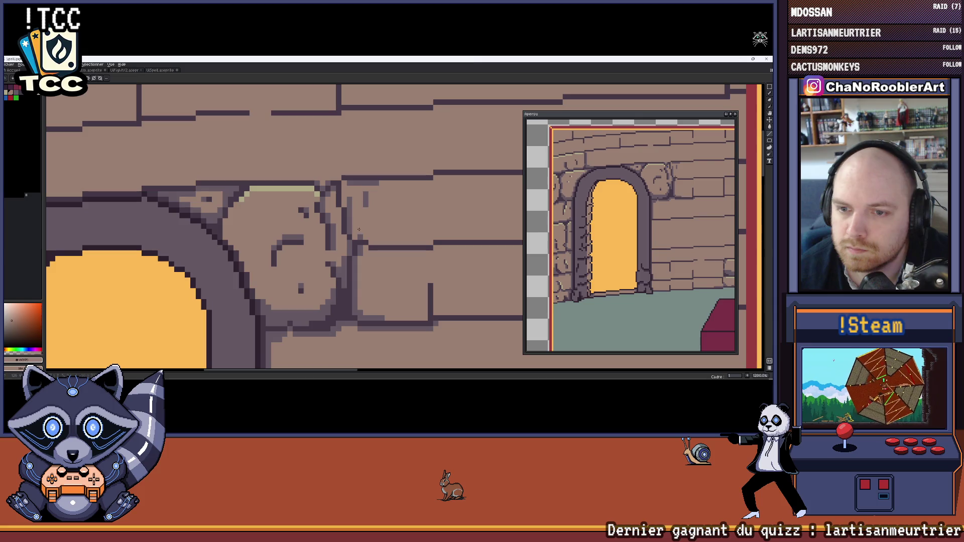
Sample the wall's lighter and brown tones and the dark purple outline colour from the canvas.
{"action": "scroll", "coordinate": [367, 236], "scroll_direction": "down", "scroll_amount": 4}
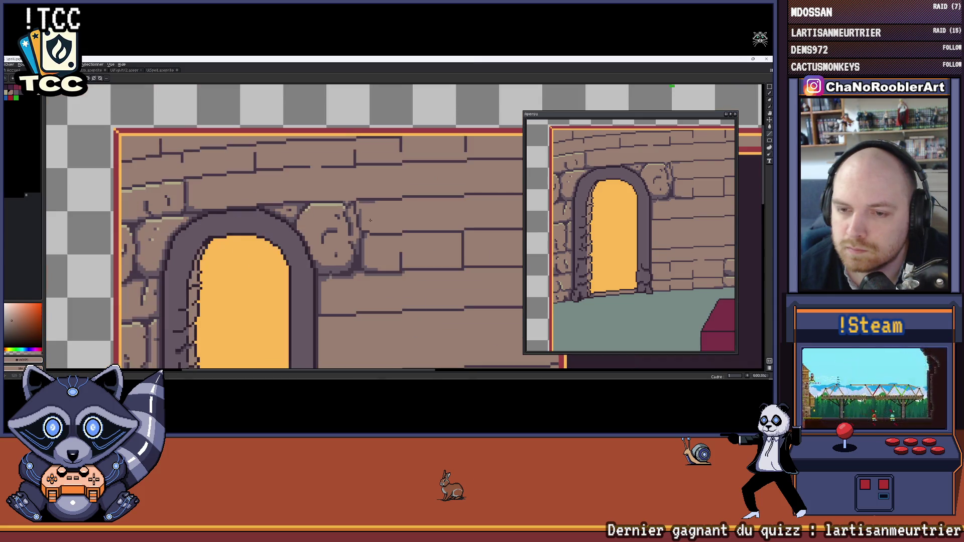
{"action": "scroll", "coordinate": [374, 221], "scroll_direction": "up", "scroll_amount": 5}
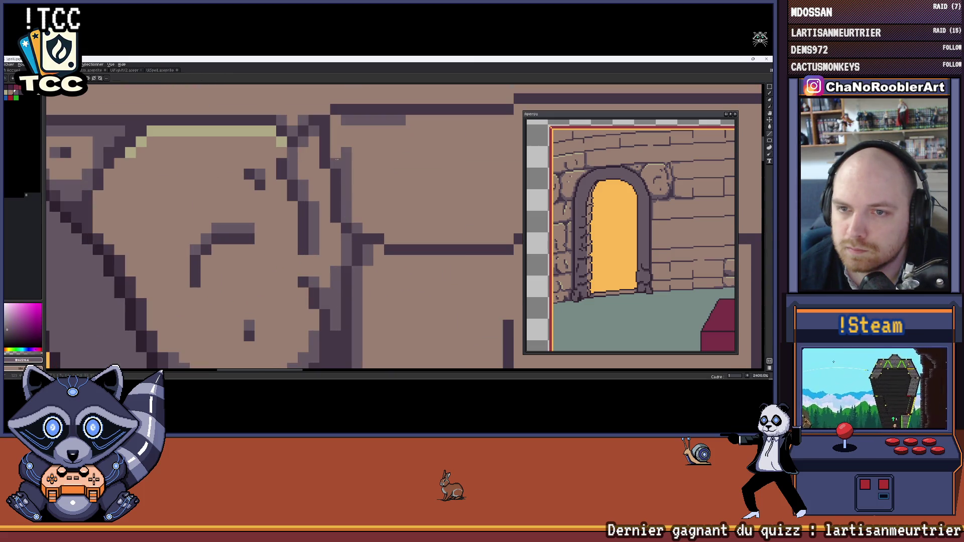
{"action": "scroll", "coordinate": [364, 171], "scroll_direction": "down", "scroll_amount": 3}
{"action": "scroll", "coordinate": [365, 171], "scroll_direction": "down", "scroll_amount": 4}
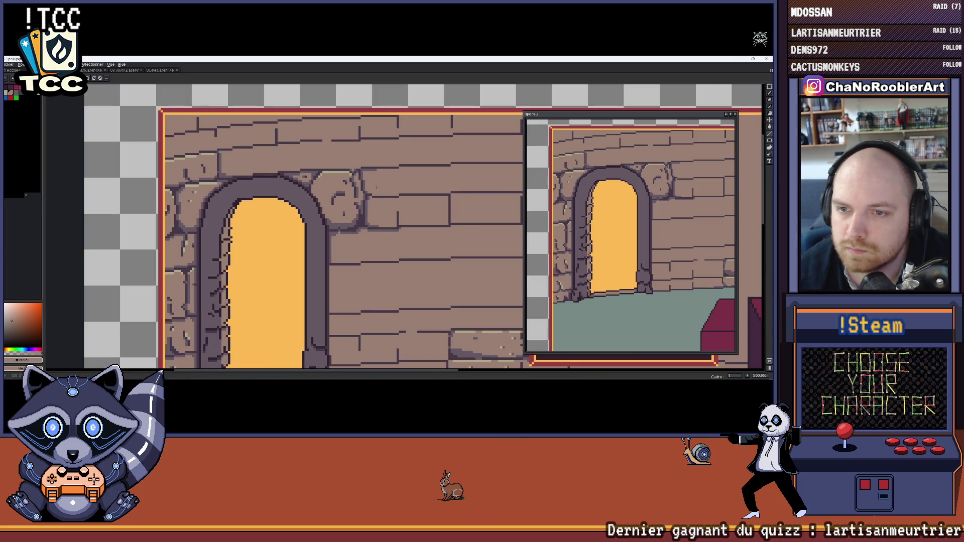
{"action": "scroll", "coordinate": [377, 186], "scroll_direction": "up", "scroll_amount": 5}
{"action": "key", "text": "alt"}
{"action": "left_click", "coordinate": [377, 208], "text": "alt"}
{"action": "scroll", "coordinate": [364, 217], "scroll_direction": "down", "scroll_amount": 5}
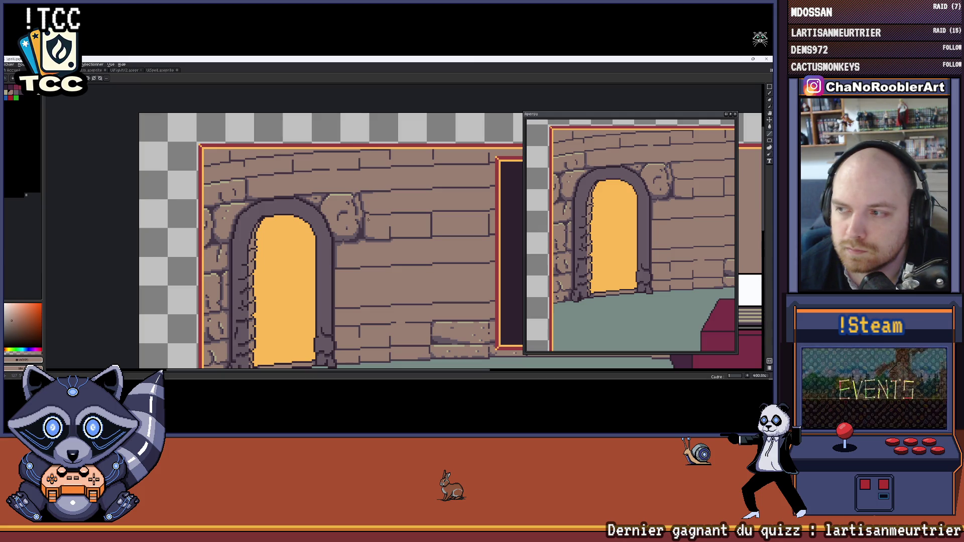
{"action": "scroll", "coordinate": [369, 210], "scroll_direction": "up", "scroll_amount": 4}
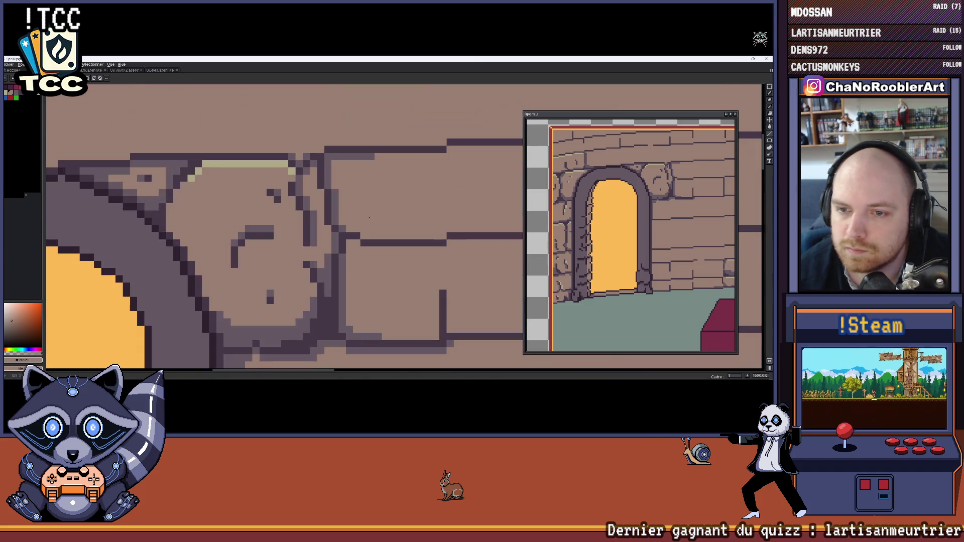
{"action": "left_click", "coordinate": [355, 243], "text": "alt"}
{"action": "scroll", "coordinate": [350, 247], "scroll_direction": "down", "scroll_amount": 3}
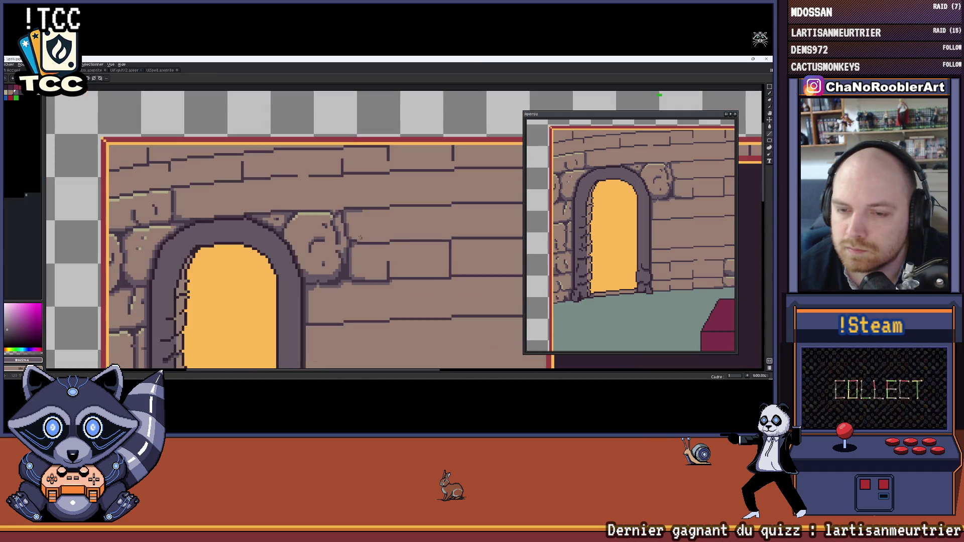
{"action": "scroll", "coordinate": [351, 226], "scroll_direction": "up", "scroll_amount": 2}
{"action": "key", "text": "i"}
{"action": "left_click", "coordinate": [355, 212]}
{"action": "key", "text": "b"}
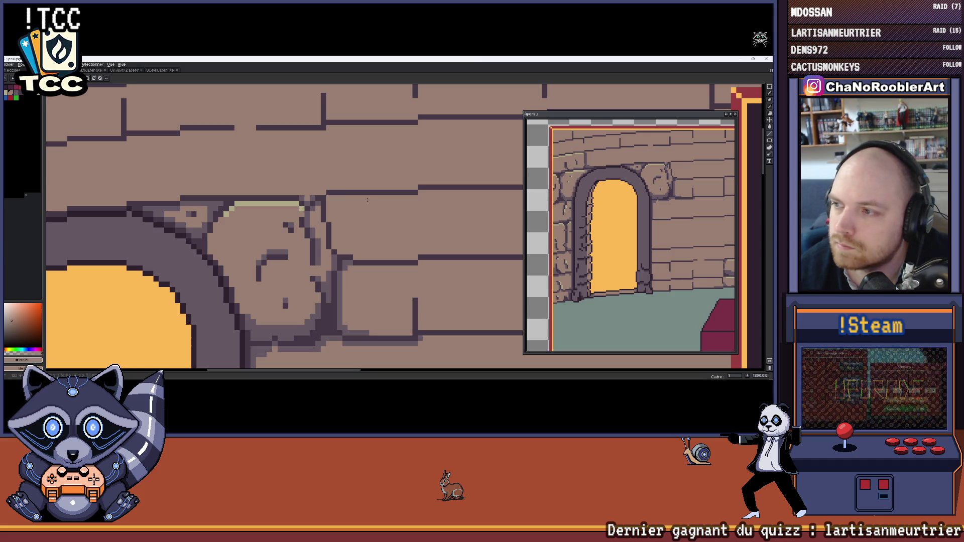
Pick the dark purple outline colour and paint a dark column down the stone's edge.
{"action": "scroll", "coordinate": [313, 192], "scroll_direction": "up", "scroll_amount": 3}
{"action": "key", "text": "i"}
{"action": "left_click", "coordinate": [314, 193]}
{"action": "key", "text": "b"}
{"action": "left_click", "coordinate": [316, 215]}
{"action": "mouse_move", "coordinate": [325, 237]}
{"action": "left_mouse_down"}
{"action": "mouse_move", "coordinate": [327, 284]}
{"action": "mouse_move", "coordinate": [338, 292]}
{"action": "left_mouse_up"}
Draw dark purple pixel rows along the top edge of the carved stone and arch.
{"action": "scroll", "coordinate": [370, 258], "scroll_direction": "down", "scroll_amount": 2}
{"action": "scroll", "coordinate": [370, 258], "scroll_direction": "down", "scroll_amount": 1}
{"action": "scroll", "coordinate": [365, 207], "scroll_direction": "down", "scroll_amount": 3}
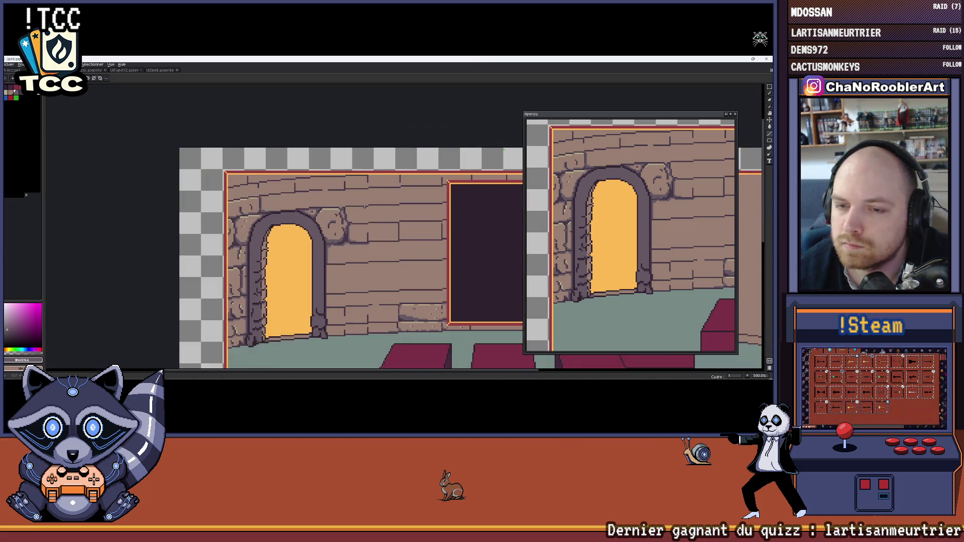
{"action": "scroll", "coordinate": [365, 206], "scroll_direction": "down", "scroll_amount": 1}
{"action": "scroll", "coordinate": [288, 173], "scroll_direction": "up", "scroll_amount": 1}
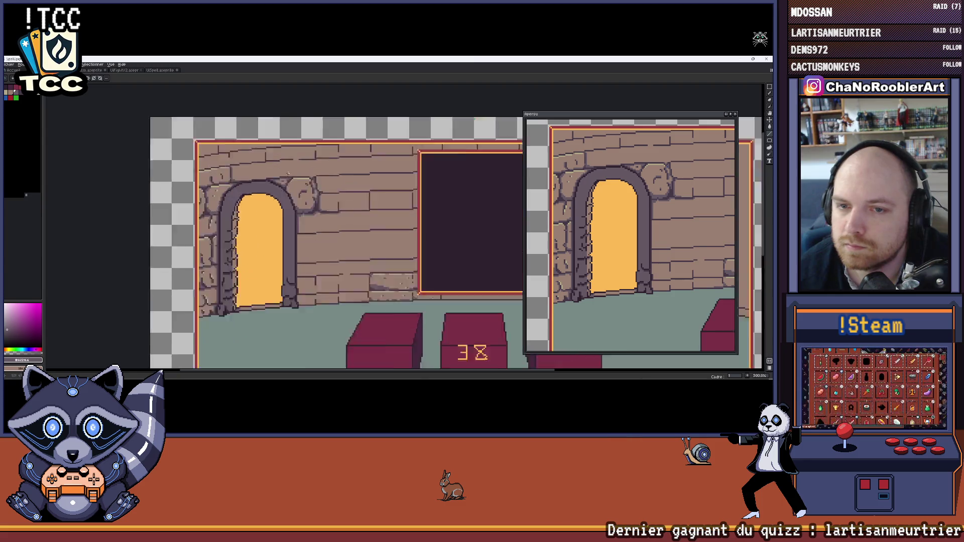
{"action": "scroll", "coordinate": [288, 174], "scroll_direction": "up", "scroll_amount": 5}
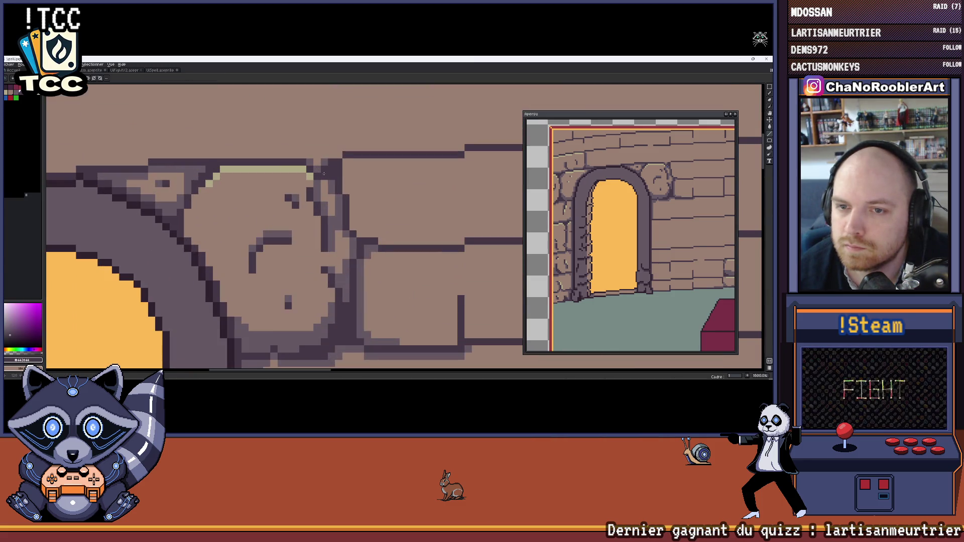
{"action": "scroll", "coordinate": [340, 198], "scroll_direction": "down", "scroll_amount": 1}
{"action": "scroll", "coordinate": [349, 216], "scroll_direction": "up", "scroll_amount": 2}
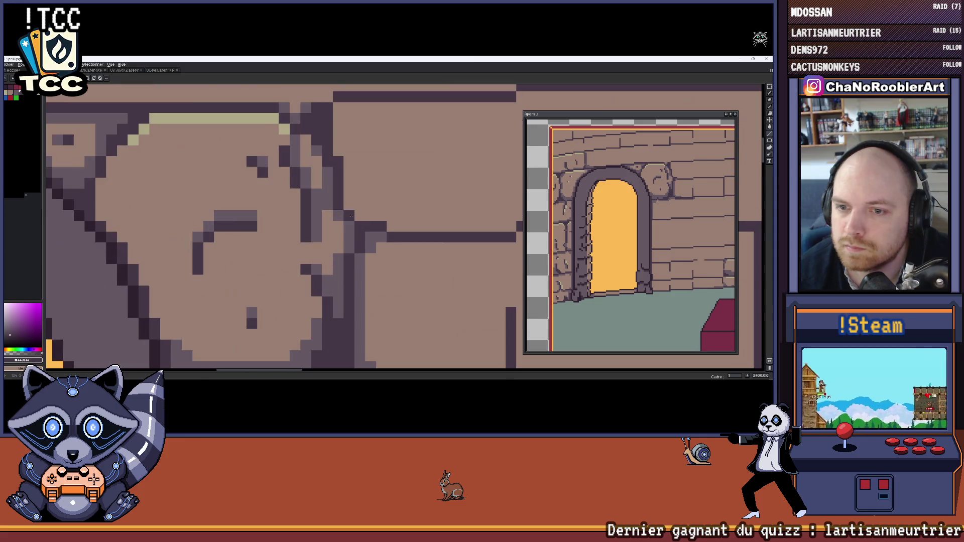
{"action": "scroll", "coordinate": [347, 233], "scroll_direction": "down", "scroll_amount": 8}
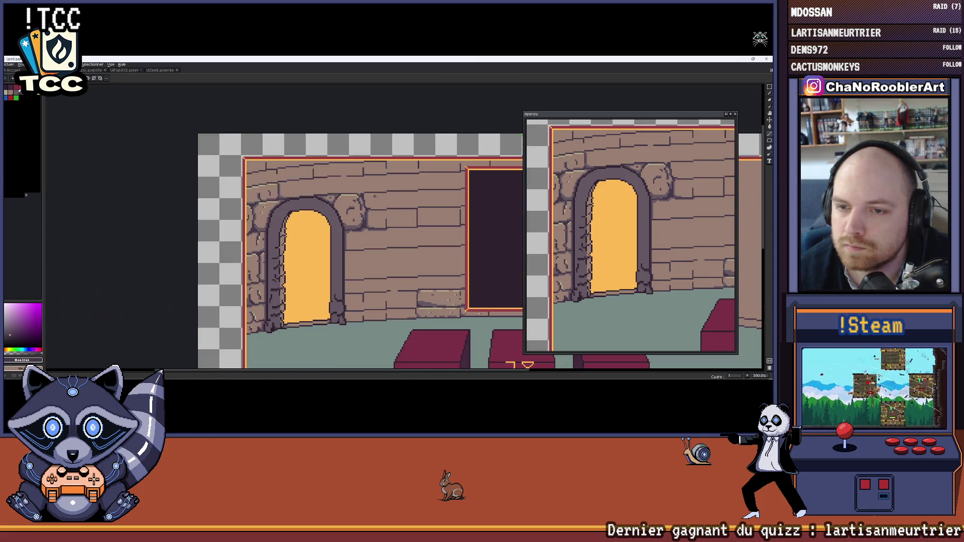
{"action": "scroll", "coordinate": [362, 215], "scroll_direction": "up", "scroll_amount": 4}
{"action": "scroll", "coordinate": [355, 231], "scroll_direction": "down", "scroll_amount": 3}
{"action": "scroll", "coordinate": [354, 234], "scroll_direction": "up", "scroll_amount": 3}
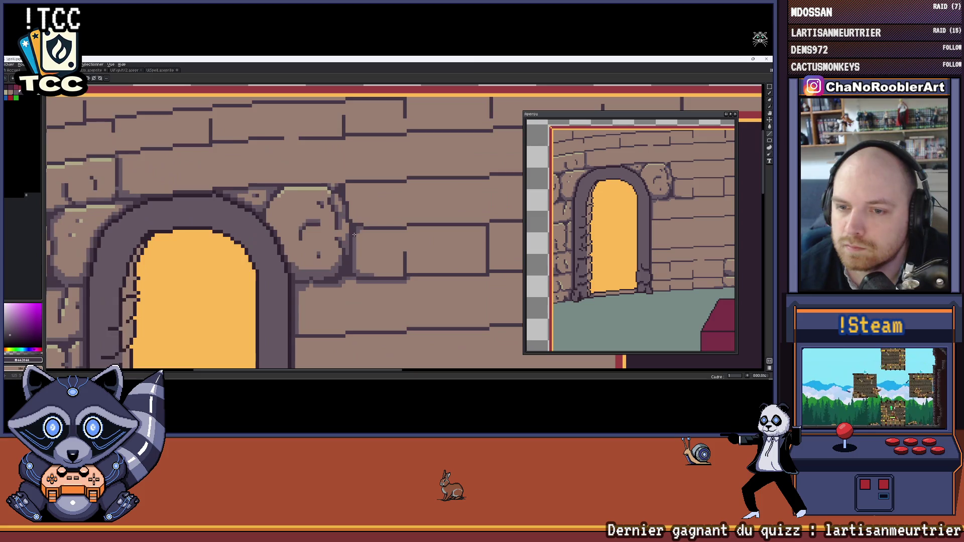
{"action": "scroll", "coordinate": [362, 220], "scroll_direction": "down", "scroll_amount": 5}
{"action": "scroll", "coordinate": [308, 182], "scroll_direction": "up", "scroll_amount": 1}
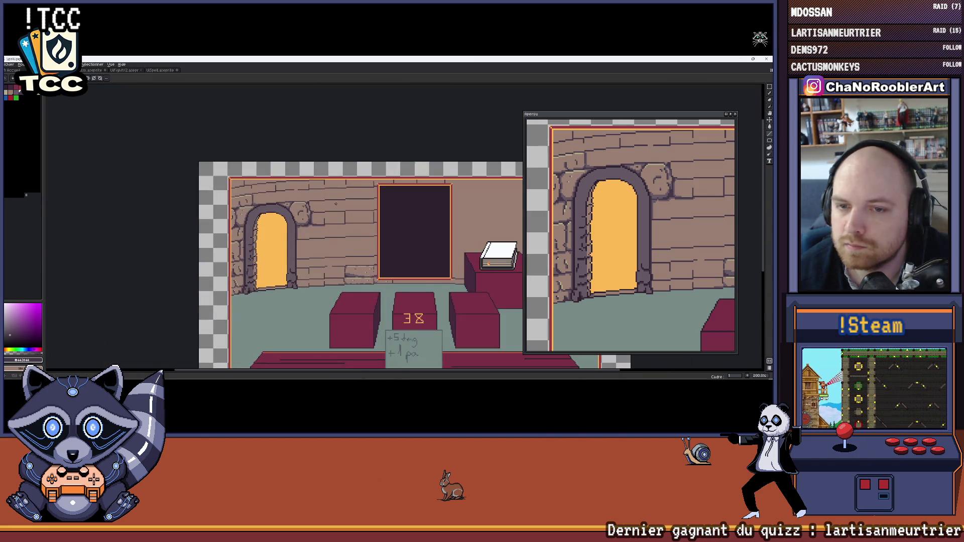
{"action": "scroll", "coordinate": [308, 182], "scroll_direction": "up", "scroll_amount": 5}
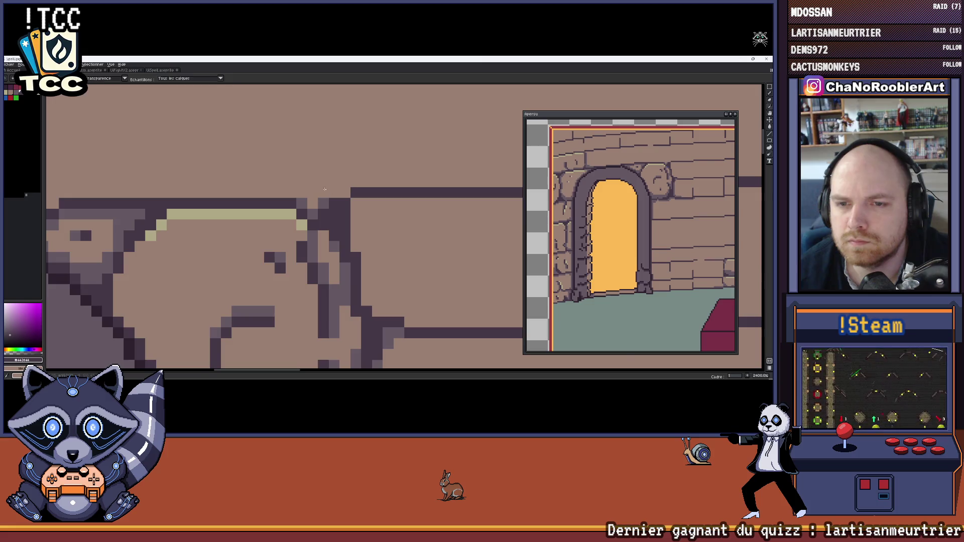
{"action": "scroll", "coordinate": [317, 182], "scroll_direction": "down", "scroll_amount": 4}
{"action": "scroll", "coordinate": [317, 182], "scroll_direction": "up", "scroll_amount": 1}
{"action": "scroll", "coordinate": [317, 178], "scroll_direction": "down", "scroll_amount": 1}
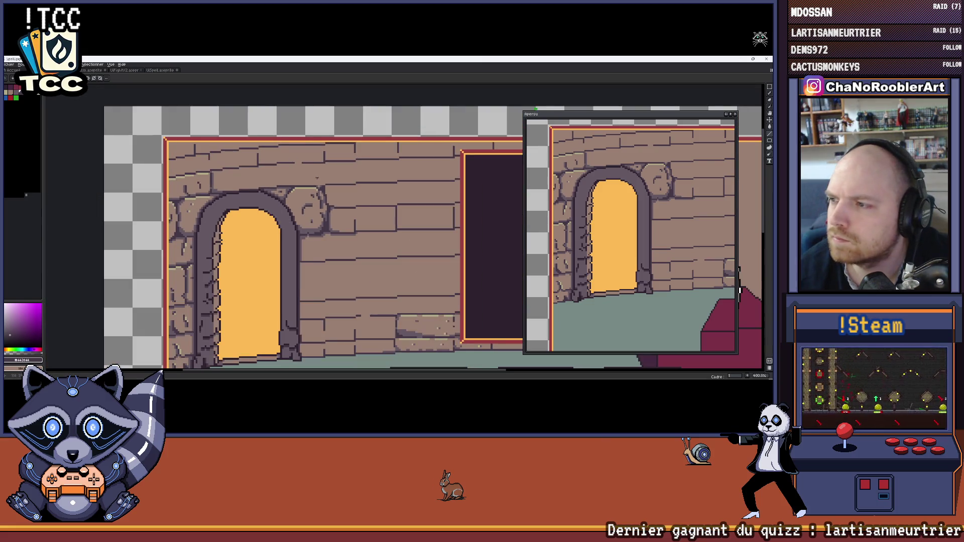
{"action": "scroll", "coordinate": [317, 177], "scroll_direction": "up", "scroll_amount": 4}
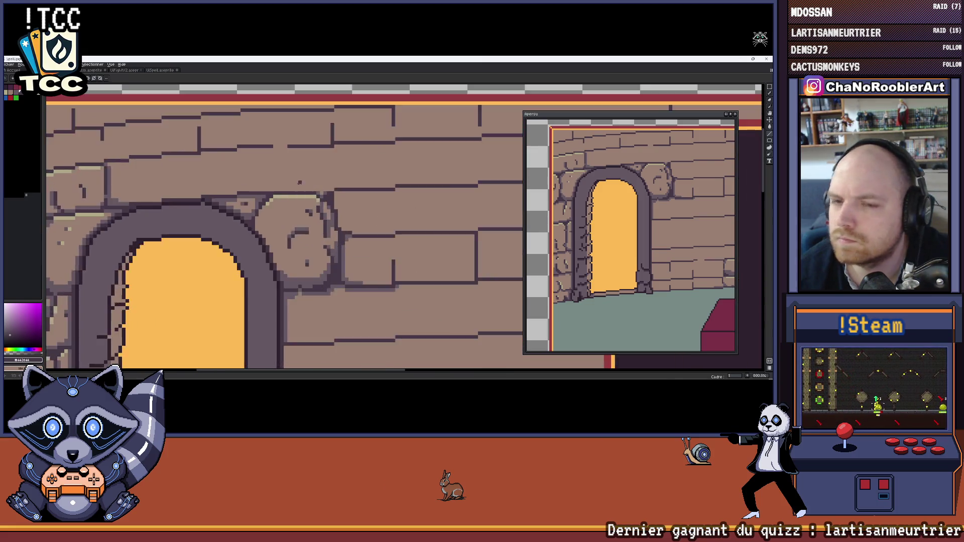
{"action": "left_click_drag", "start_coordinate": [266, 191], "coordinate": [321, 190]}
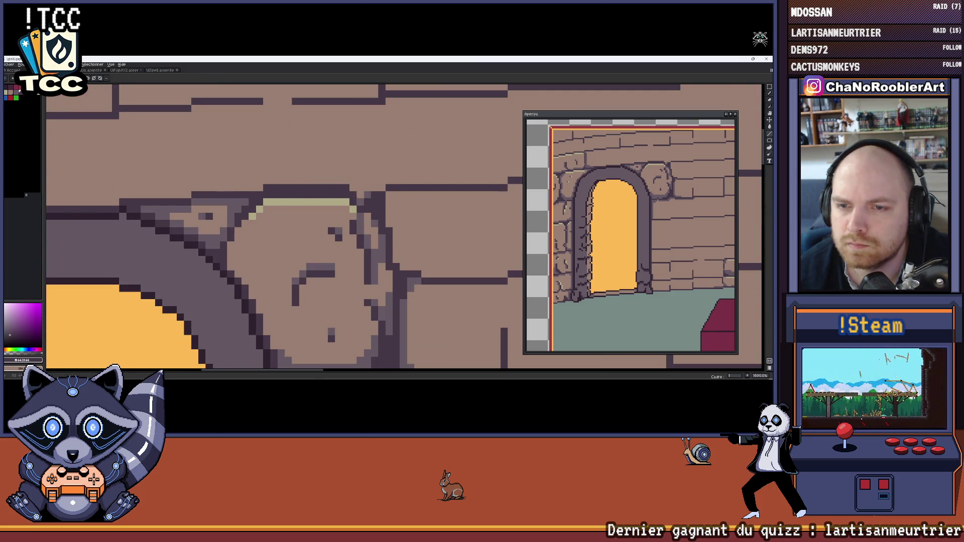
{"action": "scroll", "coordinate": [307, 179], "scroll_direction": "down", "scroll_amount": 6}
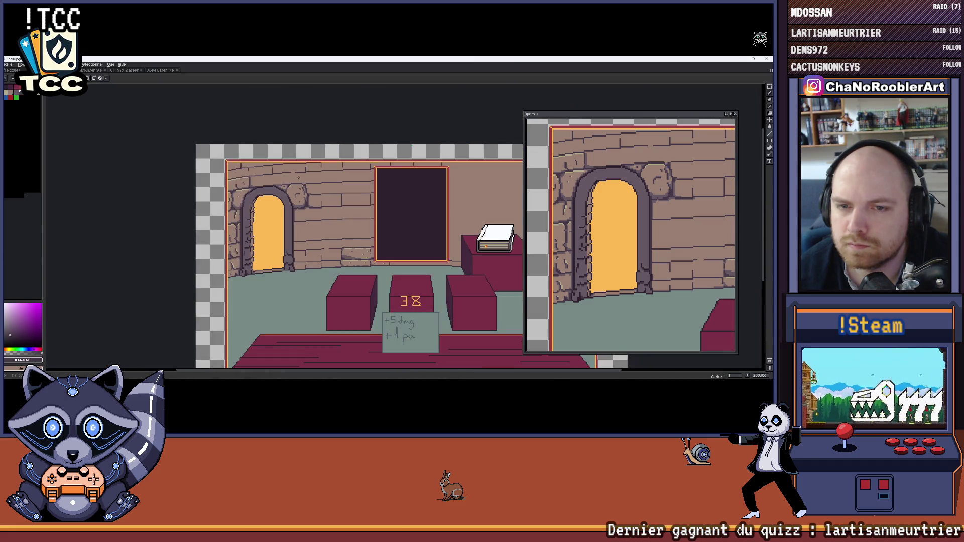
{"action": "scroll", "coordinate": [299, 178], "scroll_direction": "up", "scroll_amount": 5}
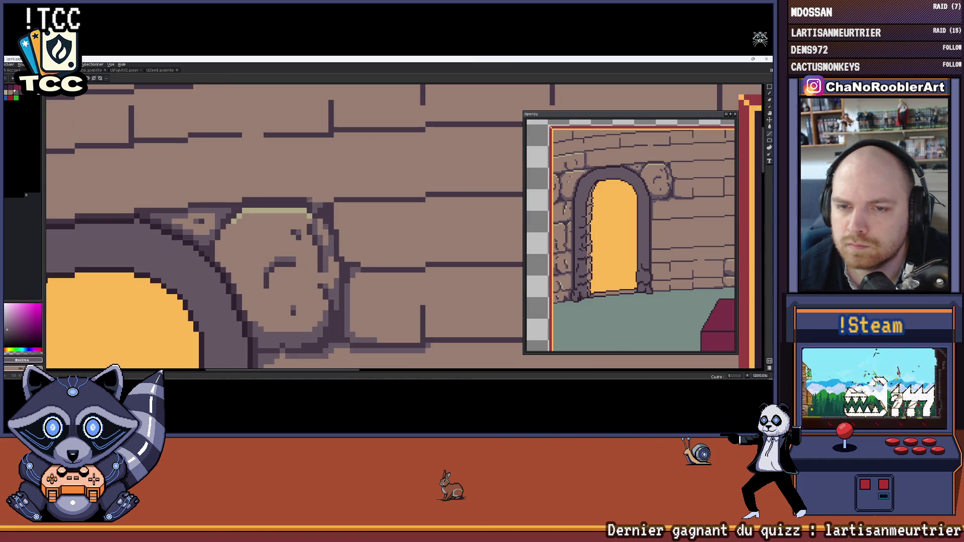
{"action": "left_click_drag", "start_coordinate": [298, 194], "coordinate": [247, 193]}
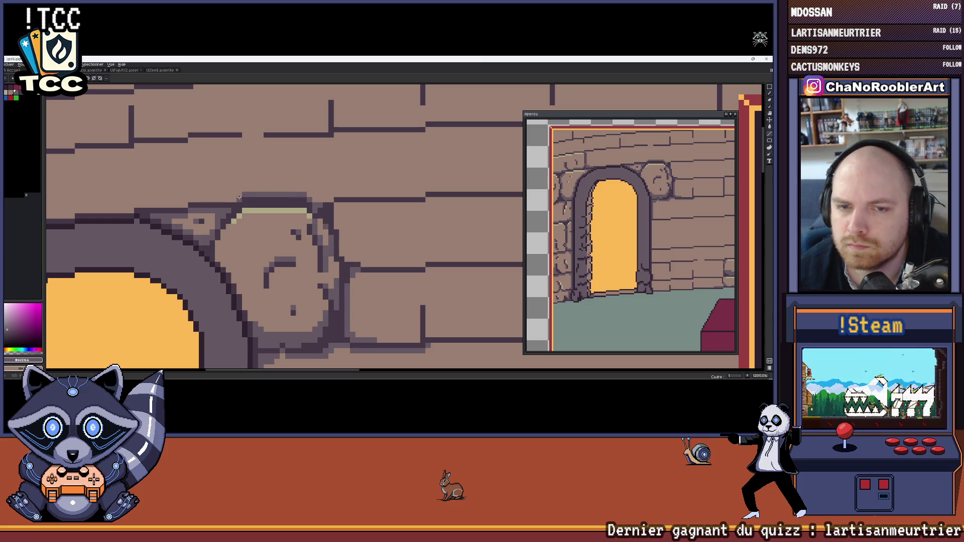
{"action": "left_click_drag", "start_coordinate": [219, 199], "coordinate": [309, 202]}
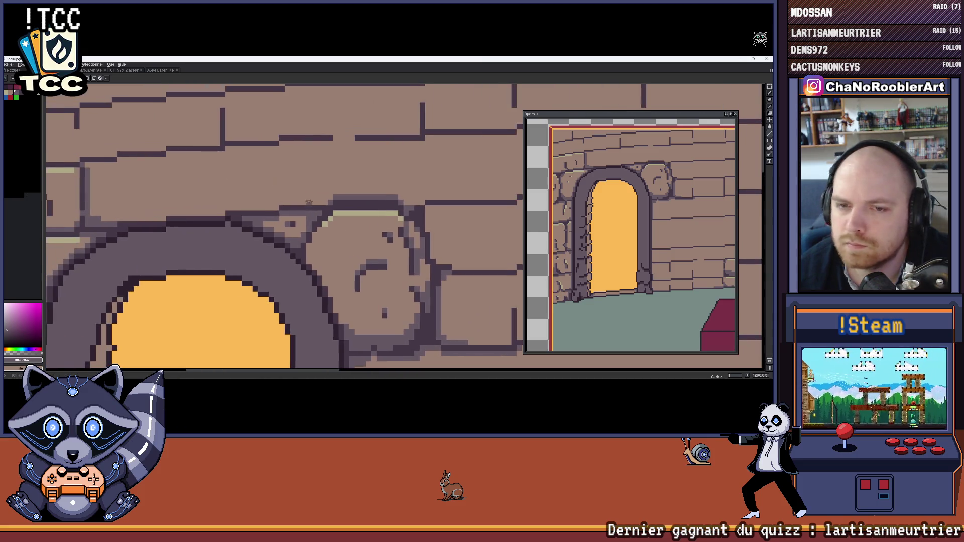
{"action": "scroll", "coordinate": [319, 203], "scroll_direction": "down", "scroll_amount": 6}
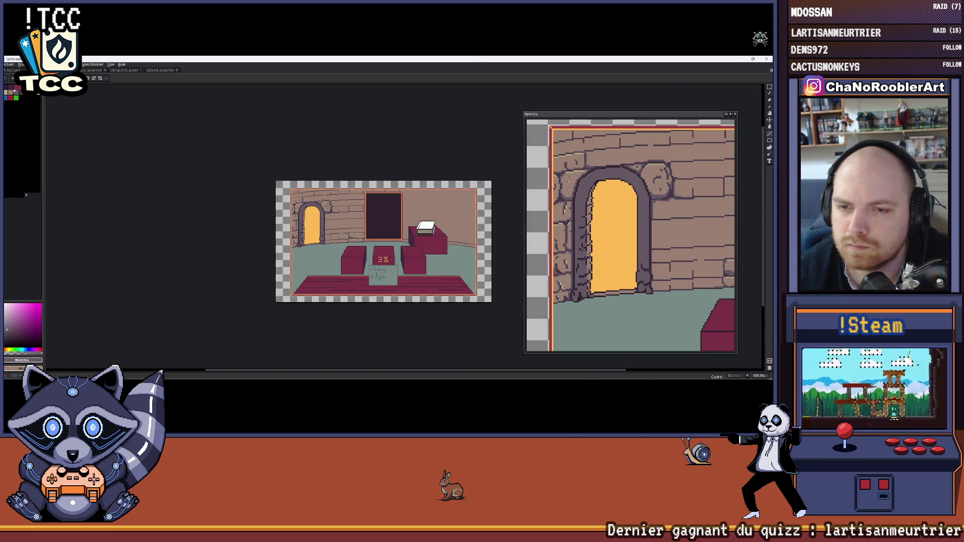
{"action": "scroll", "coordinate": [276, 189], "scroll_direction": "up", "scroll_amount": 1}
{"action": "left_click_drag", "start_coordinate": [275, 189], "coordinate": [256, 179]}
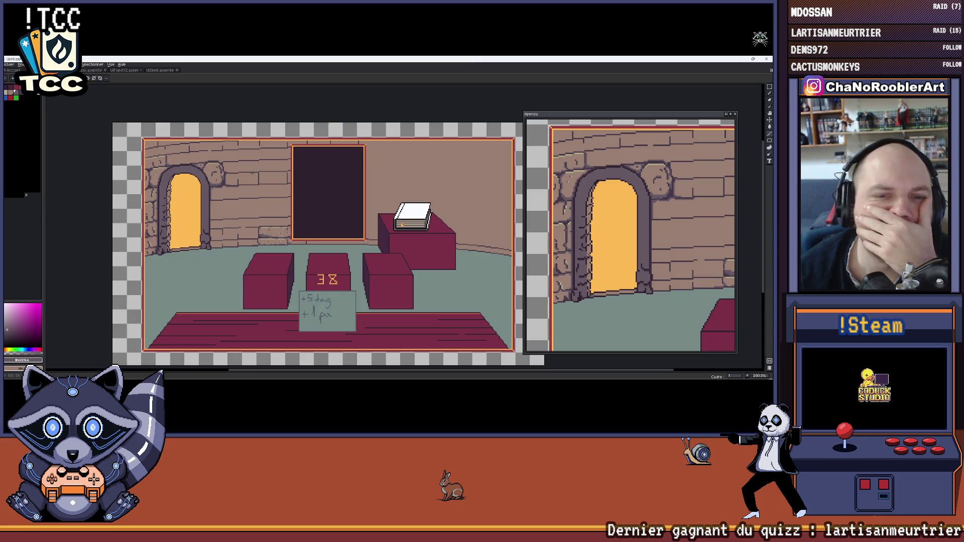
Eyedrop the darker outline shade from a carved-stone pixel, then zoom out toward the arch wall.
{"action": "scroll", "coordinate": [224, 179], "scroll_direction": "up", "scroll_amount": 9}
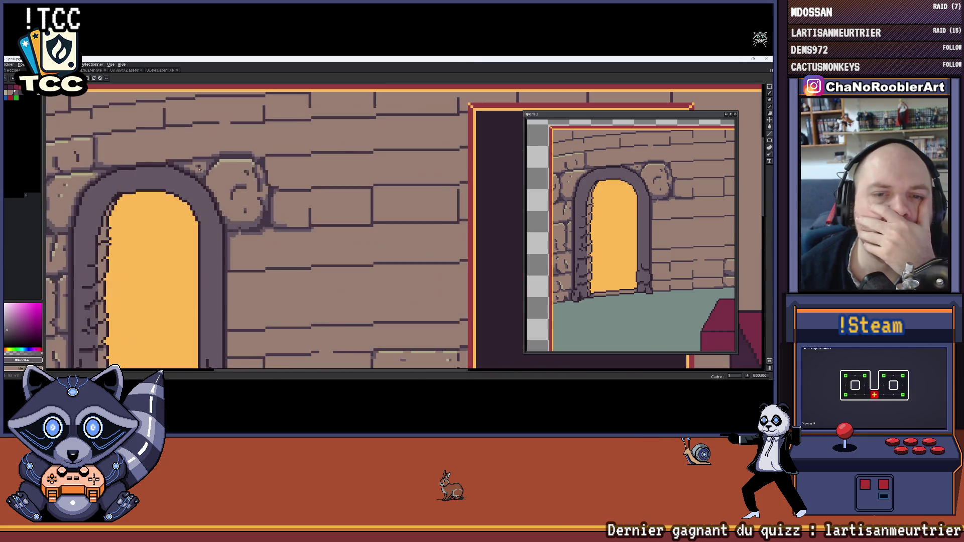
{"action": "left_click", "coordinate": [217, 198], "text": "alt"}
{"action": "scroll", "coordinate": [230, 211], "scroll_direction": "down", "scroll_amount": 2}
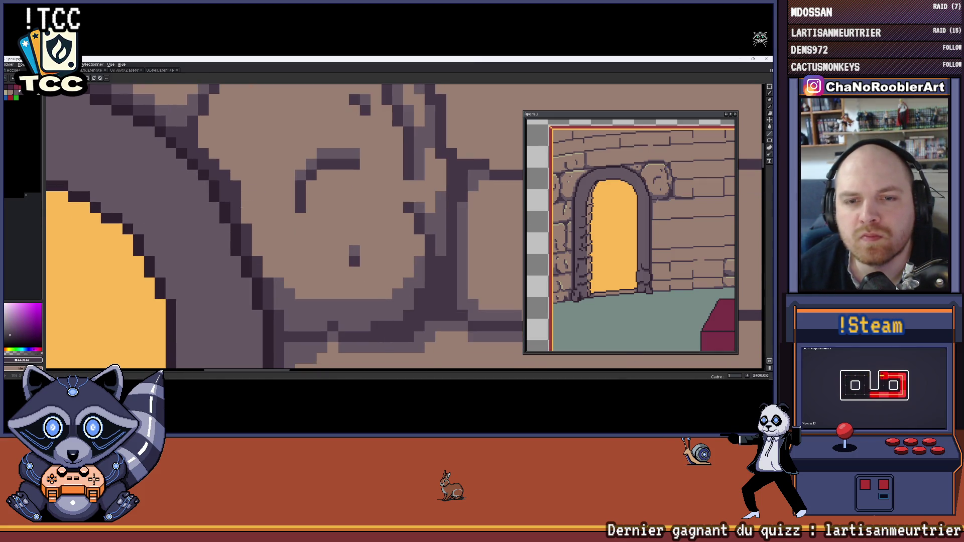
{"action": "scroll", "coordinate": [256, 221], "scroll_direction": "down", "scroll_amount": 2}
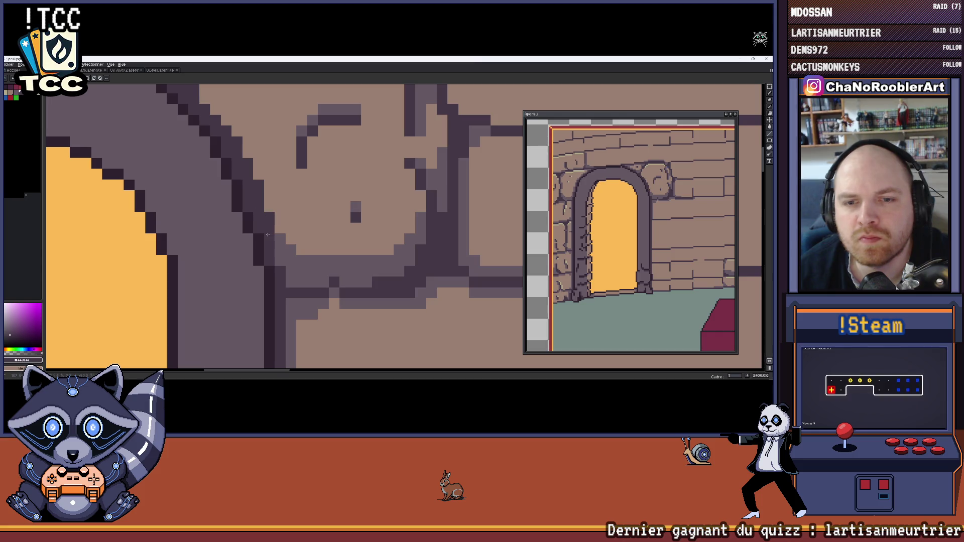
{"action": "scroll", "coordinate": [286, 271], "scroll_direction": "down", "scroll_amount": 3}
{"action": "scroll", "coordinate": [286, 273], "scroll_direction": "down", "scroll_amount": 1}
{"action": "scroll", "coordinate": [291, 279], "scroll_direction": "up", "scroll_amount": 1}
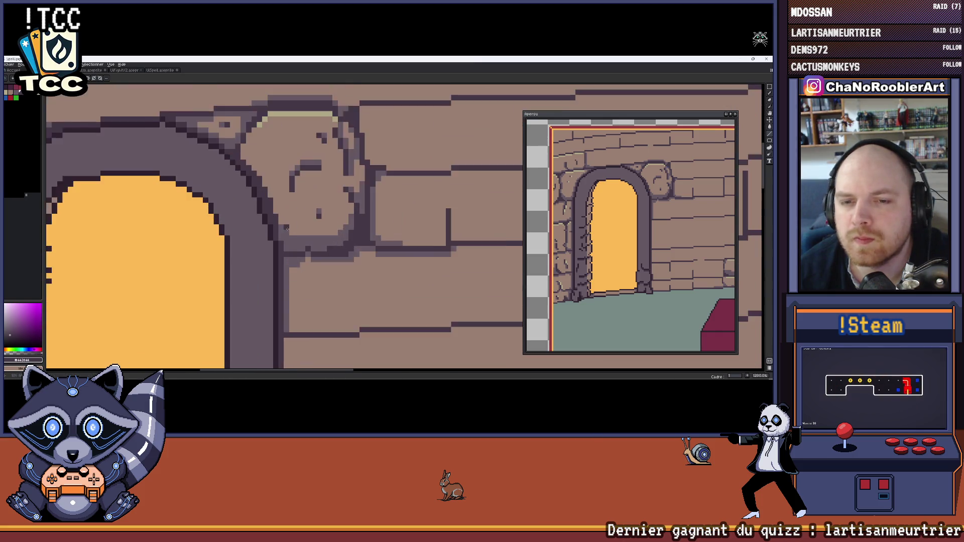
{"action": "scroll", "coordinate": [302, 290], "scroll_direction": "down", "scroll_amount": 1}
{"action": "scroll", "coordinate": [302, 290], "scroll_direction": "down", "scroll_amount": 2}
{"action": "left_click_drag", "start_coordinate": [319, 222], "coordinate": [345, 216]}
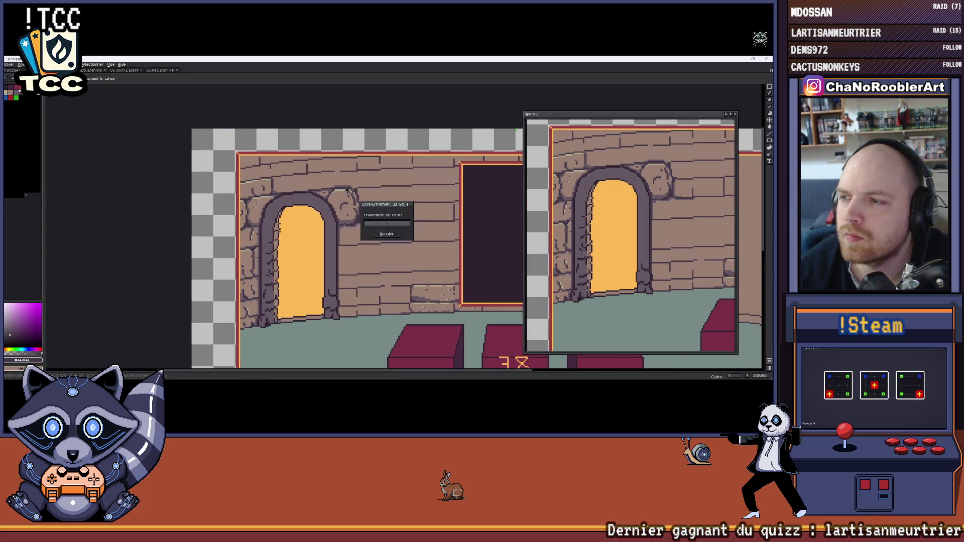
Undo the last Line tool stroke on the arch and clear the leftover guides.
{"action": "mouse_move", "coordinate": [315, 184]}
{"action": "left_mouse_down"}
{"action": "mouse_move", "coordinate": [216, 178]}
{"action": "mouse_move", "coordinate": [249, 184]}
{"action": "mouse_move", "coordinate": [241, 162]}
{"action": "left_mouse_up"}
{"action": "scroll", "coordinate": [216, 178], "scroll_direction": "down", "scroll_amount": 2}
{"action": "scroll", "coordinate": [234, 182], "scroll_direction": "up", "scroll_amount": 2}
{"action": "key", "text": "ctrl"}
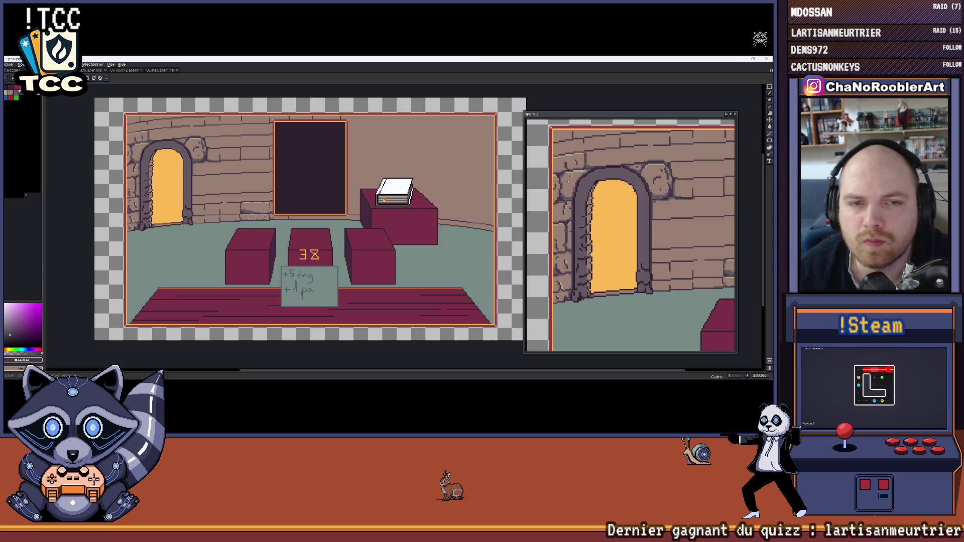
{"action": "key", "text": "ctrl+z"}
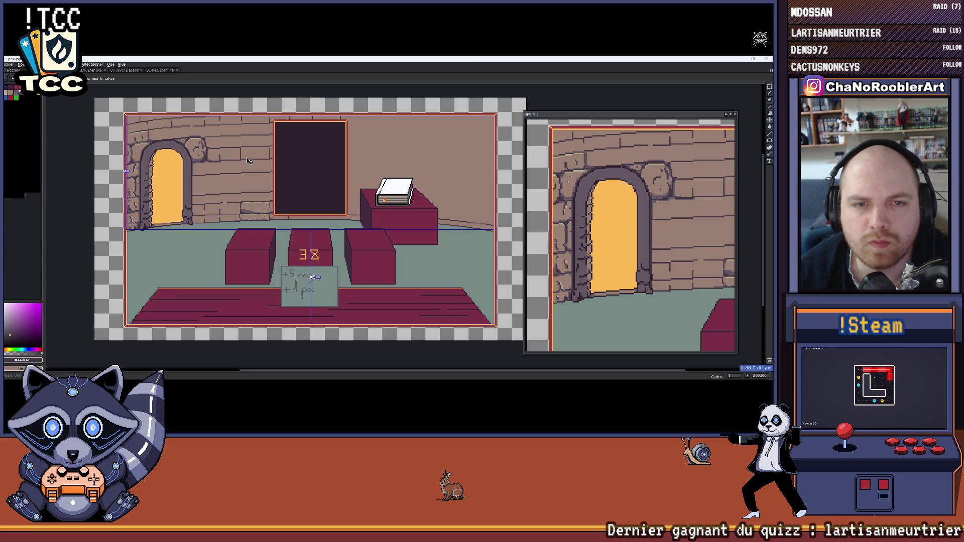
{"action": "key", "text": "ctrl"}
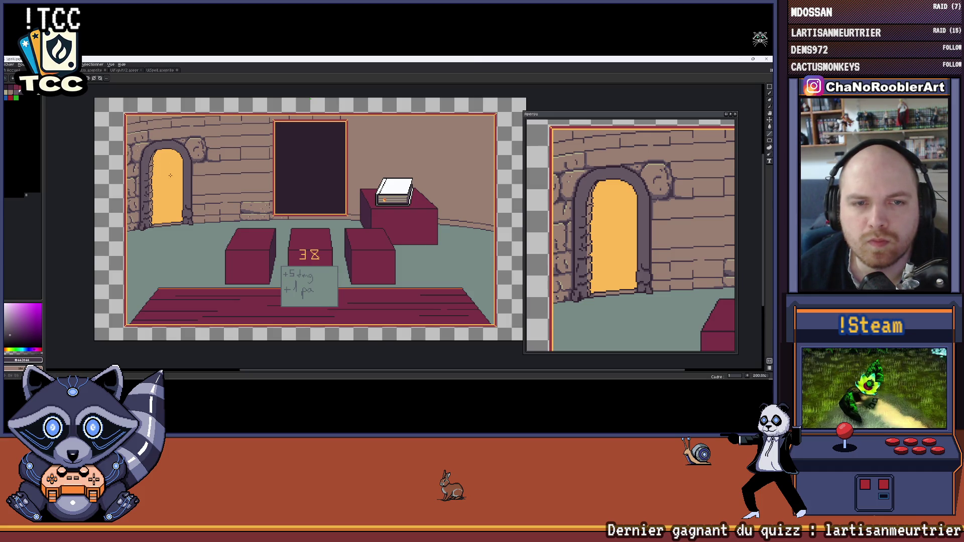
Zoom to 400% and move the Aperçu preview window left to reveal the book on its pedestal.
{"action": "left_click_drag", "start_coordinate": [249, 159], "coordinate": [259, 153]}
{"action": "scroll", "coordinate": [137, 163], "scroll_direction": "up", "scroll_amount": 2}
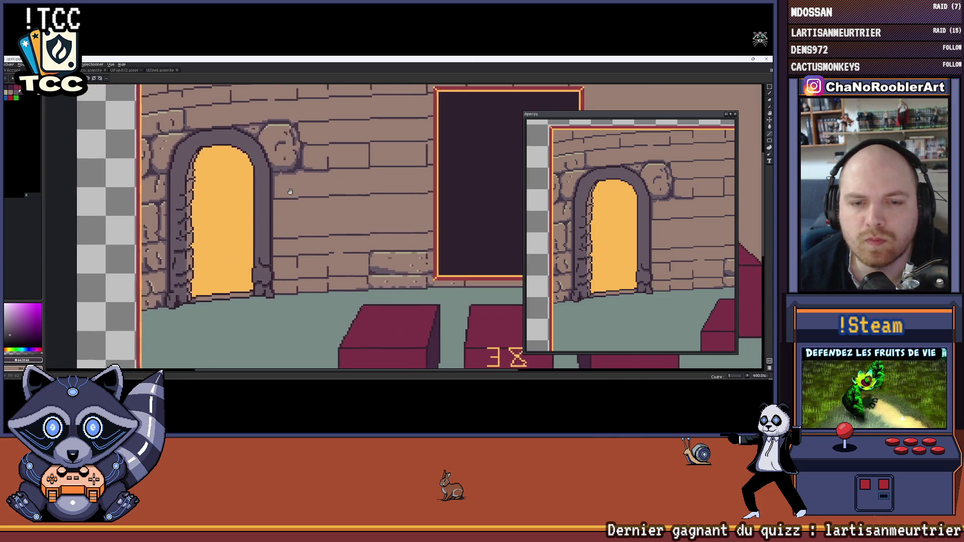
{"action": "left_click_drag", "start_coordinate": [716, 122], "coordinate": [606, 122]}
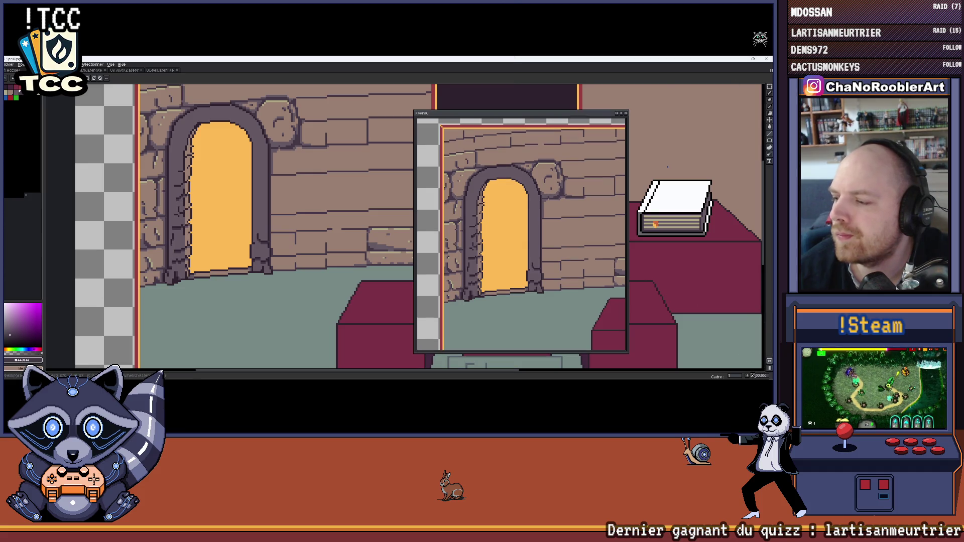
Show the layers panel, narrow it, place the Aperçu window up-right, and zoom out to 100%.
{"action": "key", "text": "Tab"}
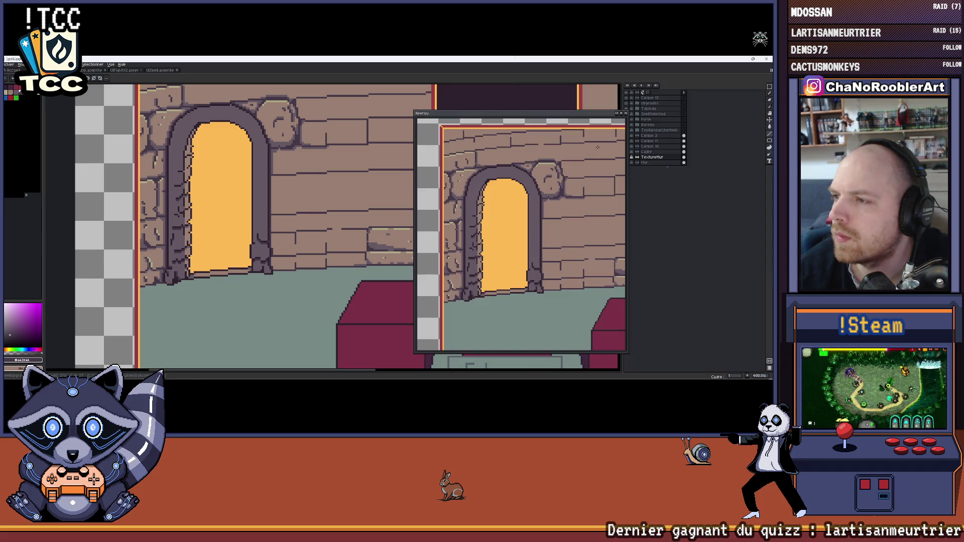
{"action": "left_click_drag", "start_coordinate": [502, 113], "coordinate": [460, 116]}
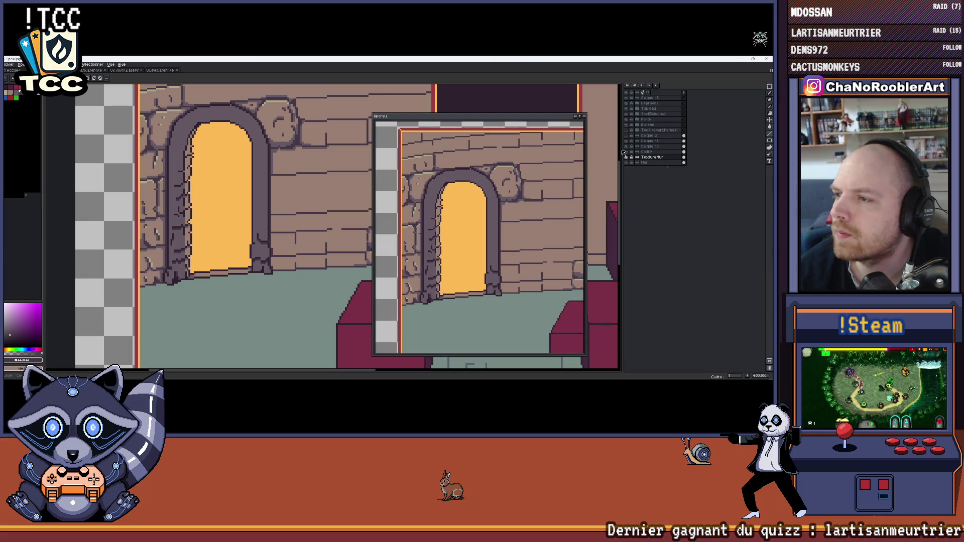
{"action": "left_click_drag", "start_coordinate": [622, 151], "coordinate": [696, 150]}
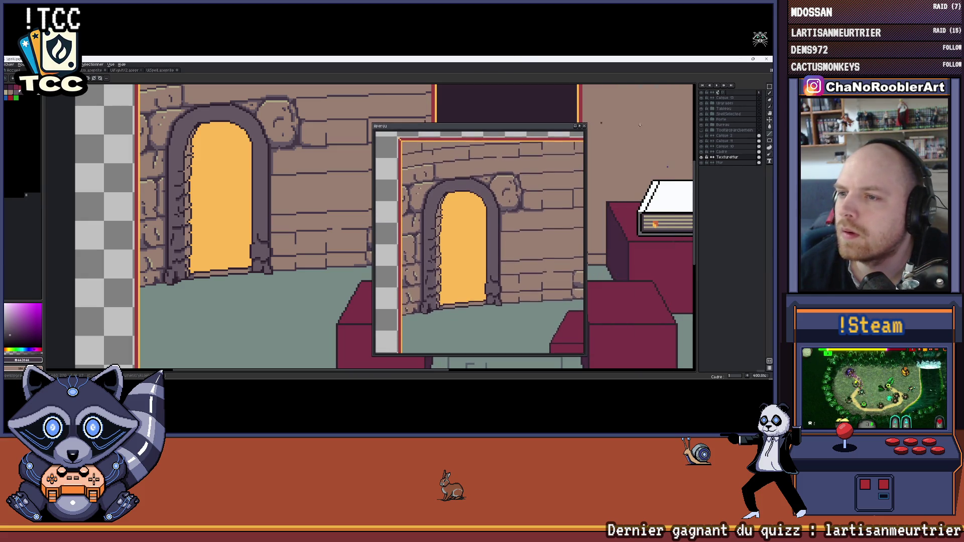
{"action": "mouse_move", "coordinate": [516, 130]}
{"action": "left_mouse_down"}
{"action": "mouse_move", "coordinate": [517, 107]}
{"action": "mouse_move", "coordinate": [714, 144]}
{"action": "mouse_move", "coordinate": [575, 94]}
{"action": "left_mouse_up"}
{"action": "scroll", "coordinate": [241, 156], "scroll_direction": "down", "scroll_amount": 3}
{"action": "scroll", "coordinate": [242, 156], "scroll_direction": "up", "scroll_amount": 1}
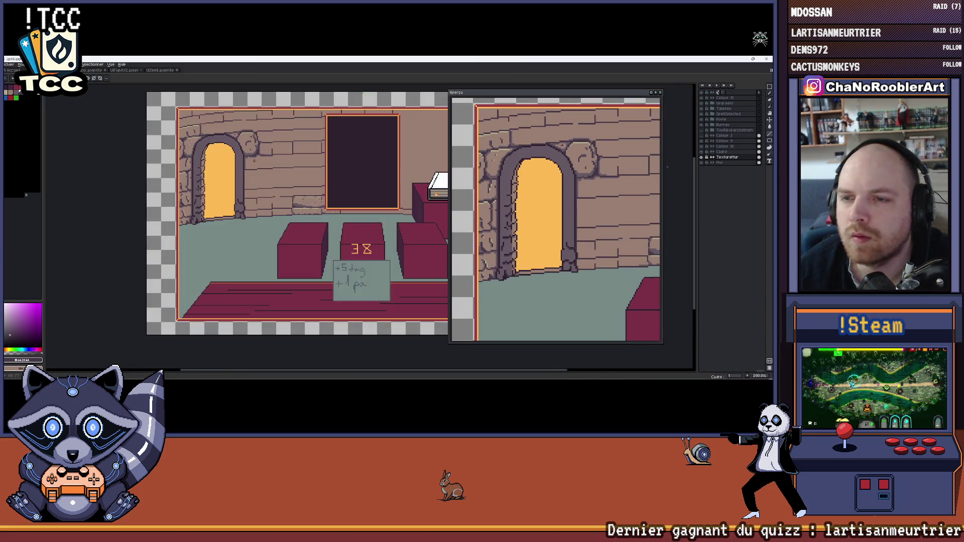
{"action": "mouse_move", "coordinate": [241, 156]}
{"action": "left_mouse_down"}
{"action": "mouse_move", "coordinate": [143, 156]}
{"action": "mouse_move", "coordinate": [290, 171]}
{"action": "left_mouse_up"}
{"action": "scroll", "coordinate": [173, 152], "scroll_direction": "down", "scroll_amount": 1}
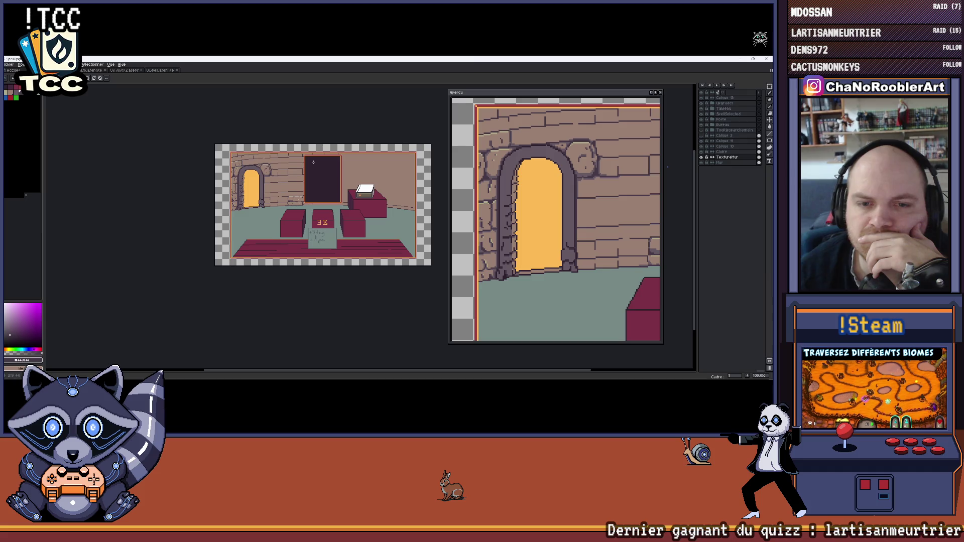
Pan and zoom across the finished room scene, then bring up the Windows Task View switcher.
{"action": "scroll", "coordinate": [311, 163], "scroll_direction": "up", "scroll_amount": 1}
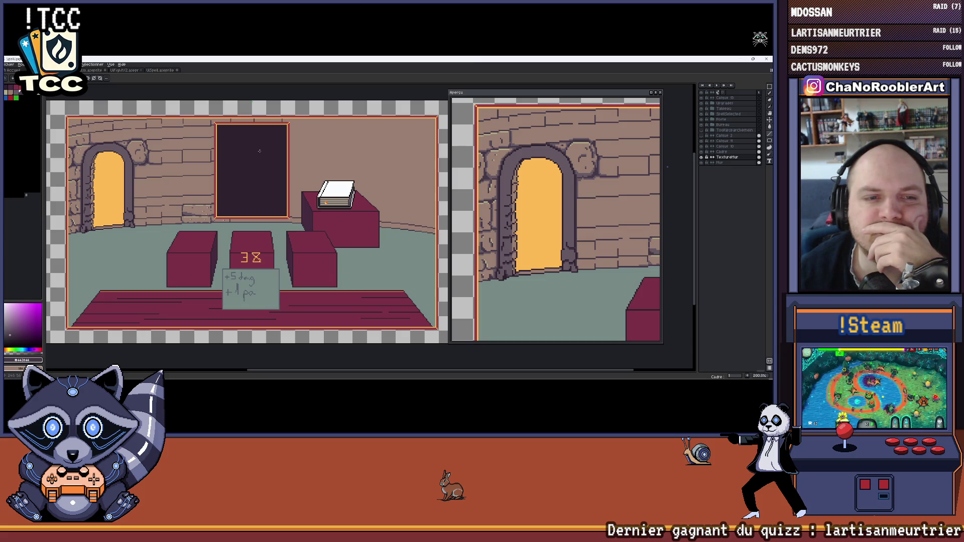
{"action": "left_click_drag", "start_coordinate": [108, 181], "coordinate": [178, 175]}
{"action": "scroll", "coordinate": [177, 175], "scroll_direction": "down", "scroll_amount": 2}
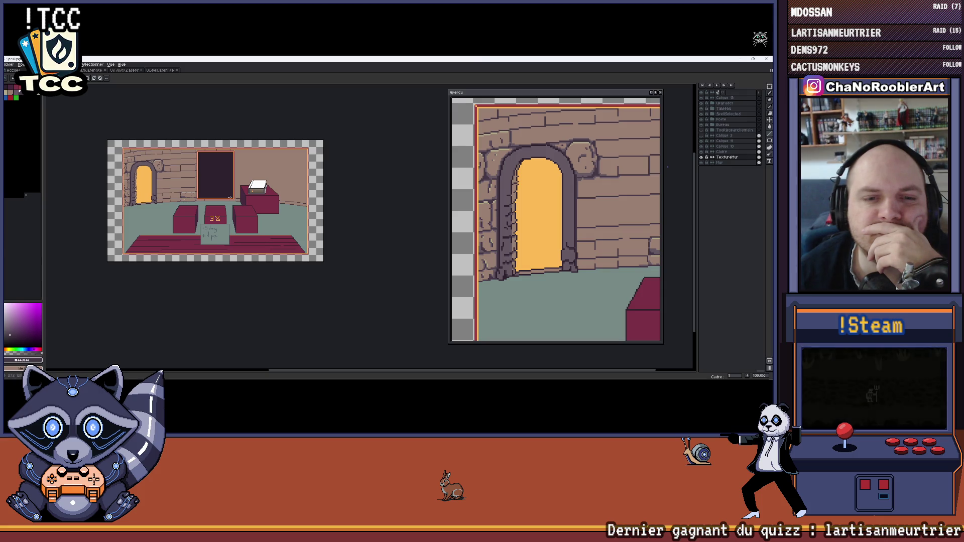
{"action": "scroll", "coordinate": [231, 198], "scroll_direction": "up", "scroll_amount": 1}
{"action": "mouse_move", "coordinate": [257, 197]}
{"action": "left_mouse_down"}
{"action": "mouse_move", "coordinate": [283, 205]}
{"action": "mouse_move", "coordinate": [194, 231]}
{"action": "mouse_move", "coordinate": [261, 236]}
{"action": "left_mouse_up"}
{"action": "scroll", "coordinate": [283, 204], "scroll_direction": "down", "scroll_amount": 1}
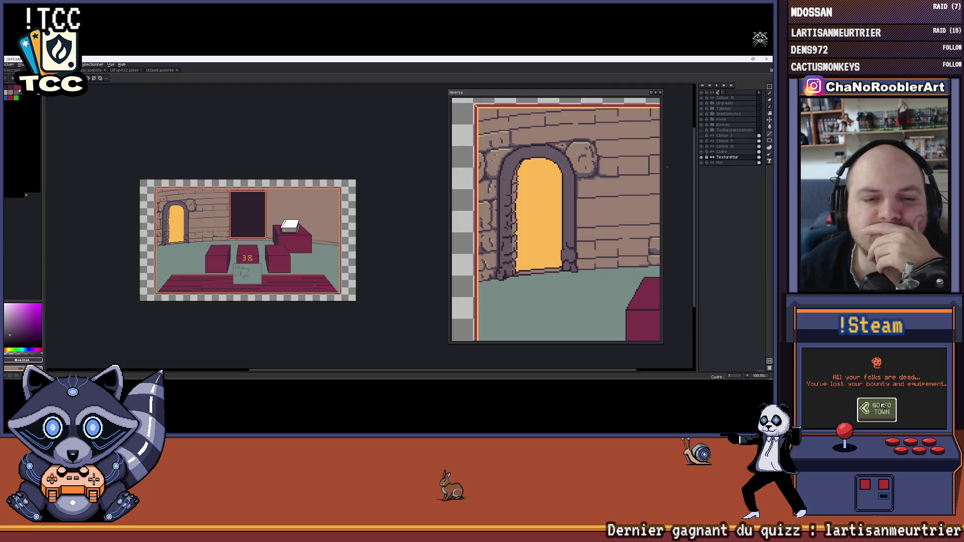
{"action": "scroll", "coordinate": [144, 220], "scroll_direction": "up", "scroll_amount": 2}
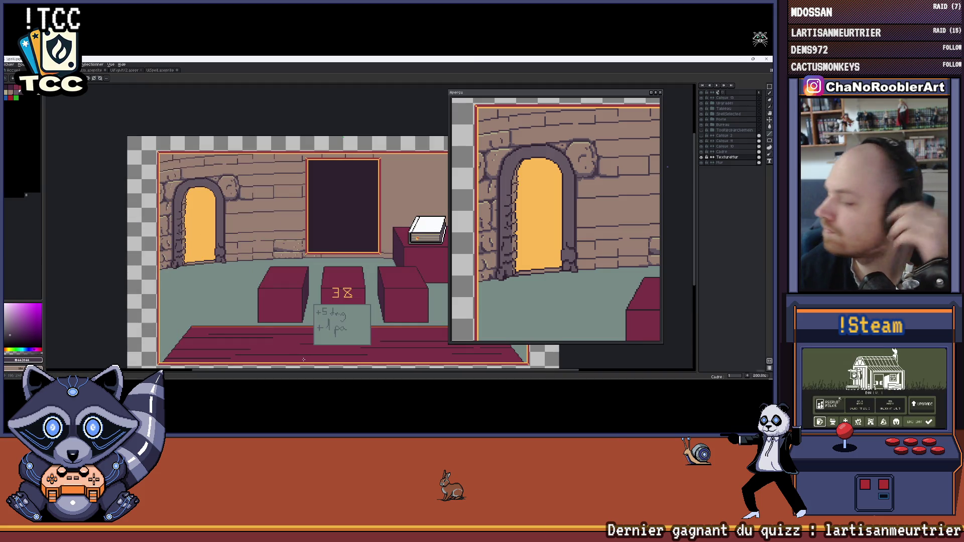
{"action": "mouse_move", "coordinate": [314, 373]}
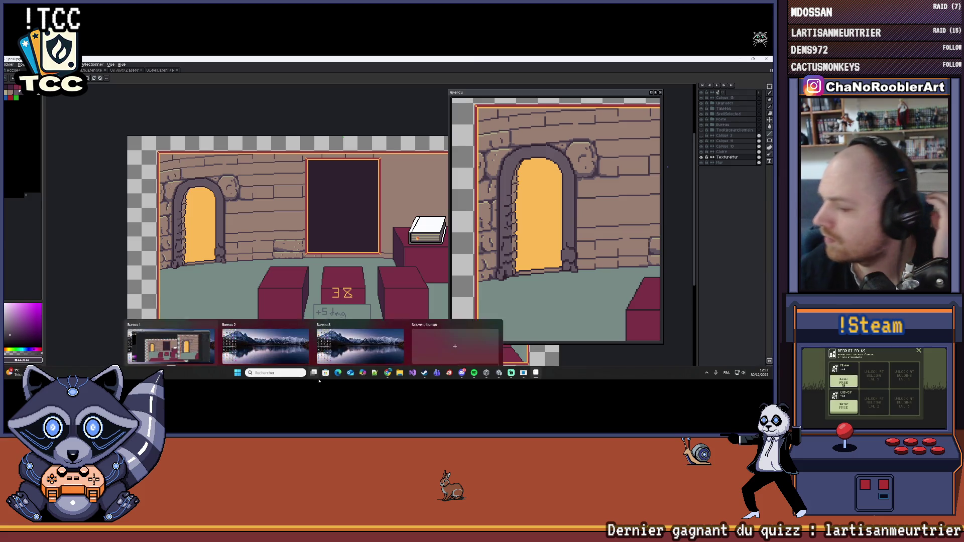
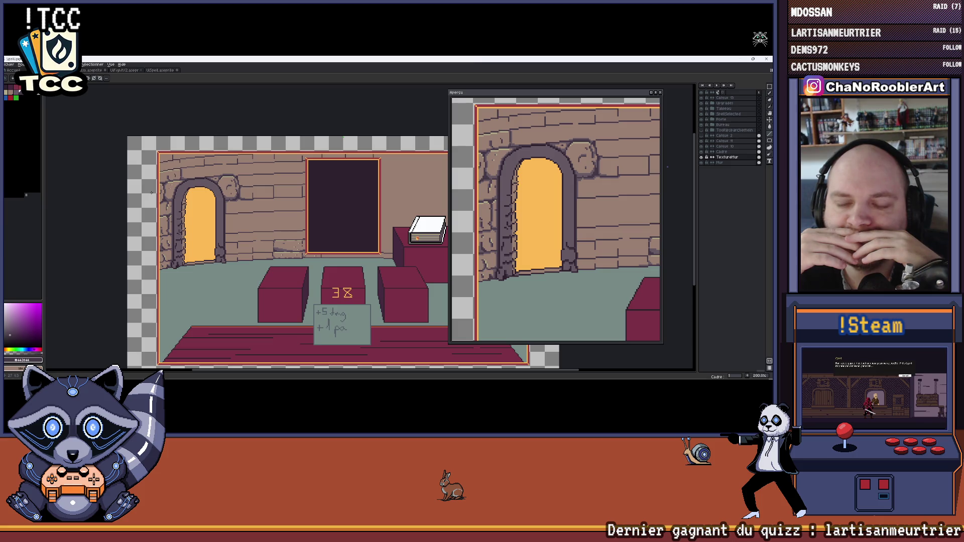
Zoom and pan to recentre the room scene in the view.
{"action": "scroll", "coordinate": [159, 216], "scroll_direction": "down", "scroll_amount": 1}
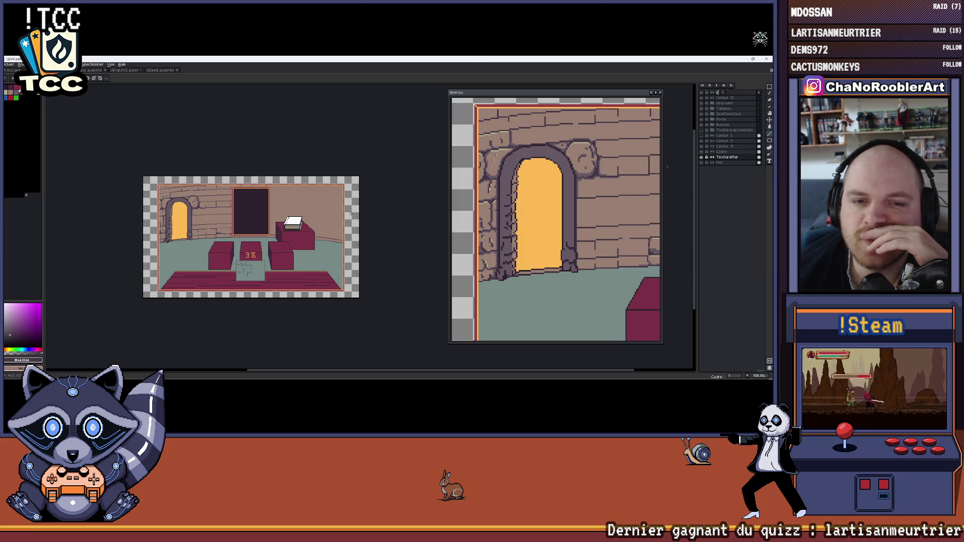
{"action": "scroll", "coordinate": [245, 215], "scroll_direction": "up", "scroll_amount": 1}
{"action": "left_click_drag", "start_coordinate": [245, 215], "coordinate": [240, 203]}
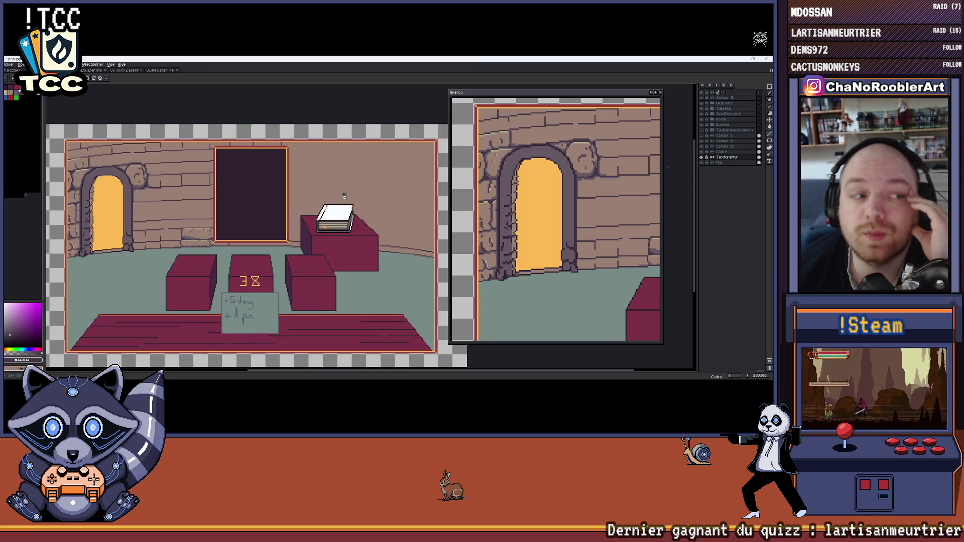
{"action": "scroll", "coordinate": [337, 196], "scroll_direction": "down", "scroll_amount": 1}
{"action": "scroll", "coordinate": [337, 195], "scroll_direction": "up", "scroll_amount": 1}
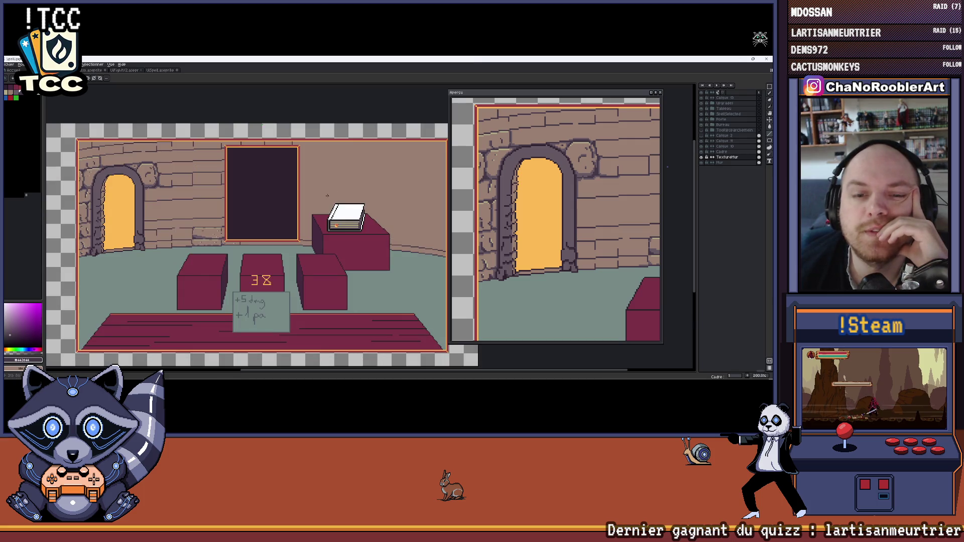
{"action": "left_click_drag", "start_coordinate": [337, 195], "coordinate": [332, 171]}
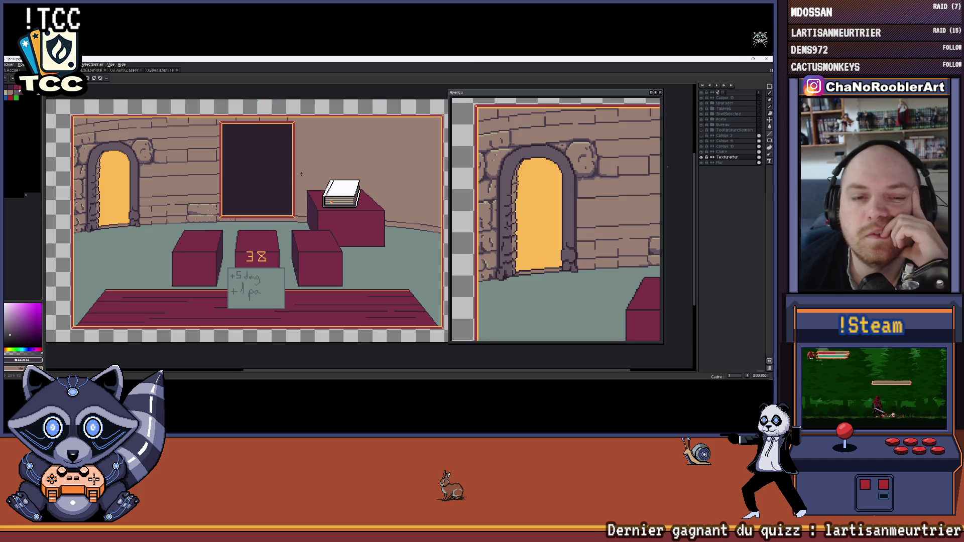
{"action": "scroll", "coordinate": [302, 174], "scroll_direction": "down", "scroll_amount": 1}
{"action": "scroll", "coordinate": [304, 292], "scroll_direction": "right", "scroll_amount": 3}
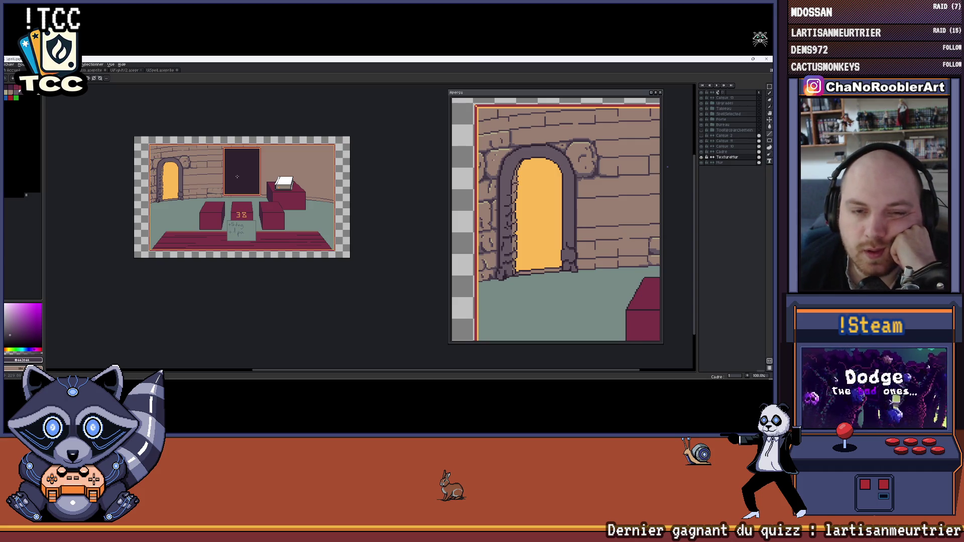
Flick the Porte layer off and on to compare the arched doorway with the wooden door, ending visible.
{"action": "left_click", "coordinate": [706, 121]}
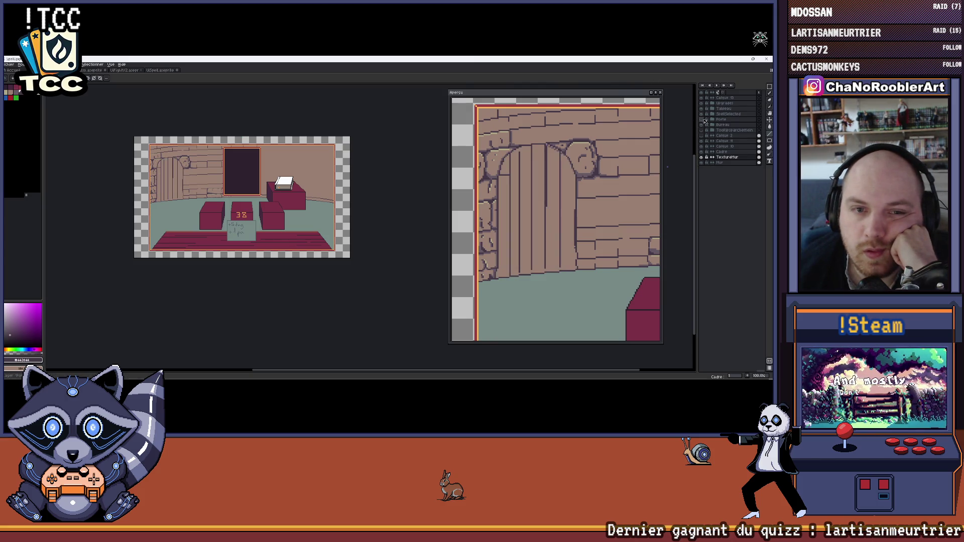
{"action": "left_click", "coordinate": [705, 120]}
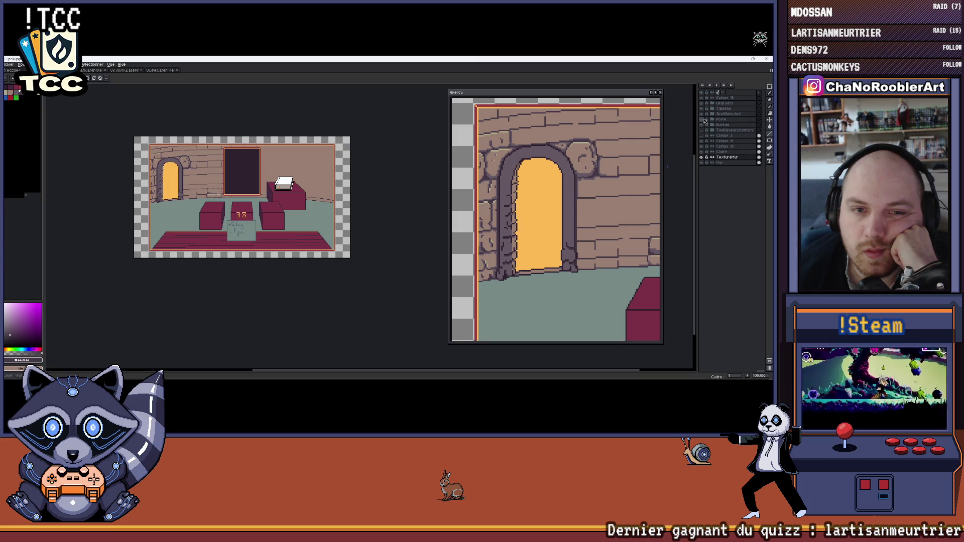
{"action": "left_click", "coordinate": [705, 120]}
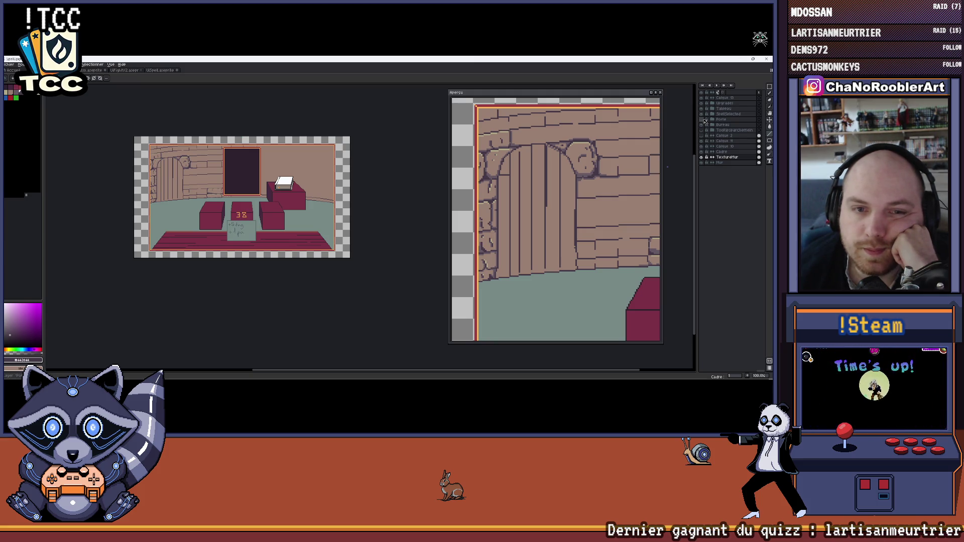
{"action": "left_click", "coordinate": [705, 121]}
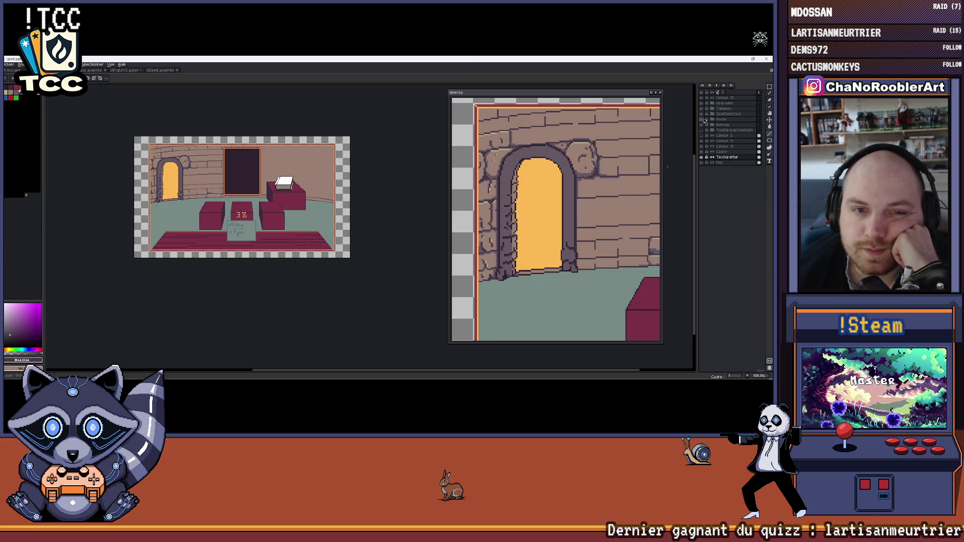
{"action": "left_click", "coordinate": [705, 121]}
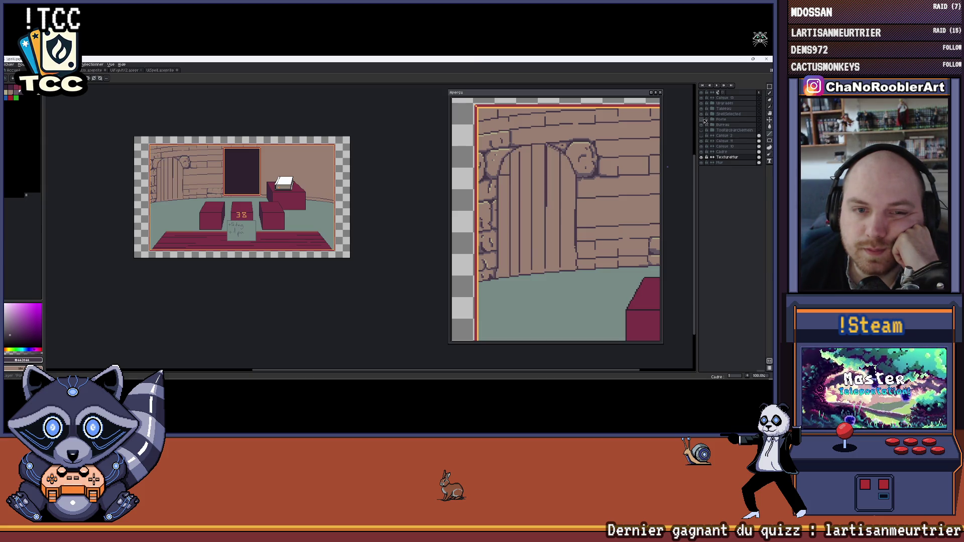
{"action": "left_click", "coordinate": [705, 121]}
{"action": "left_click", "coordinate": [706, 121]}
{"action": "left_click", "coordinate": [705, 121]}
{"action": "left_click", "coordinate": [705, 121]}
{"action": "left_click", "coordinate": [705, 121]}
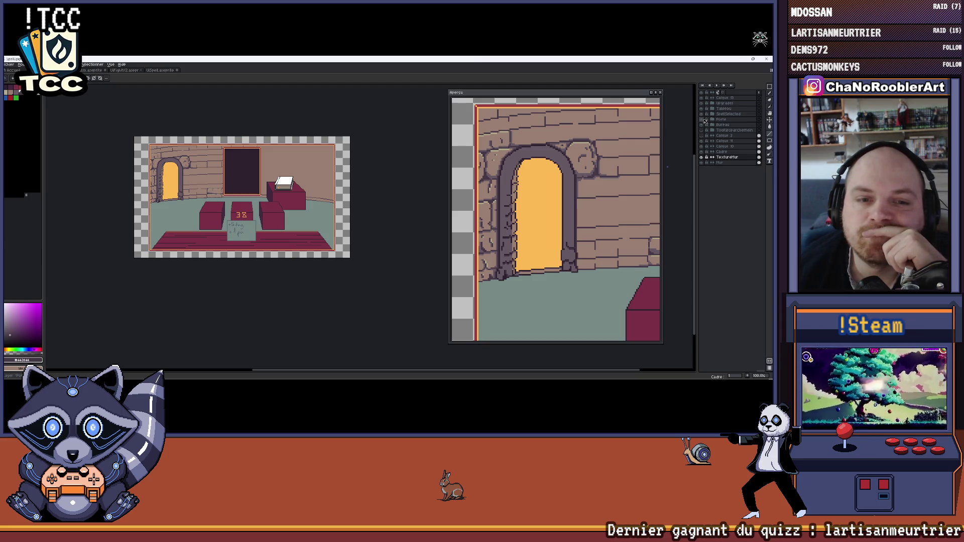
{"action": "left_click", "coordinate": [705, 121]}
{"action": "left_click", "coordinate": [705, 121]}
{"action": "left_click", "coordinate": [706, 121]}
{"action": "left_click", "coordinate": [705, 122]}
{"action": "left_click", "coordinate": [705, 121]}
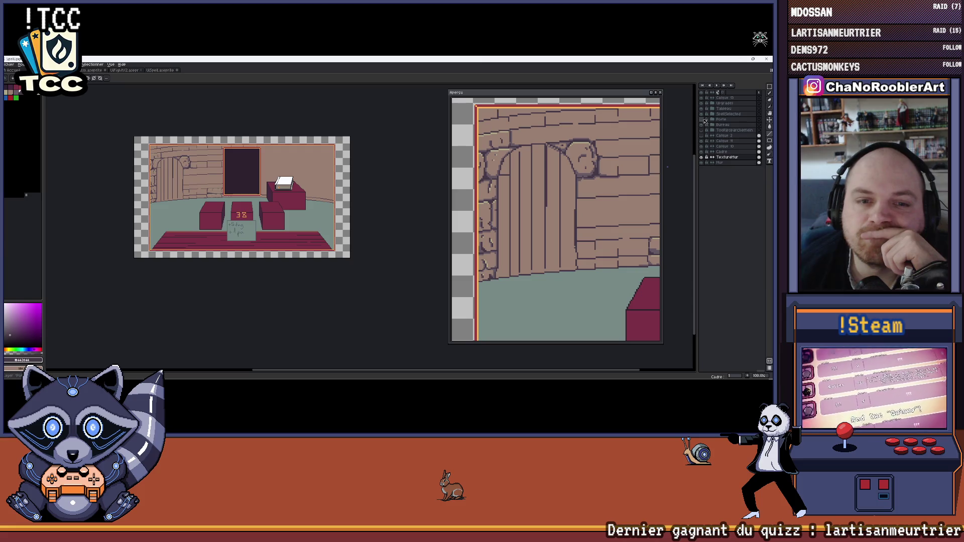
{"action": "left_click", "coordinate": [706, 120]}
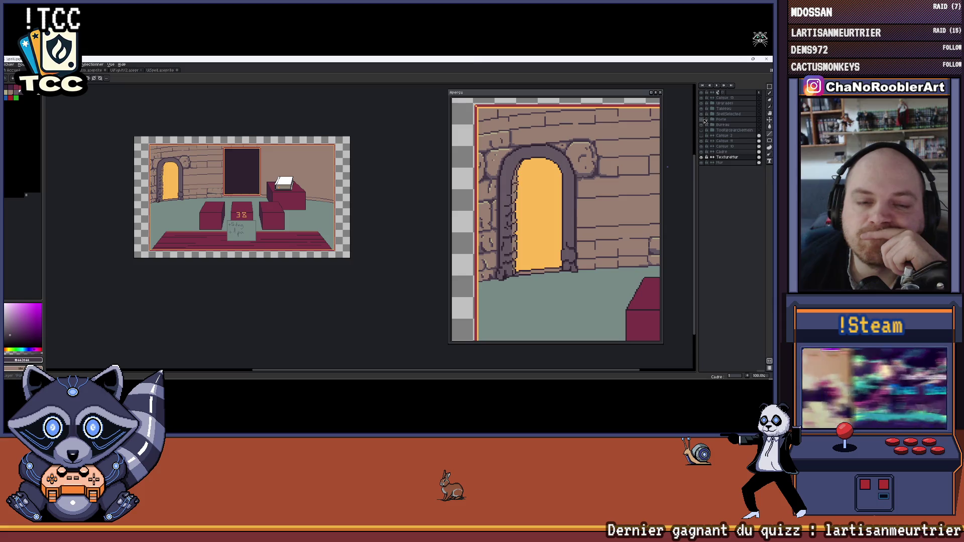
{"action": "left_click", "coordinate": [705, 121]}
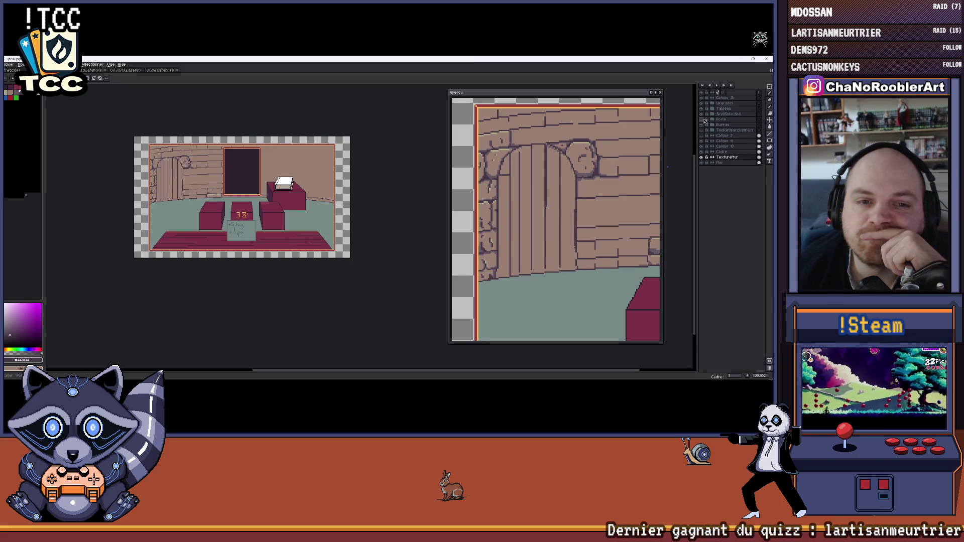
{"action": "left_click", "coordinate": [705, 121]}
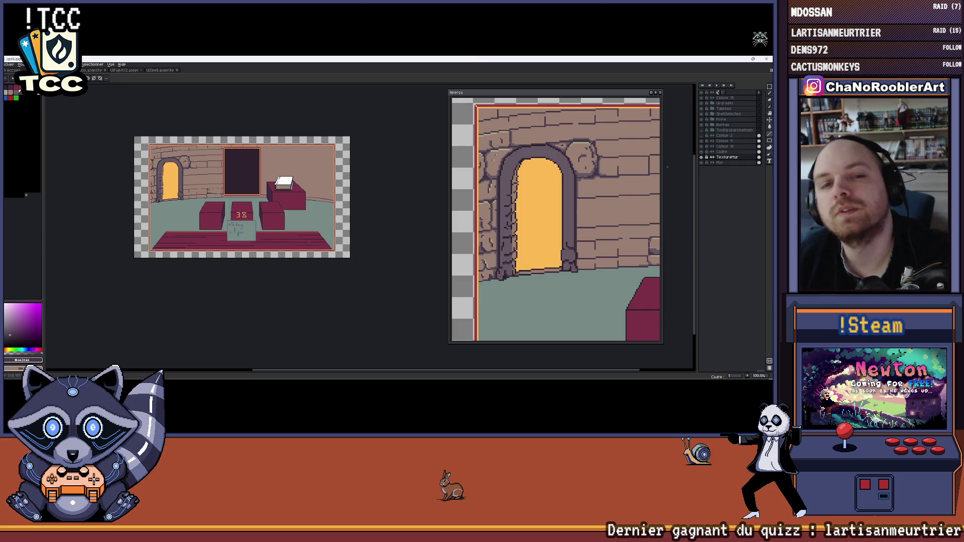
Zoom in on the doorway and bring its right stone pillar into view.
{"action": "scroll", "coordinate": [162, 173], "scroll_direction": "up", "scroll_amount": 2}
{"action": "scroll", "coordinate": [162, 173], "scroll_direction": "down", "scroll_amount": 2}
{"action": "mouse_move", "coordinate": [269, 171]}
{"action": "left_mouse_down"}
{"action": "mouse_move", "coordinate": [236, 218]}
{"action": "mouse_move", "coordinate": [329, 198]}
{"action": "mouse_move", "coordinate": [294, 173]}
{"action": "mouse_move", "coordinate": [321, 175]}
{"action": "mouse_move", "coordinate": [295, 190]}
{"action": "left_mouse_up"}
{"action": "scroll", "coordinate": [236, 218], "scroll_direction": "up", "scroll_amount": 1}
{"action": "scroll", "coordinate": [295, 190], "scroll_direction": "down", "scroll_amount": 1}
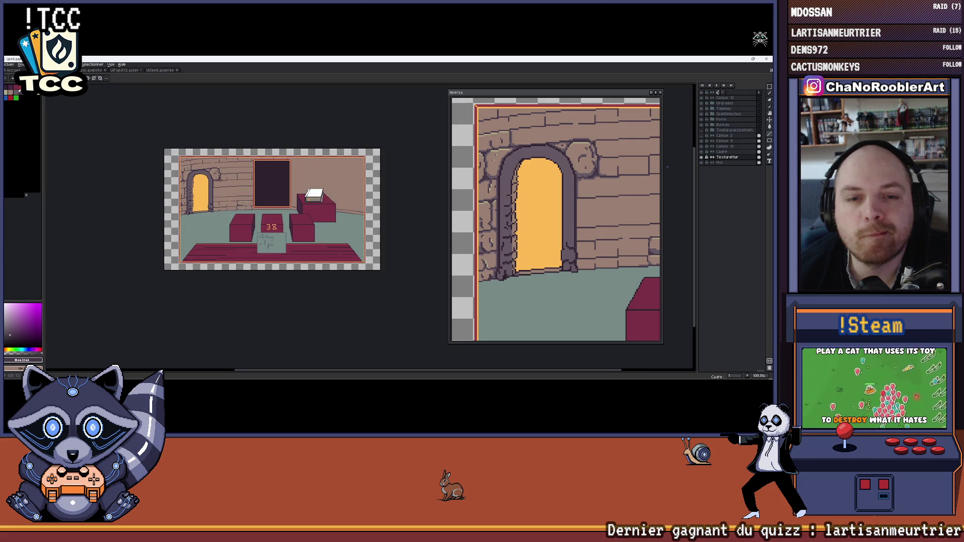
{"action": "scroll", "coordinate": [207, 187], "scroll_direction": "up", "scroll_amount": 6}
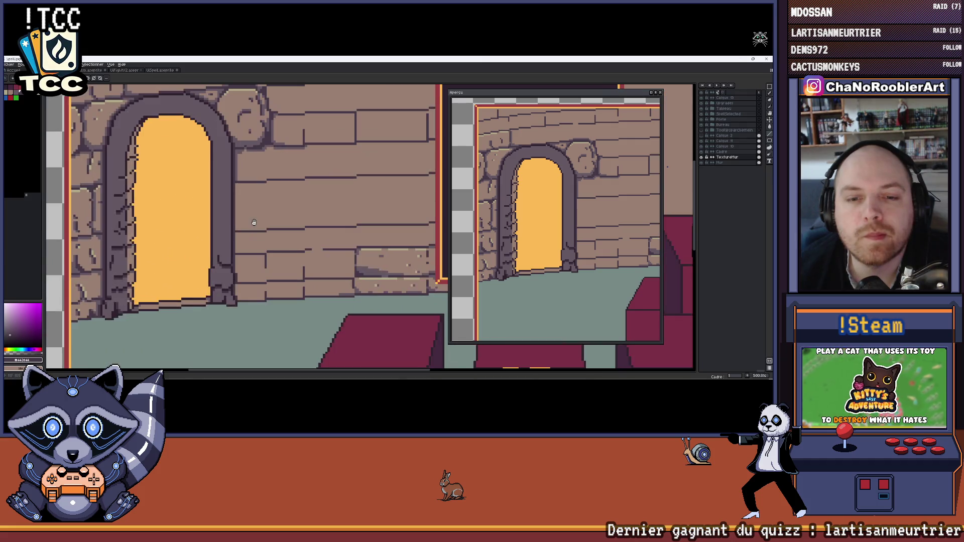
{"action": "left_click_drag", "start_coordinate": [233, 219], "coordinate": [286, 209]}
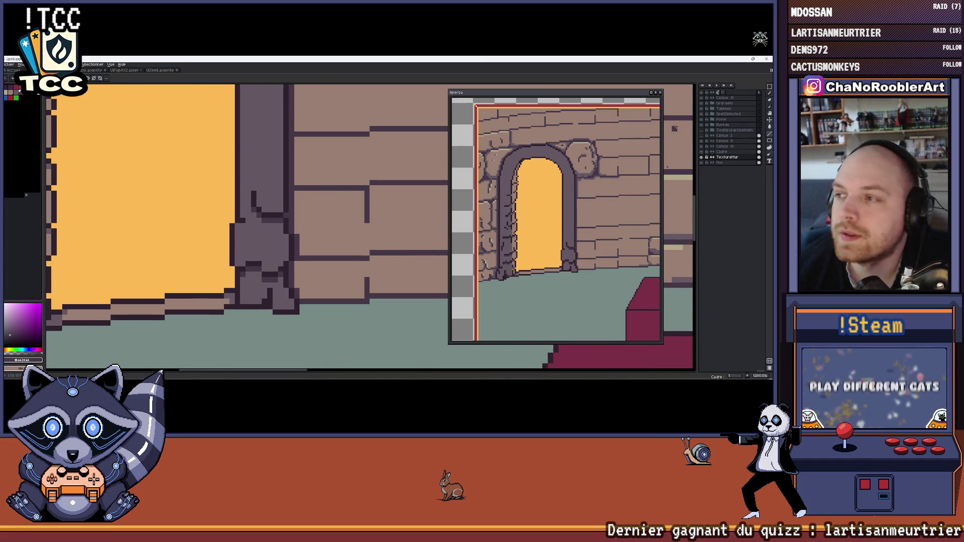
Expand the Porte layer group and frame the top of the stone pillar for drawing.
{"action": "left_click", "coordinate": [713, 120]}
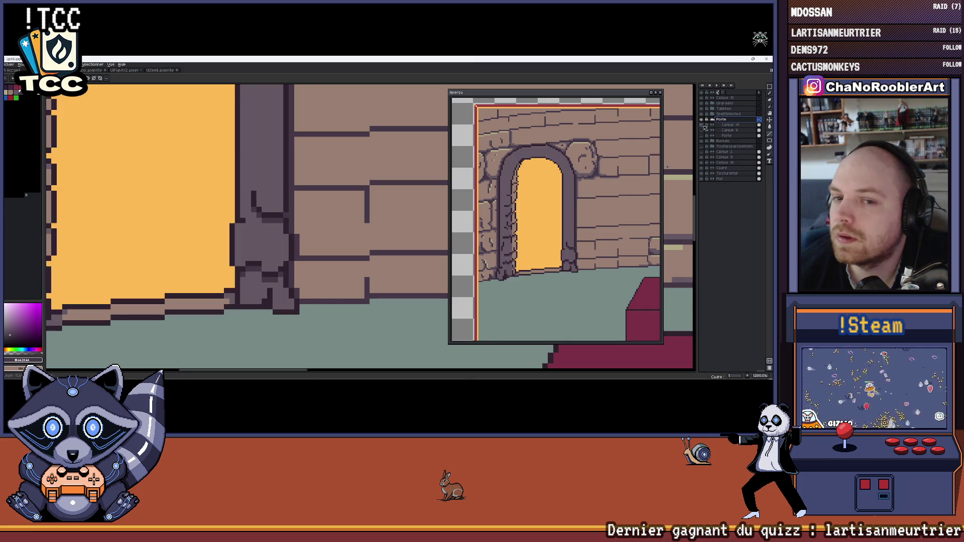
{"action": "scroll", "coordinate": [268, 267], "scroll_direction": "down", "scroll_amount": 2}
{"action": "scroll", "coordinate": [269, 267], "scroll_direction": "up", "scroll_amount": 2}
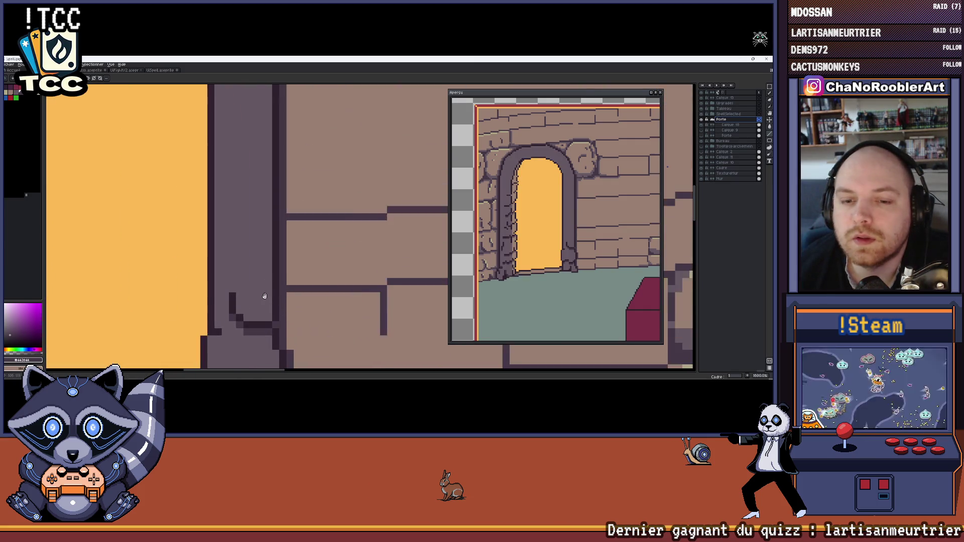
{"action": "mouse_move", "coordinate": [251, 153]}
{"action": "left_mouse_down"}
{"action": "mouse_move", "coordinate": [241, 151]}
{"action": "mouse_move", "coordinate": [269, 257]}
{"action": "left_mouse_up"}
{"action": "key", "text": "Down"}
{"action": "scroll", "coordinate": [264, 239], "scroll_direction": "down", "scroll_amount": 4}
{"action": "scroll", "coordinate": [264, 239], "scroll_direction": "up", "scroll_amount": 4}
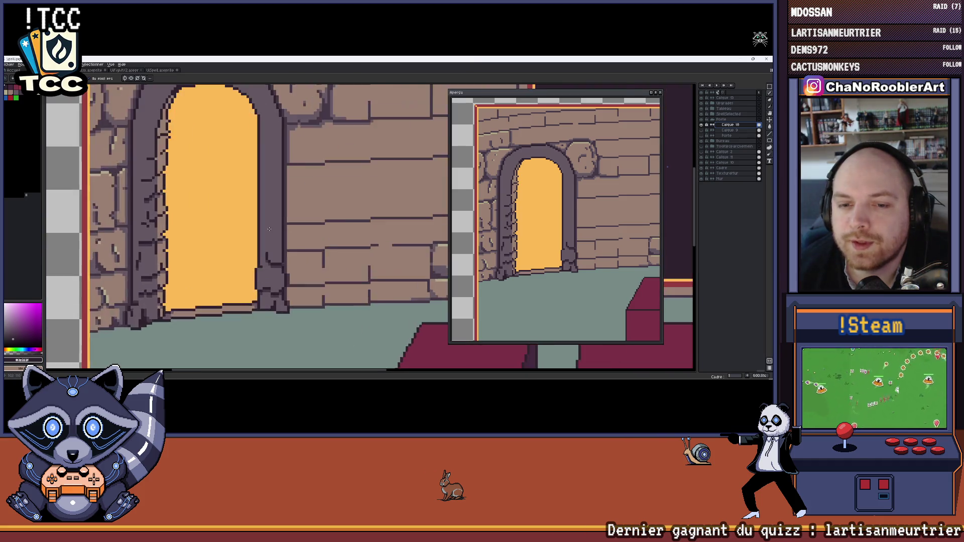
{"action": "scroll", "coordinate": [251, 241], "scroll_direction": "down", "scroll_amount": 2}
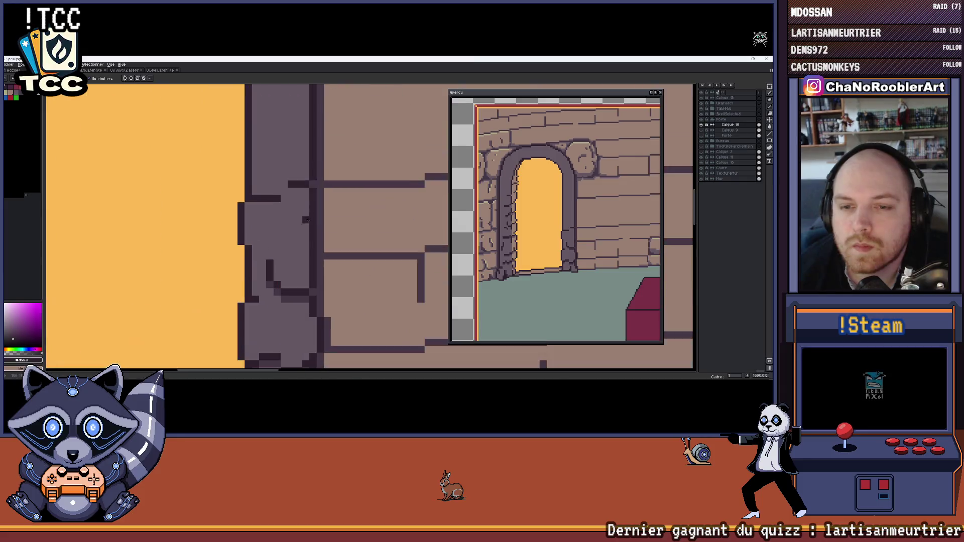
{"action": "scroll", "coordinate": [295, 239], "scroll_direction": "up", "scroll_amount": 3}
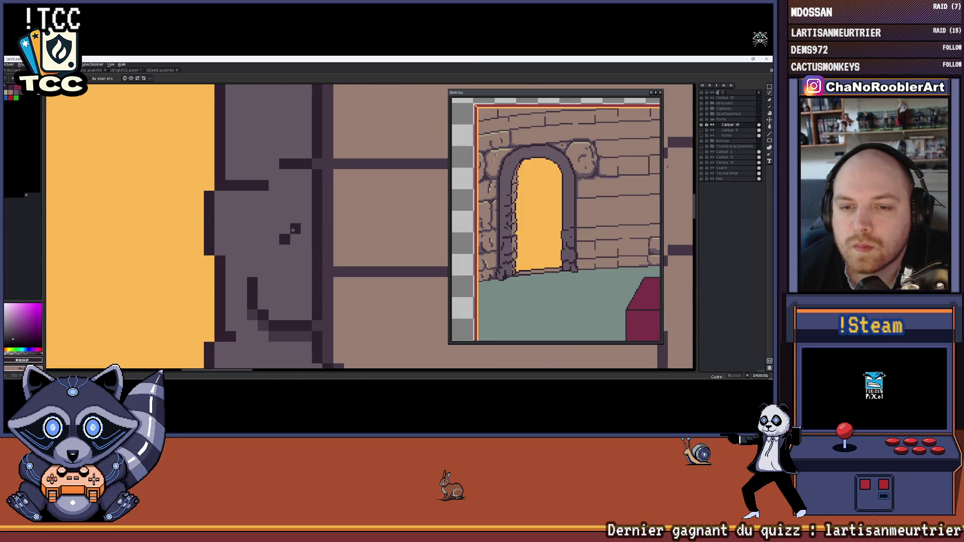
Sample the dark outline colour from the canvas and return to the pencil.
{"action": "left_click", "coordinate": [317, 229], "text": "alt"}
{"action": "key", "text": "i"}
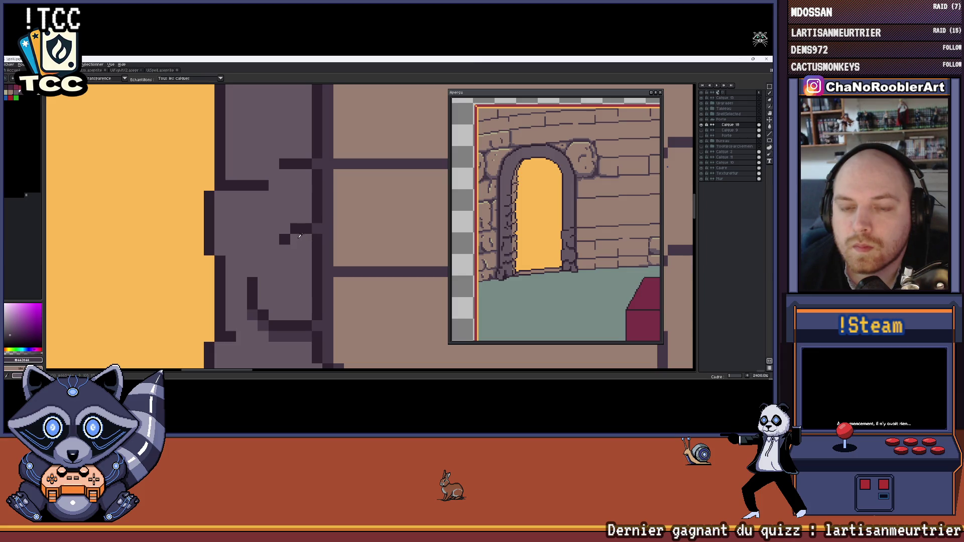
{"action": "scroll", "coordinate": [300, 235], "scroll_direction": "down", "scroll_amount": 2}
{"action": "key", "text": "b"}
{"action": "key", "text": "m"}
{"action": "scroll", "coordinate": [294, 243], "scroll_direction": "down", "scroll_amount": 3}
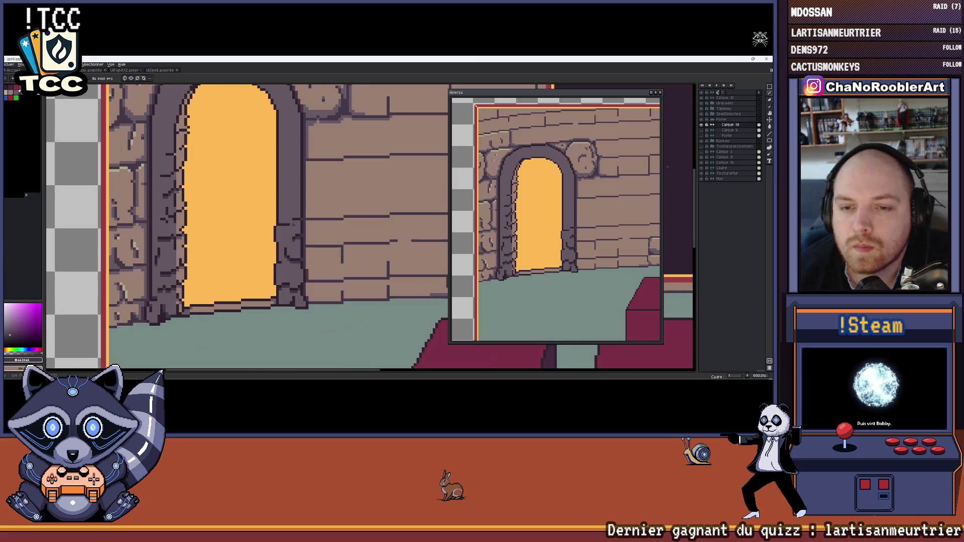
{"action": "scroll", "coordinate": [293, 240], "scroll_direction": "up", "scroll_amount": 3}
{"action": "scroll", "coordinate": [291, 221], "scroll_direction": "down", "scroll_amount": 2}
{"action": "scroll", "coordinate": [290, 201], "scroll_direction": "up", "scroll_amount": 2}
Turn several pillar edge pixels doorway orange, restoring the lower notch pixel to dark purple.
{"action": "left_click", "coordinate": [281, 201], "text": "alt"}
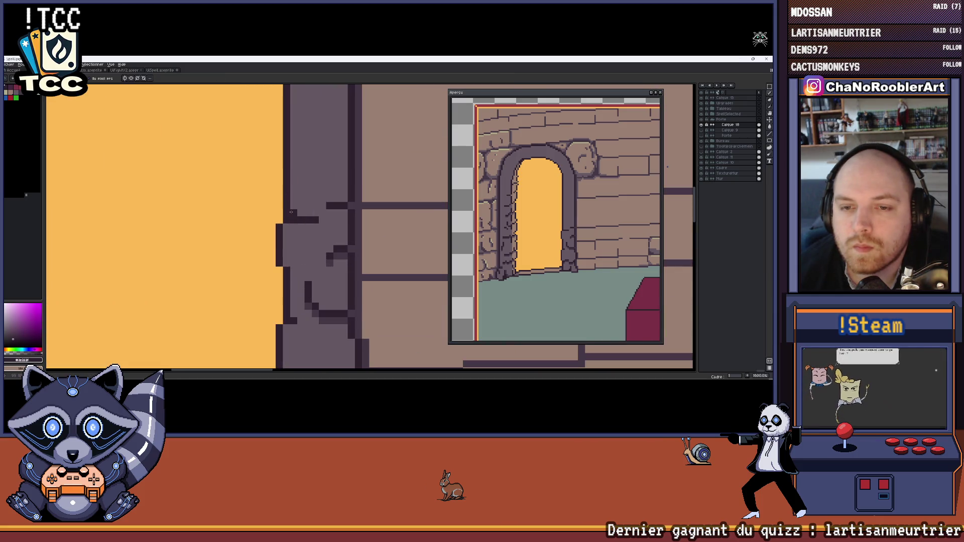
{"action": "left_click", "coordinate": [288, 220]}
{"action": "left_click", "coordinate": [286, 213]}
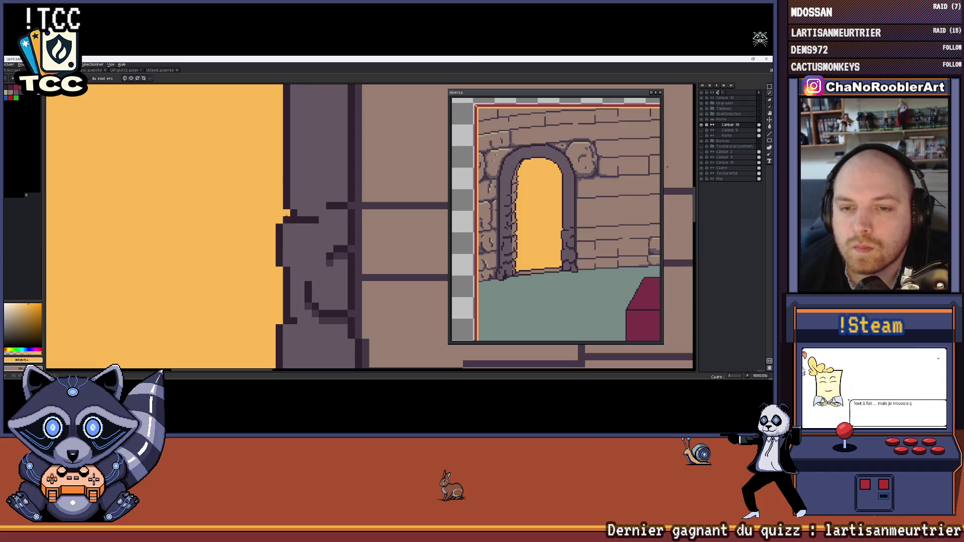
{"action": "key", "text": "ctrl+z"}
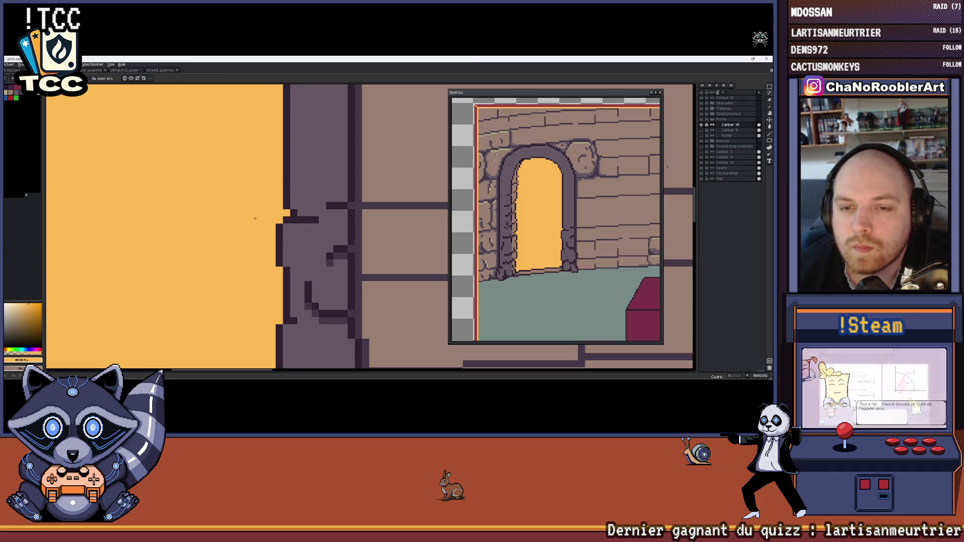
{"action": "left_click", "coordinate": [295, 220], "text": "alt"}
Reframe the view on the door and undo the last pencil stroke.
{"action": "scroll", "coordinate": [295, 220], "scroll_direction": "down", "scroll_amount": 5}
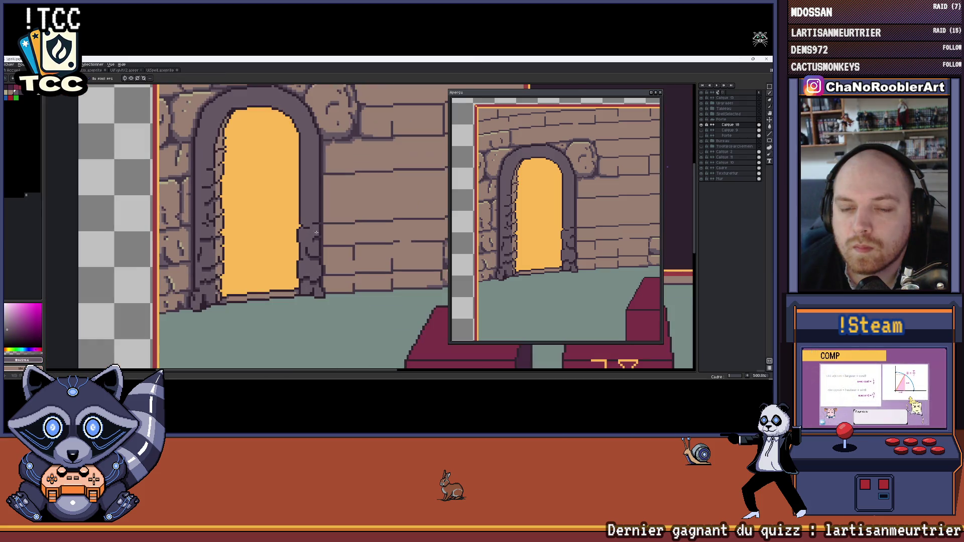
{"action": "scroll", "coordinate": [317, 230], "scroll_direction": "up", "scroll_amount": 5}
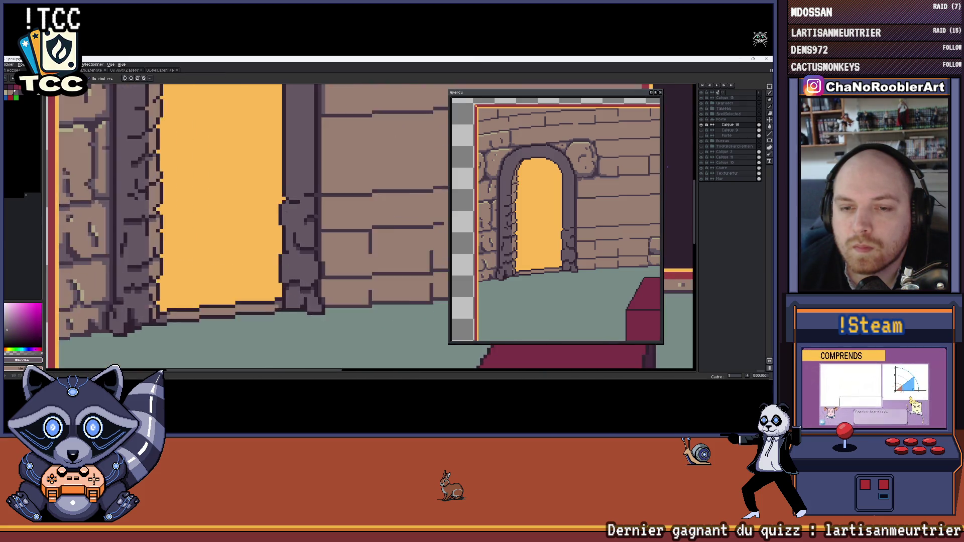
{"action": "scroll", "coordinate": [286, 228], "scroll_direction": "down", "scroll_amount": 3}
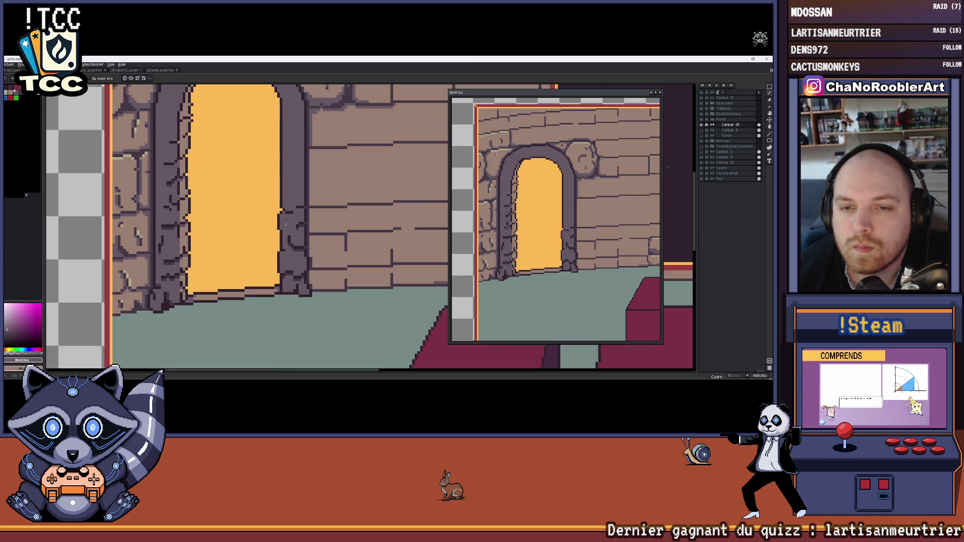
{"action": "scroll", "coordinate": [300, 200], "scroll_direction": "up", "scroll_amount": 4}
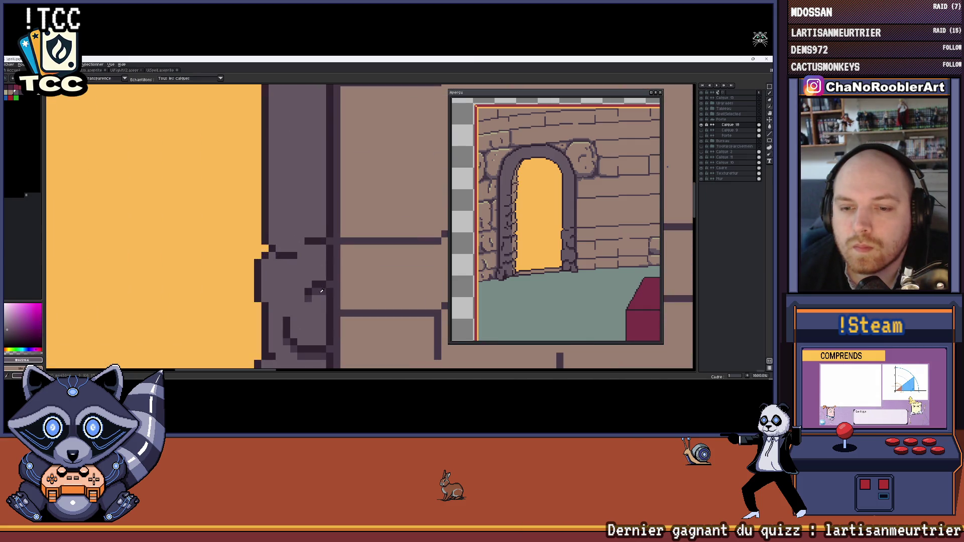
{"action": "scroll", "coordinate": [273, 257], "scroll_direction": "down", "scroll_amount": 3}
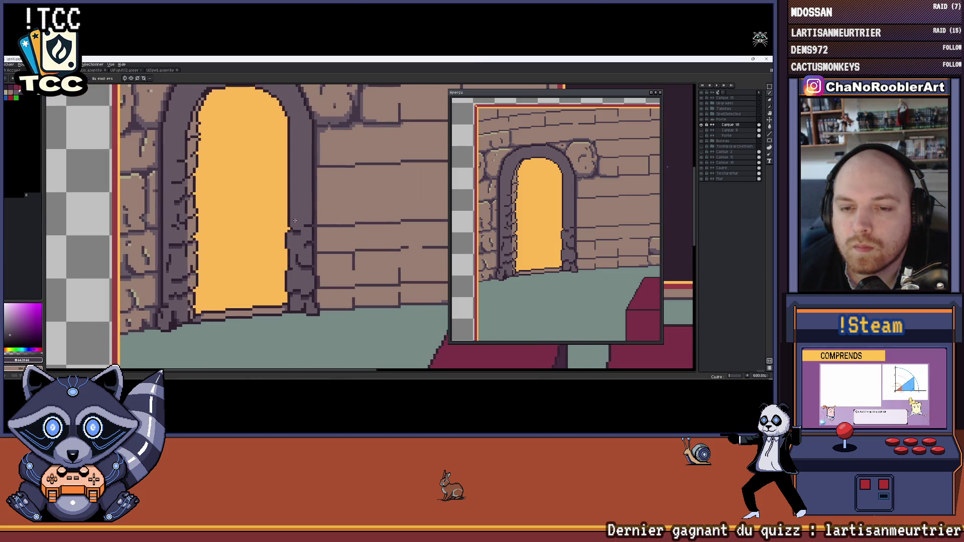
{"action": "scroll", "coordinate": [213, 233], "scroll_direction": "up", "scroll_amount": 1}
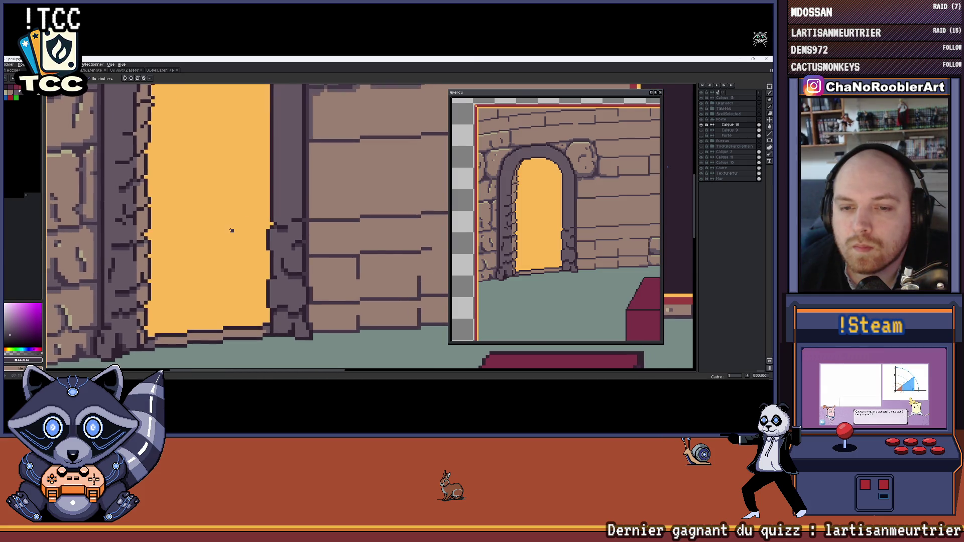
{"action": "scroll", "coordinate": [232, 230], "scroll_direction": "down", "scroll_amount": 4}
{"action": "left_click_drag", "start_coordinate": [247, 228], "coordinate": [268, 233]}
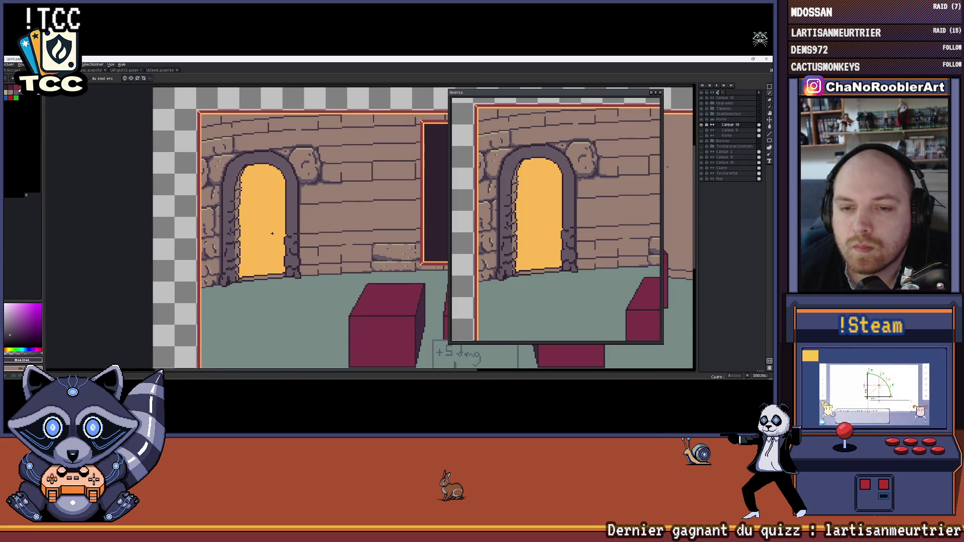
{"action": "scroll", "coordinate": [255, 232], "scroll_direction": "up", "scroll_amount": 3}
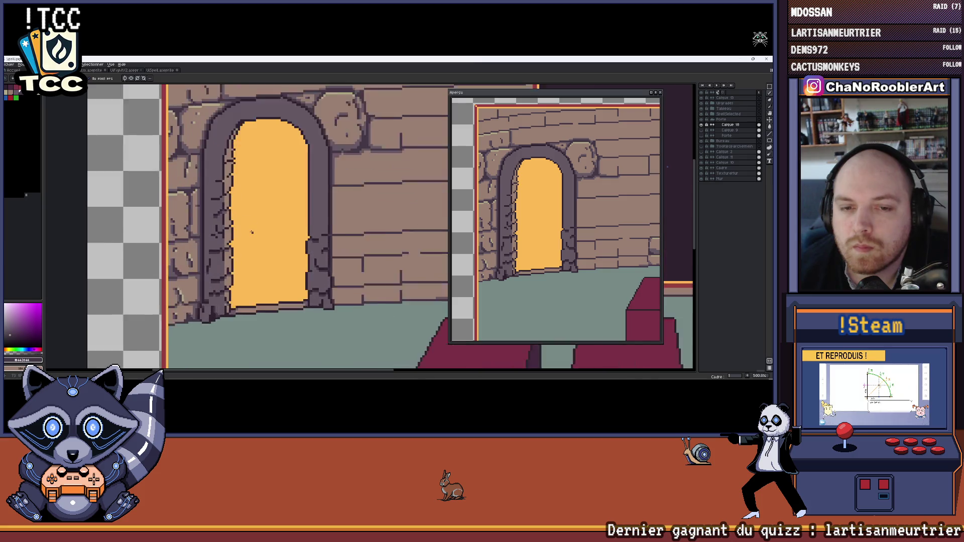
{"action": "mouse_move", "coordinate": [250, 230]}
{"action": "left_mouse_down"}
{"action": "mouse_move", "coordinate": [229, 236]}
{"action": "mouse_move", "coordinate": [242, 237]}
{"action": "left_mouse_up"}
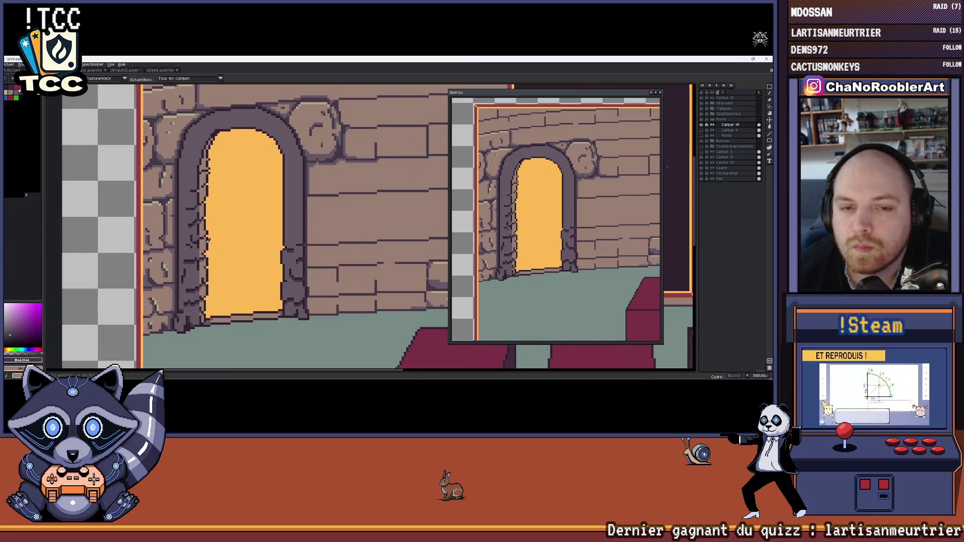
{"action": "scroll", "coordinate": [291, 257], "scroll_direction": "up", "scroll_amount": 3}
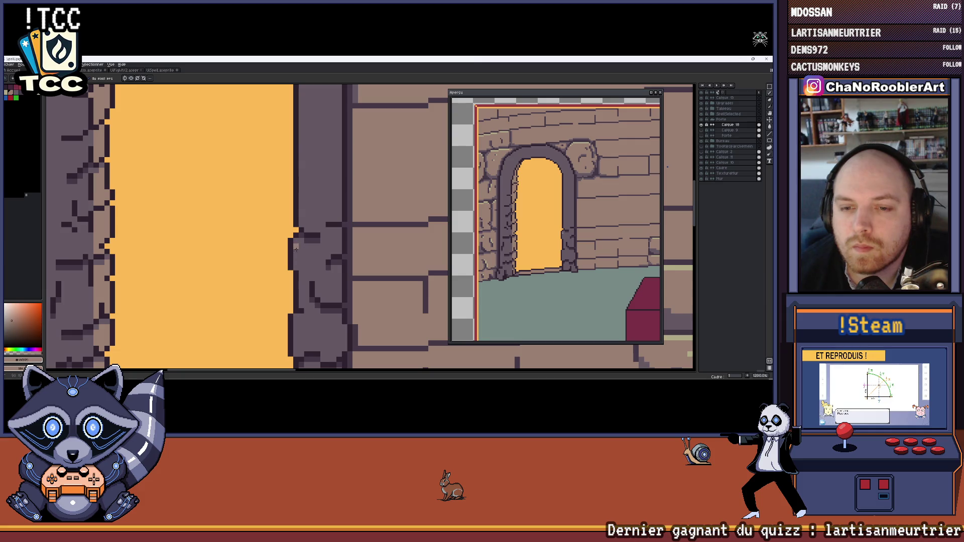
{"action": "scroll", "coordinate": [296, 260], "scroll_direction": "down", "scroll_amount": 3}
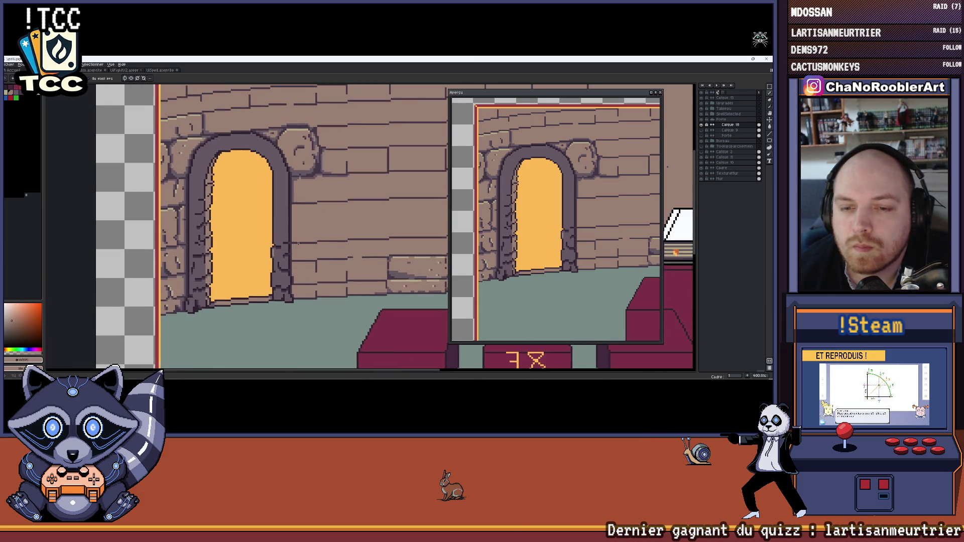
{"action": "scroll", "coordinate": [281, 241], "scroll_direction": "up", "scroll_amount": 3}
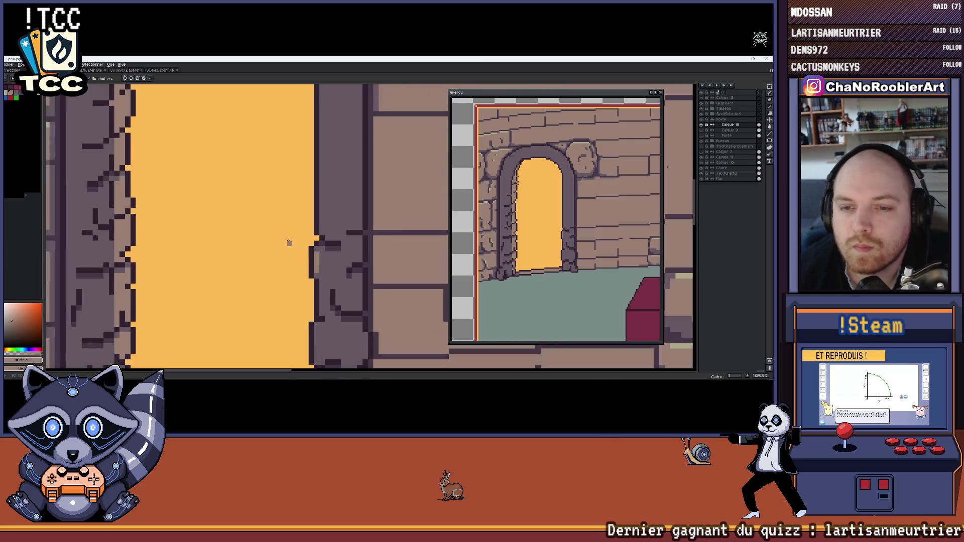
{"action": "key", "text": "ctrl+z"}
Pick the dark purple outline colour from the canvas.
{"action": "scroll", "coordinate": [312, 249], "scroll_direction": "down", "scroll_amount": 4}
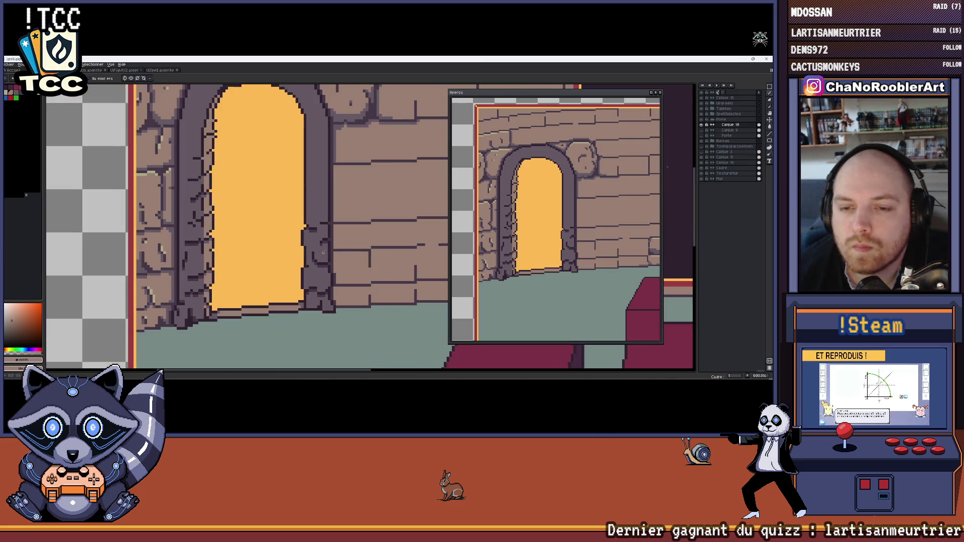
{"action": "scroll", "coordinate": [272, 244], "scroll_direction": "down", "scroll_amount": 1}
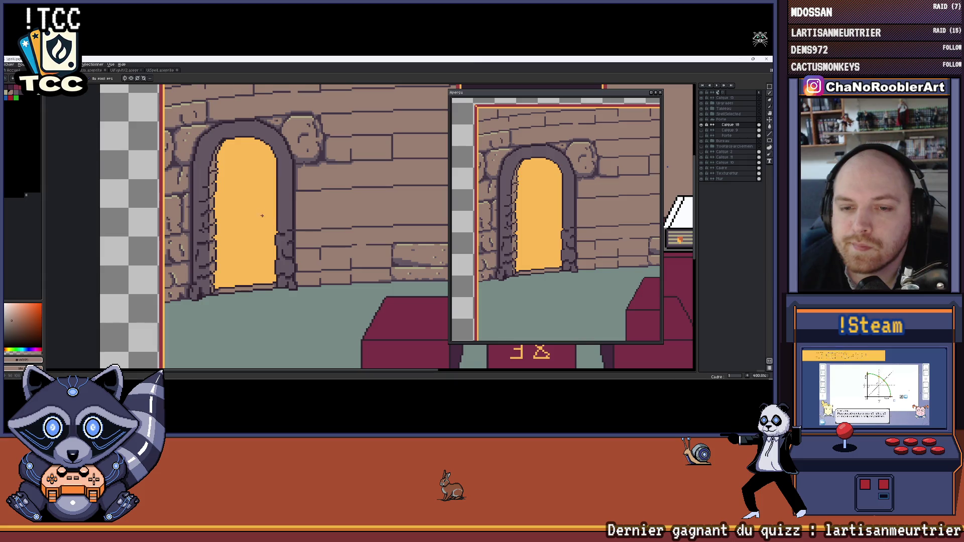
{"action": "scroll", "coordinate": [279, 243], "scroll_direction": "up", "scroll_amount": 5}
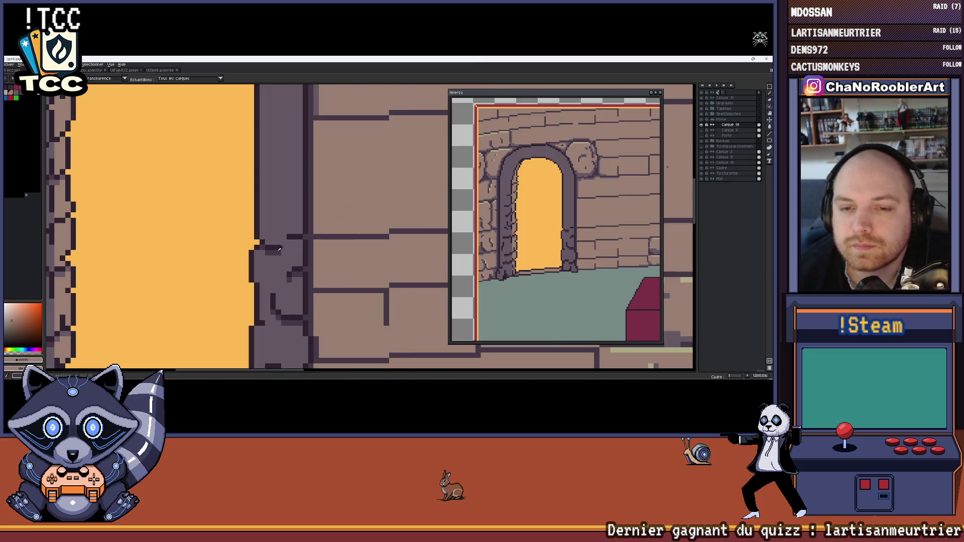
{"action": "left_click", "coordinate": [309, 233], "text": "alt"}
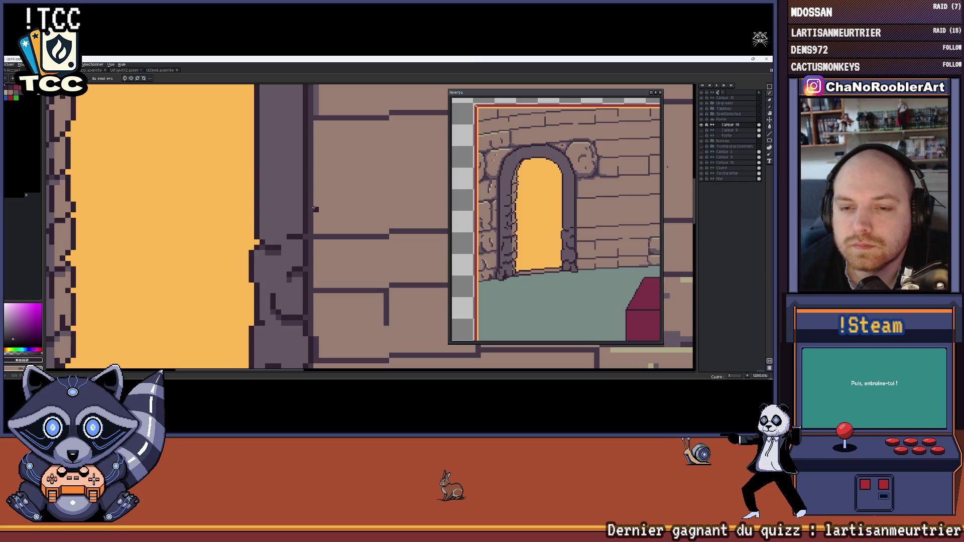
{"action": "scroll", "coordinate": [315, 215], "scroll_direction": "up", "scroll_amount": 1}
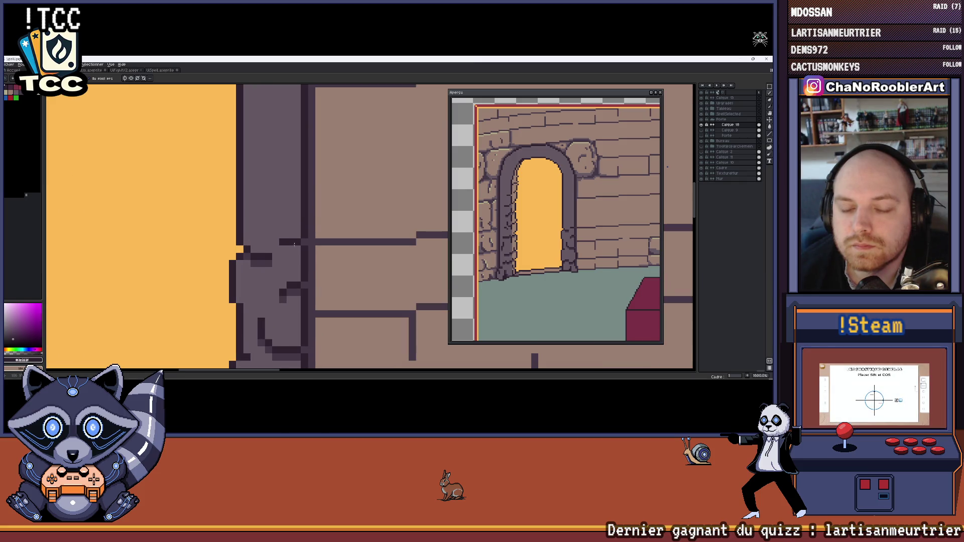
{"action": "scroll", "coordinate": [301, 251], "scroll_direction": "down", "scroll_amount": 6}
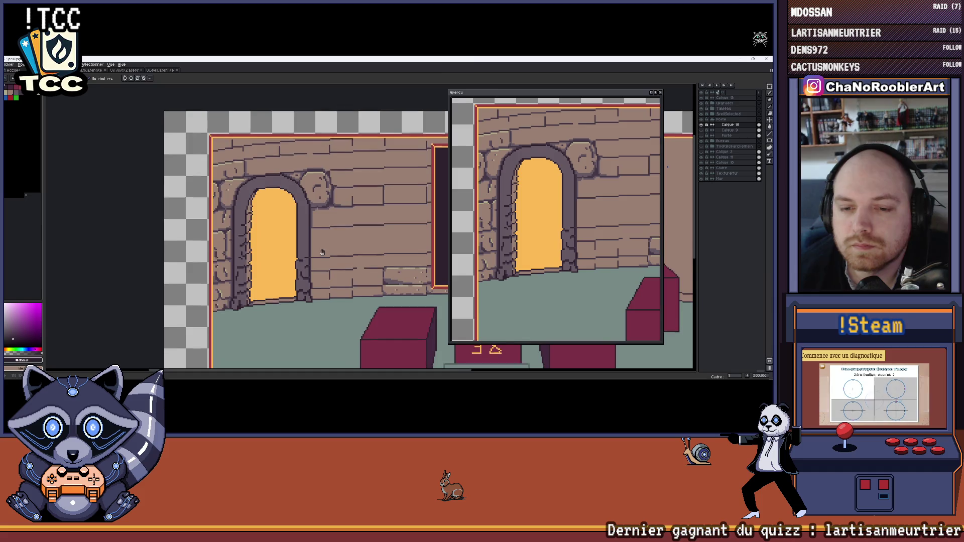
{"action": "scroll", "coordinate": [311, 216], "scroll_direction": "down", "scroll_amount": 2}
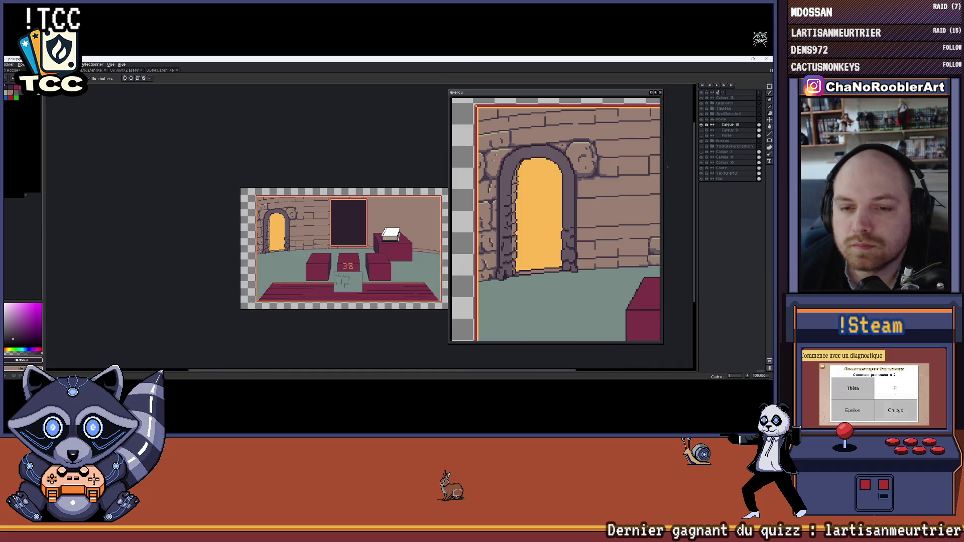
{"action": "scroll", "coordinate": [283, 228], "scroll_direction": "up", "scroll_amount": 10}
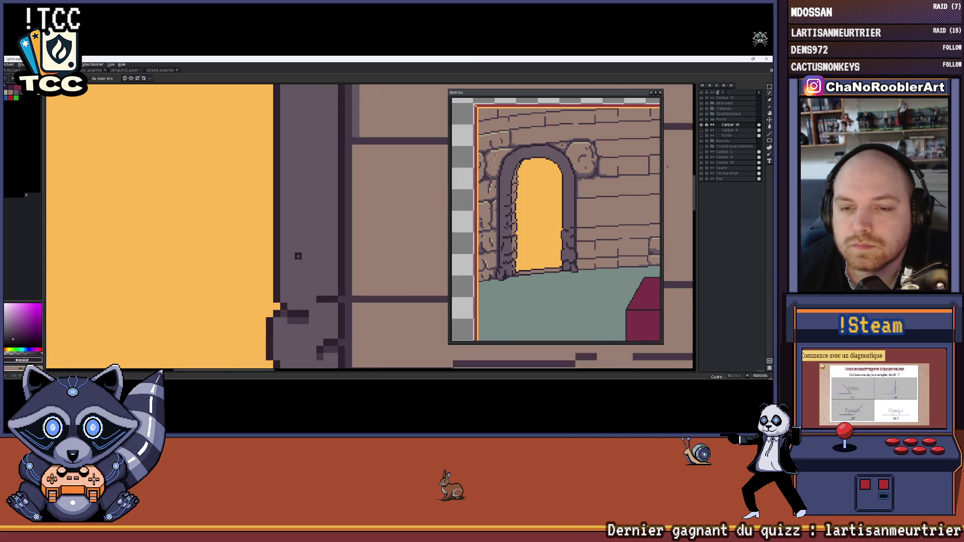
{"action": "scroll", "coordinate": [281, 224], "scroll_direction": "down", "scroll_amount": 3}
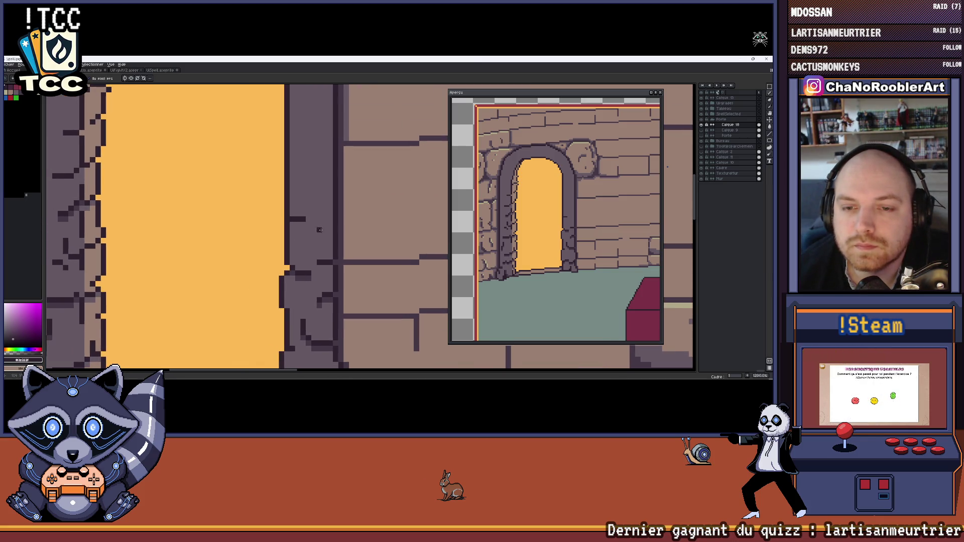
Sample the door's orange, then the wall's purple shade, from along the door's right edge.
{"action": "key", "text": "g"}
{"action": "key", "text": "i"}
{"action": "left_click", "coordinate": [287, 220]}
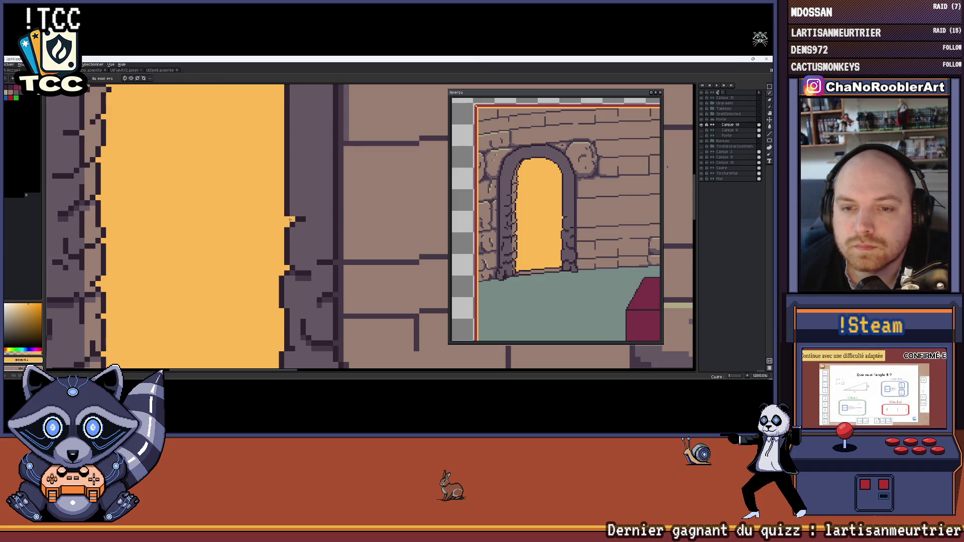
{"action": "scroll", "coordinate": [284, 225], "scroll_direction": "down", "scroll_amount": 5}
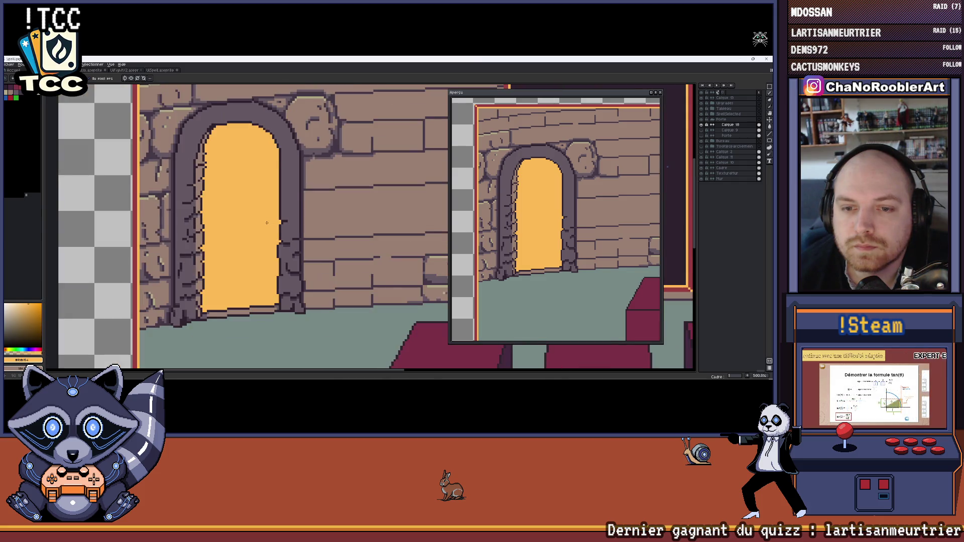
{"action": "scroll", "coordinate": [259, 222], "scroll_direction": "up", "scroll_amount": 6}
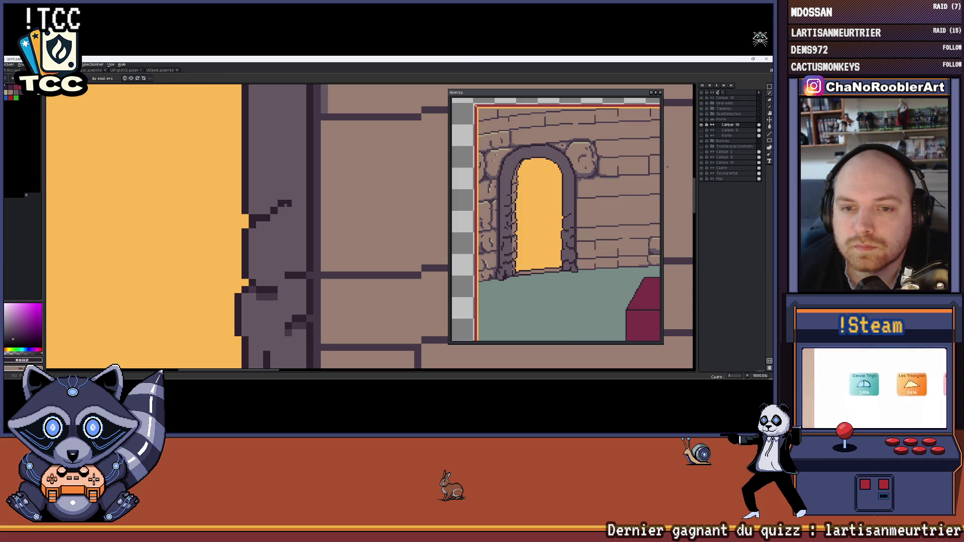
{"action": "left_click_drag", "start_coordinate": [291, 222], "coordinate": [299, 225]}
{"action": "scroll", "coordinate": [302, 242], "scroll_direction": "down", "scroll_amount": 6}
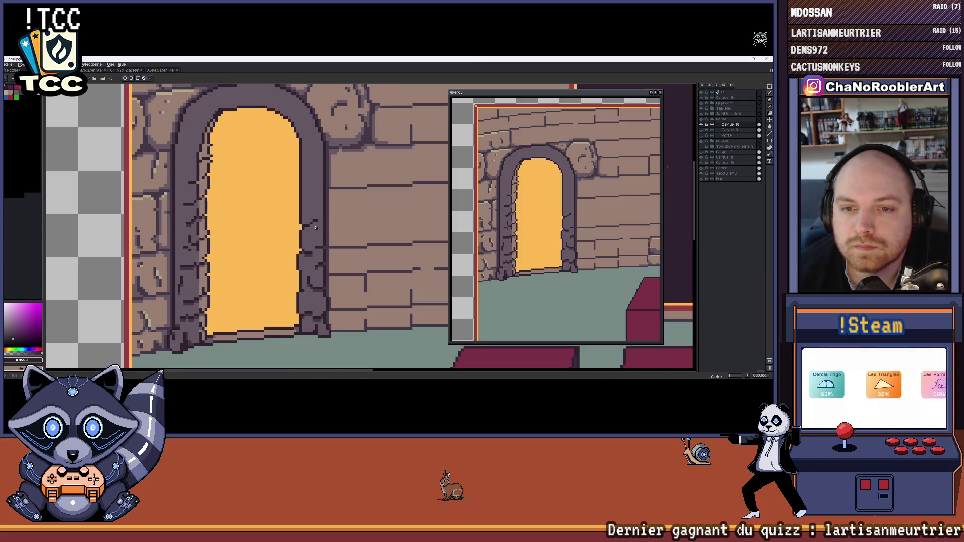
{"action": "scroll", "coordinate": [304, 255], "scroll_direction": "up", "scroll_amount": 5}
{"action": "left_click", "coordinate": [309, 221], "text": "alt"}
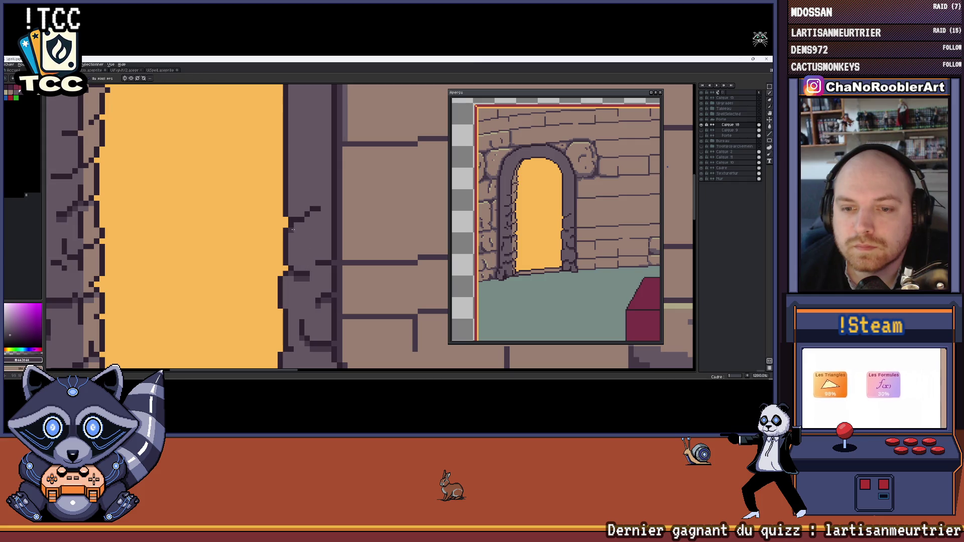
Add a shadow pixel beside the crack and sample mid purple #665966 and other doorway colours.
{"action": "left_click", "coordinate": [317, 214]}
{"action": "scroll", "coordinate": [316, 226], "scroll_direction": "down", "scroll_amount": 3}
{"action": "scroll", "coordinate": [318, 248], "scroll_direction": "up", "scroll_amount": 2}
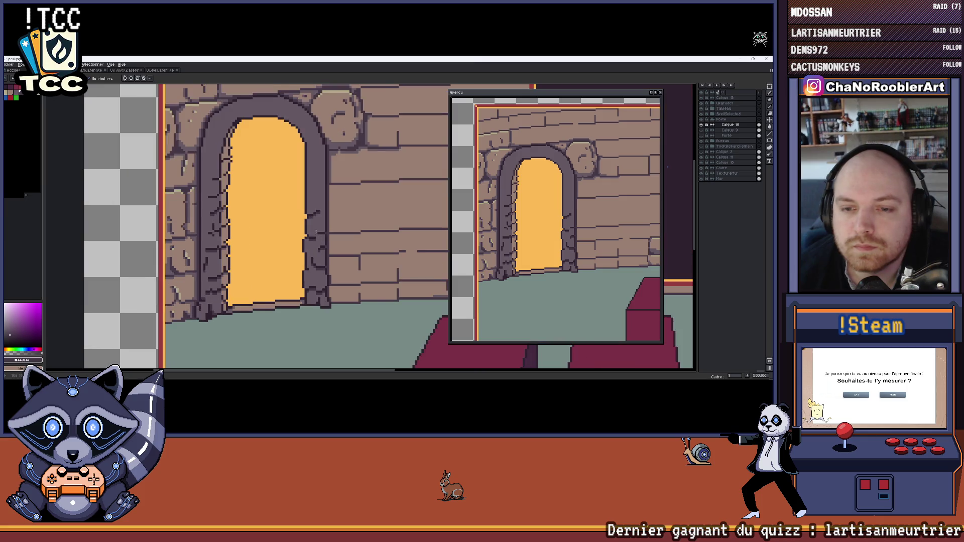
{"action": "left_click", "coordinate": [215, 233], "text": "alt"}
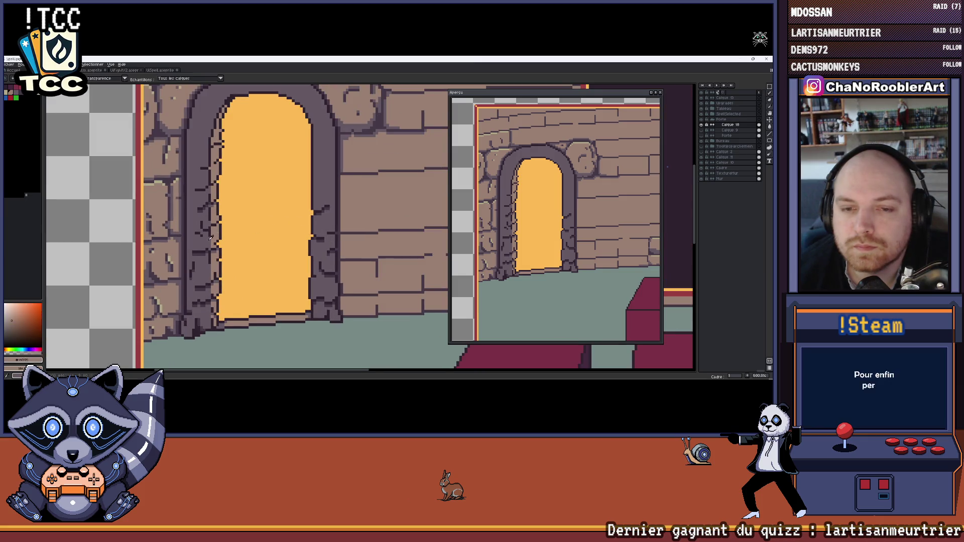
{"action": "left_click", "coordinate": [299, 222], "text": "alt"}
{"action": "left_click", "coordinate": [327, 222], "text": "alt"}
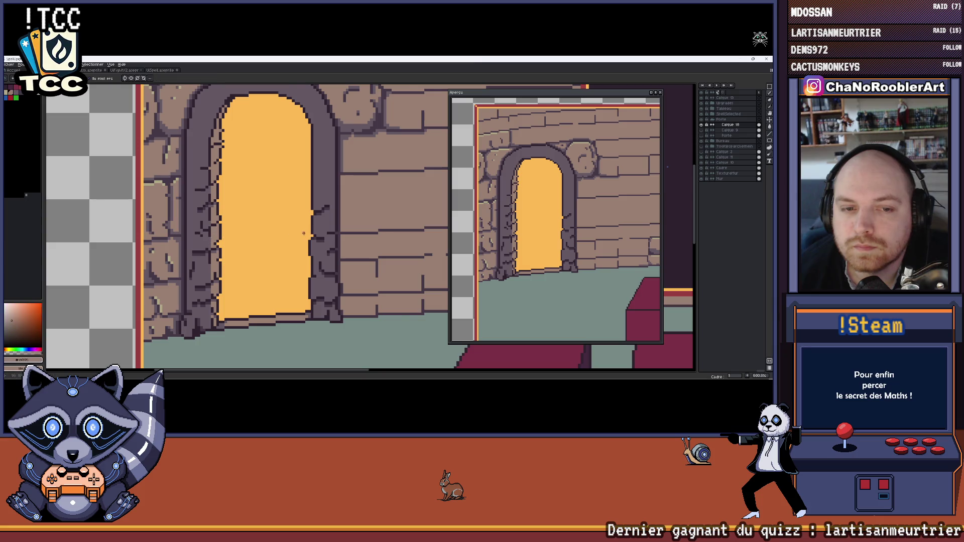
Zoom and pan across the door frame and wall, ending zoomed out.
{"action": "scroll", "coordinate": [330, 220], "scroll_direction": "up", "scroll_amount": 4}
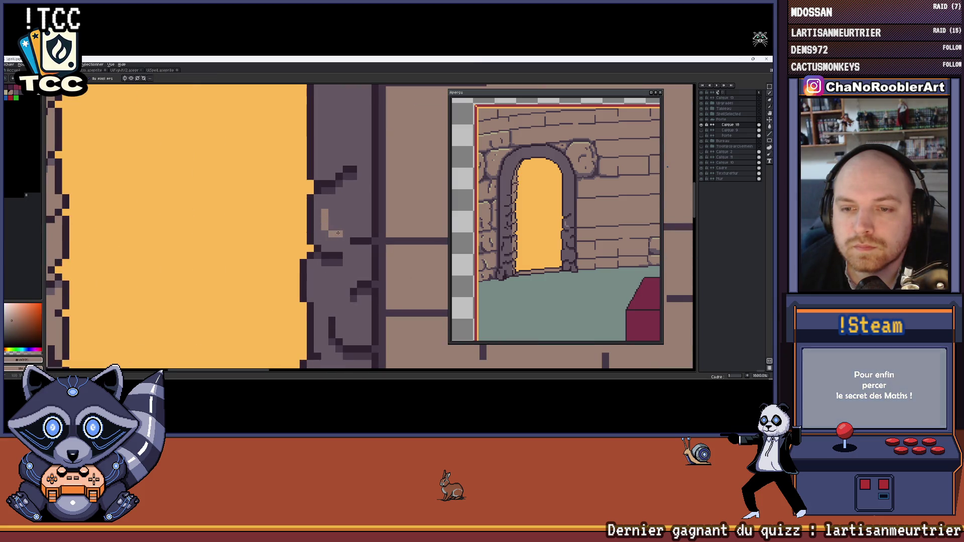
{"action": "scroll", "coordinate": [354, 221], "scroll_direction": "down", "scroll_amount": 4}
{"action": "scroll", "coordinate": [354, 221], "scroll_direction": "down", "scroll_amount": 3}
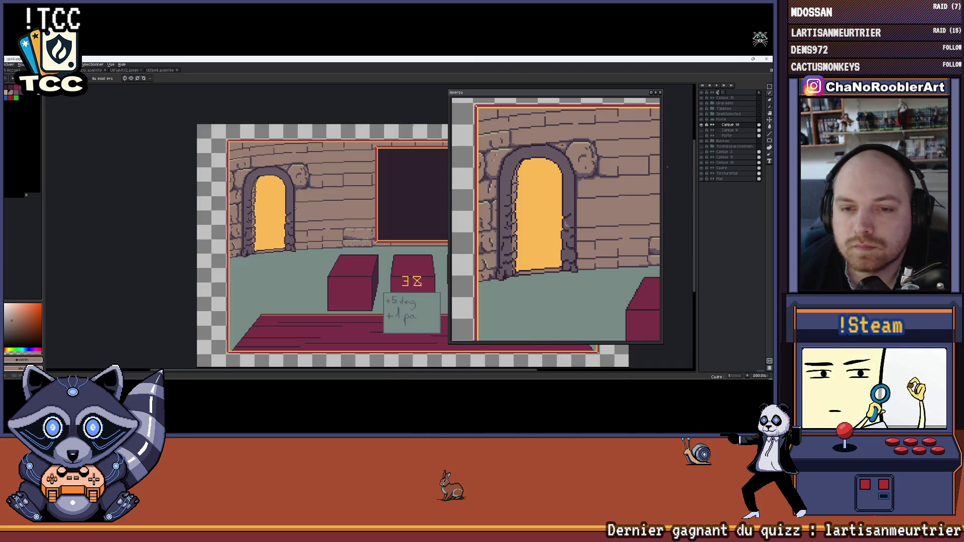
{"action": "scroll", "coordinate": [267, 207], "scroll_direction": "up", "scroll_amount": 5}
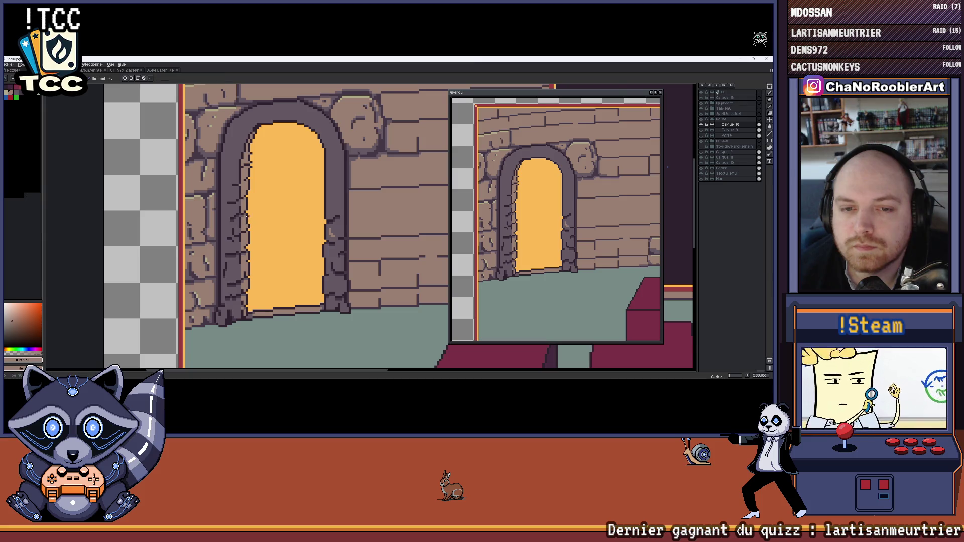
{"action": "scroll", "coordinate": [248, 214], "scroll_direction": "up", "scroll_amount": 1}
{"action": "mouse_move", "coordinate": [298, 234]}
{"action": "left_mouse_down"}
{"action": "mouse_move", "coordinate": [233, 234]}
{"action": "mouse_move", "coordinate": [324, 235]}
{"action": "left_mouse_up"}
{"action": "scroll", "coordinate": [323, 235], "scroll_direction": "down", "scroll_amount": 1}
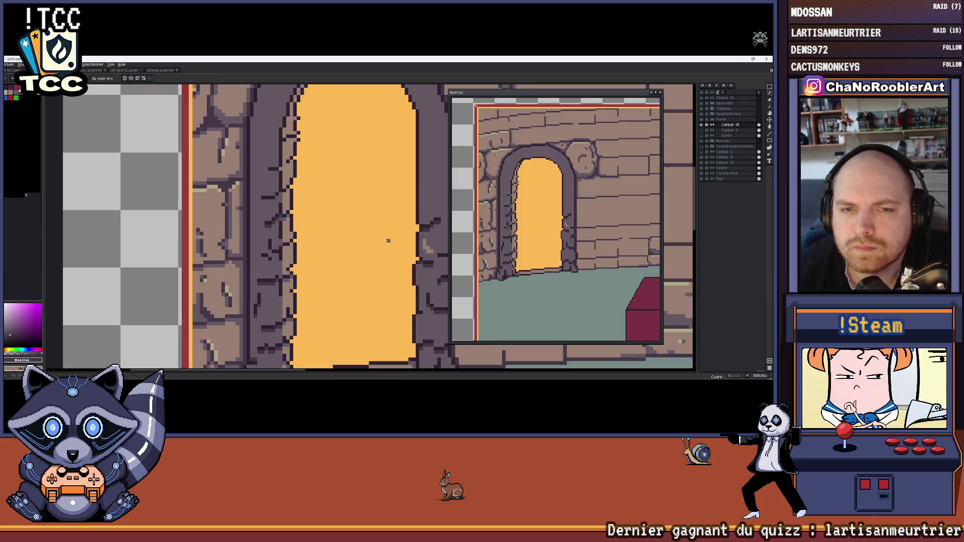
{"action": "left_click_drag", "start_coordinate": [409, 224], "coordinate": [276, 224]}
{"action": "scroll", "coordinate": [276, 224], "scroll_direction": "up", "scroll_amount": 1}
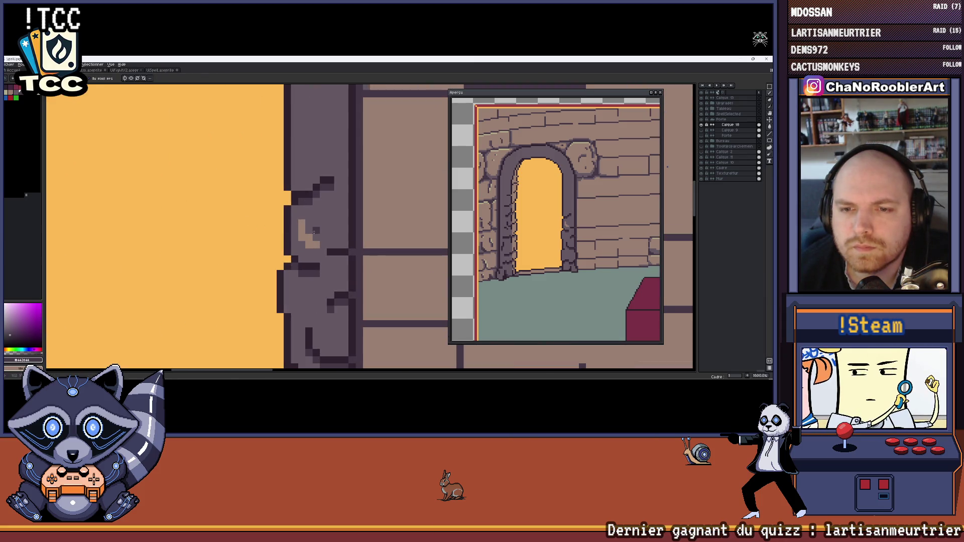
{"action": "scroll", "coordinate": [314, 231], "scroll_direction": "down", "scroll_amount": 1}
{"action": "scroll", "coordinate": [314, 231], "scroll_direction": "down", "scroll_amount": 1}
{"action": "left_click_drag", "start_coordinate": [332, 267], "coordinate": [302, 276]}
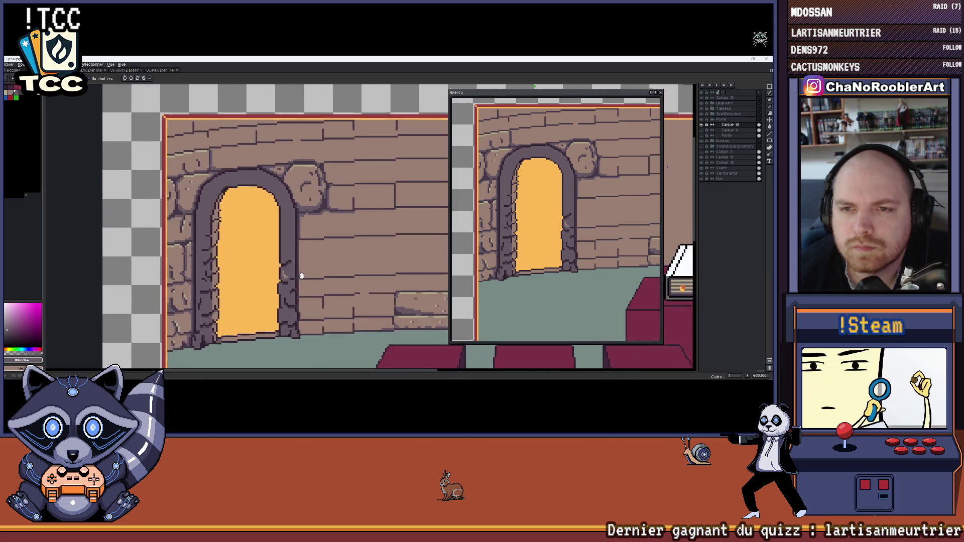
{"action": "scroll", "coordinate": [283, 252], "scroll_direction": "up", "scroll_amount": 1}
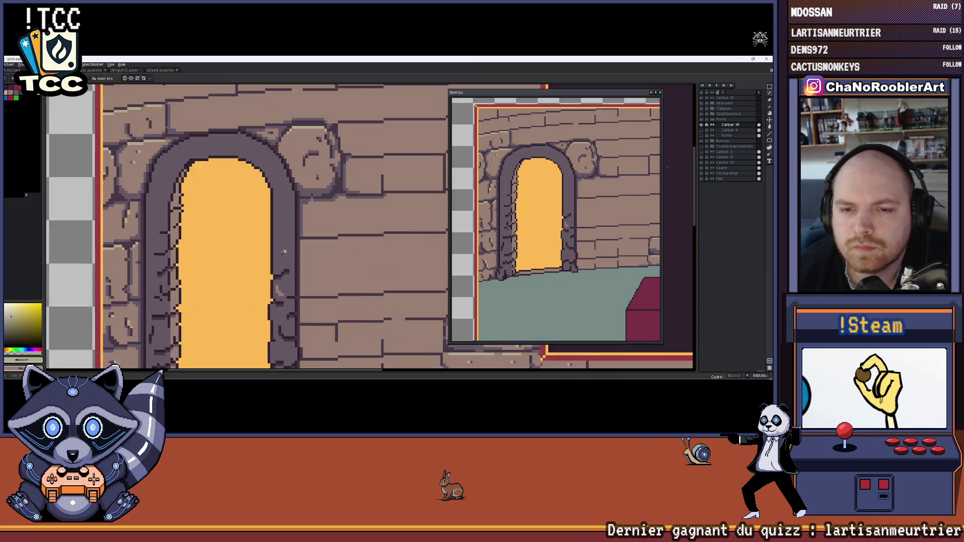
{"action": "scroll", "coordinate": [283, 252], "scroll_direction": "up", "scroll_amount": 5}
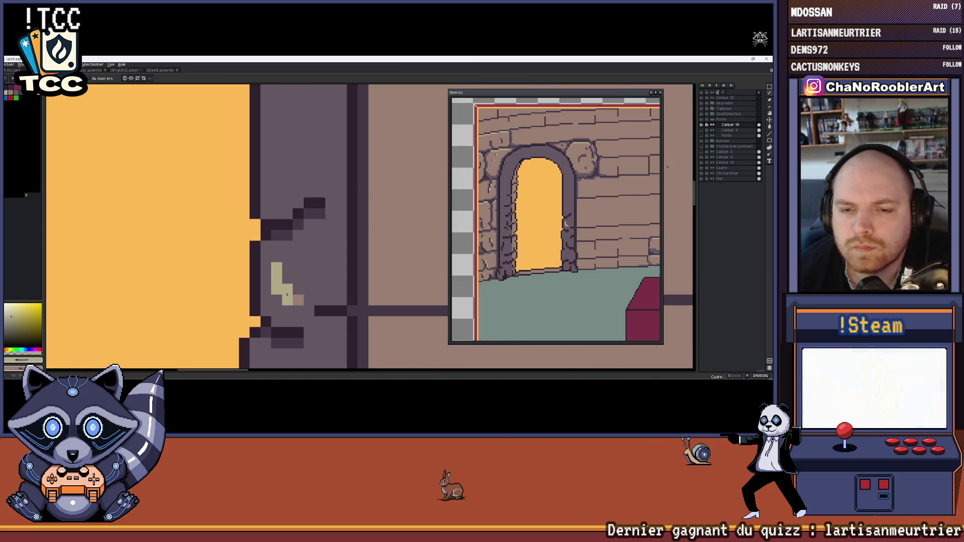
{"action": "scroll", "coordinate": [297, 298], "scroll_direction": "down", "scroll_amount": 6}
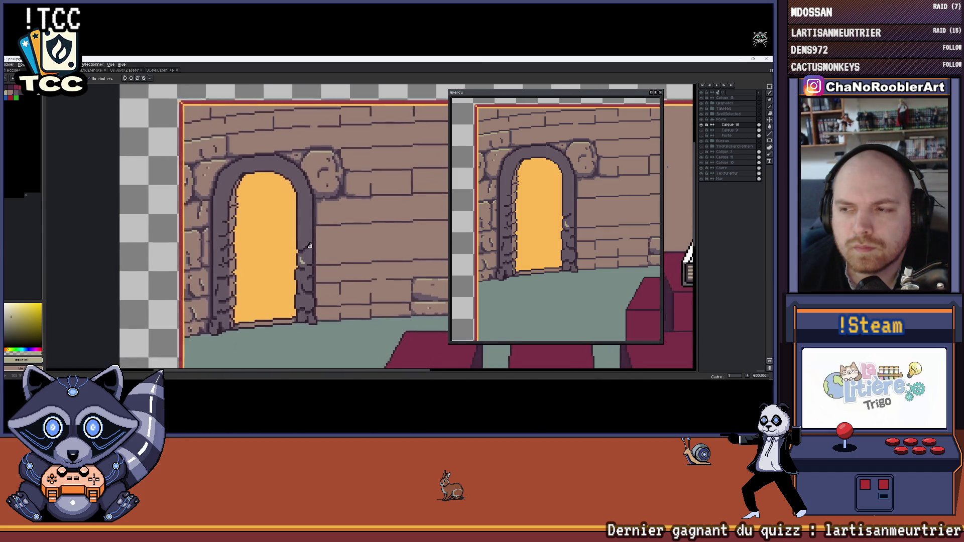
{"action": "scroll", "coordinate": [557, 255], "scroll_direction": "down", "scroll_amount": 3}
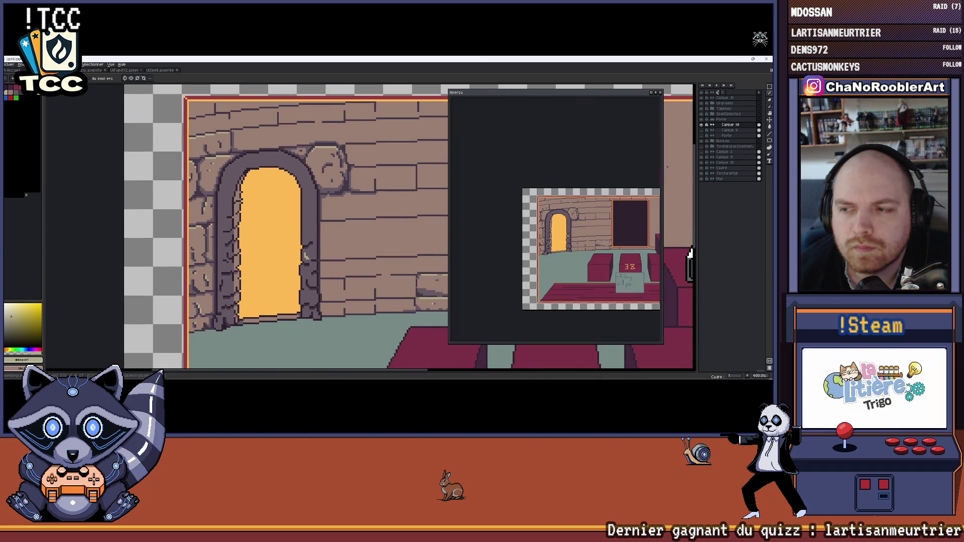
Darken a stray light pixel and the light pixel column on the doorway's right edge.
{"action": "scroll", "coordinate": [329, 246], "scroll_direction": "up", "scroll_amount": 6}
{"action": "left_click", "coordinate": [296, 262]}
{"action": "left_click_drag", "start_coordinate": [299, 244], "coordinate": [301, 274]}
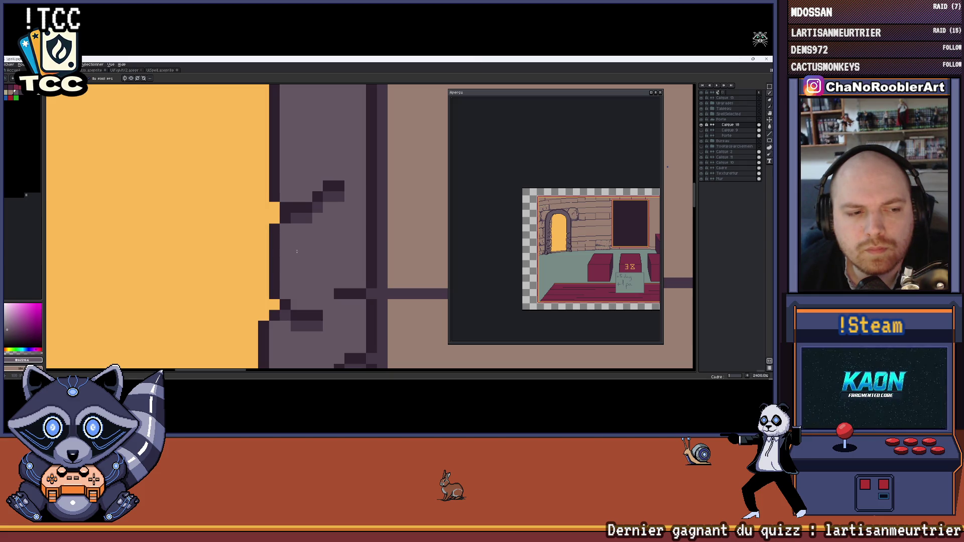
{"action": "scroll", "coordinate": [296, 249], "scroll_direction": "down", "scroll_amount": 8}
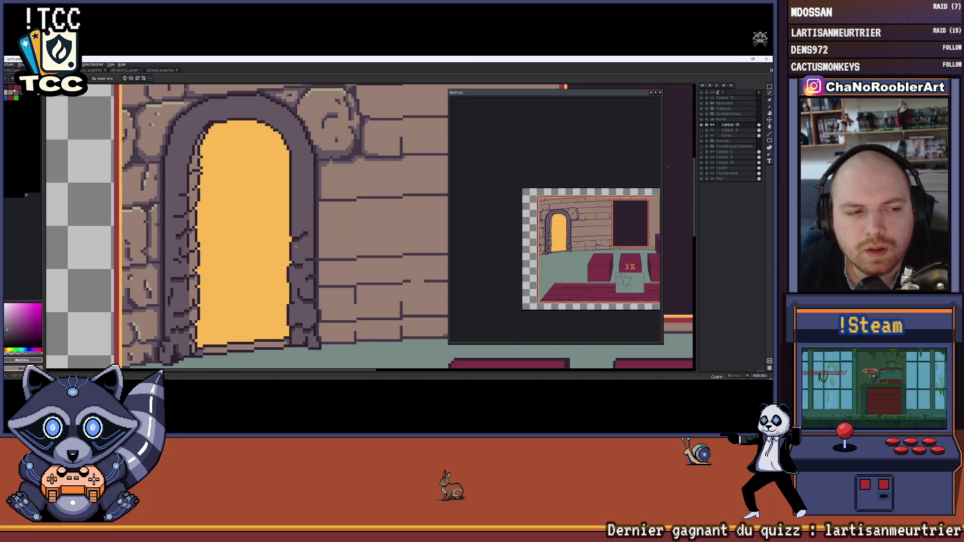
{"action": "left_click_drag", "start_coordinate": [285, 234], "coordinate": [279, 231]}
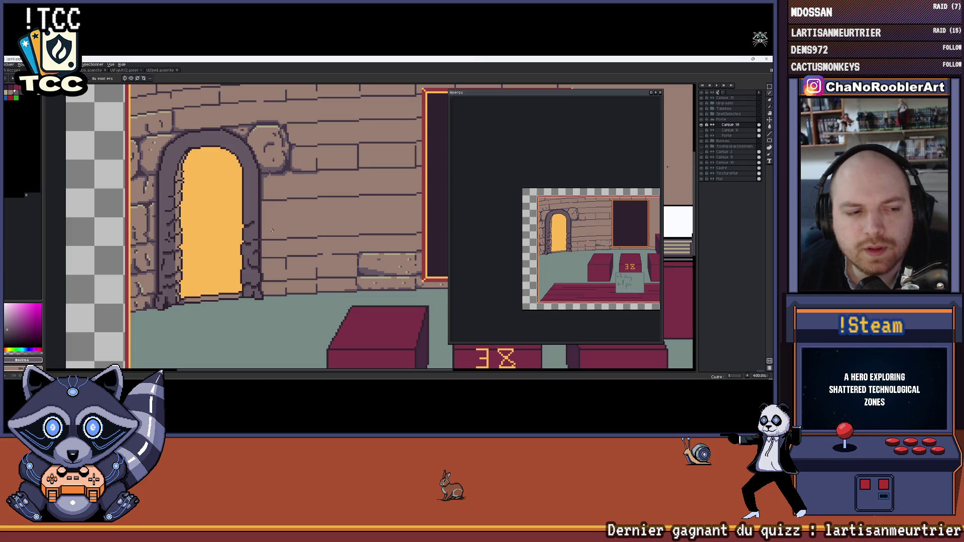
{"action": "scroll", "coordinate": [272, 230], "scroll_direction": "down", "scroll_amount": 3}
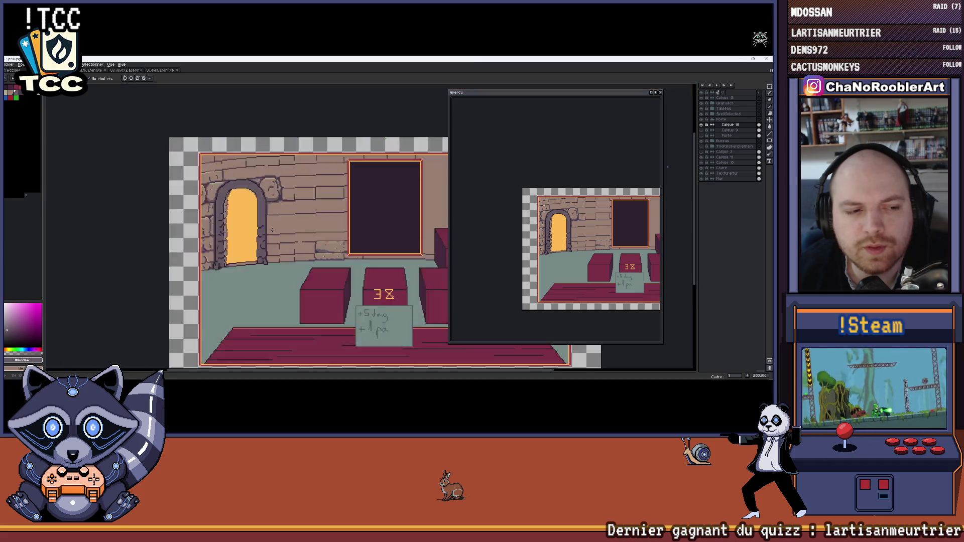
{"action": "scroll", "coordinate": [258, 222], "scroll_direction": "up", "scroll_amount": 1}
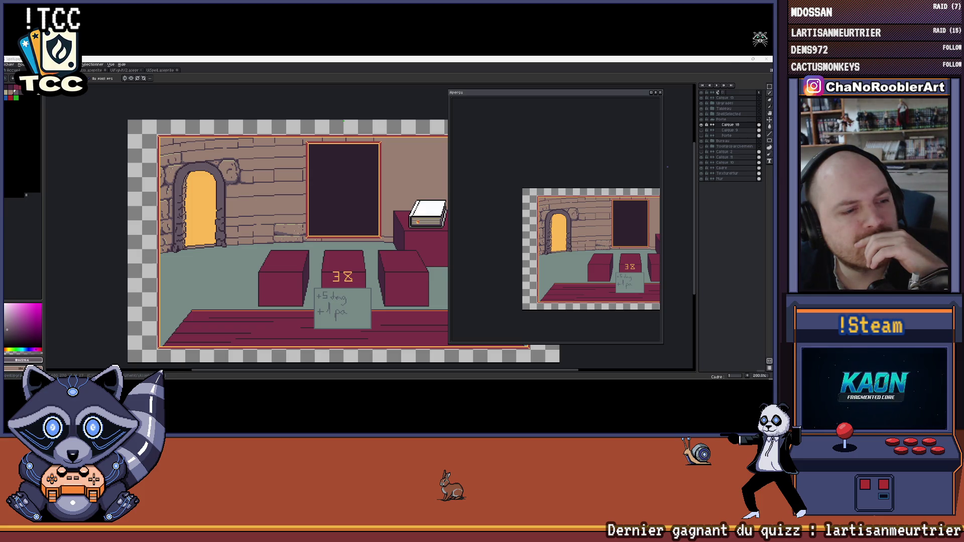
{"action": "scroll", "coordinate": [251, 200], "scroll_direction": "down", "scroll_amount": 2}
Zoom out and shift the shrunken room scene across the workspace.
{"action": "scroll", "coordinate": [251, 199], "scroll_direction": "up", "scroll_amount": 1}
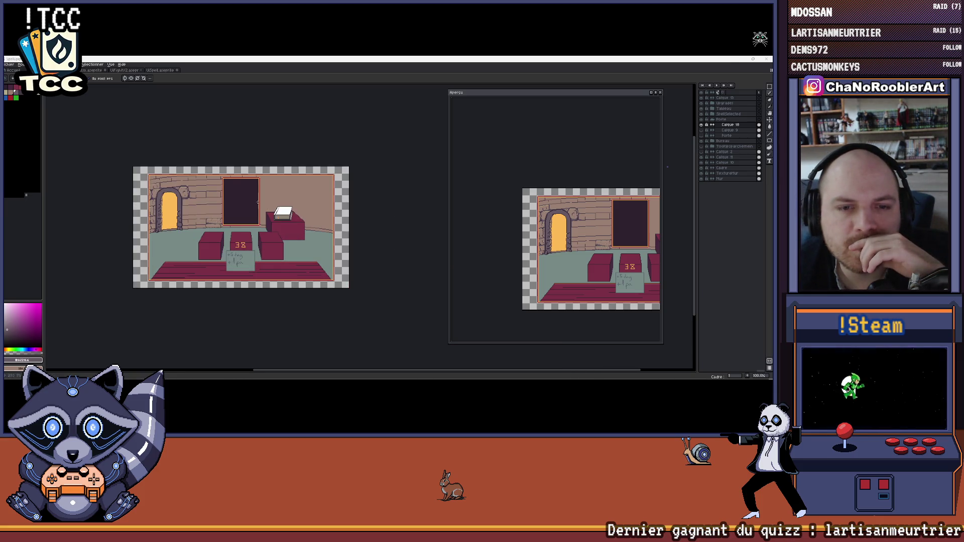
{"action": "scroll", "coordinate": [251, 200], "scroll_direction": "up", "scroll_amount": 1}
{"action": "left_click_drag", "start_coordinate": [251, 200], "coordinate": [316, 190]}
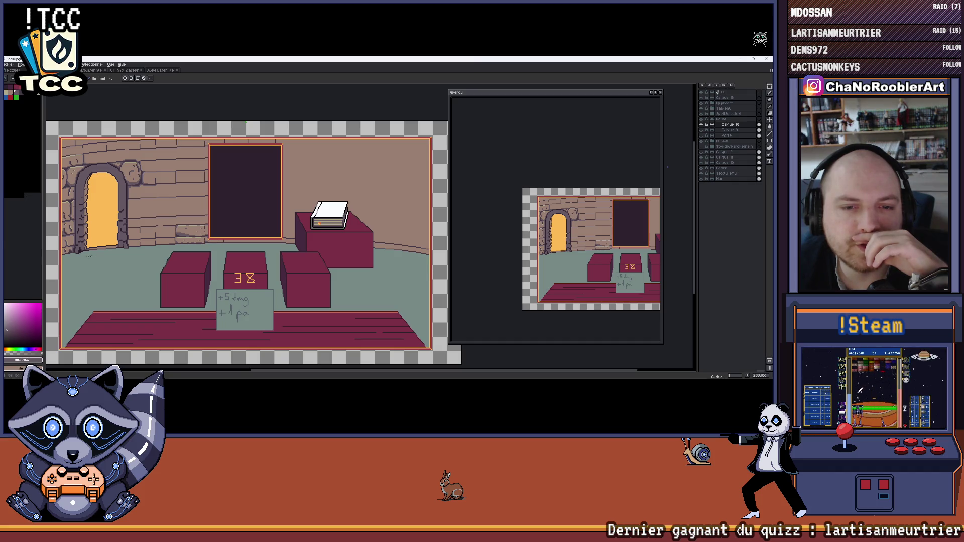
{"action": "scroll", "coordinate": [88, 256], "scroll_direction": "down", "scroll_amount": 2}
{"action": "left_click_drag", "start_coordinate": [82, 257], "coordinate": [117, 259]}
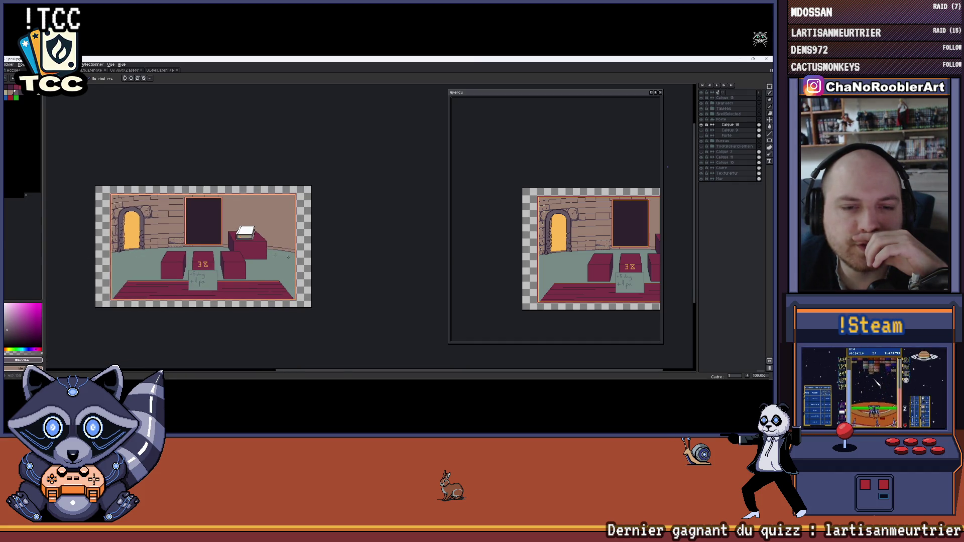
{"action": "left_click_drag", "start_coordinate": [289, 258], "coordinate": [419, 276]}
Zoom back in, recentre the scene, and collapse the Porte layer group.
{"action": "scroll", "coordinate": [312, 268], "scroll_direction": "up", "scroll_amount": 2}
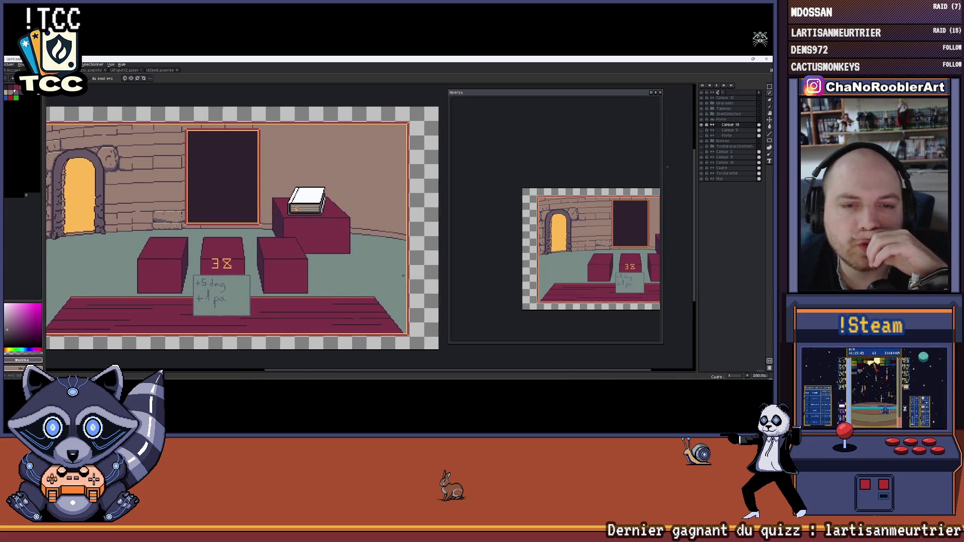
{"action": "scroll", "coordinate": [399, 276], "scroll_direction": "down", "scroll_amount": 2}
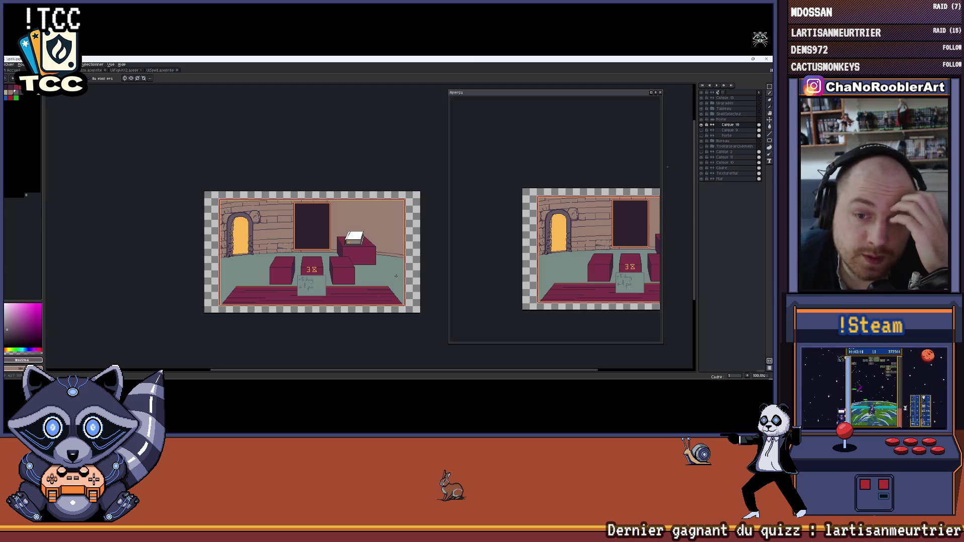
{"action": "scroll", "coordinate": [394, 277], "scroll_direction": "up", "scroll_amount": 2}
{"action": "left_click_drag", "start_coordinate": [303, 270], "coordinate": [323, 264]}
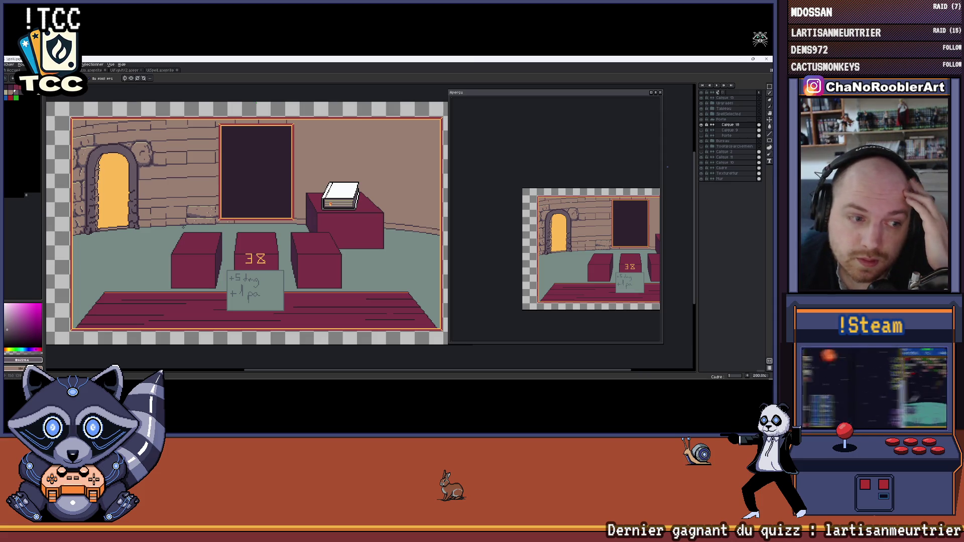
{"action": "scroll", "coordinate": [180, 228], "scroll_direction": "down", "scroll_amount": 1}
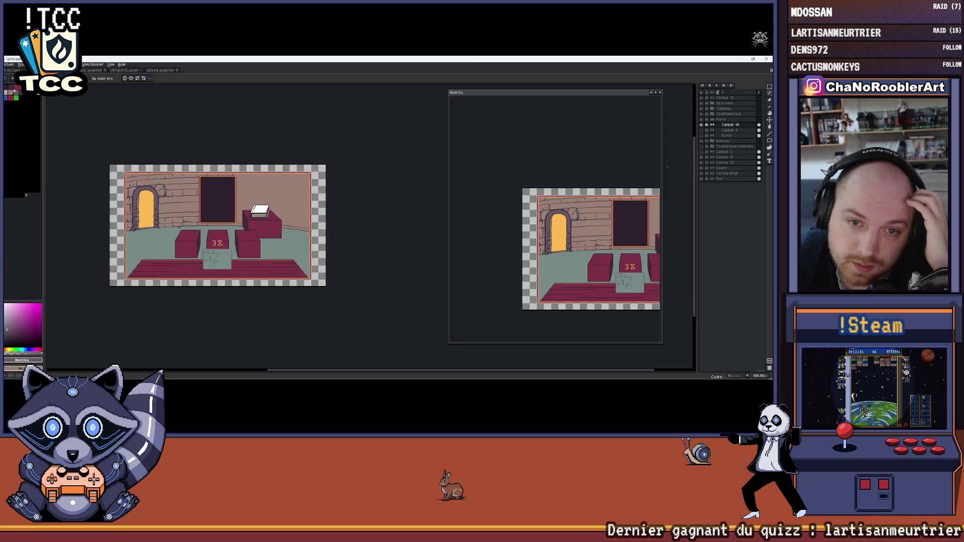
{"action": "scroll", "coordinate": [179, 227], "scroll_direction": "up", "scroll_amount": 1}
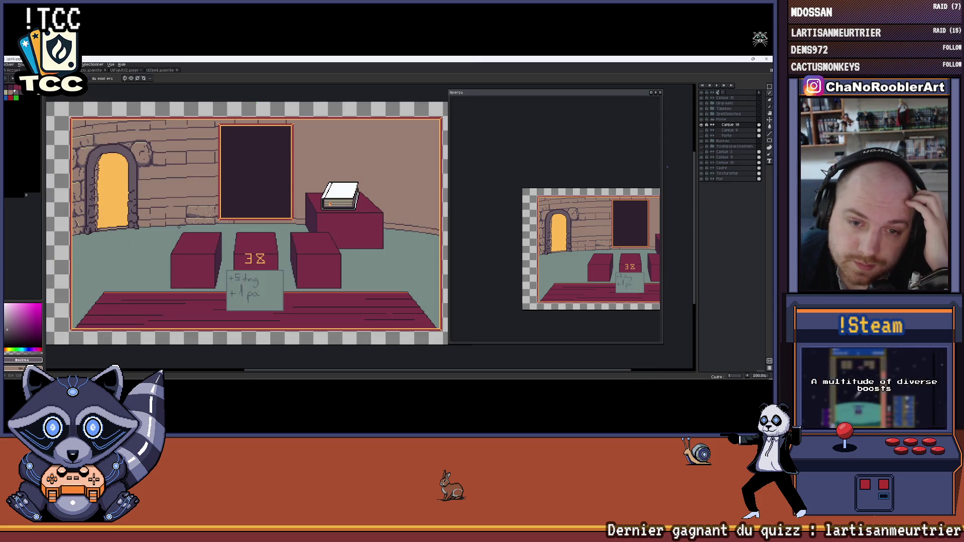
{"action": "left_click_drag", "start_coordinate": [273, 214], "coordinate": [265, 229]}
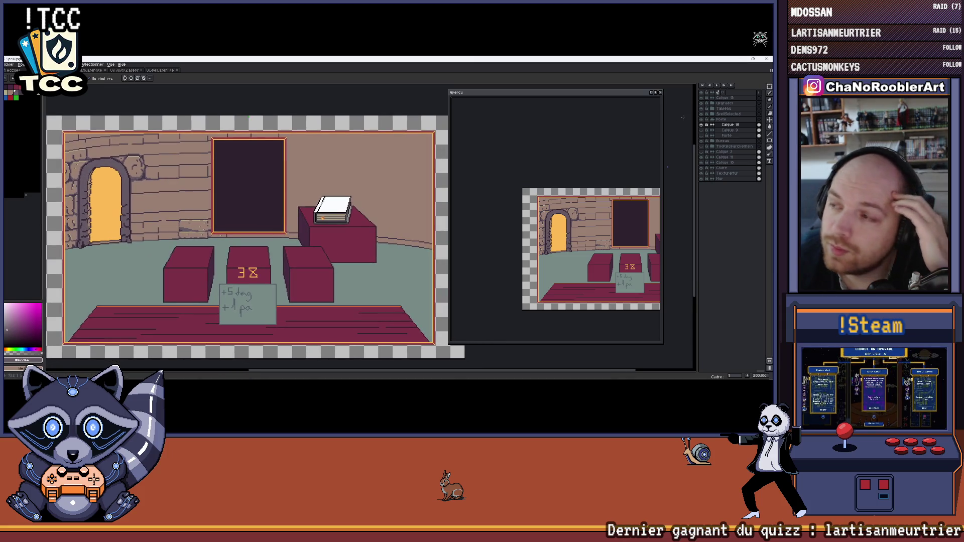
{"action": "left_click", "coordinate": [704, 119]}
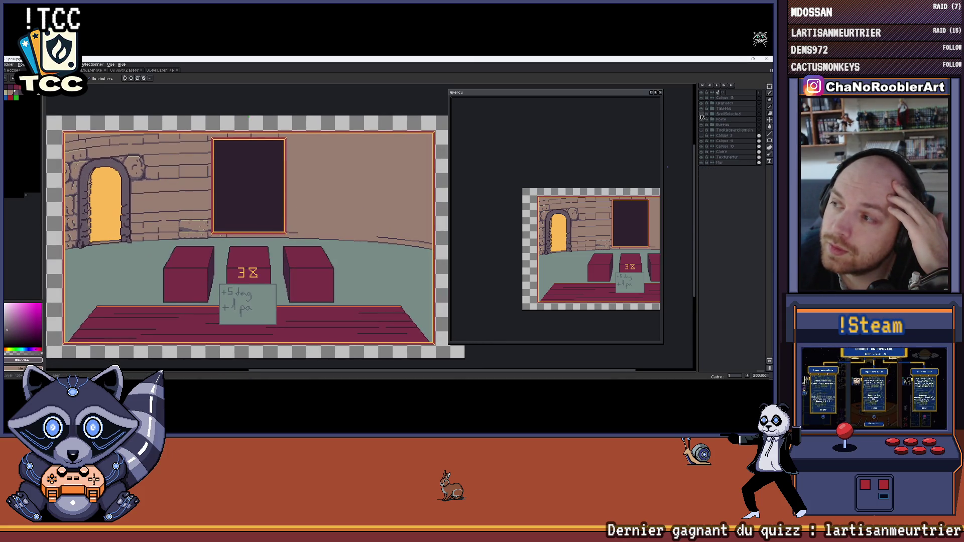
Hide the table-and-book, red wooden floor and crates-with-note layers, keeping the dark wall rectangle visible.
{"action": "left_click", "coordinate": [702, 117]}
{"action": "left_click", "coordinate": [702, 110]}
{"action": "left_click", "coordinate": [702, 110]}
{"action": "left_click", "coordinate": [702, 126]}
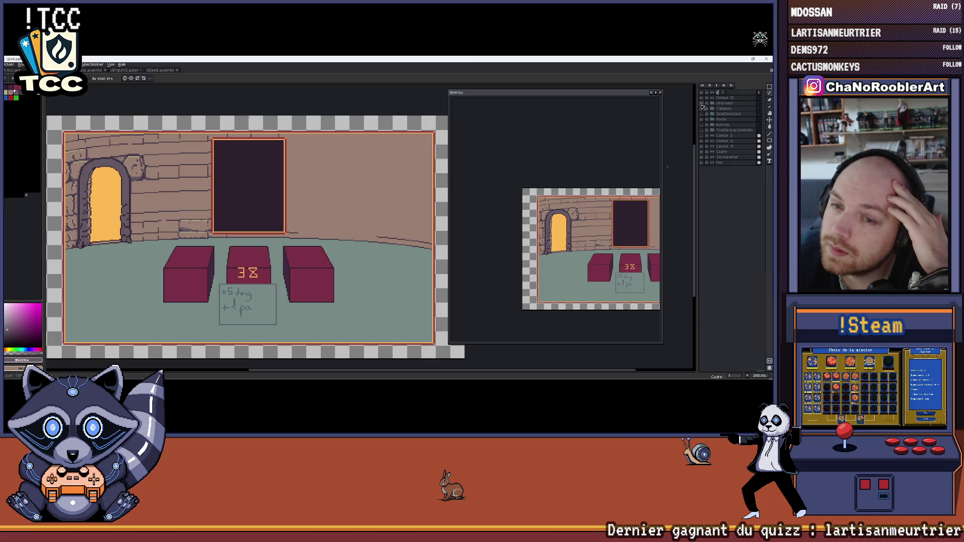
{"action": "left_click", "coordinate": [703, 105]}
{"action": "scroll", "coordinate": [295, 204], "scroll_direction": "down", "scroll_amount": 1}
{"action": "scroll", "coordinate": [302, 201], "scroll_direction": "up", "scroll_amount": 1}
{"action": "left_click_drag", "start_coordinate": [362, 197], "coordinate": [338, 196]}
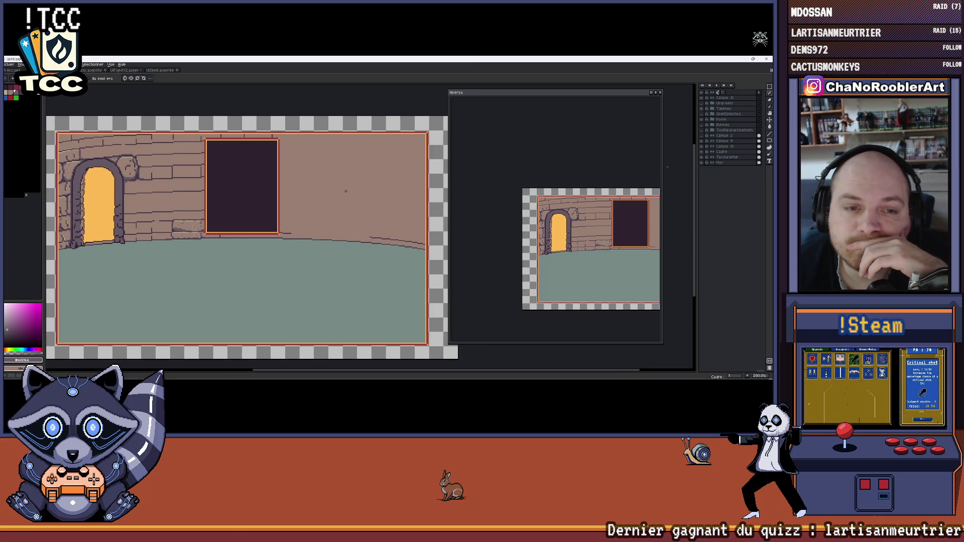
{"action": "scroll", "coordinate": [346, 191], "scroll_direction": "down", "scroll_amount": 1}
{"action": "left_click_drag", "start_coordinate": [345, 190], "coordinate": [316, 191]}
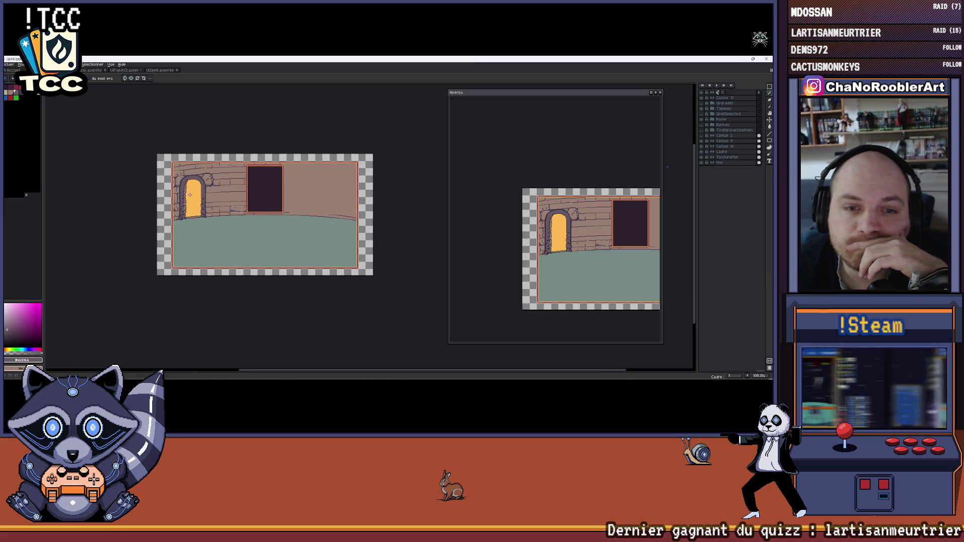
{"action": "scroll", "coordinate": [199, 197], "scroll_direction": "up", "scroll_amount": 4}
{"action": "scroll", "coordinate": [219, 190], "scroll_direction": "up", "scroll_amount": 3}
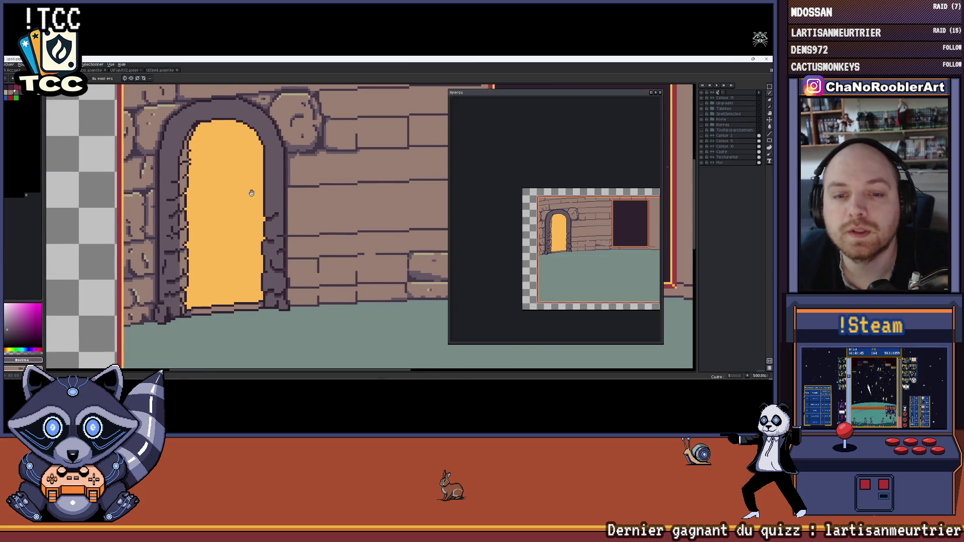
{"action": "scroll", "coordinate": [241, 234], "scroll_direction": "down", "scroll_amount": 6}
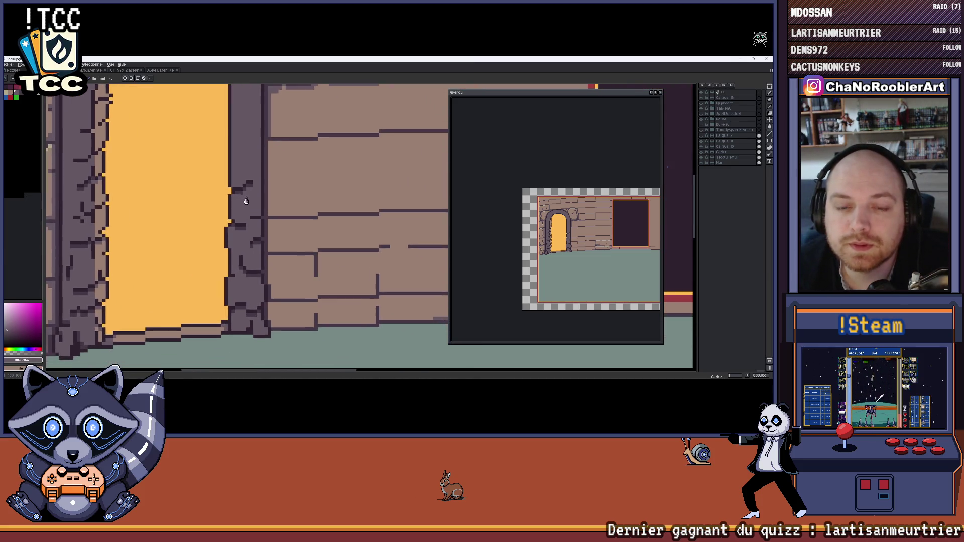
{"action": "scroll", "coordinate": [241, 196], "scroll_direction": "up", "scroll_amount": 7}
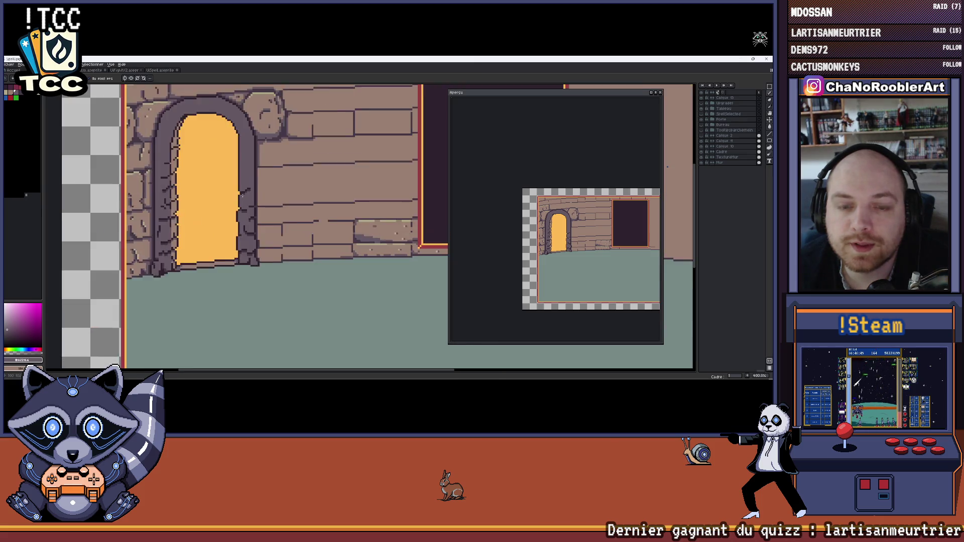
{"action": "scroll", "coordinate": [252, 214], "scroll_direction": "down", "scroll_amount": 6}
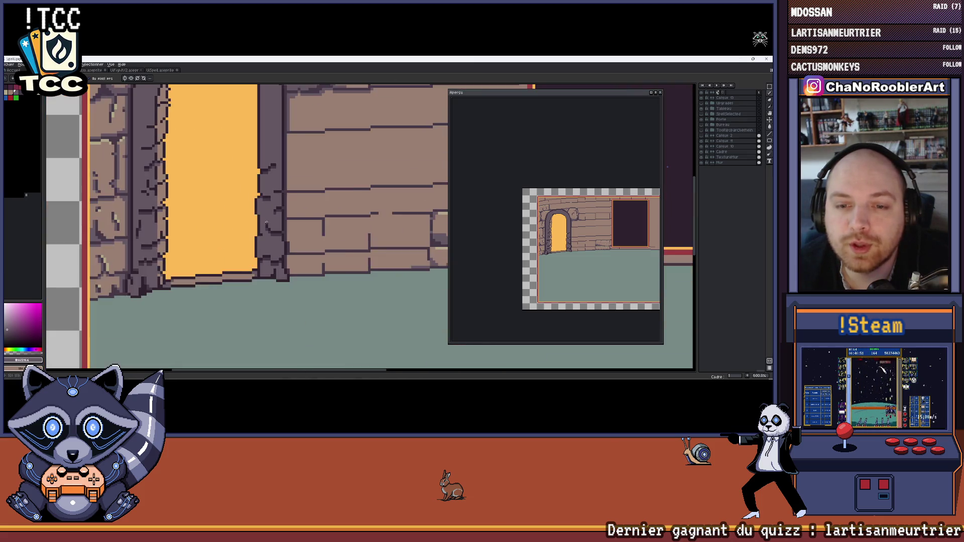
{"action": "scroll", "coordinate": [232, 227], "scroll_direction": "down", "scroll_amount": 3}
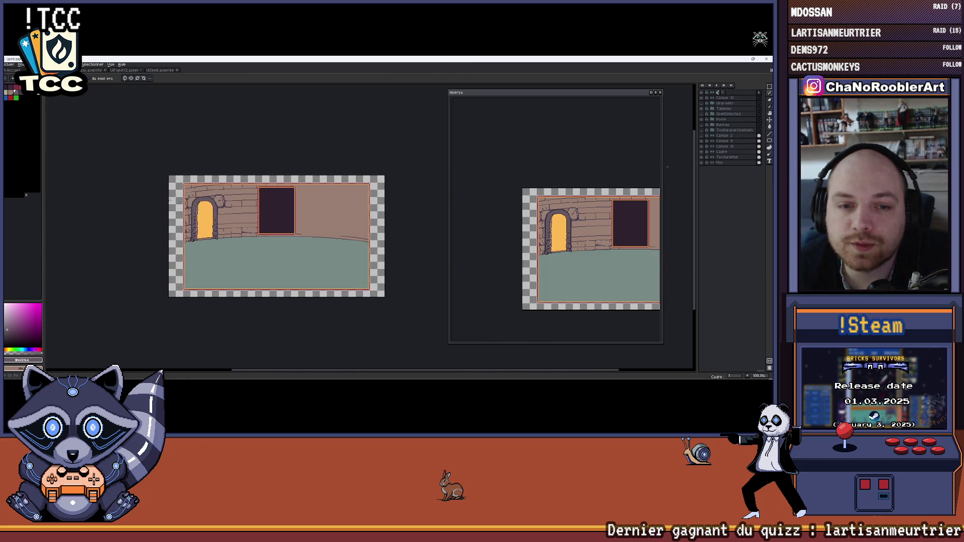
{"action": "scroll", "coordinate": [211, 211], "scroll_direction": "up", "scroll_amount": 2}
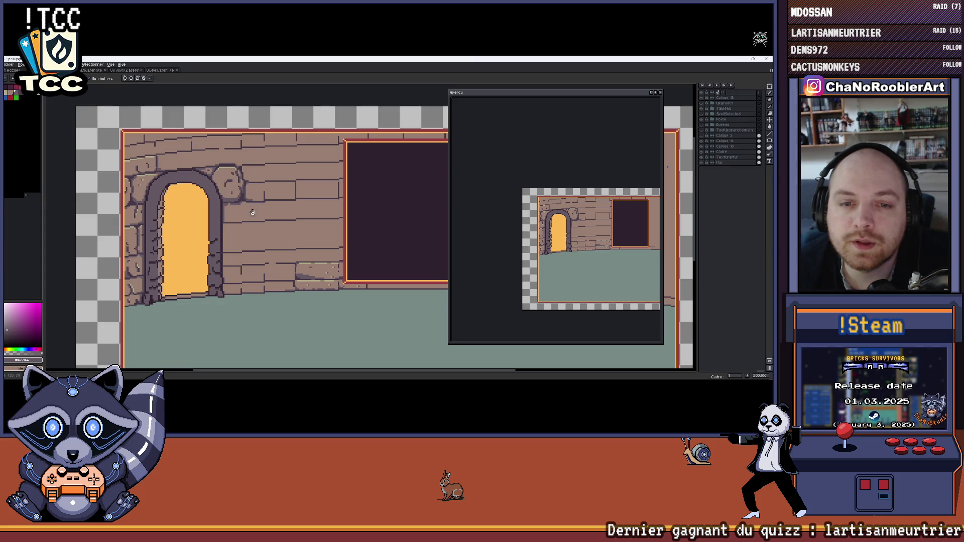
{"action": "scroll", "coordinate": [252, 213], "scroll_direction": "up", "scroll_amount": 3}
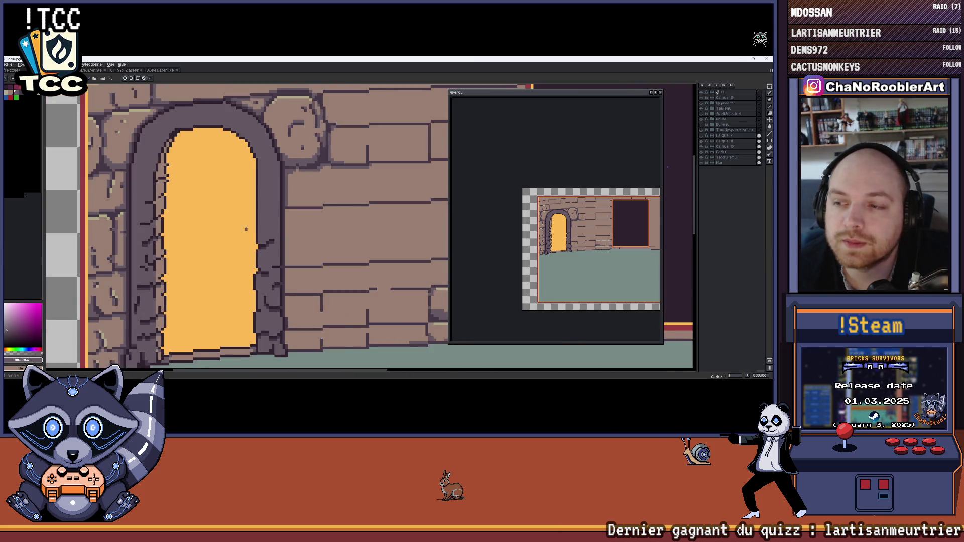
{"action": "scroll", "coordinate": [246, 229], "scroll_direction": "down", "scroll_amount": 4}
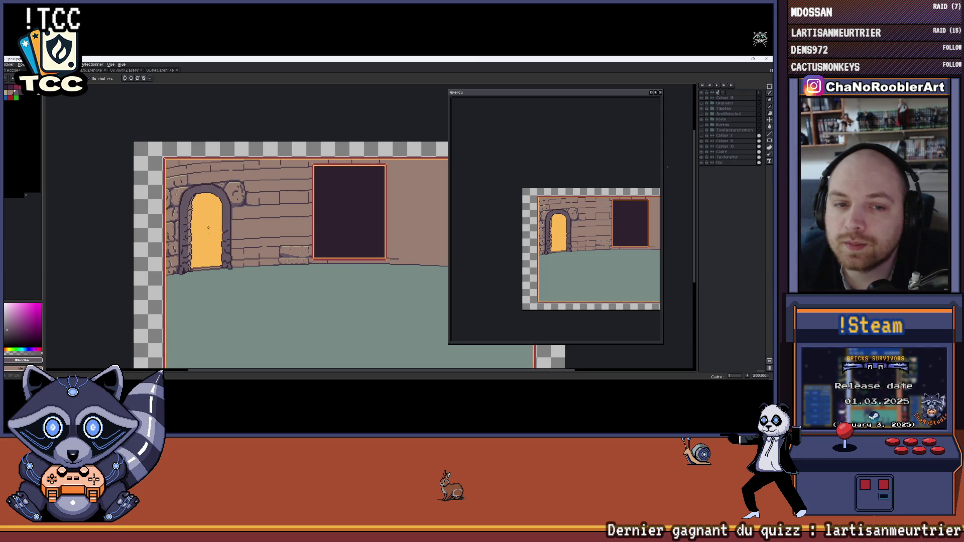
{"action": "scroll", "coordinate": [266, 226], "scroll_direction": "up", "scroll_amount": 2}
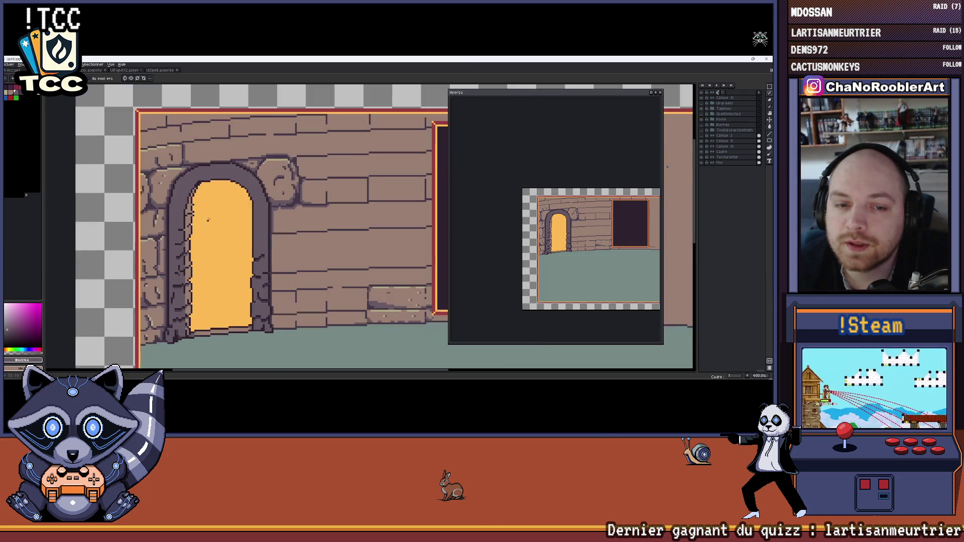
{"action": "scroll", "coordinate": [267, 226], "scroll_direction": "down", "scroll_amount": 4}
{"action": "scroll", "coordinate": [296, 229], "scroll_direction": "up", "scroll_amount": 1}
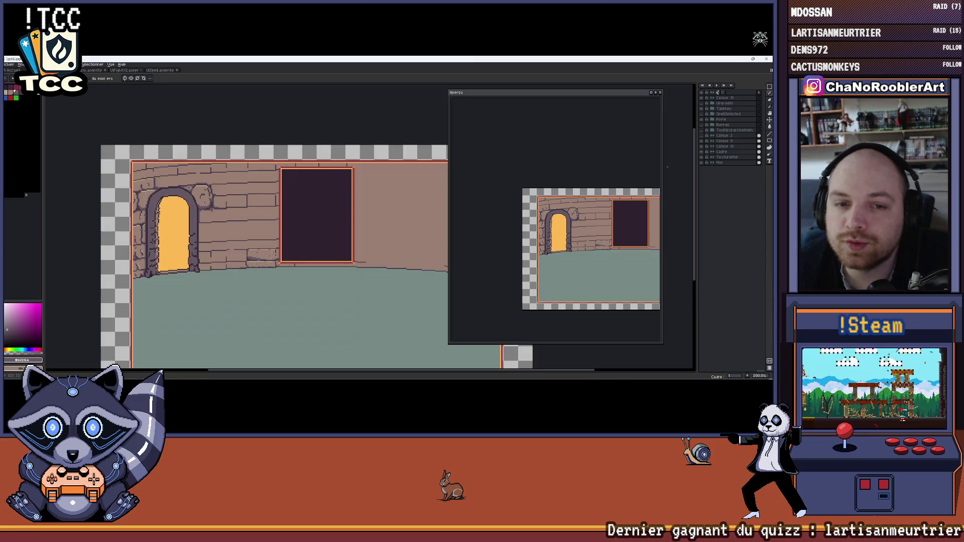
{"action": "left_click_drag", "start_coordinate": [138, 195], "coordinate": [256, 208]}
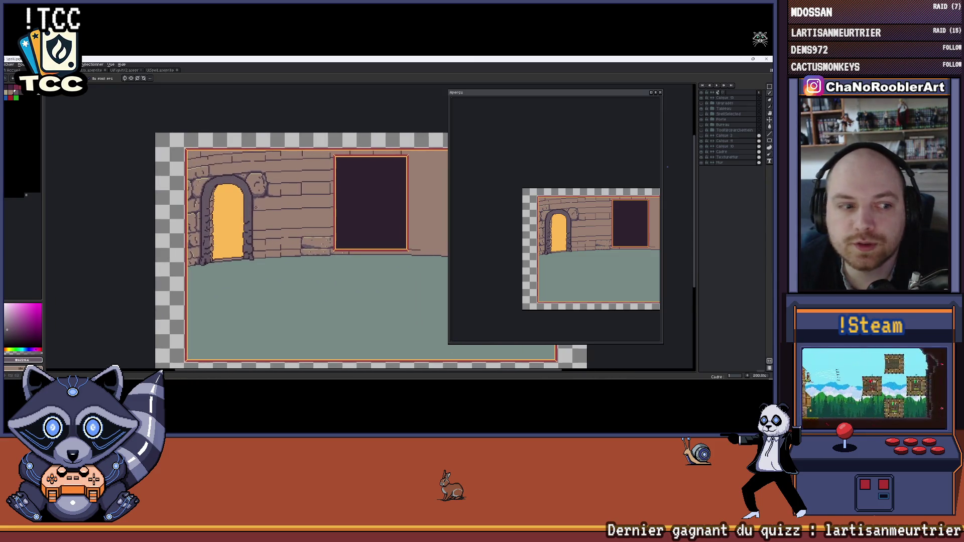
{"action": "scroll", "coordinate": [247, 215], "scroll_direction": "up", "scroll_amount": 2}
{"action": "scroll", "coordinate": [217, 209], "scroll_direction": "down", "scroll_amount": 1}
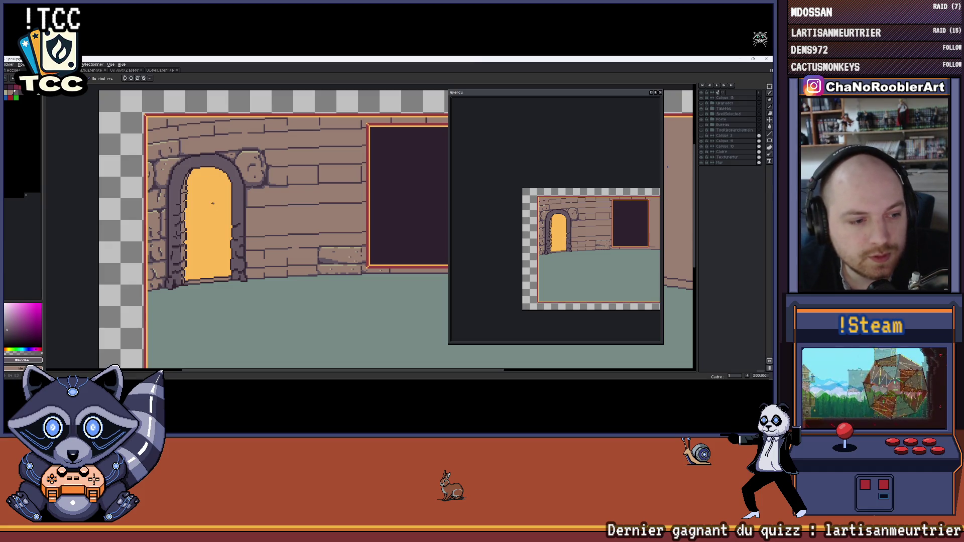
{"action": "scroll", "coordinate": [213, 204], "scroll_direction": "down", "scroll_amount": 2}
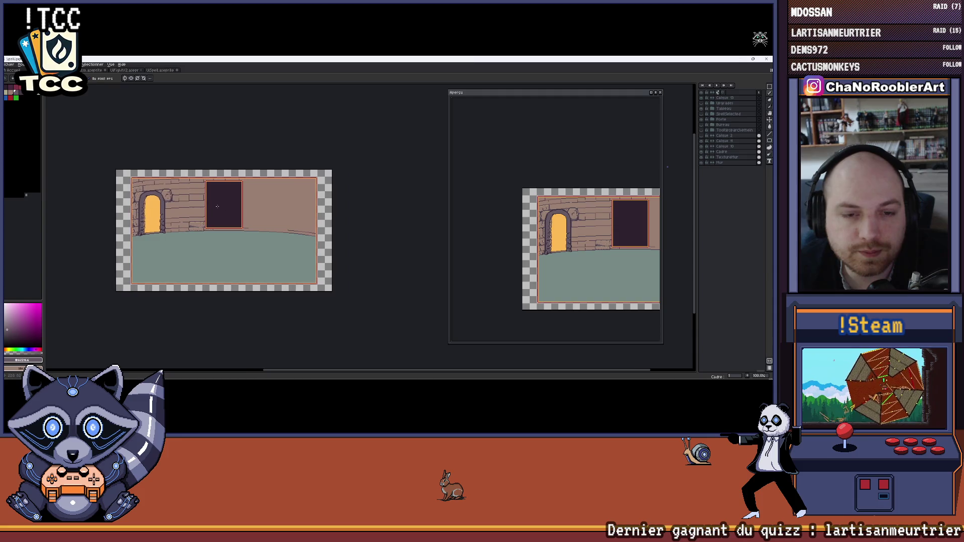
{"action": "scroll", "coordinate": [172, 202], "scroll_direction": "up", "scroll_amount": 1}
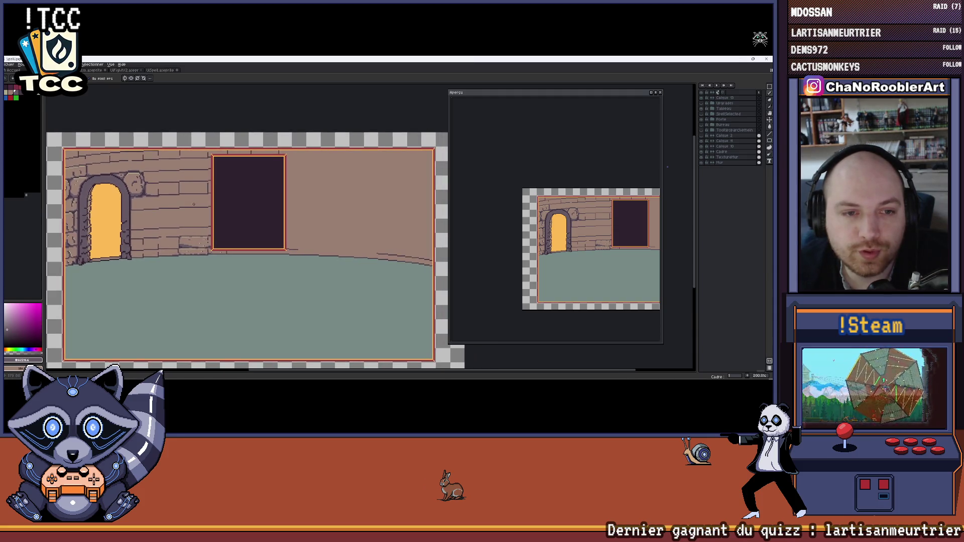
{"action": "left_click_drag", "start_coordinate": [195, 204], "coordinate": [217, 204]}
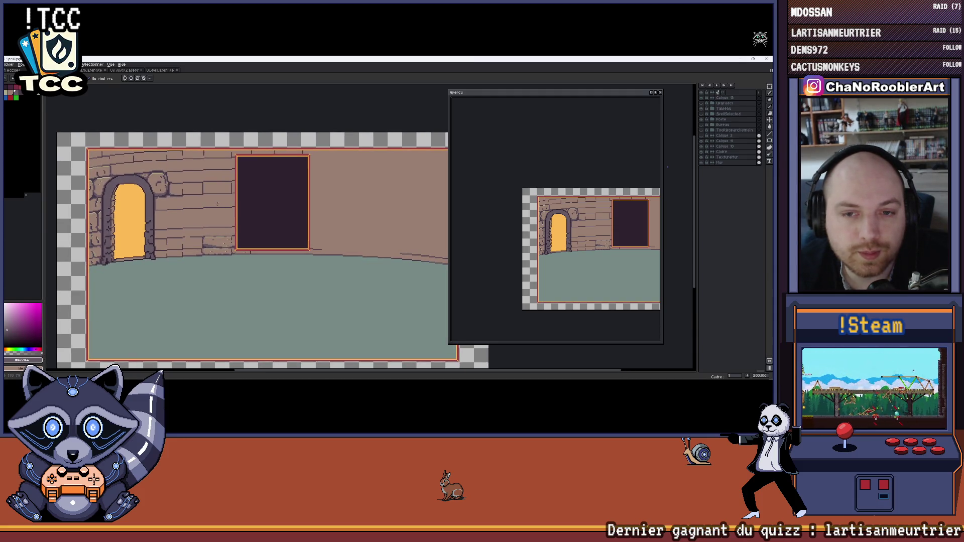
{"action": "scroll", "coordinate": [210, 202], "scroll_direction": "down", "scroll_amount": 1}
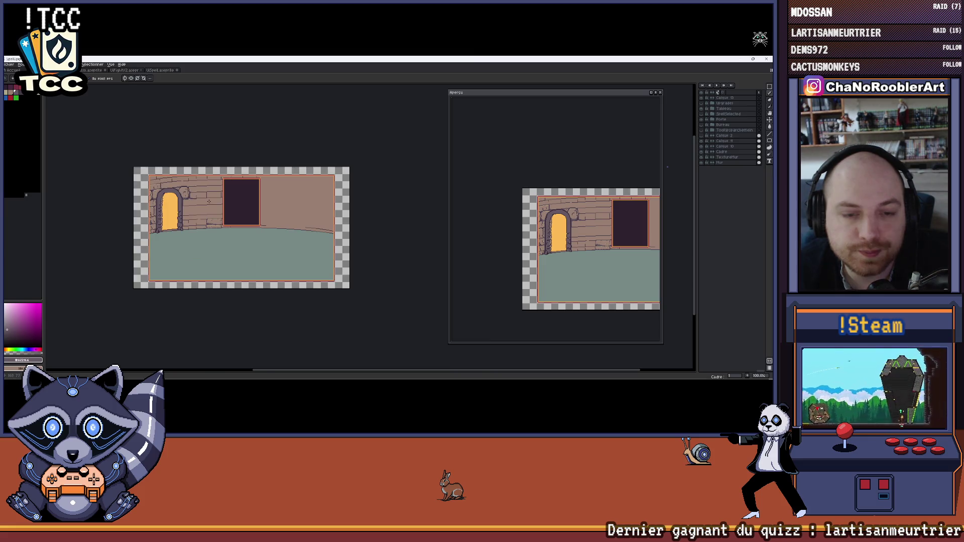
{"action": "left_click_drag", "start_coordinate": [208, 201], "coordinate": [200, 203]}
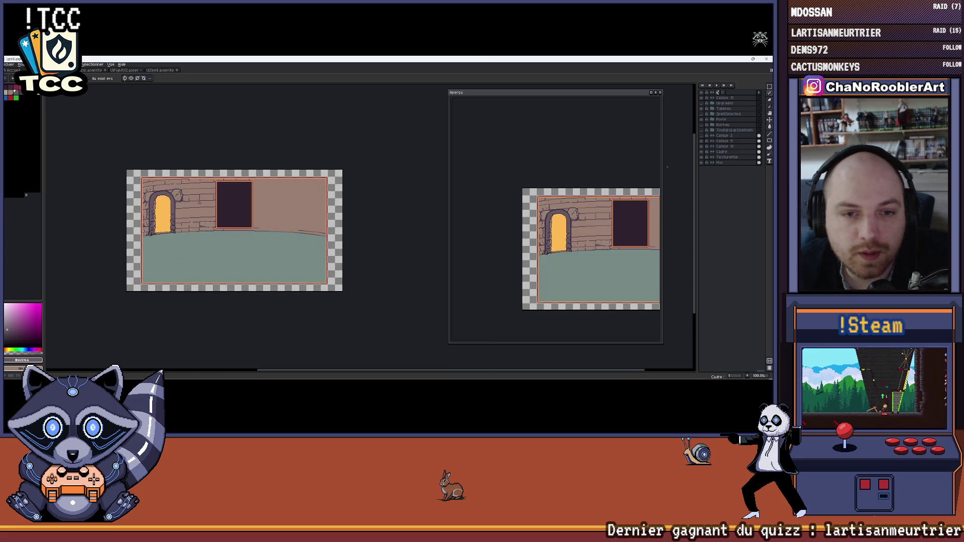
{"action": "left_click", "coordinate": [124, 71]}
{"action": "left_click", "coordinate": [159, 70]}
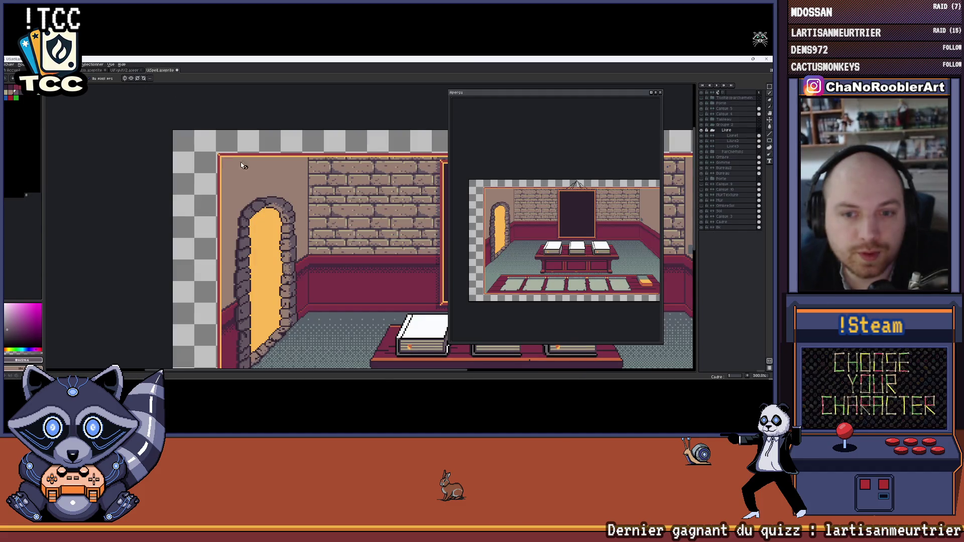
{"action": "scroll", "coordinate": [216, 187], "scroll_direction": "down", "scroll_amount": 1}
{"action": "mouse_move", "coordinate": [217, 187]}
{"action": "left_mouse_down"}
{"action": "mouse_move", "coordinate": [179, 181]}
{"action": "mouse_move", "coordinate": [164, 227]}
{"action": "left_mouse_up"}
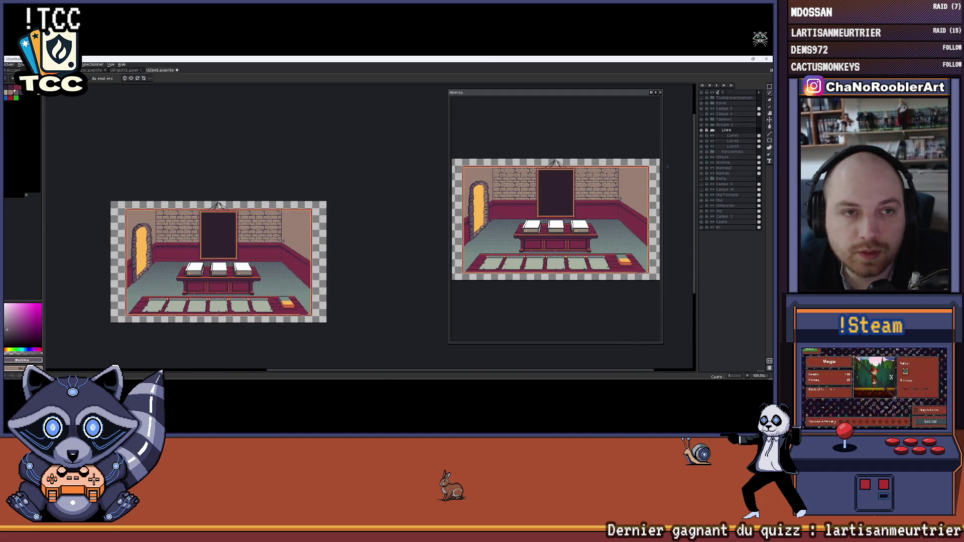
{"action": "key", "text": "ctrl+Tab"}
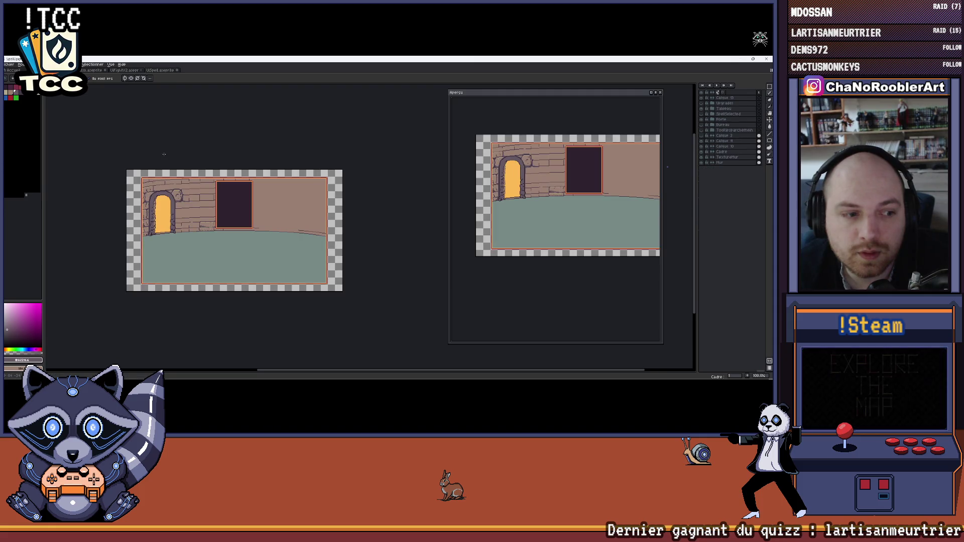
{"action": "scroll", "coordinate": [242, 198], "scroll_direction": "up", "scroll_amount": 1}
{"action": "mouse_move", "coordinate": [282, 200]}
{"action": "left_mouse_down"}
{"action": "mouse_move", "coordinate": [346, 195]}
{"action": "mouse_move", "coordinate": [338, 194]}
{"action": "left_mouse_up"}
{"action": "scroll", "coordinate": [337, 191], "scroll_direction": "down", "scroll_amount": 1}
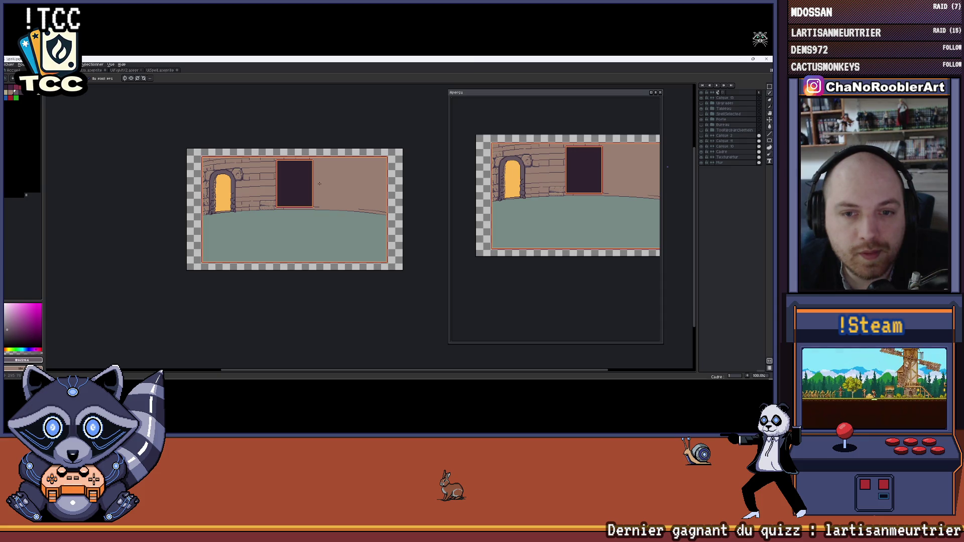
{"action": "scroll", "coordinate": [319, 184], "scroll_direction": "up", "scroll_amount": 1}
{"action": "mouse_move", "coordinate": [336, 186]}
{"action": "left_mouse_down"}
{"action": "mouse_move", "coordinate": [273, 176]}
{"action": "mouse_move", "coordinate": [332, 177]}
{"action": "left_mouse_up"}
{"action": "scroll", "coordinate": [314, 182], "scroll_direction": "down", "scroll_amount": 1}
{"action": "scroll", "coordinate": [273, 177], "scroll_direction": "up", "scroll_amount": 1}
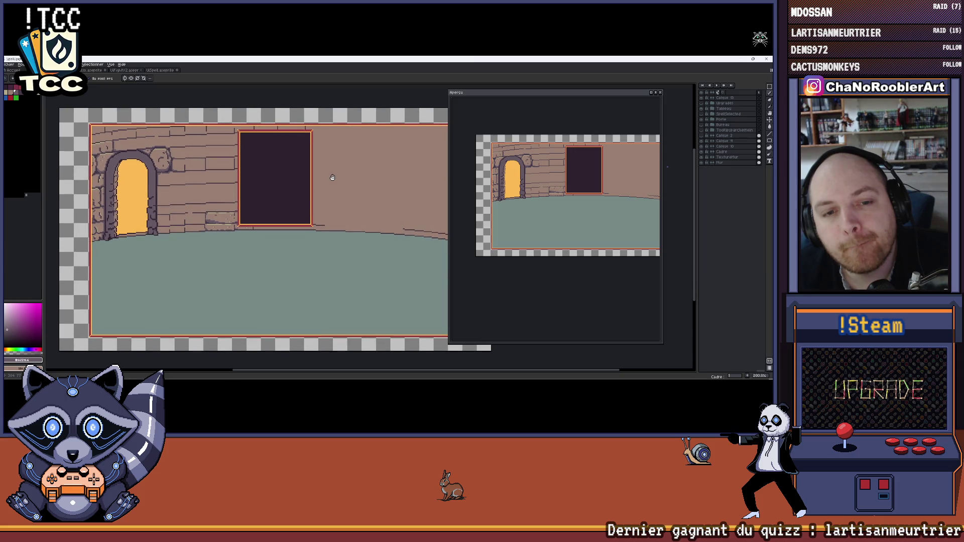
{"action": "mouse_move", "coordinate": [329, 174]}
{"action": "left_mouse_down"}
{"action": "mouse_move", "coordinate": [353, 170]}
{"action": "mouse_move", "coordinate": [280, 175]}
{"action": "mouse_move", "coordinate": [335, 169]}
{"action": "mouse_move", "coordinate": [306, 167]}
{"action": "left_mouse_up"}
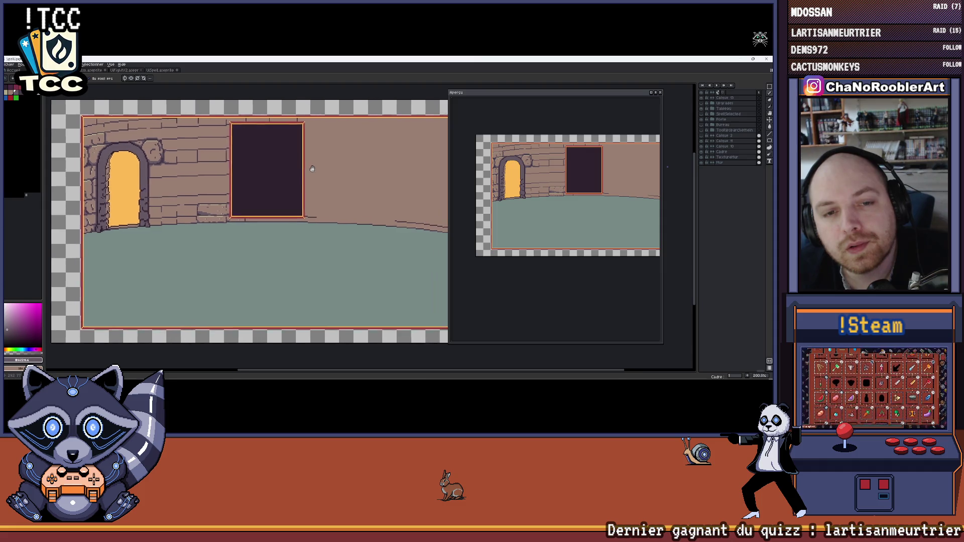
{"action": "scroll", "coordinate": [304, 167], "scroll_direction": "down", "scroll_amount": 1}
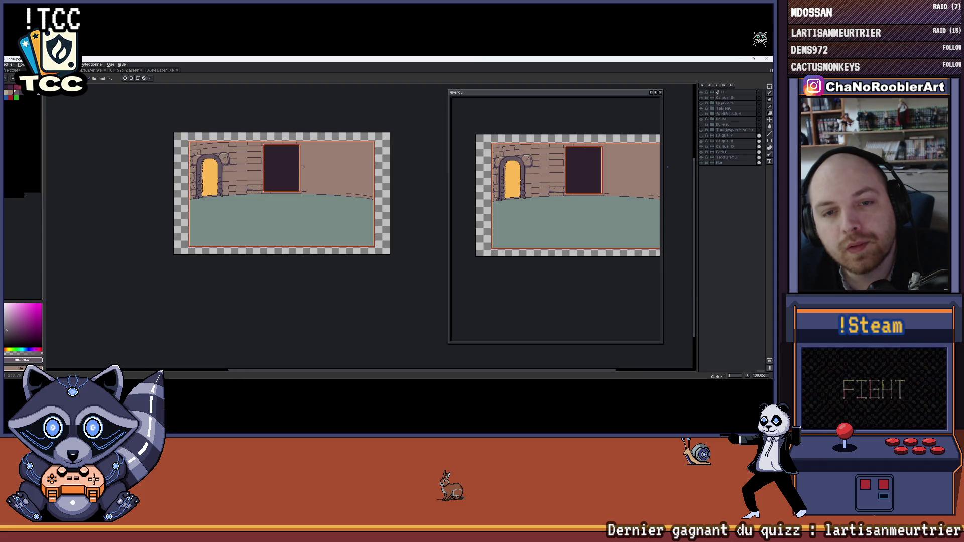
{"action": "left_click_drag", "start_coordinate": [307, 167], "coordinate": [264, 163]}
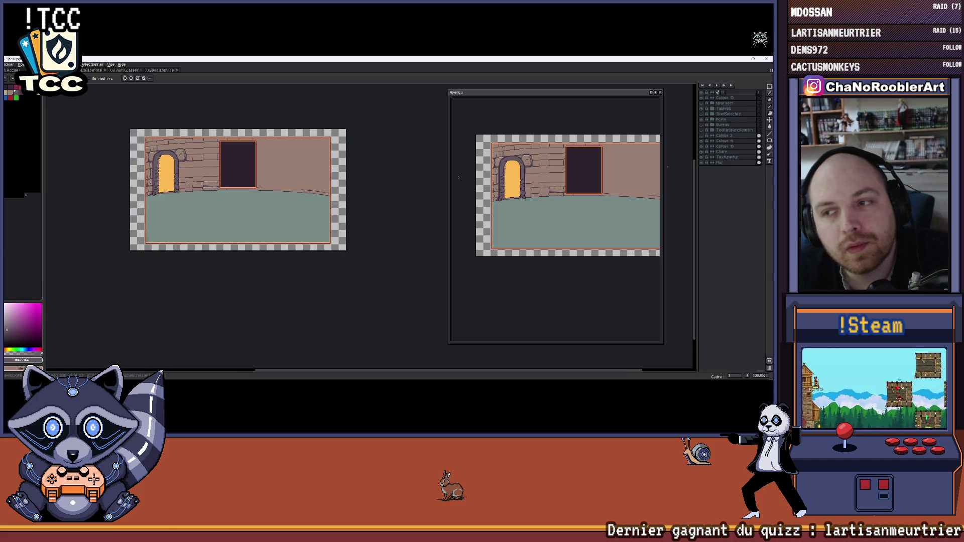
{"action": "left_click", "coordinate": [705, 105]}
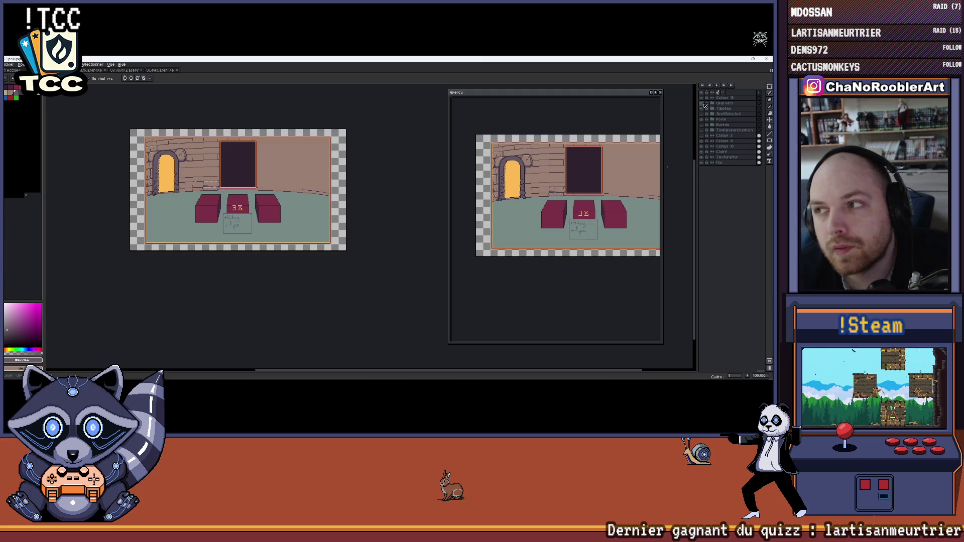
Make the desk with its white book and the crimson plank floor visible, then select the Porte door group.
{"action": "left_click", "coordinate": [703, 114]}
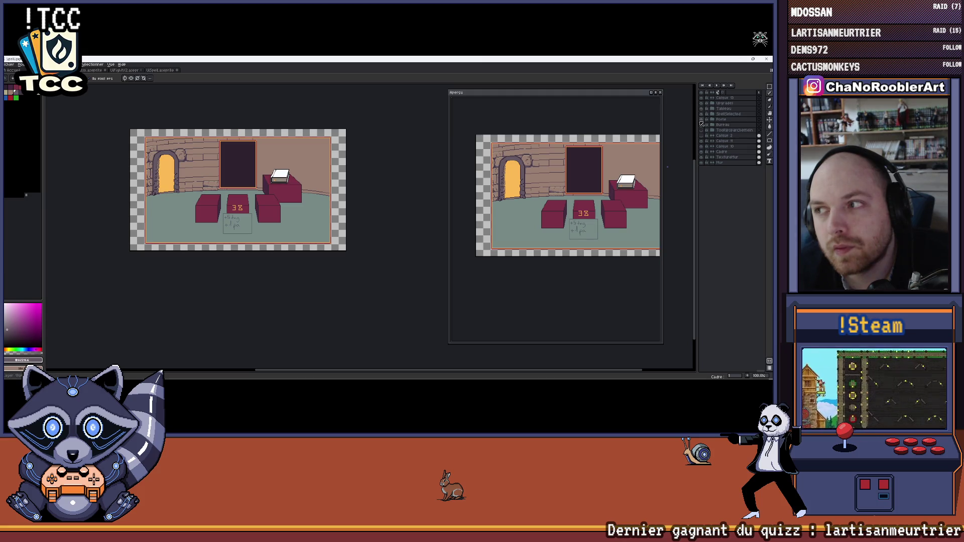
{"action": "left_click", "coordinate": [703, 127]}
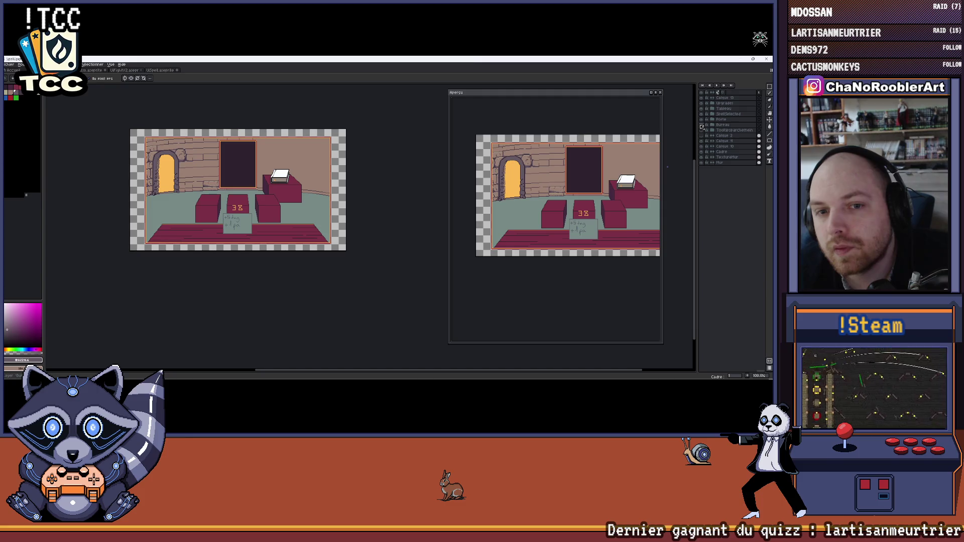
{"action": "scroll", "coordinate": [186, 175], "scroll_direction": "up", "scroll_amount": 1}
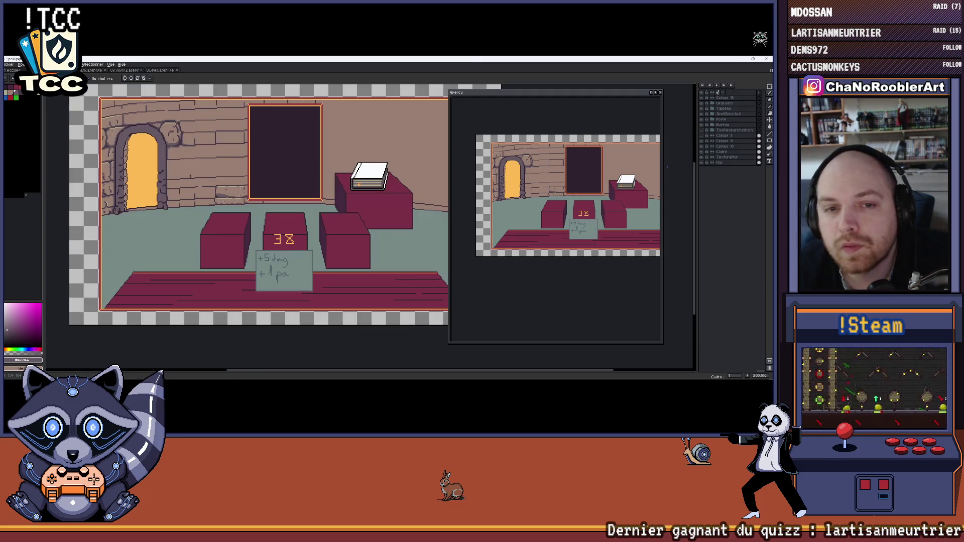
{"action": "mouse_move", "coordinate": [186, 175]}
{"action": "left_mouse_down"}
{"action": "mouse_move", "coordinate": [164, 183]}
{"action": "mouse_move", "coordinate": [286, 172]}
{"action": "left_mouse_up"}
{"action": "scroll", "coordinate": [274, 173], "scroll_direction": "up", "scroll_amount": 1}
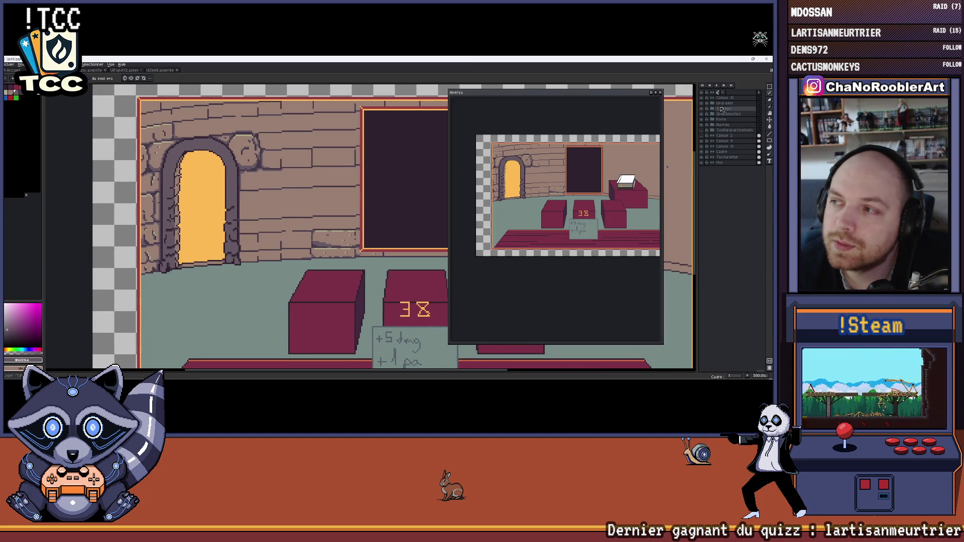
{"action": "left_click", "coordinate": [720, 120]}
Expand the Porte group, select the Calque 16 layer and switch to rectangular selection.
{"action": "left_click", "coordinate": [713, 119]}
{"action": "left_click", "coordinate": [726, 126]}
{"action": "left_click", "coordinate": [726, 126]}
{"action": "key", "text": "m"}
{"action": "scroll", "coordinate": [209, 131], "scroll_direction": "up", "scroll_amount": 1}
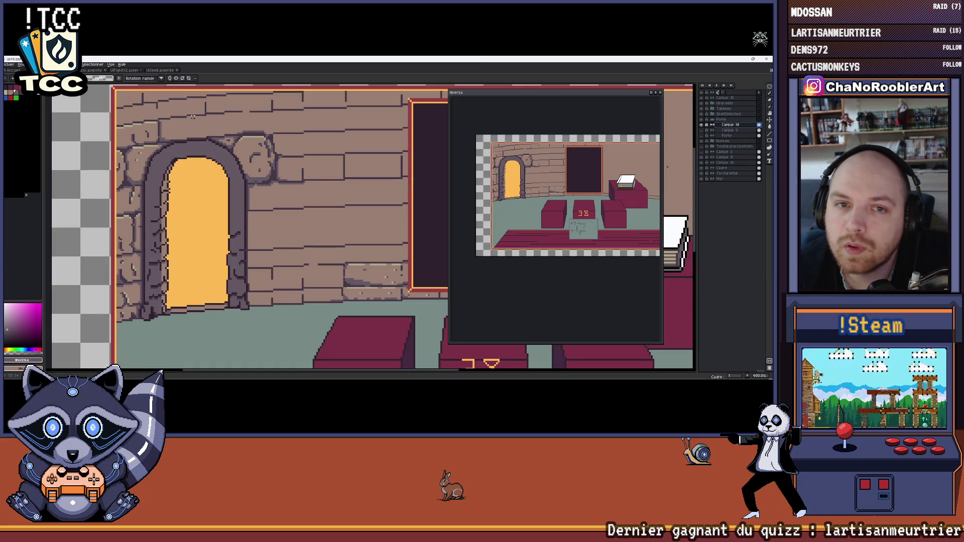
{"action": "left_click_drag", "start_coordinate": [196, 115], "coordinate": [304, 324]}
{"action": "key", "text": "ctrl+z"}
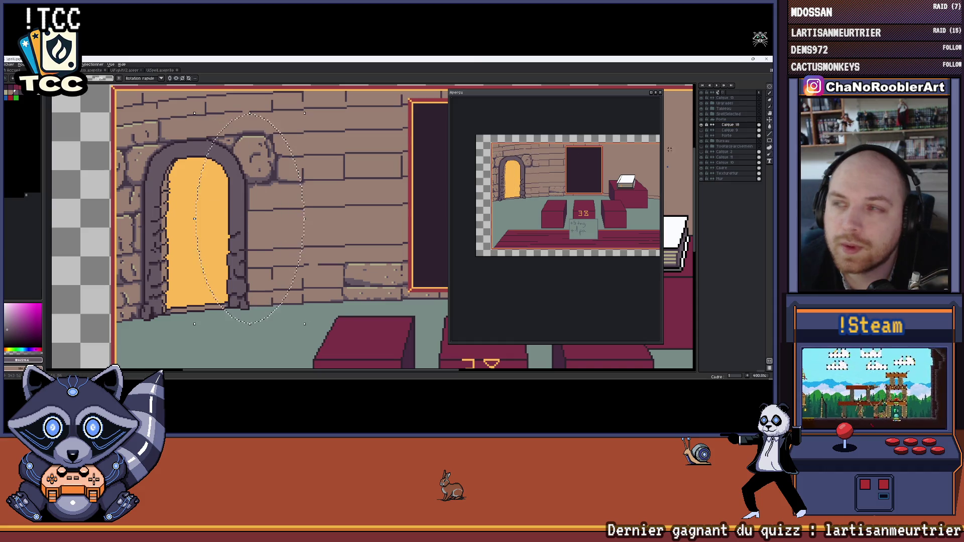
{"action": "left_click", "coordinate": [770, 88]}
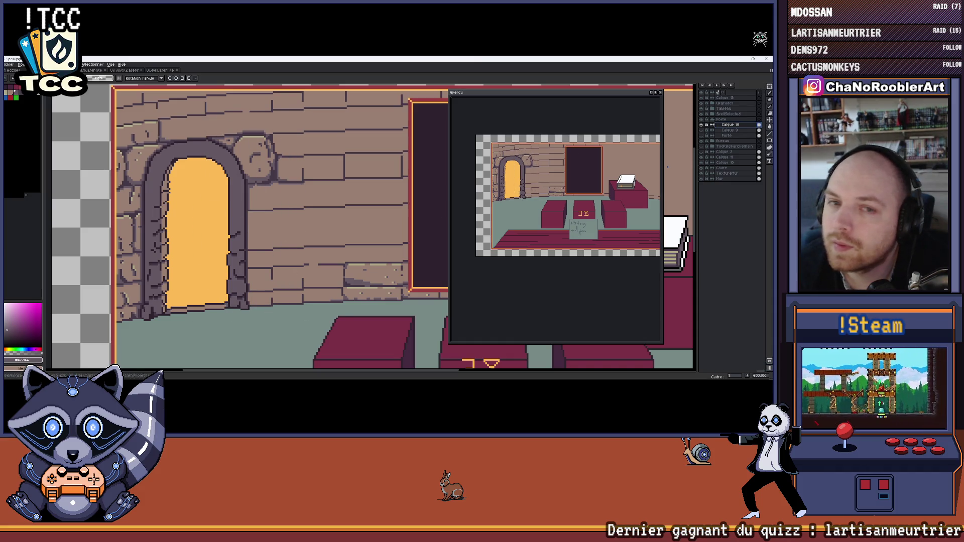
Select the door's right half and shift it until the arch closes cleanly.
{"action": "mouse_move", "coordinate": [190, 115]}
{"action": "left_mouse_down"}
{"action": "mouse_move", "coordinate": [286, 271]}
{"action": "mouse_move", "coordinate": [304, 324]}
{"action": "left_mouse_up"}
{"action": "mouse_move", "coordinate": [282, 273]}
{"action": "left_mouse_down"}
{"action": "mouse_move", "coordinate": [327, 276]}
{"action": "mouse_move", "coordinate": [280, 279]}
{"action": "mouse_move", "coordinate": [300, 279]}
{"action": "left_mouse_up"}
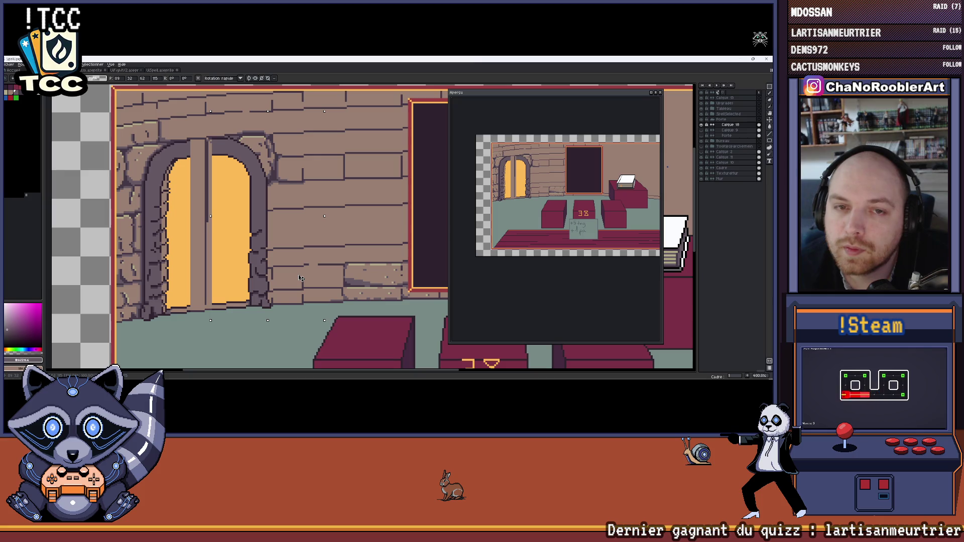
{"action": "mouse_move", "coordinate": [298, 278]}
{"action": "left_mouse_down"}
{"action": "mouse_move", "coordinate": [365, 202]}
{"action": "mouse_move", "coordinate": [296, 241]}
{"action": "mouse_move", "coordinate": [278, 281]}
{"action": "left_mouse_up"}
{"action": "left_click_drag", "start_coordinate": [281, 280], "coordinate": [290, 277]}
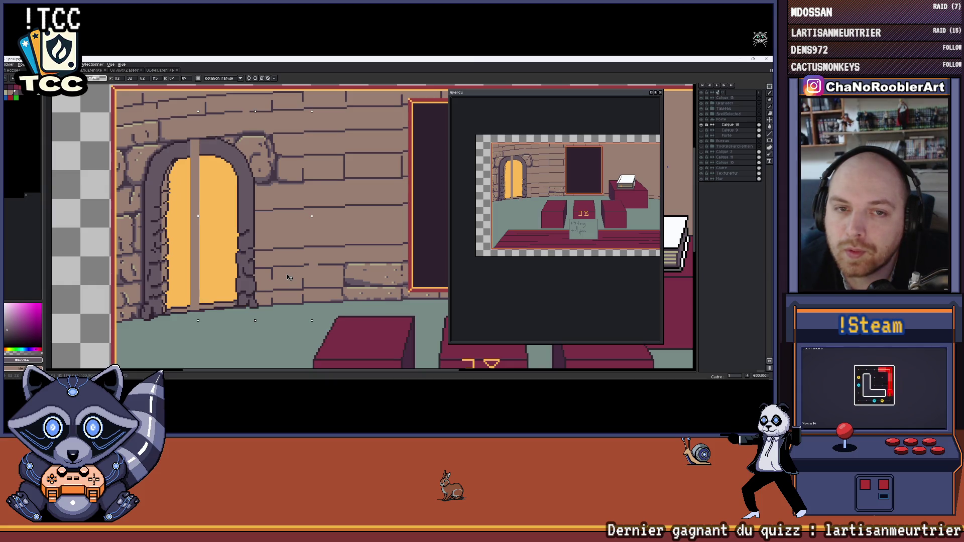
{"action": "scroll", "coordinate": [294, 267], "scroll_direction": "down", "scroll_amount": 4}
{"action": "scroll", "coordinate": [215, 230], "scroll_direction": "up", "scroll_amount": 2}
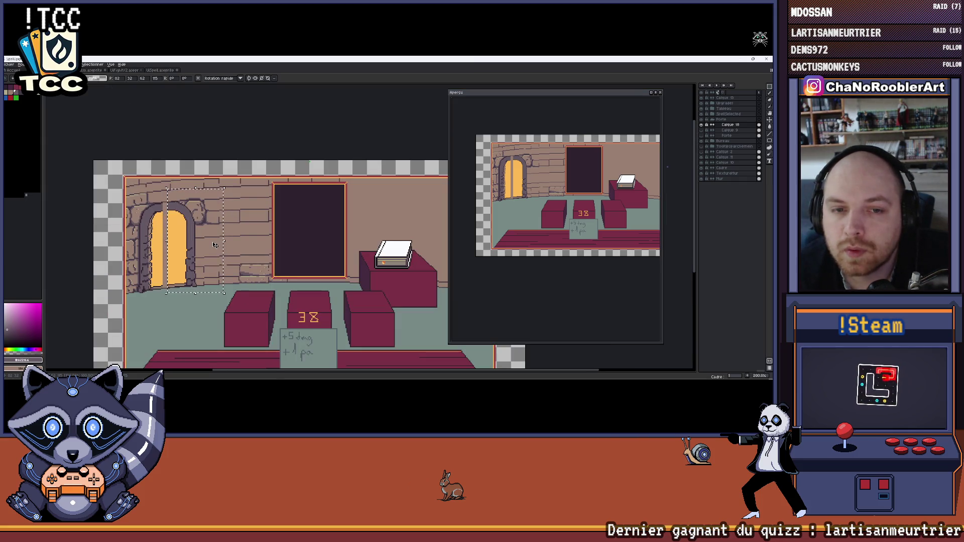
{"action": "key", "text": "Left"}
{"action": "key", "text": "Left"}
{"action": "key", "text": "Left"}
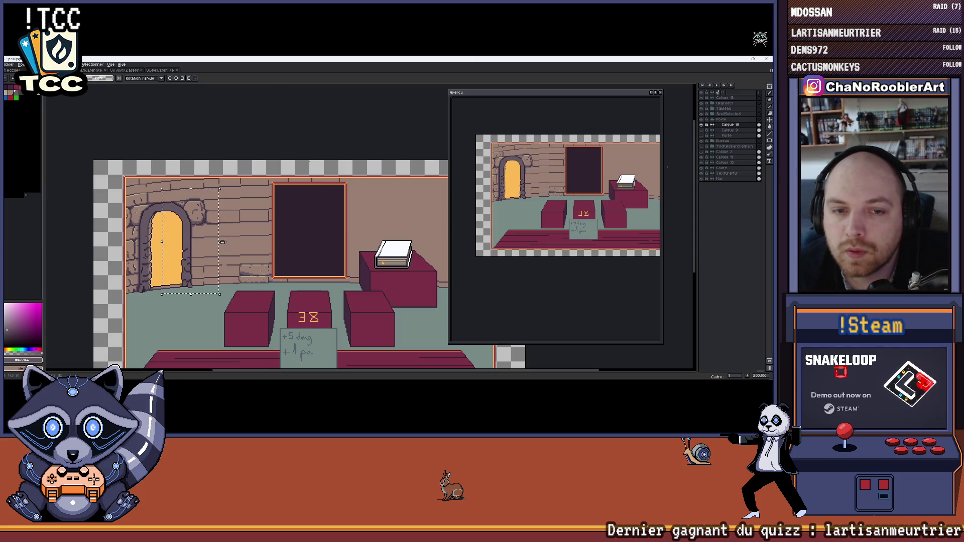
{"action": "scroll", "coordinate": [212, 251], "scroll_direction": "up", "scroll_amount": 2}
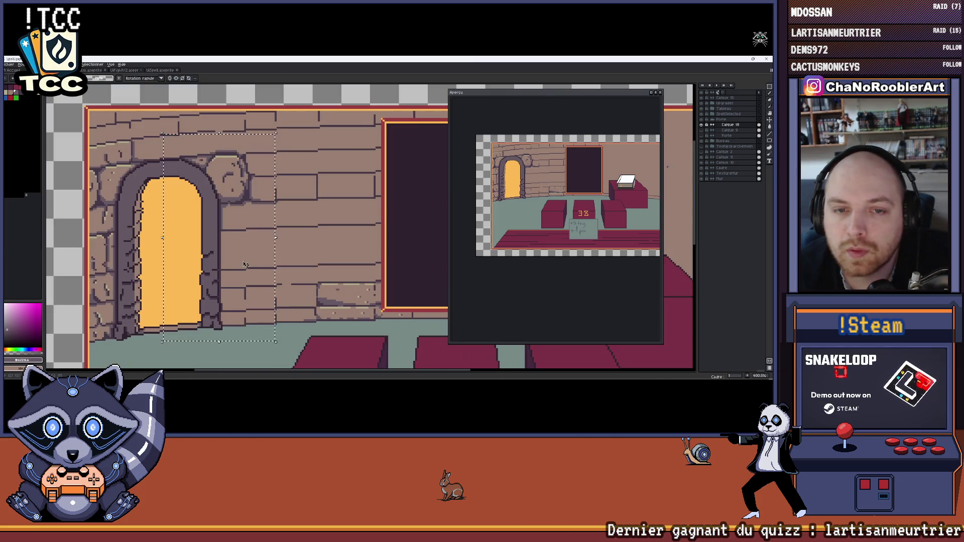
Nudge the door selection down, right, up, right and down, ending two pixels further right.
{"action": "key", "text": "Down"}
{"action": "key", "text": "Down"}
{"action": "key", "text": "Down"}
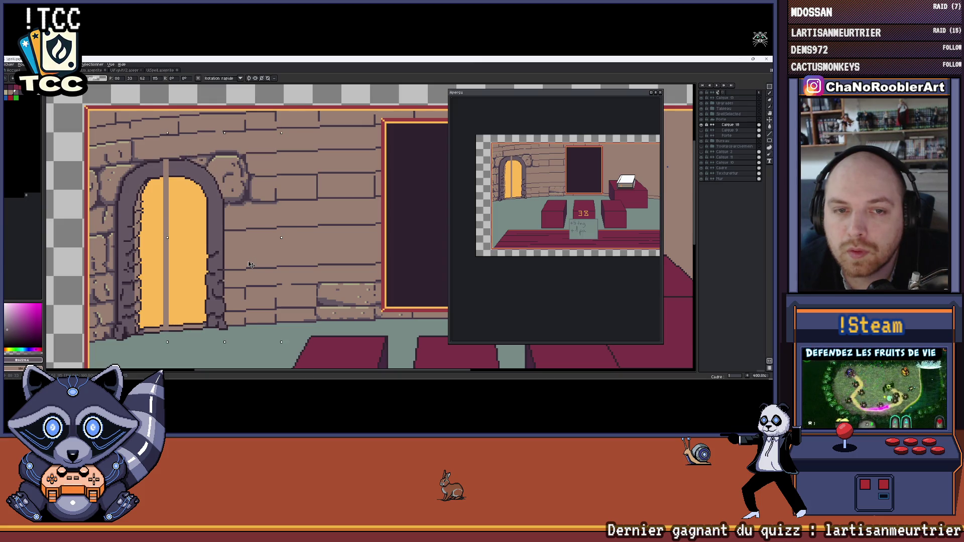
{"action": "key", "text": "Right"}
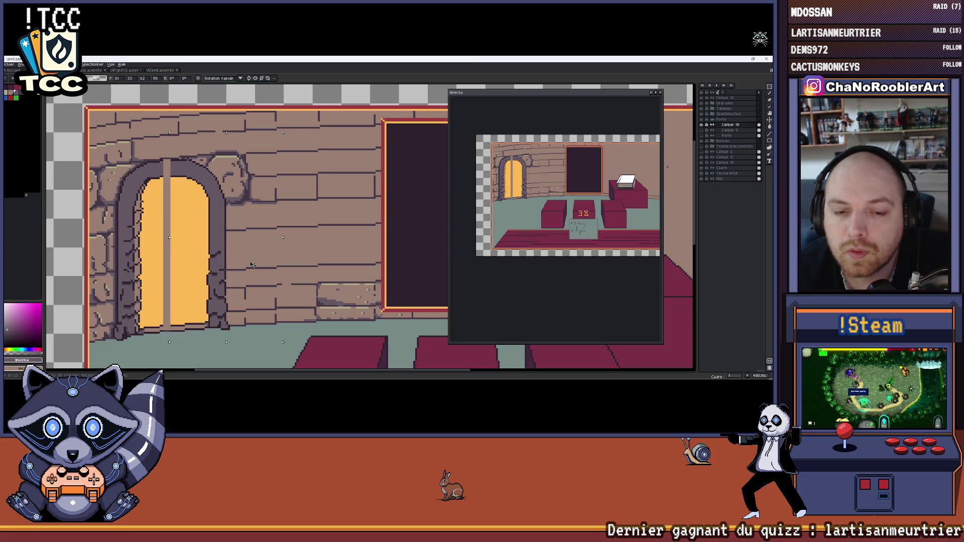
{"action": "key", "text": "Up"}
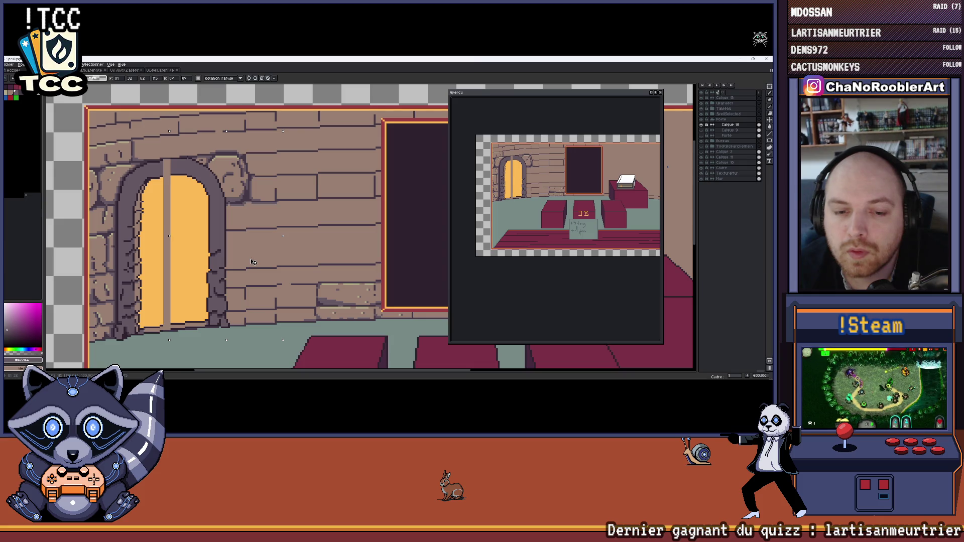
{"action": "key", "text": "Right"}
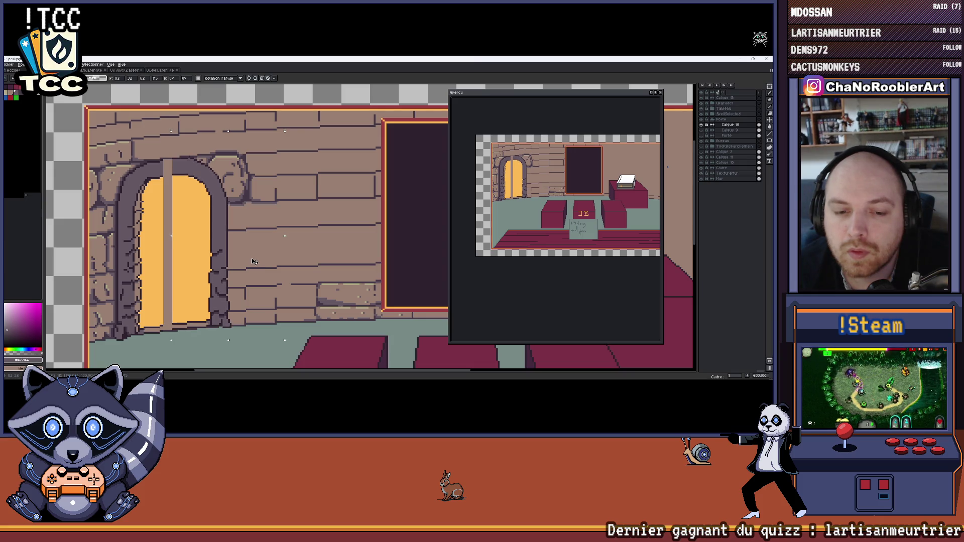
{"action": "key", "text": "Down"}
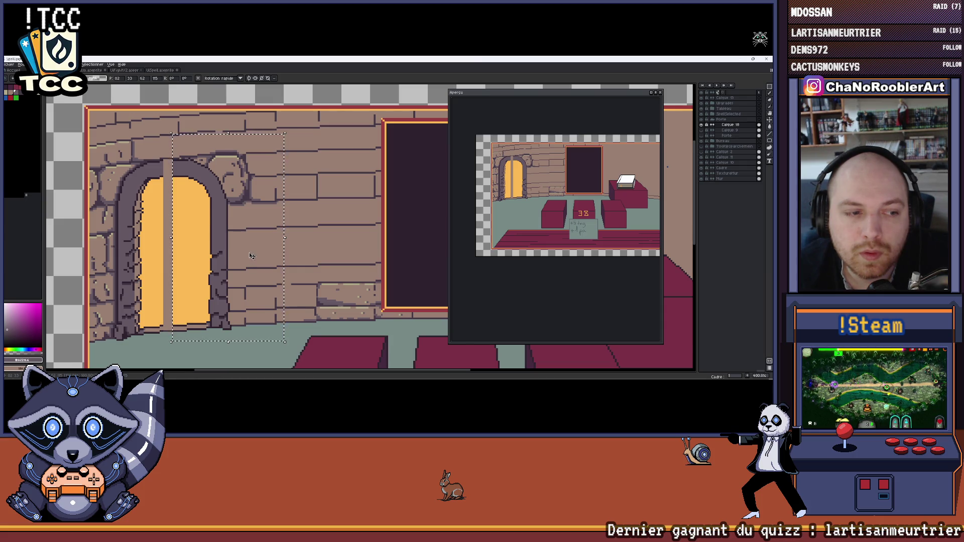
Paint a dark row over the central post's top and recolour the arch's top strip lighter purple #665964.
{"action": "scroll", "coordinate": [236, 248], "scroll_direction": "down", "scroll_amount": 2}
{"action": "scroll", "coordinate": [231, 245], "scroll_direction": "down", "scroll_amount": 1}
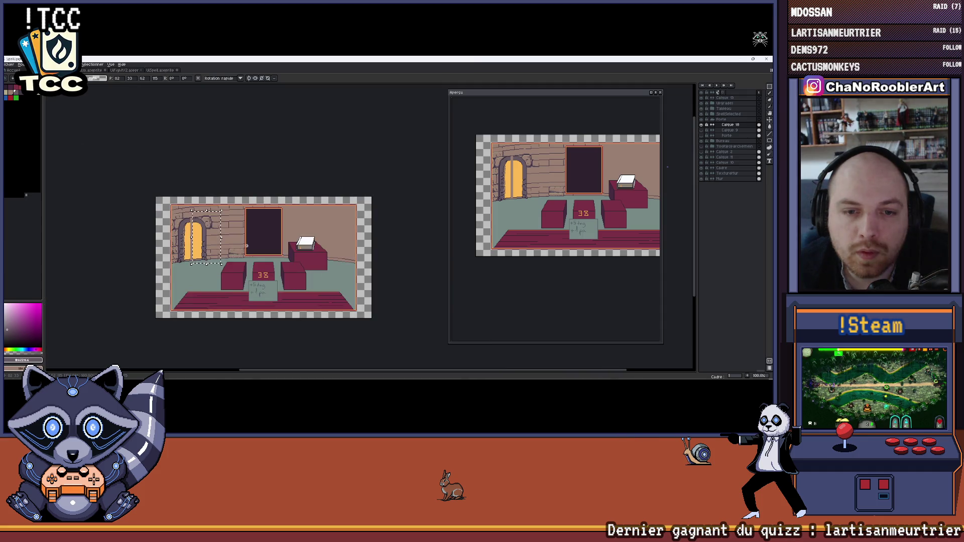
{"action": "mouse_move", "coordinate": [216, 228]}
{"action": "left_mouse_down"}
{"action": "mouse_move", "coordinate": [193, 231]}
{"action": "mouse_move", "coordinate": [214, 229]}
{"action": "left_mouse_up"}
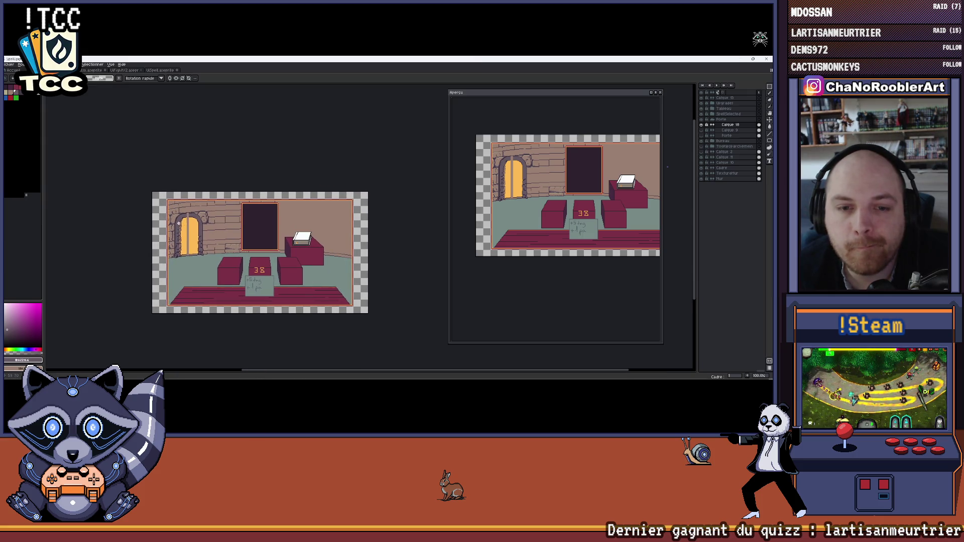
{"action": "scroll", "coordinate": [214, 229], "scroll_direction": "up", "scroll_amount": 10}
{"action": "scroll", "coordinate": [235, 214], "scroll_direction": "down", "scroll_amount": 3}
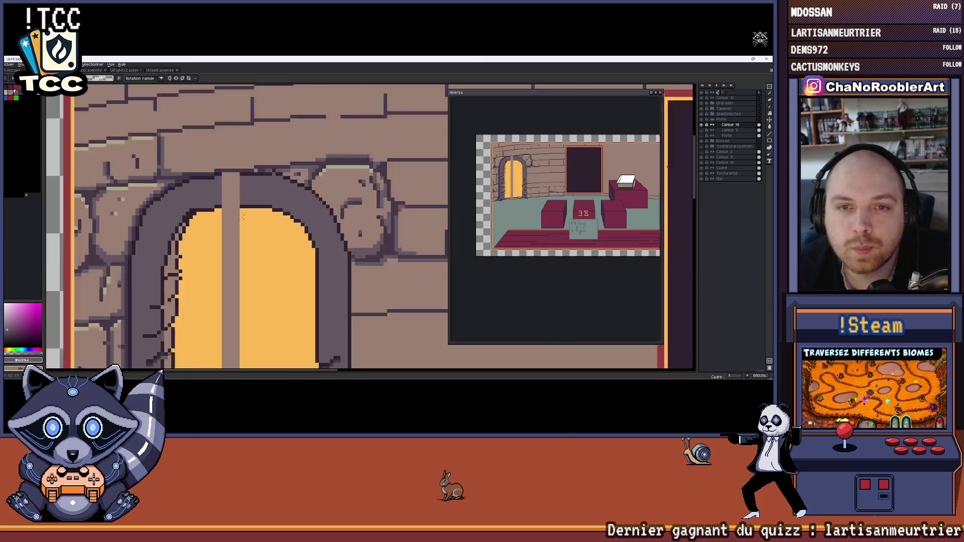
{"action": "scroll", "coordinate": [262, 203], "scroll_direction": "up", "scroll_amount": 4}
{"action": "scroll", "coordinate": [262, 203], "scroll_direction": "down", "scroll_amount": 3}
{"action": "scroll", "coordinate": [281, 200], "scroll_direction": "up", "scroll_amount": 3}
{"action": "left_click", "coordinate": [297, 198], "text": "alt"}
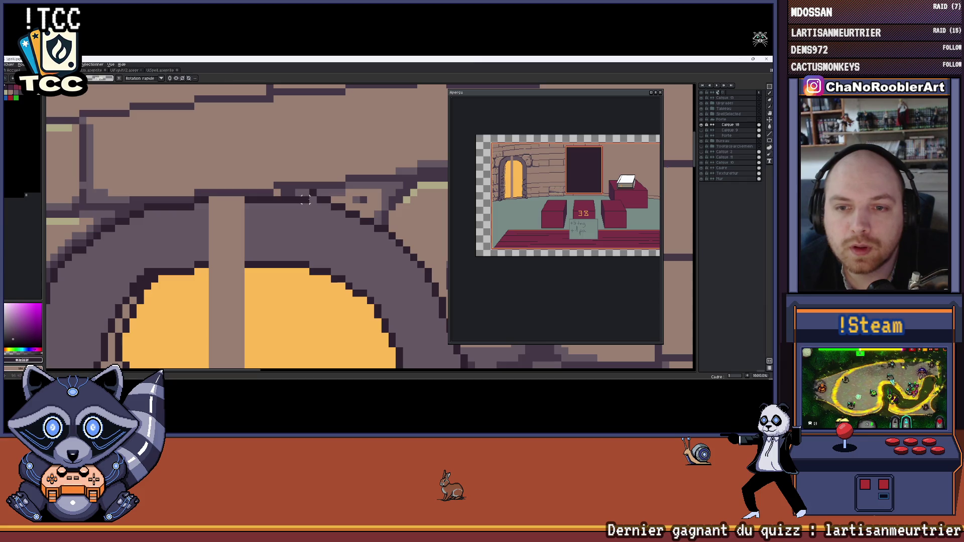
{"action": "scroll", "coordinate": [287, 208], "scroll_direction": "up", "scroll_amount": 4}
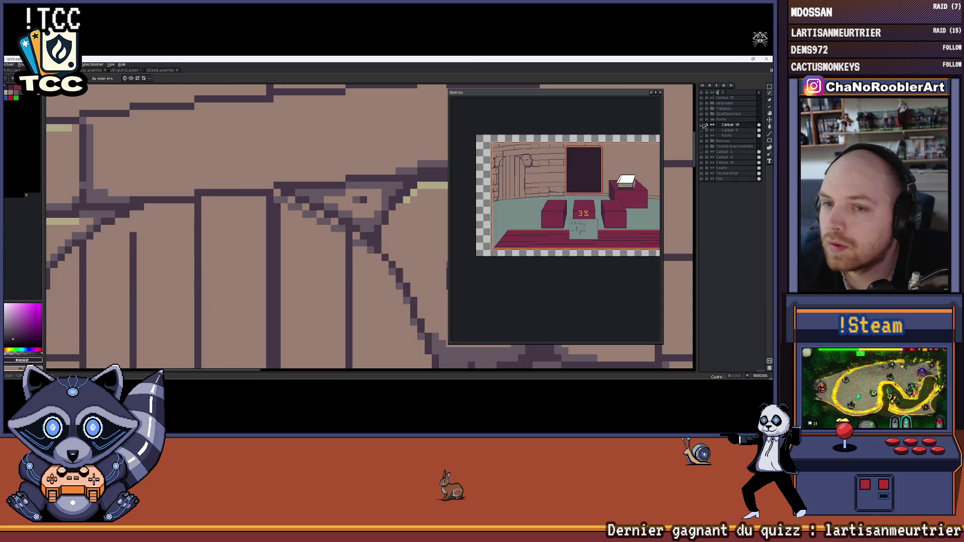
{"action": "left_click", "coordinate": [271, 207]}
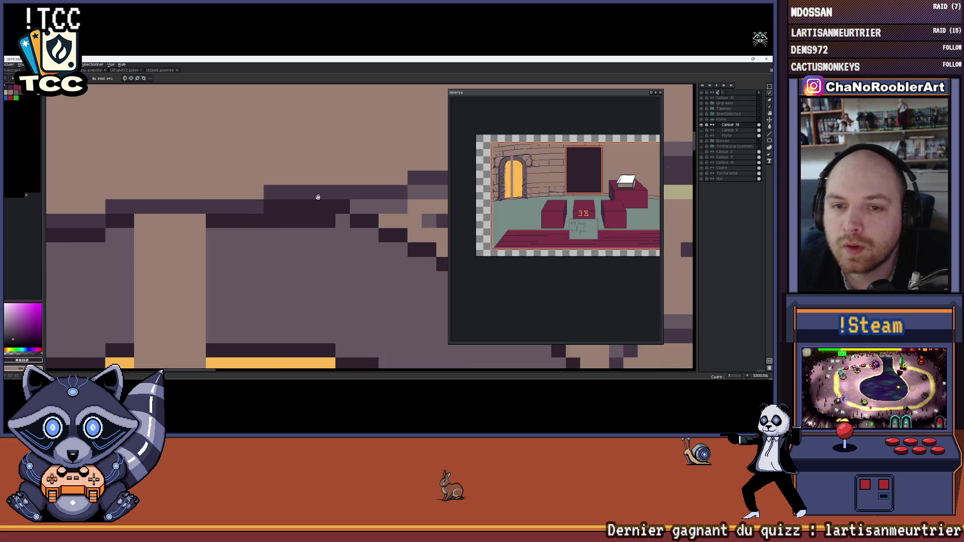
{"action": "scroll", "coordinate": [282, 211], "scroll_direction": "left", "scroll_amount": 3}
{"action": "left_click_drag", "start_coordinate": [288, 223], "coordinate": [231, 223]}
{"action": "scroll", "coordinate": [256, 213], "scroll_direction": "right", "scroll_amount": 4}
{"action": "left_click", "coordinate": [255, 221], "text": "alt"}
{"action": "left_click_drag", "start_coordinate": [317, 207], "coordinate": [254, 206]}
Add a dark #2b2327 pixel and two orange #f8b154 pixels along the arch's upper edge.
{"action": "scroll", "coordinate": [255, 213], "scroll_direction": "down", "scroll_amount": 5}
{"action": "scroll", "coordinate": [309, 195], "scroll_direction": "up", "scroll_amount": 2}
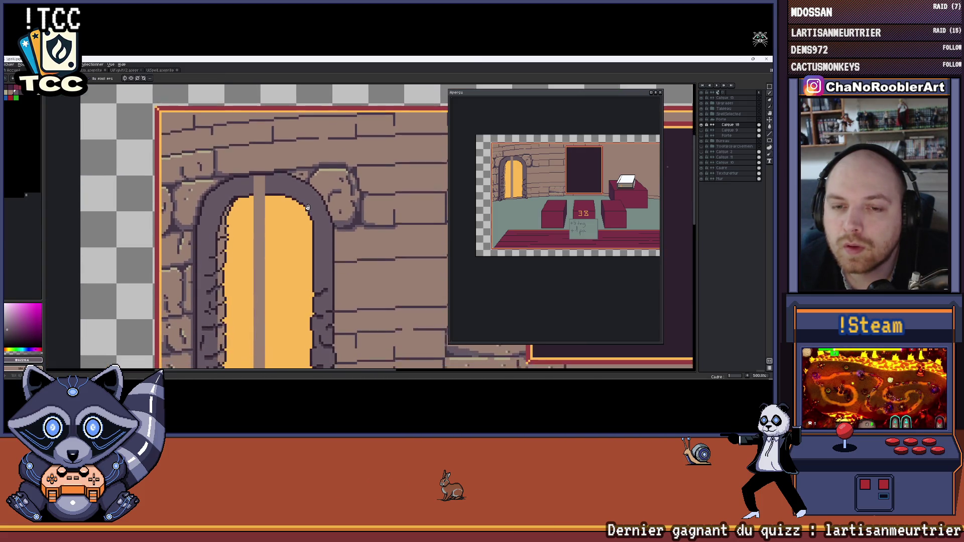
{"action": "scroll", "coordinate": [309, 191], "scroll_direction": "up", "scroll_amount": 3}
{"action": "left_click_drag", "start_coordinate": [309, 192], "coordinate": [314, 222]}
{"action": "left_click", "coordinate": [341, 250], "text": "alt"}
{"action": "left_click", "coordinate": [339, 245]}
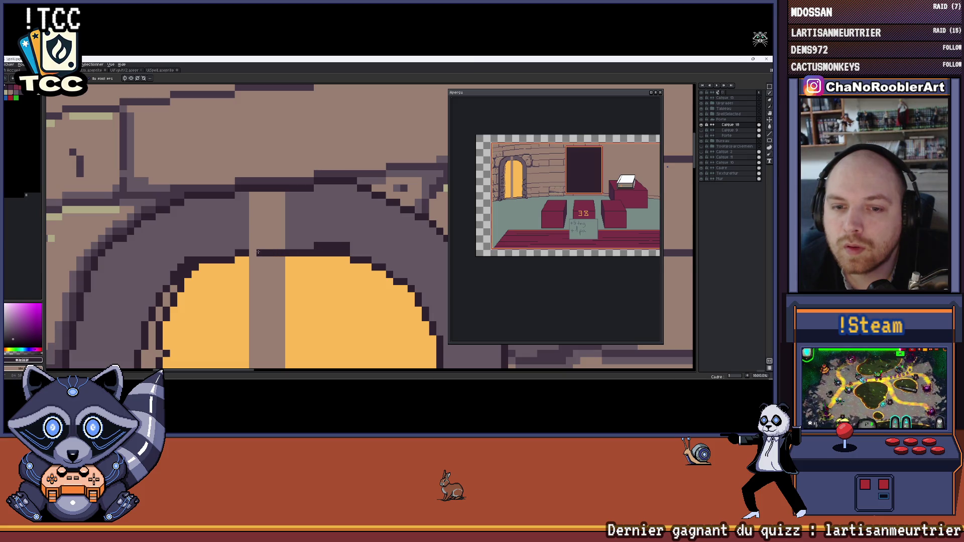
{"action": "left_click", "coordinate": [367, 236], "text": "alt"}
{"action": "left_click", "coordinate": [343, 259], "text": "alt"}
{"action": "left_click", "coordinate": [344, 256]}
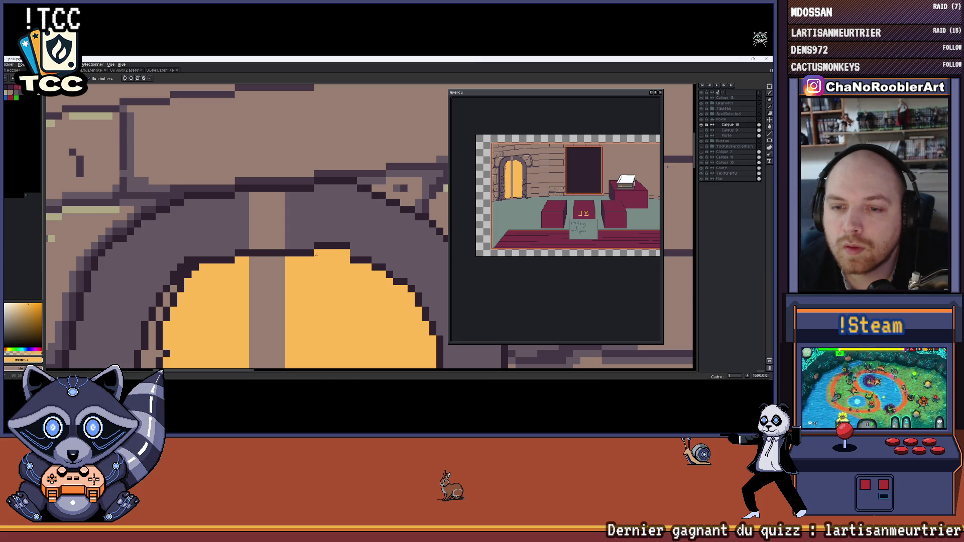
{"action": "left_click", "coordinate": [369, 239]}
{"action": "mouse_move", "coordinate": [369, 239]}
{"action": "left_mouse_down"}
{"action": "mouse_move", "coordinate": [337, 292]}
{"action": "mouse_move", "coordinate": [282, 166]}
{"action": "mouse_move", "coordinate": [305, 193]}
{"action": "left_mouse_up"}
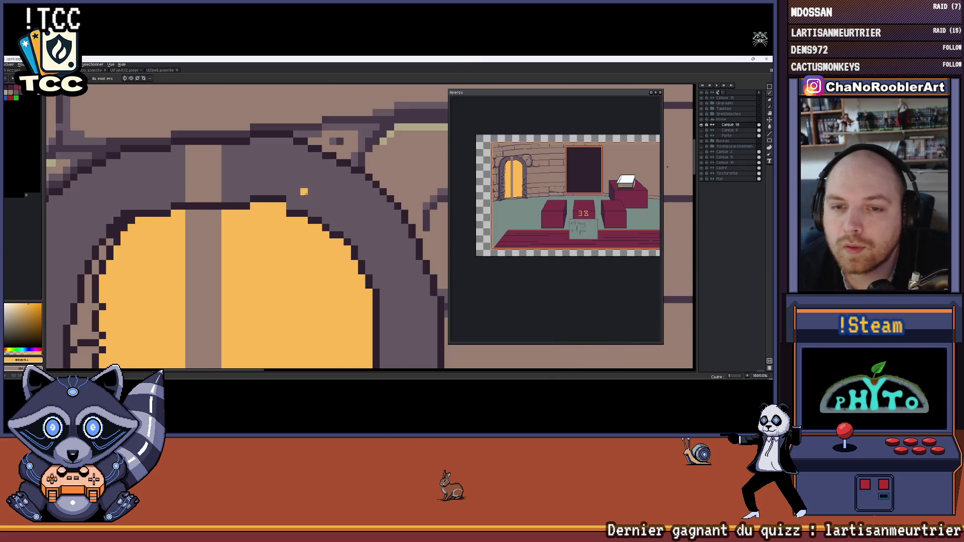
{"action": "scroll", "coordinate": [305, 193], "scroll_direction": "down", "scroll_amount": 7}
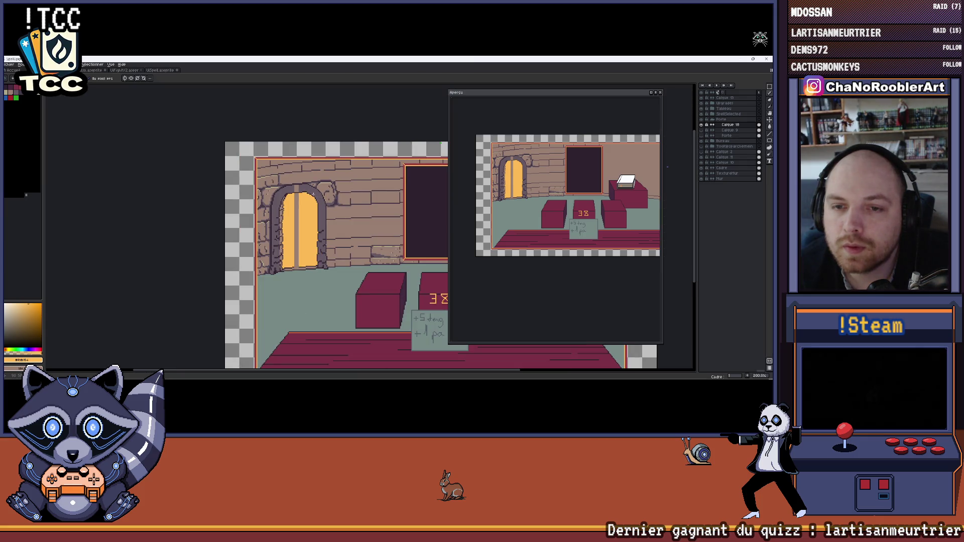
Paint dark purple and orange pixels along the arch's inner curve.
{"action": "scroll", "coordinate": [313, 193], "scroll_direction": "up", "scroll_amount": 4}
{"action": "left_click", "coordinate": [769, 134]}
{"action": "scroll", "coordinate": [272, 166], "scroll_direction": "up", "scroll_amount": 2}
{"action": "left_click_drag", "start_coordinate": [281, 161], "coordinate": [271, 166]}
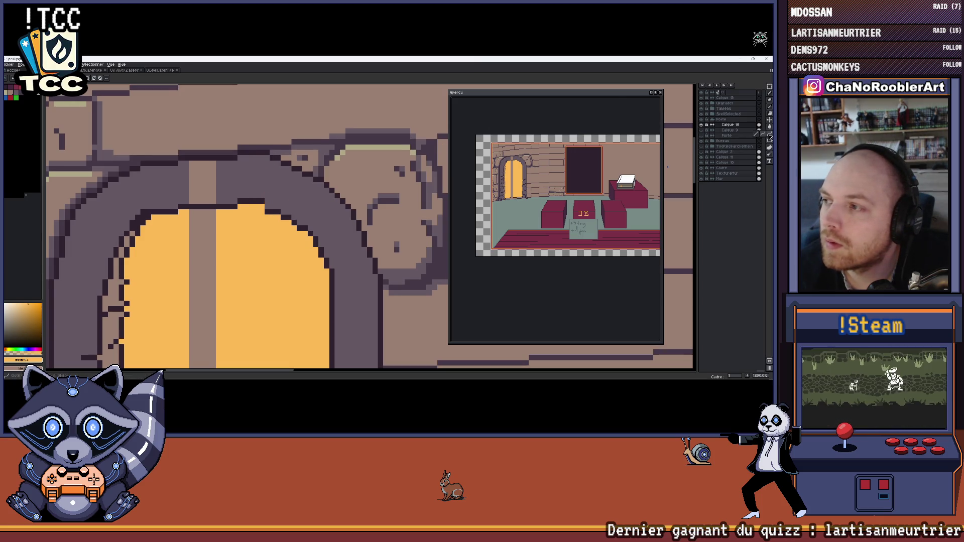
{"action": "scroll", "coordinate": [258, 191], "scroll_direction": "up", "scroll_amount": 1}
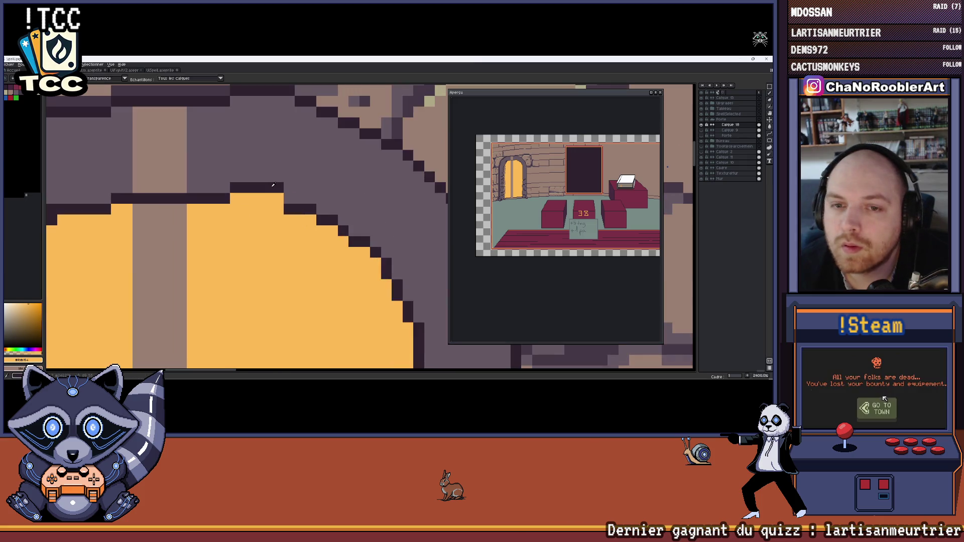
{"action": "left_click", "coordinate": [258, 191], "text": "alt"}
{"action": "scroll", "coordinate": [258, 191], "scroll_direction": "down", "scroll_amount": 1}
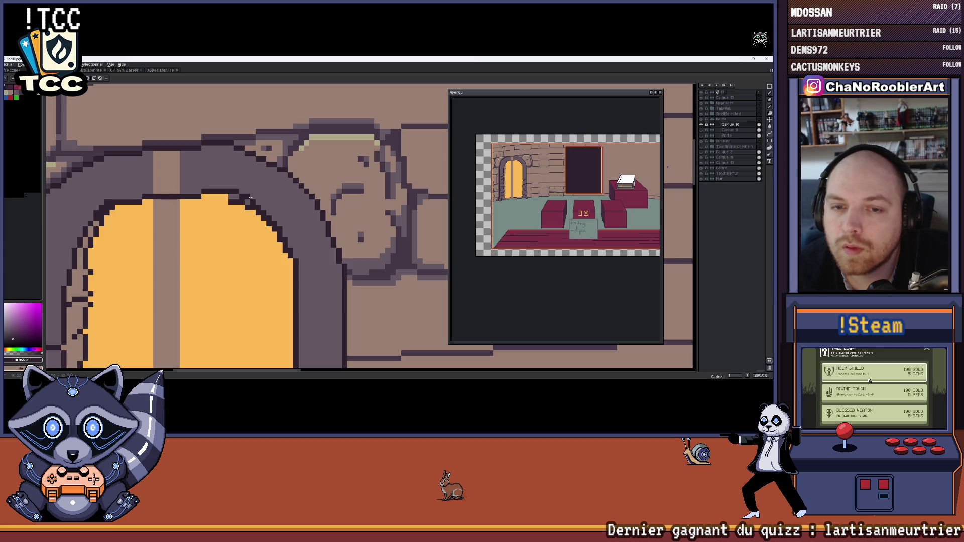
{"action": "scroll", "coordinate": [251, 197], "scroll_direction": "up", "scroll_amount": 4}
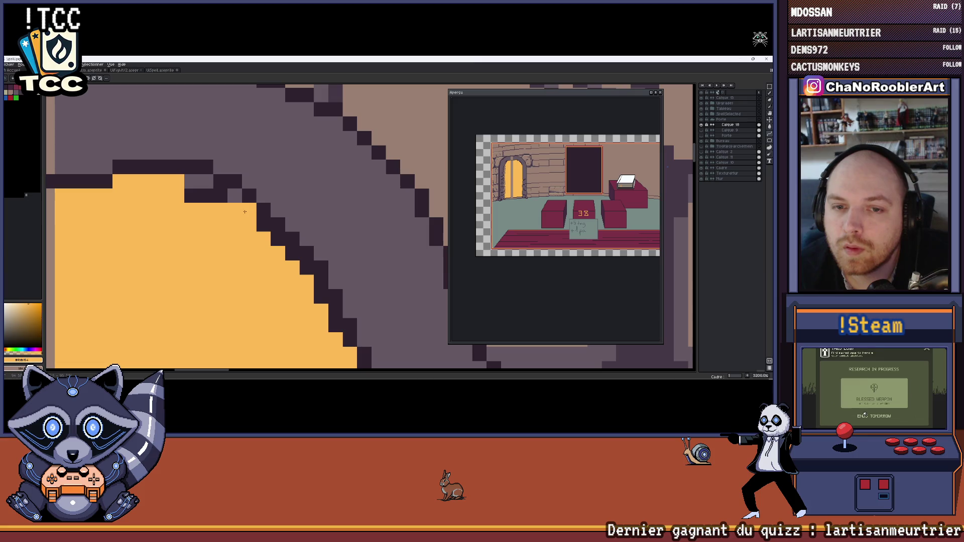
{"action": "right_click", "coordinate": [245, 211]}
{"action": "left_click", "coordinate": [231, 198]}
{"action": "left_click", "coordinate": [192, 197]}
{"action": "left_click", "coordinate": [206, 183]}
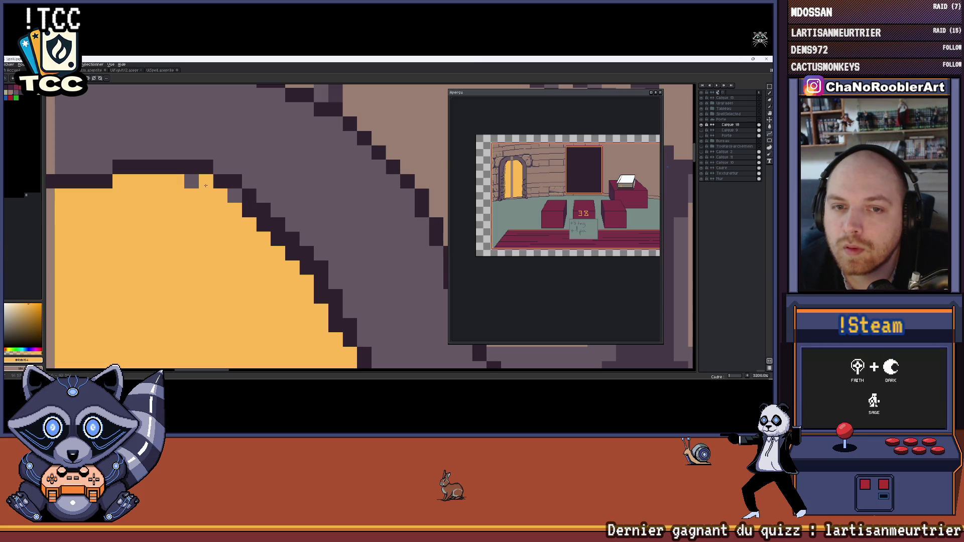
{"action": "scroll", "coordinate": [234, 198], "scroll_direction": "down", "scroll_amount": 5}
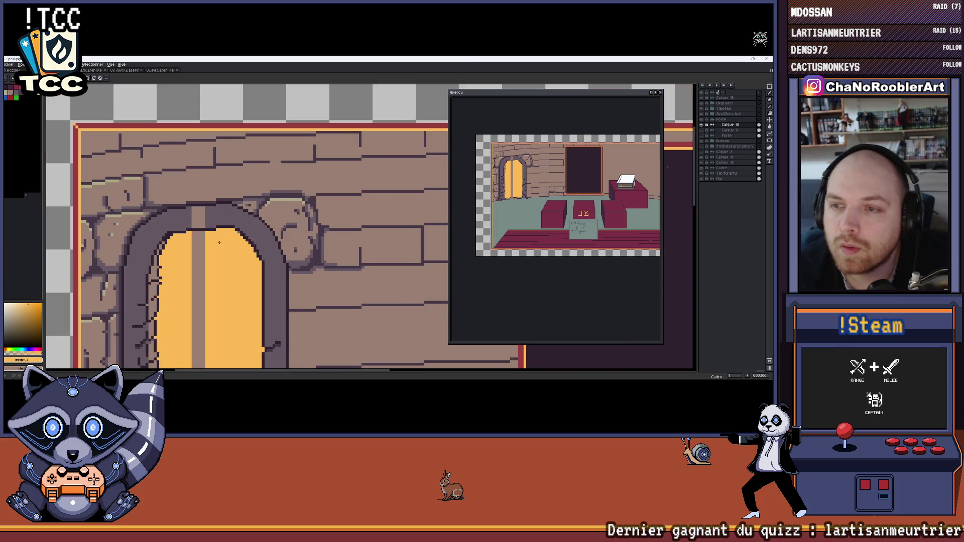
Toggle Calque 18's visibility to compare the arch, then view the whole room.
{"action": "key", "text": "alt"}
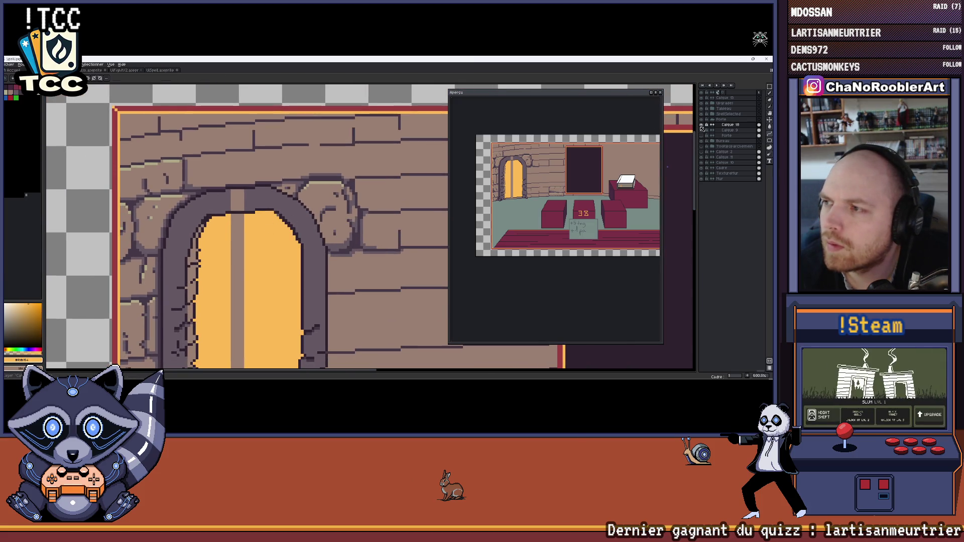
{"action": "left_click", "coordinate": [702, 125]}
{"action": "left_click", "coordinate": [702, 125]}
{"action": "scroll", "coordinate": [255, 220], "scroll_direction": "up", "scroll_amount": 3}
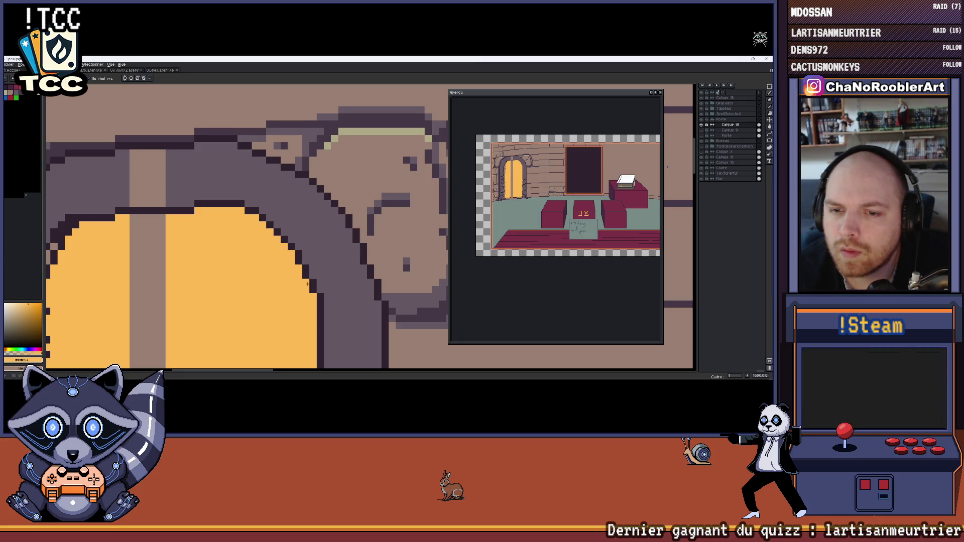
{"action": "scroll", "coordinate": [348, 250], "scroll_direction": "down", "scroll_amount": 7}
{"action": "mouse_move", "coordinate": [348, 249]}
{"action": "left_mouse_down"}
{"action": "mouse_move", "coordinate": [240, 190]}
{"action": "mouse_move", "coordinate": [240, 175]}
{"action": "left_mouse_up"}
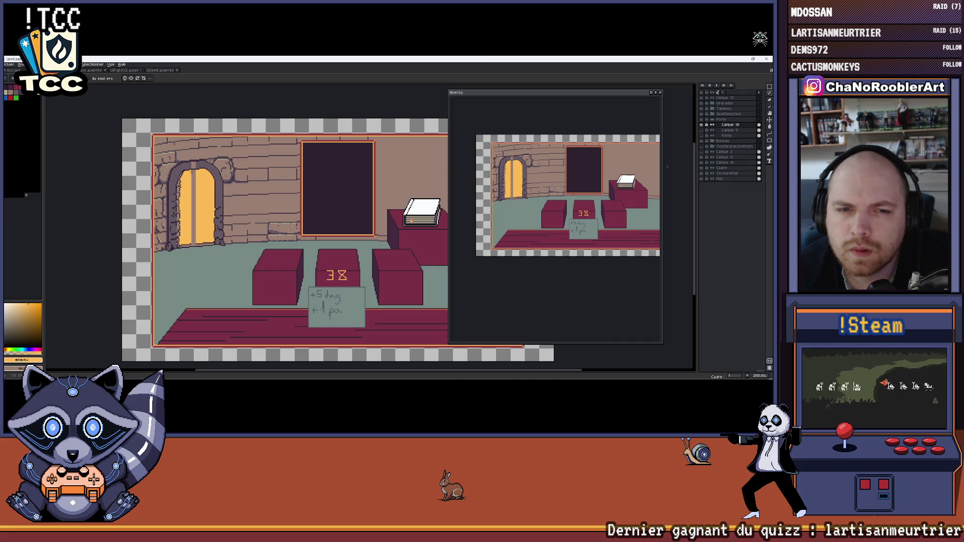
Try contiguous and non-contiguous orange bucket fills around the door, undoing both.
{"action": "scroll", "coordinate": [262, 180], "scroll_direction": "up", "scroll_amount": 4}
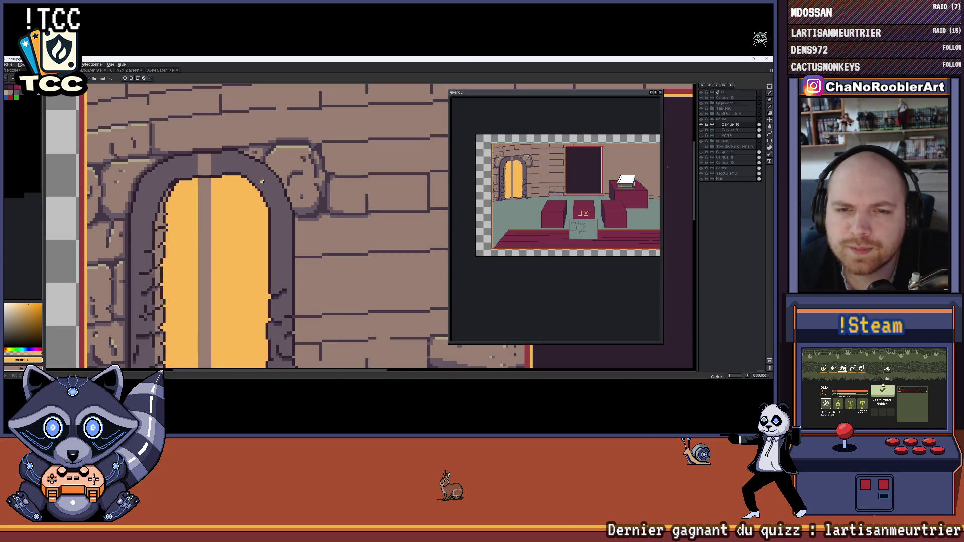
{"action": "scroll", "coordinate": [278, 181], "scroll_direction": "down", "scroll_amount": 4}
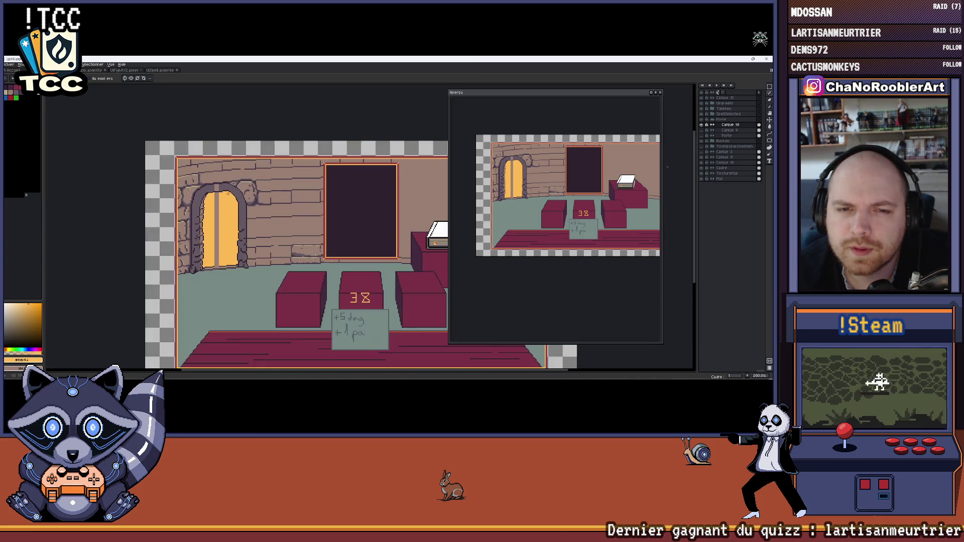
{"action": "scroll", "coordinate": [202, 189], "scroll_direction": "down", "scroll_amount": 1}
{"action": "scroll", "coordinate": [202, 189], "scroll_direction": "up", "scroll_amount": 1}
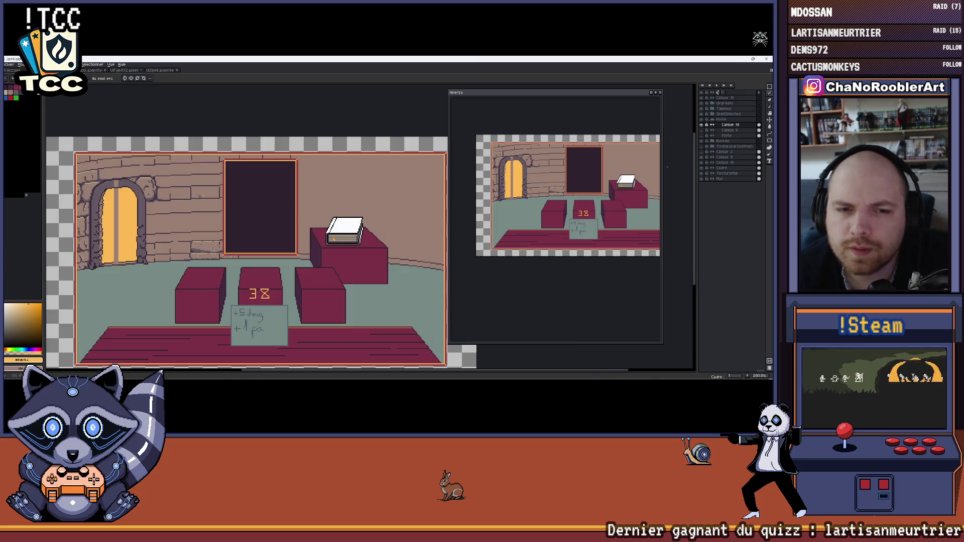
{"action": "scroll", "coordinate": [202, 189], "scroll_direction": "up", "scroll_amount": 4}
{"action": "key", "text": "g"}
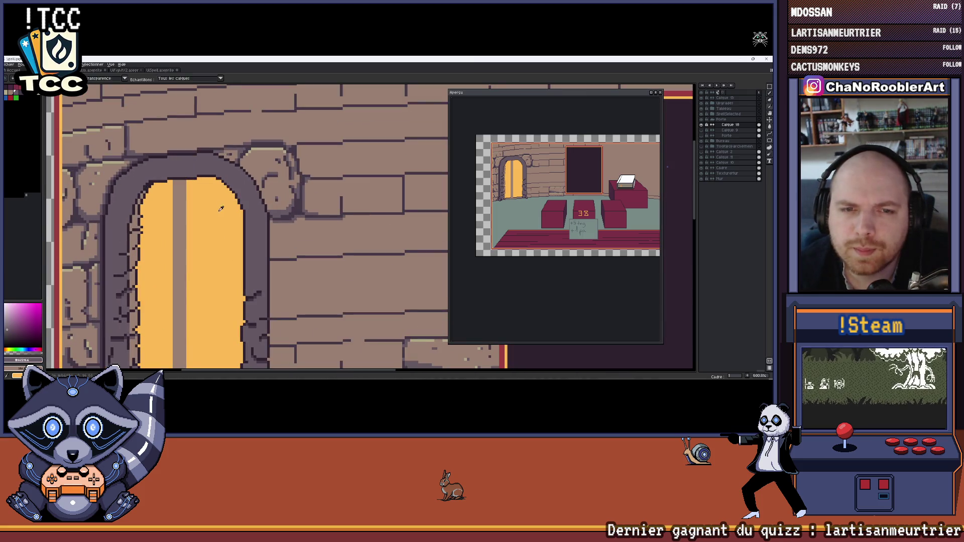
{"action": "left_click", "coordinate": [183, 209]}
{"action": "key", "text": "ctrl+z"}
{"action": "scroll", "coordinate": [144, 95], "scroll_direction": "down", "scroll_amount": 1}
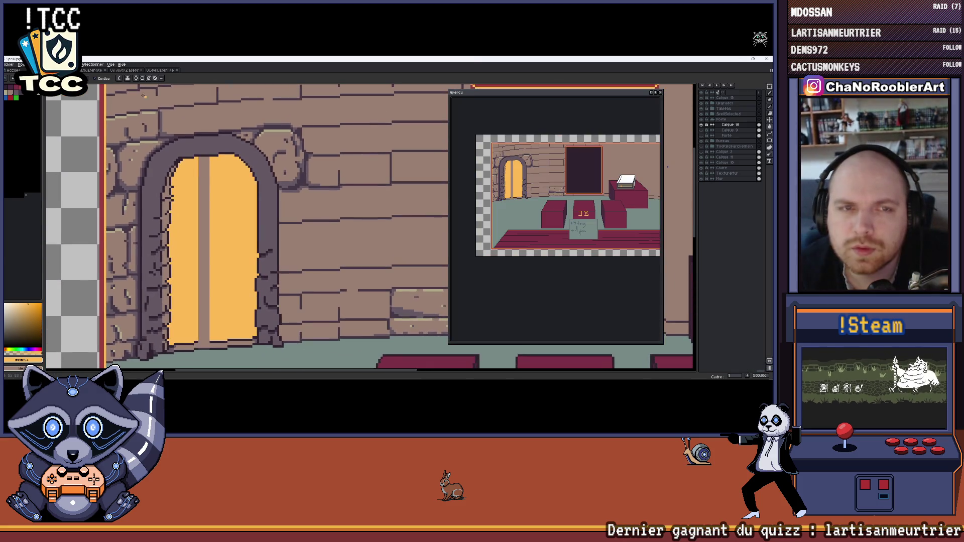
{"action": "left_click", "coordinate": [108, 79]}
{"action": "left_click", "coordinate": [203, 176]}
{"action": "key", "text": "ctrl+z"}
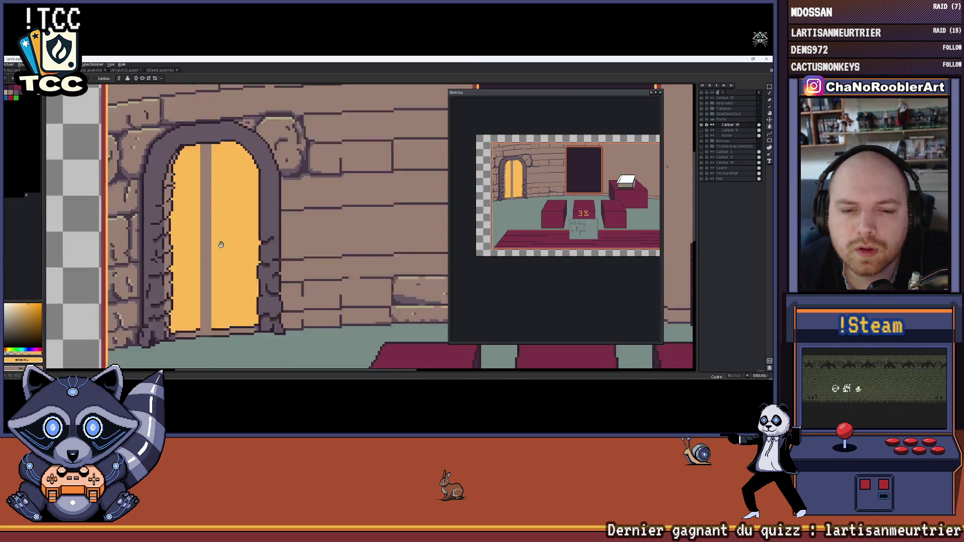
{"action": "scroll", "coordinate": [257, 218], "scroll_direction": "up", "scroll_amount": 7}
Redraw the lighter line segment and the post's bottom in dark #2e222f.
{"action": "left_click", "coordinate": [257, 218], "text": "alt"}
{"action": "left_click", "coordinate": [257, 223]}
{"action": "key", "text": "b"}
{"action": "key", "text": "ctrl+z"}
{"action": "left_click_drag", "start_coordinate": [257, 218], "coordinate": [310, 217]}
{"action": "left_click", "coordinate": [249, 182], "text": "shift"}
Flood-fill the wall and floor area with the orange door colour.
{"action": "scroll", "coordinate": [249, 181], "scroll_direction": "down", "scroll_amount": 4}
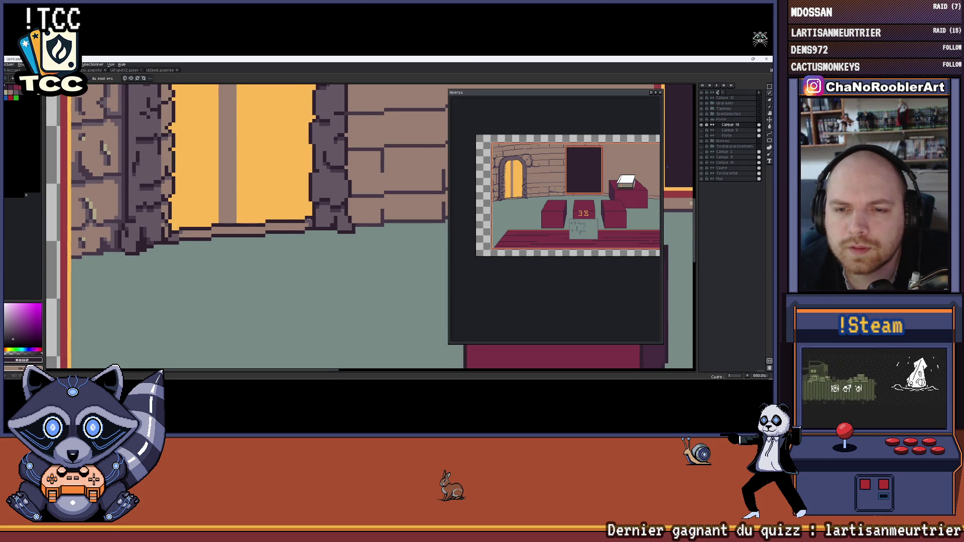
{"action": "scroll", "coordinate": [308, 219], "scroll_direction": "down", "scroll_amount": 3}
{"action": "left_click", "coordinate": [230, 219], "text": "alt"}
{"action": "key", "text": "g"}
{"action": "left_click", "coordinate": [230, 220]}
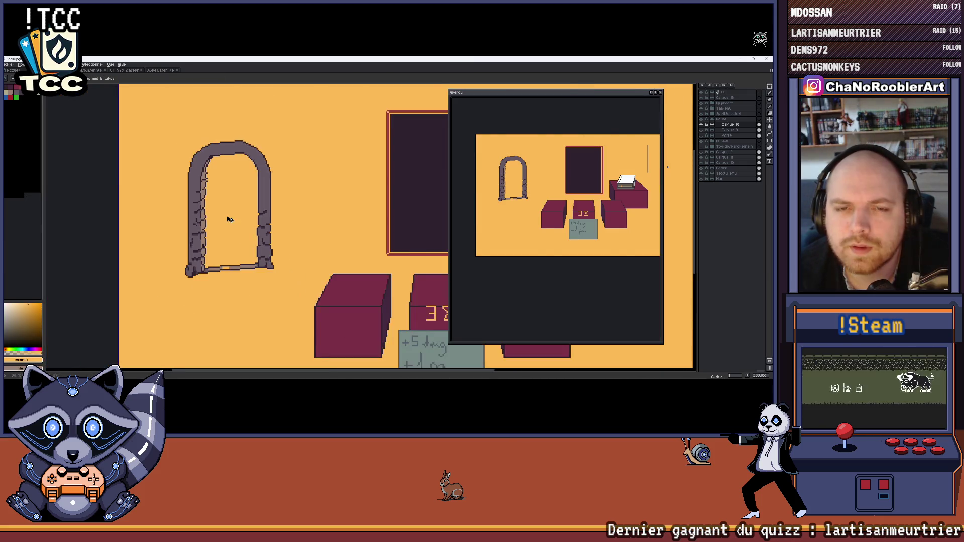
Undo the stray orange fill and fill the door's grey vertical stripe with orange.
{"action": "key", "text": "ctrl+z"}
{"action": "scroll", "coordinate": [230, 149], "scroll_direction": "up", "scroll_amount": 3}
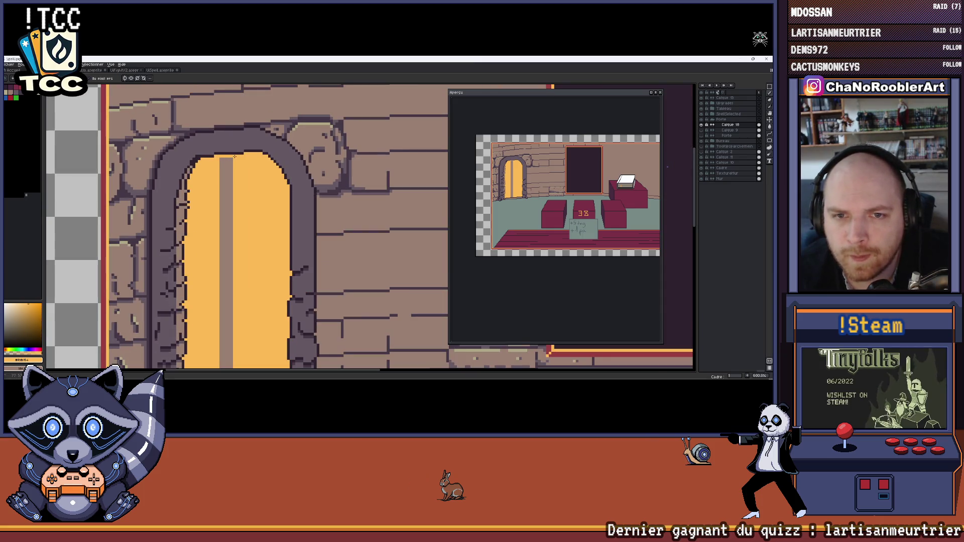
{"action": "key", "text": "g"}
{"action": "left_click", "coordinate": [224, 202]}
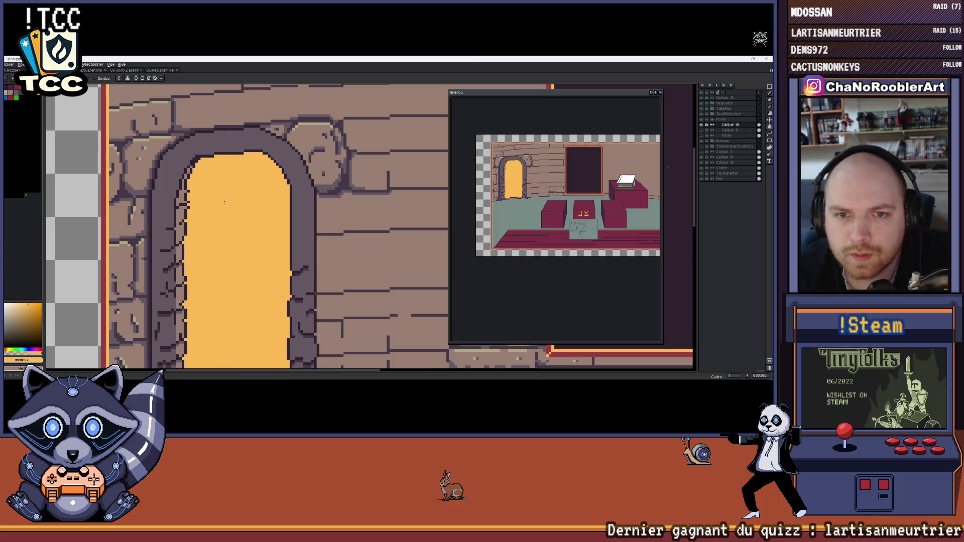
{"action": "scroll", "coordinate": [224, 203], "scroll_direction": "down", "scroll_amount": 4}
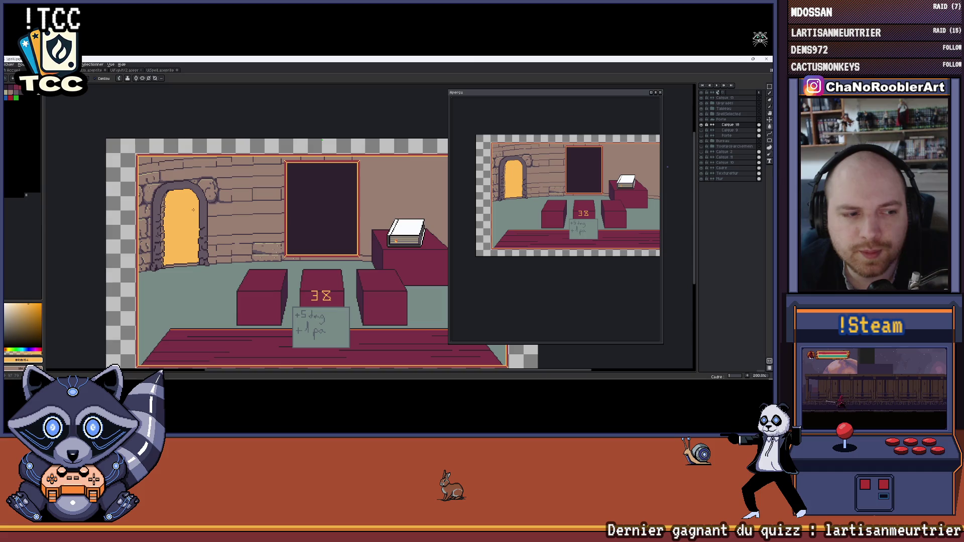
{"action": "scroll", "coordinate": [198, 210], "scroll_direction": "down", "scroll_amount": 3}
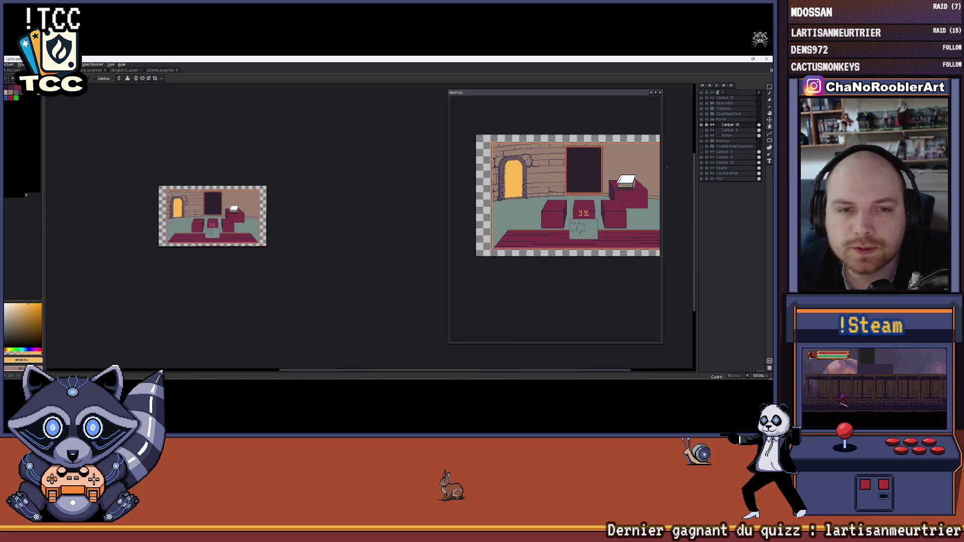
{"action": "scroll", "coordinate": [178, 200], "scroll_direction": "up", "scroll_amount": 1}
{"action": "scroll", "coordinate": [177, 200], "scroll_direction": "up", "scroll_amount": 3}
{"action": "scroll", "coordinate": [177, 200], "scroll_direction": "down", "scroll_amount": 2}
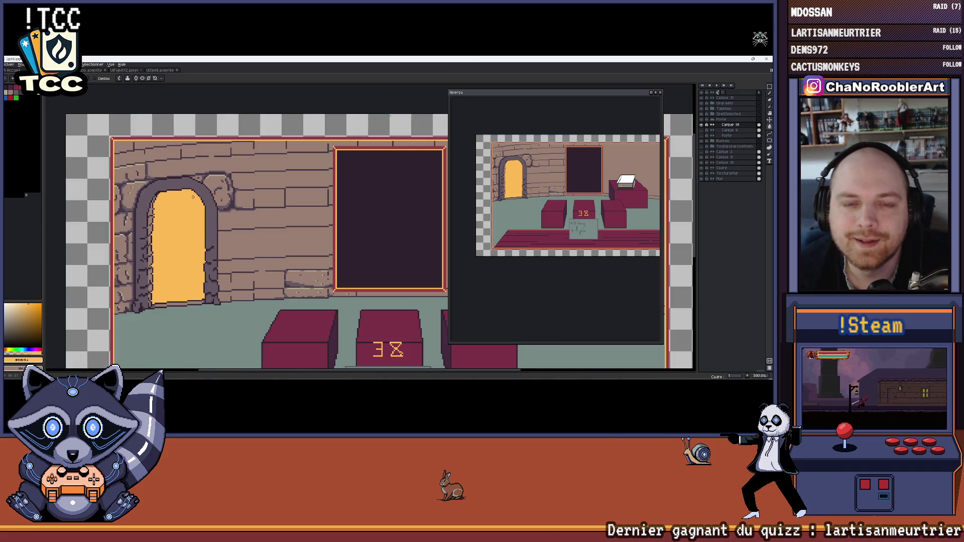
{"action": "scroll", "coordinate": [196, 195], "scroll_direction": "down", "scroll_amount": 1}
{"action": "scroll", "coordinate": [197, 196], "scroll_direction": "up", "scroll_amount": 5}
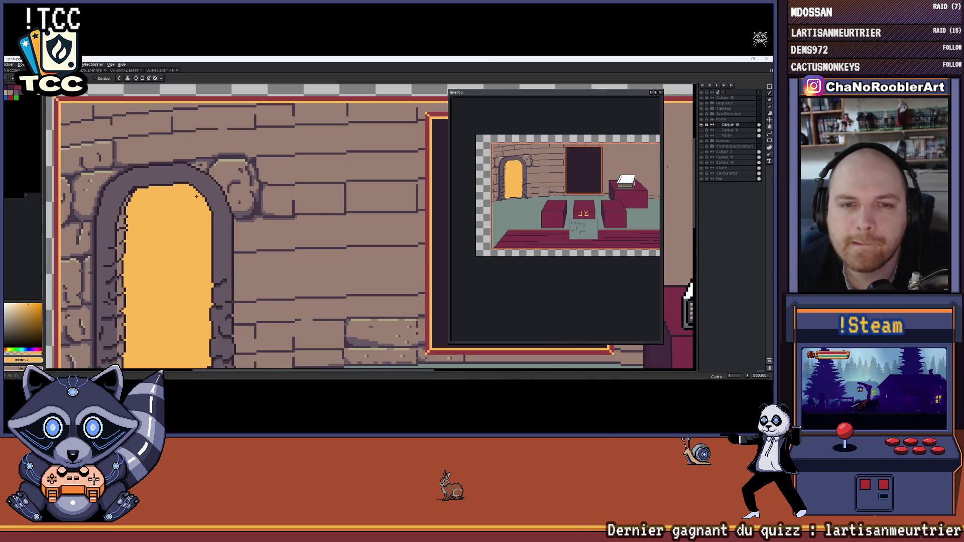
{"action": "scroll", "coordinate": [197, 196], "scroll_direction": "down", "scroll_amount": 5}
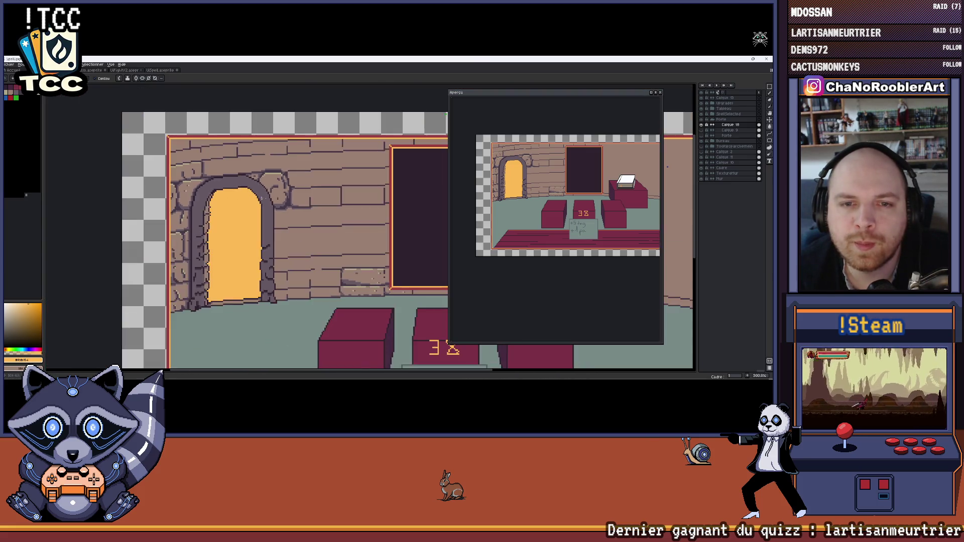
{"action": "mouse_move", "coordinate": [298, 206]}
{"action": "left_mouse_down"}
{"action": "mouse_move", "coordinate": [210, 203]}
{"action": "mouse_move", "coordinate": [215, 188]}
{"action": "left_mouse_up"}
{"action": "scroll", "coordinate": [225, 203], "scroll_direction": "up", "scroll_amount": 1}
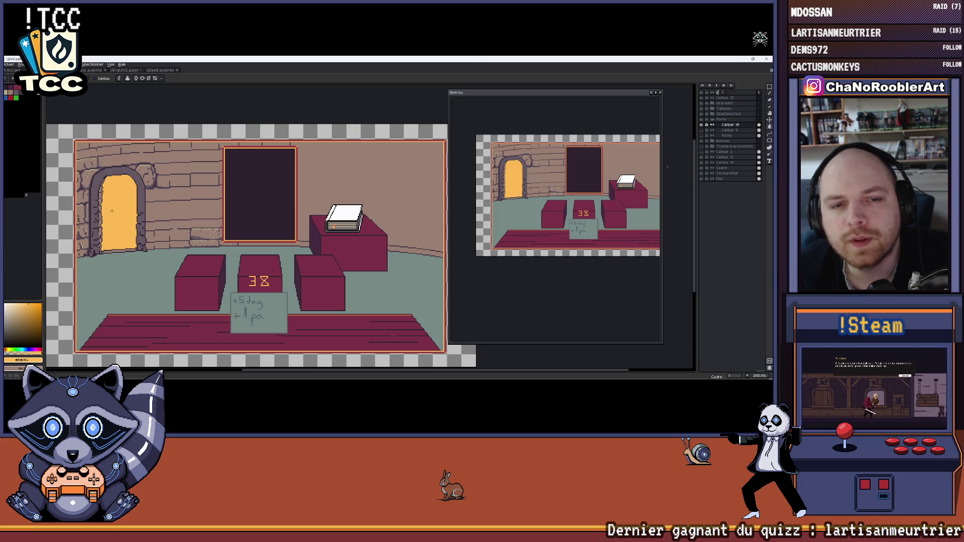
{"action": "scroll", "coordinate": [111, 211], "scroll_direction": "up", "scroll_amount": 1}
{"action": "scroll", "coordinate": [138, 192], "scroll_direction": "up", "scroll_amount": 1}
{"action": "left_click_drag", "start_coordinate": [141, 219], "coordinate": [200, 220]}
Toggle the door layer's visibility repeatedly to compare, leaving it shown.
{"action": "scroll", "coordinate": [199, 220], "scroll_direction": "up", "scroll_amount": 2}
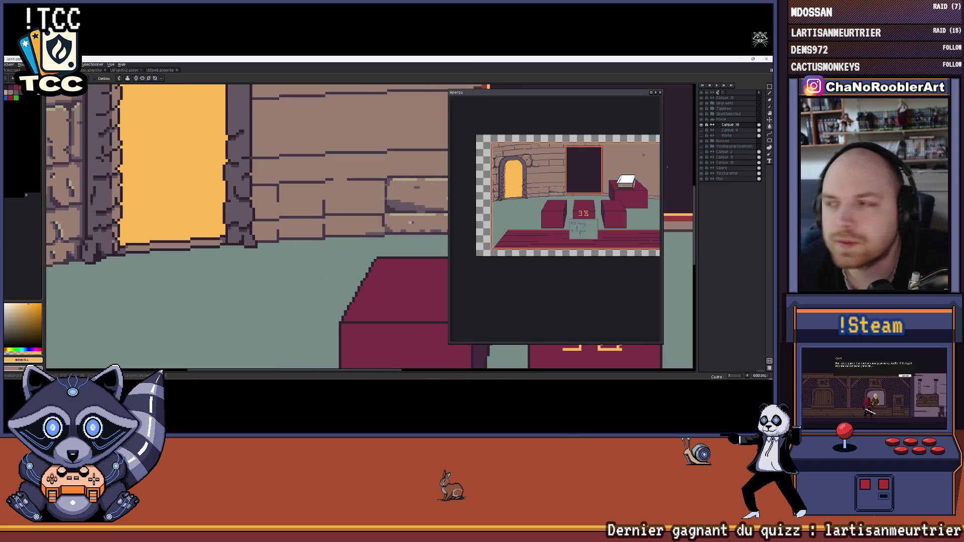
{"action": "left_click", "coordinate": [703, 126]}
{"action": "left_click", "coordinate": [702, 126]}
{"action": "left_click", "coordinate": [702, 126]}
{"action": "left_click", "coordinate": [702, 125]}
{"action": "left_click", "coordinate": [703, 126]}
{"action": "left_click", "coordinate": [703, 126]}
{"action": "left_click", "coordinate": [702, 126]}
{"action": "left_click", "coordinate": [703, 126]}
{"action": "left_click", "coordinate": [703, 126]}
{"action": "left_click", "coordinate": [702, 126]}
{"action": "left_click", "coordinate": [702, 126]}
{"action": "left_click", "coordinate": [702, 126]}
{"action": "scroll", "coordinate": [232, 214], "scroll_direction": "up", "scroll_amount": 5}
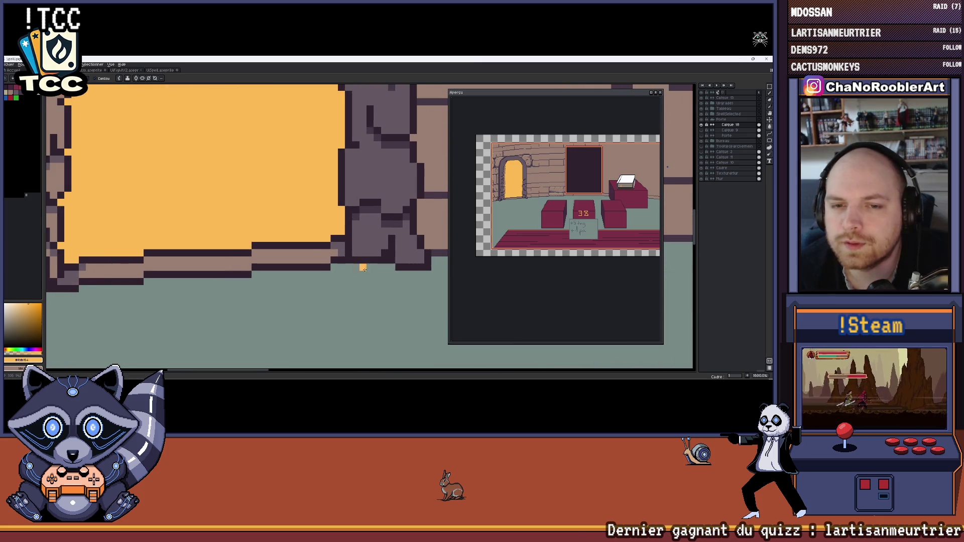
Paint taupe over the ledge beneath the door, undoing the last stroke.
{"action": "key", "text": "b"}
{"action": "mouse_move", "coordinate": [334, 248]}
{"action": "left_mouse_down"}
{"action": "mouse_move", "coordinate": [329, 232]}
{"action": "mouse_move", "coordinate": [211, 239]}
{"action": "mouse_move", "coordinate": [316, 216]}
{"action": "left_mouse_up"}
{"action": "left_click_drag", "start_coordinate": [159, 252], "coordinate": [107, 252]}
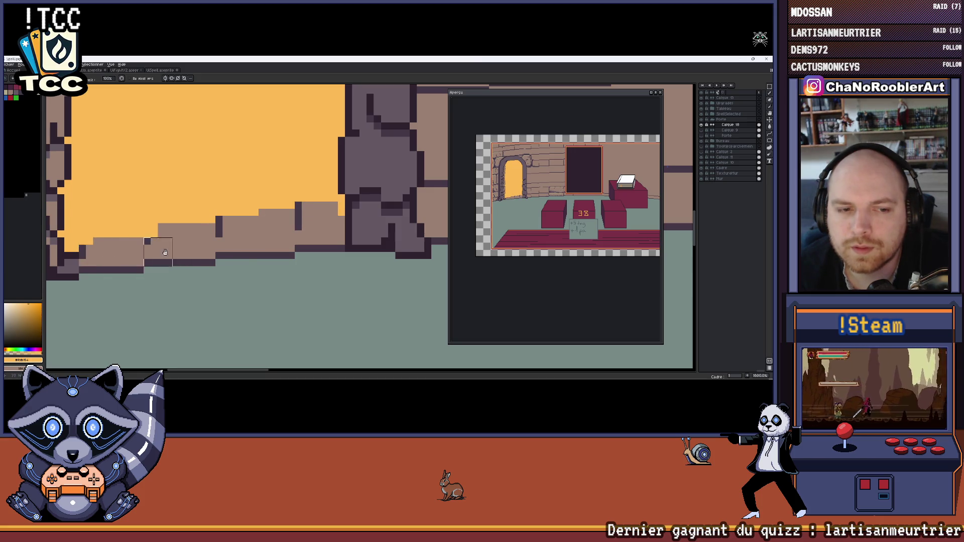
{"action": "scroll", "coordinate": [166, 252], "scroll_direction": "down", "scroll_amount": 2}
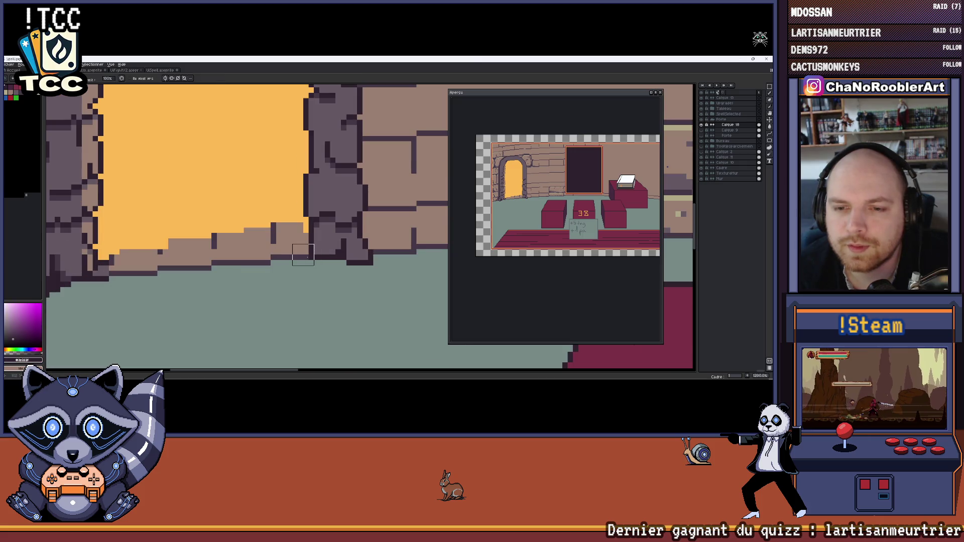
{"action": "key", "text": "m"}
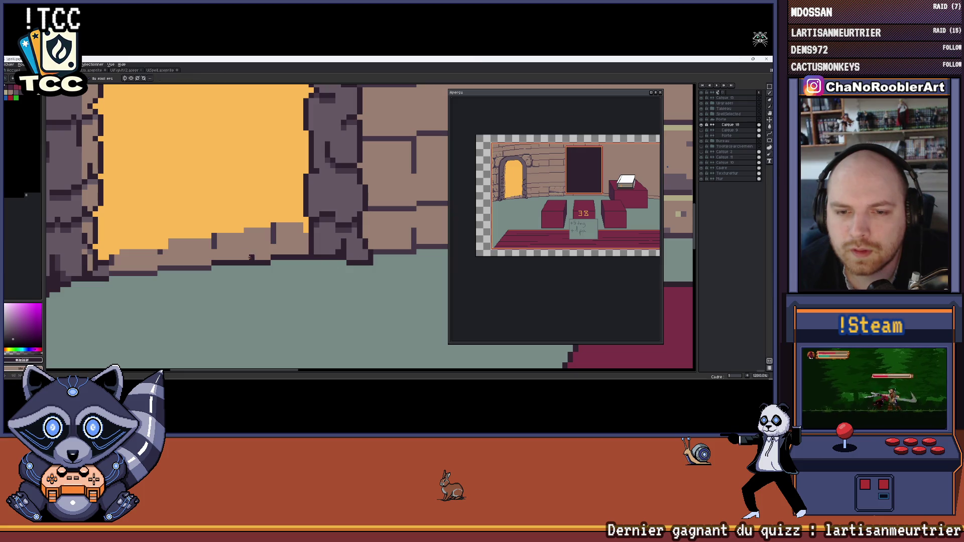
{"action": "key", "text": "ctrl+z"}
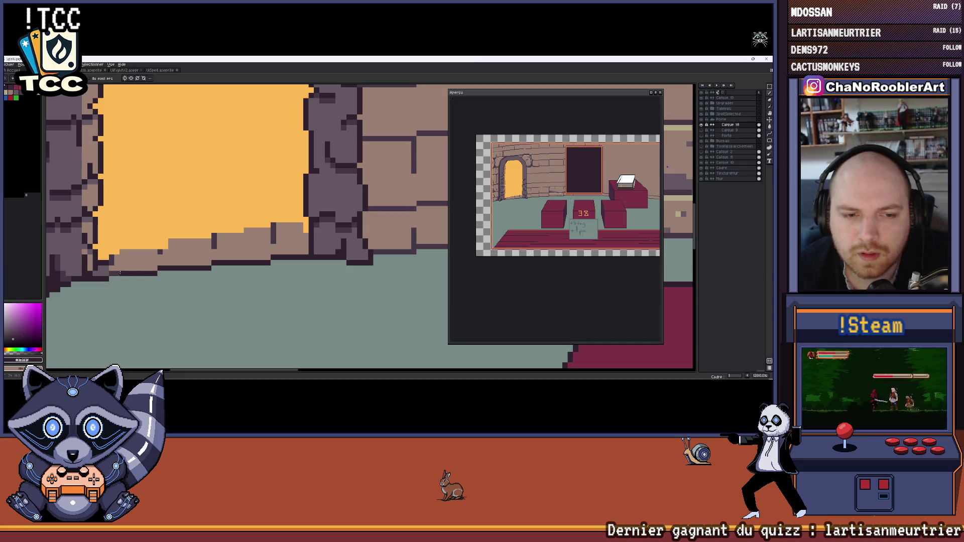
{"action": "scroll", "coordinate": [122, 262], "scroll_direction": "up", "scroll_amount": 4}
Draw a dark pixel line along the ledge, then sample the tan and orange colours.
{"action": "left_click_drag", "start_coordinate": [104, 254], "coordinate": [221, 258]}
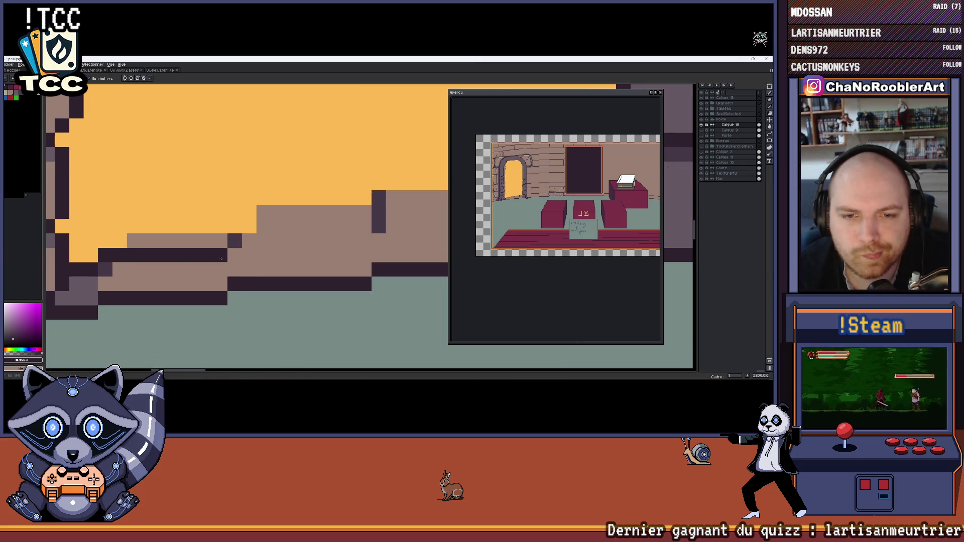
{"action": "scroll", "coordinate": [256, 256], "scroll_direction": "down", "scroll_amount": 3}
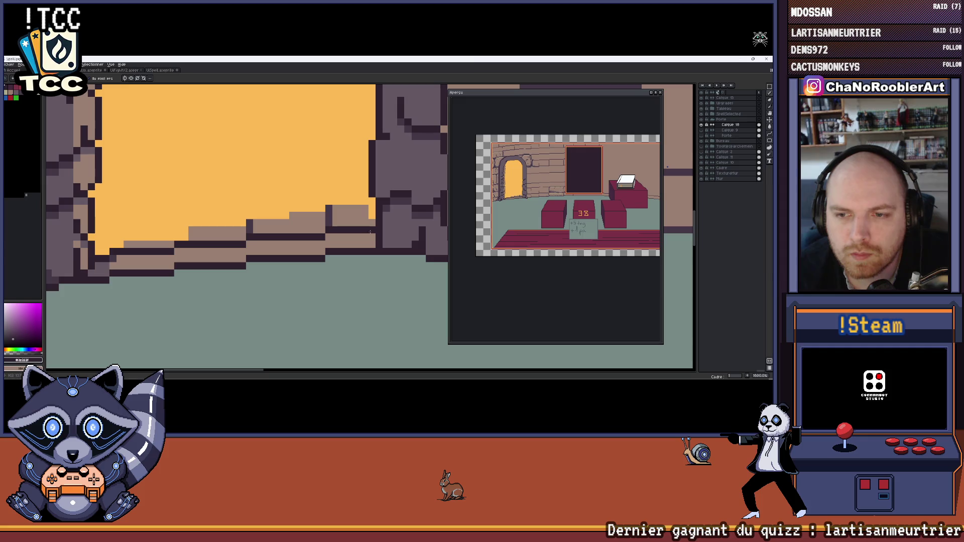
{"action": "scroll", "coordinate": [227, 260], "scroll_direction": "down", "scroll_amount": 3}
{"action": "scroll", "coordinate": [227, 259], "scroll_direction": "up", "scroll_amount": 3}
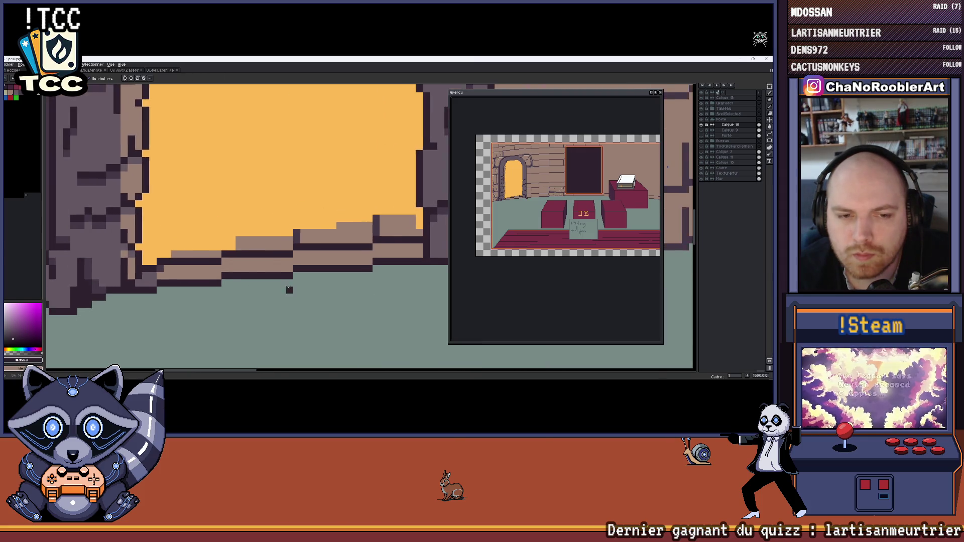
{"action": "scroll", "coordinate": [227, 276], "scroll_direction": "down", "scroll_amount": 1}
{"action": "scroll", "coordinate": [226, 276], "scroll_direction": "up", "scroll_amount": 1}
{"action": "left_click", "coordinate": [196, 274], "text": "alt"}
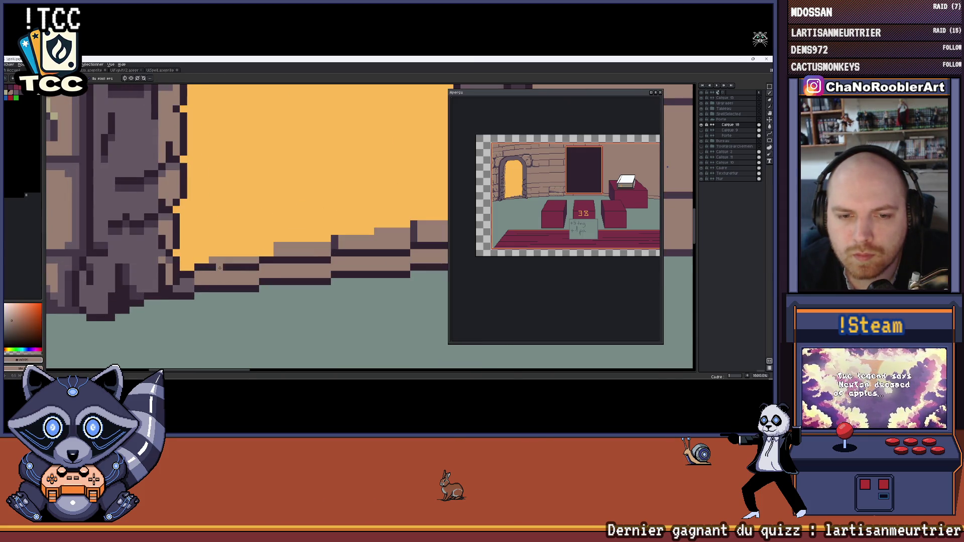
{"action": "left_click", "coordinate": [230, 237], "text": "alt"}
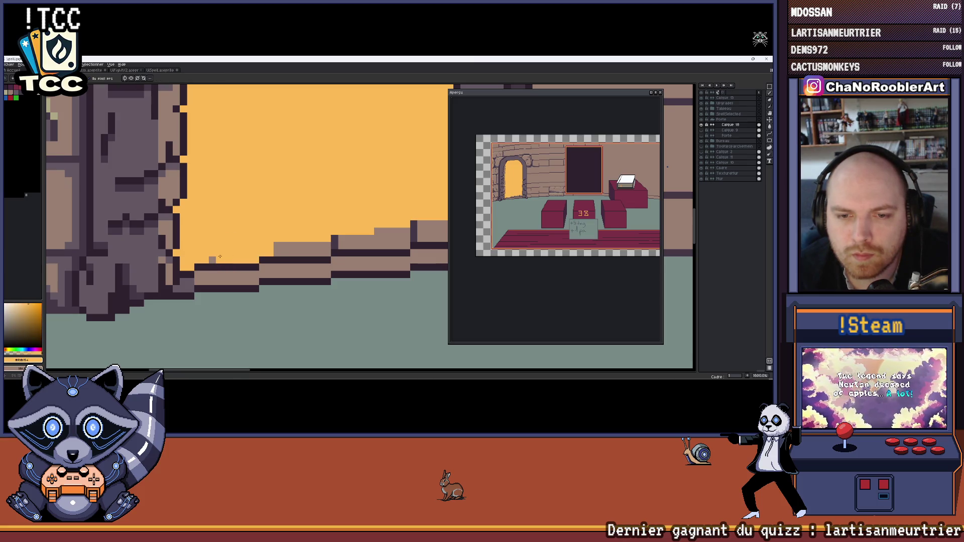
{"action": "scroll", "coordinate": [213, 259], "scroll_direction": "down", "scroll_amount": 9}
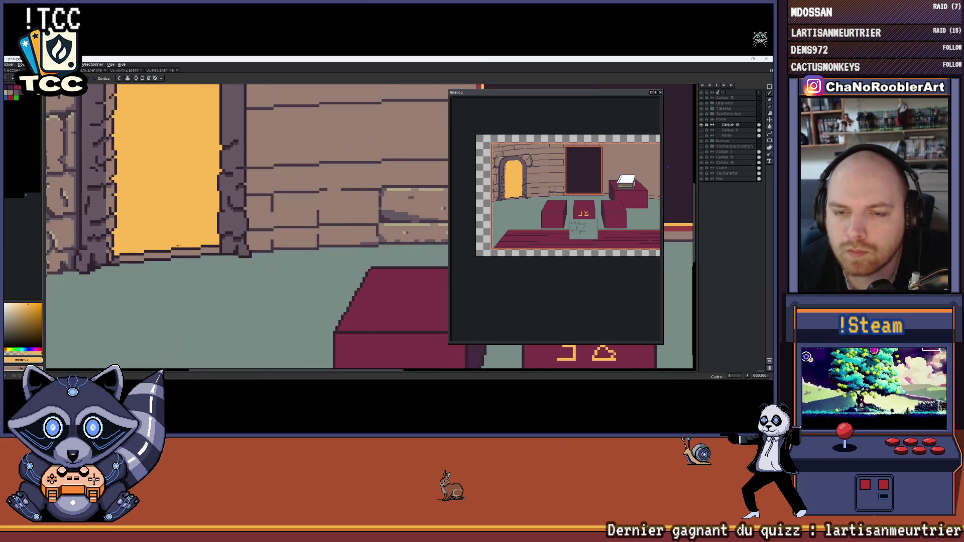
With the dark colour and Line tool, trace a stepped outline along the arch's inner top-right curve.
{"action": "scroll", "coordinate": [328, 259], "scroll_direction": "up", "scroll_amount": 1}
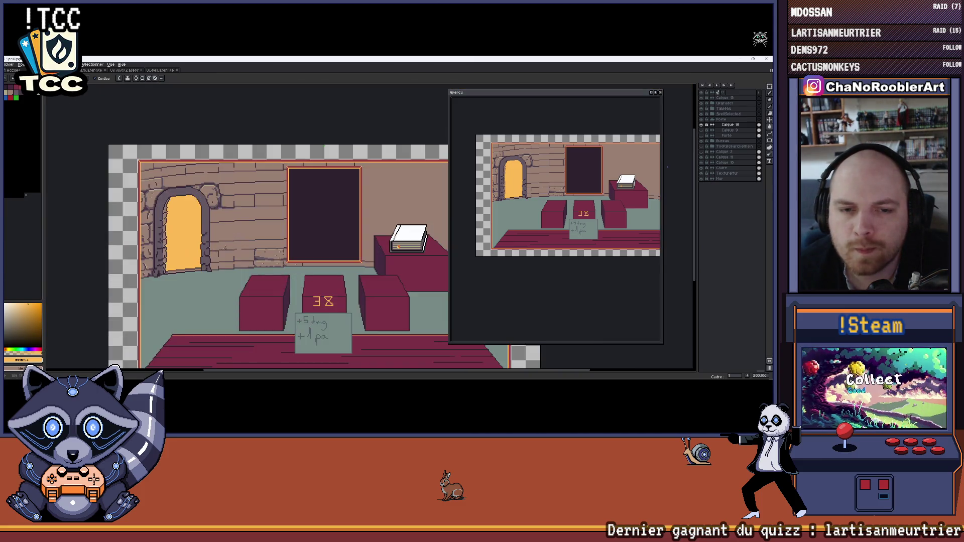
{"action": "scroll", "coordinate": [214, 233], "scroll_direction": "down", "scroll_amount": 1}
{"action": "scroll", "coordinate": [214, 233], "scroll_direction": "up", "scroll_amount": 1}
{"action": "left_click_drag", "start_coordinate": [208, 232], "coordinate": [184, 207]}
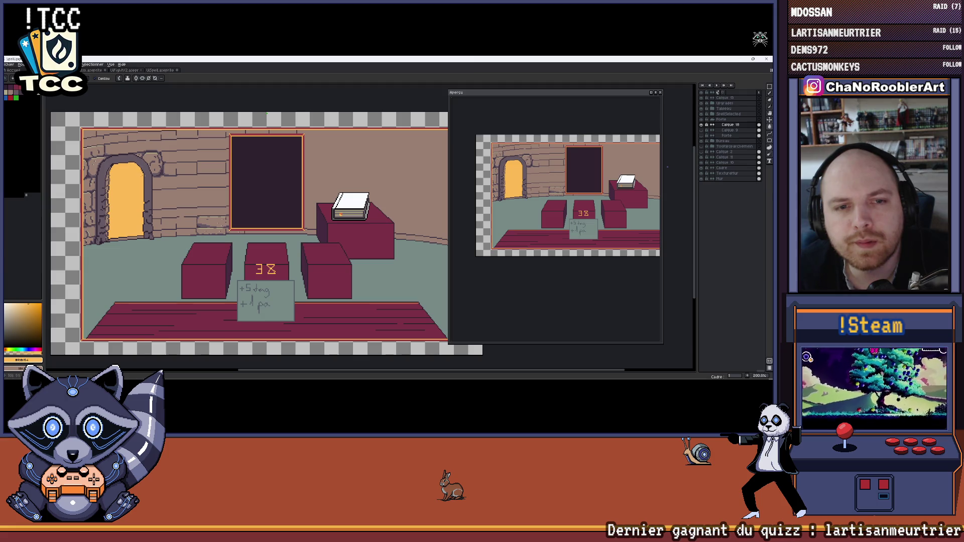
{"action": "scroll", "coordinate": [131, 166], "scroll_direction": "up", "scroll_amount": 4}
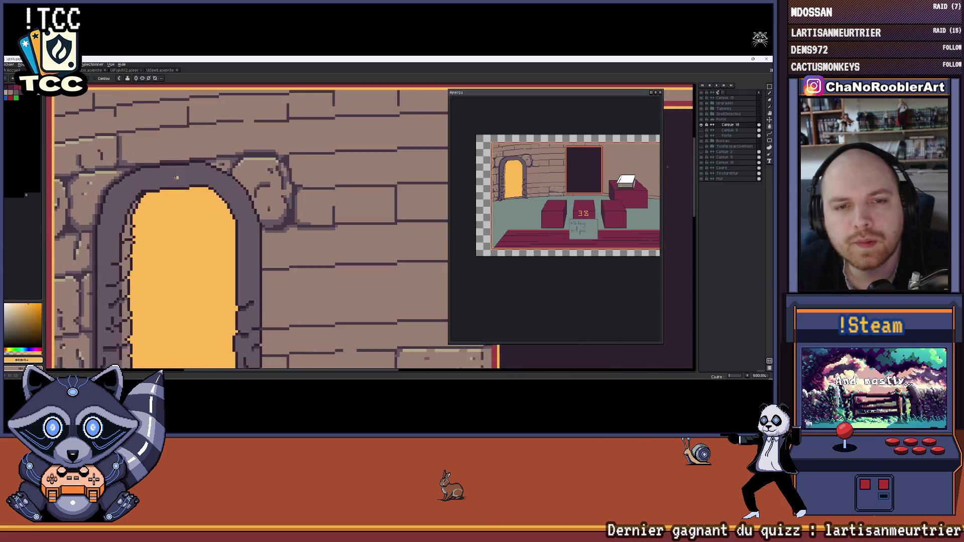
{"action": "scroll", "coordinate": [209, 192], "scroll_direction": "up", "scroll_amount": 2}
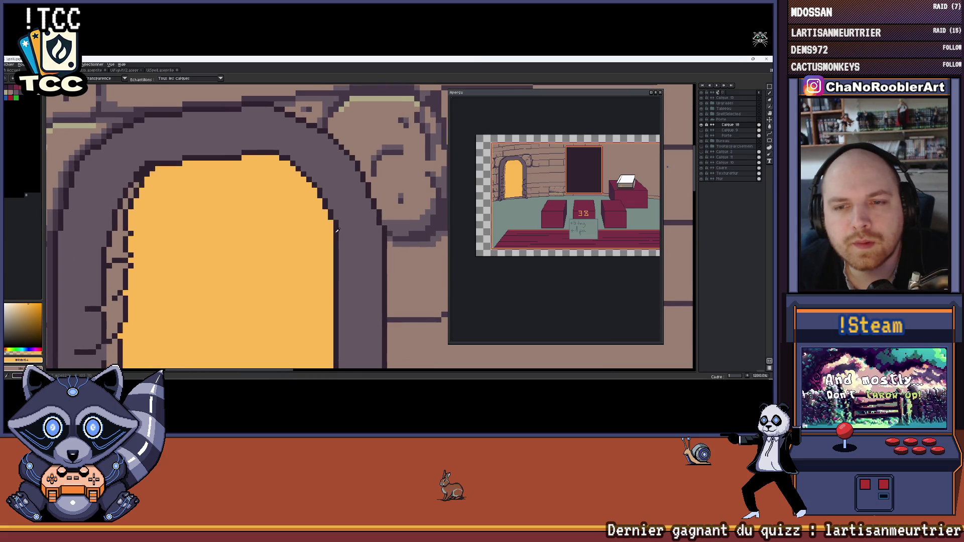
{"action": "key", "text": "x"}
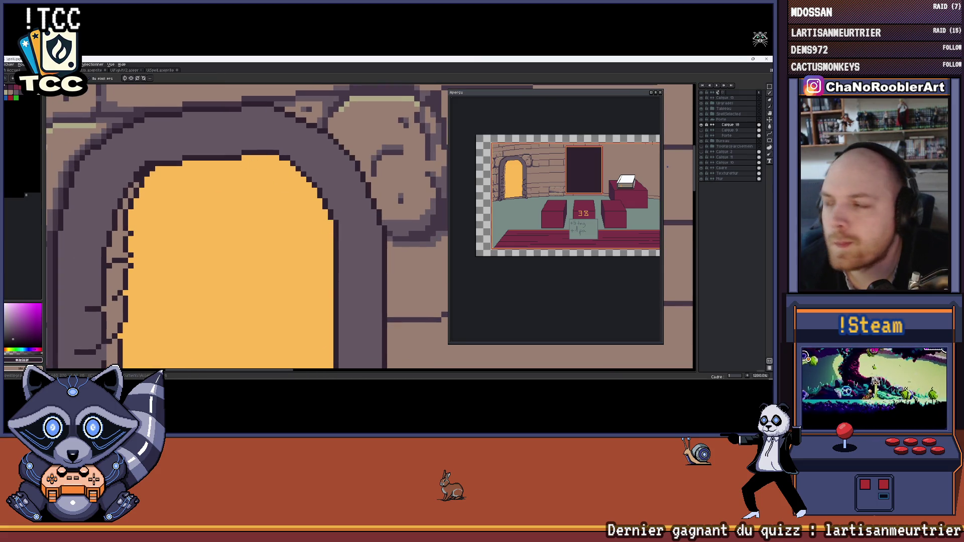
{"action": "left_click", "coordinate": [769, 134]}
{"action": "left_click", "coordinate": [764, 136]}
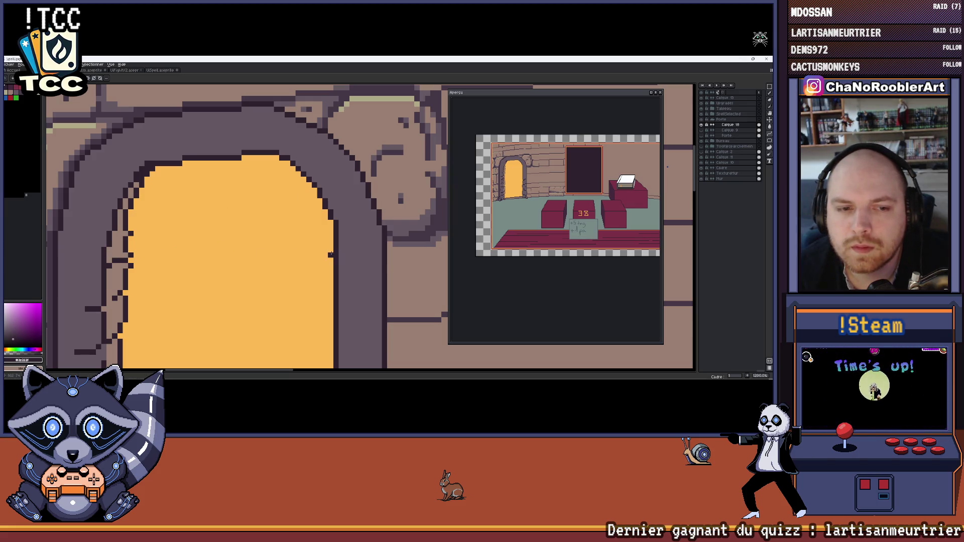
{"action": "mouse_move", "coordinate": [336, 232]}
{"action": "left_mouse_down"}
{"action": "mouse_move", "coordinate": [267, 158]}
{"action": "mouse_move", "coordinate": [243, 155]}
{"action": "mouse_move", "coordinate": [271, 156]}
{"action": "mouse_move", "coordinate": [258, 157]}
{"action": "left_mouse_up"}
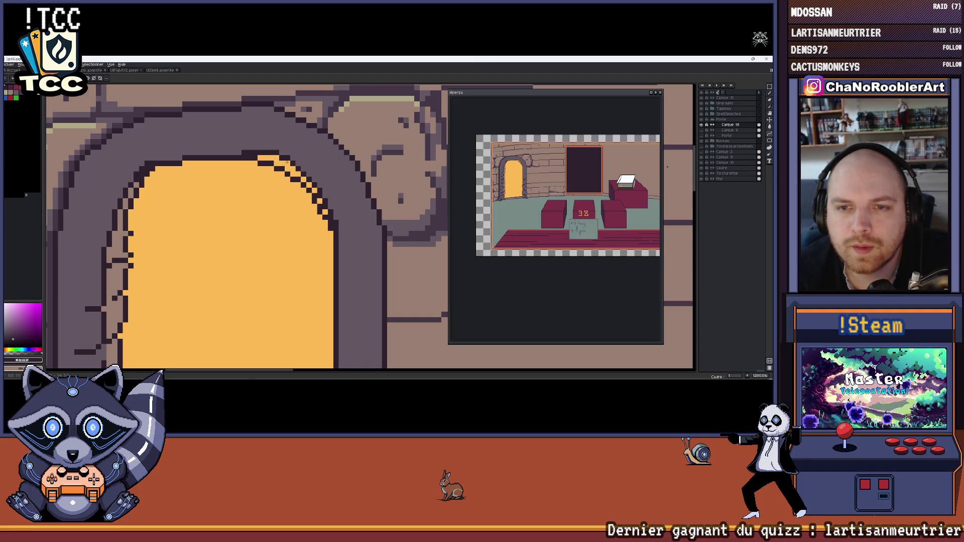
{"action": "scroll", "coordinate": [287, 162], "scroll_direction": "down", "scroll_amount": 4}
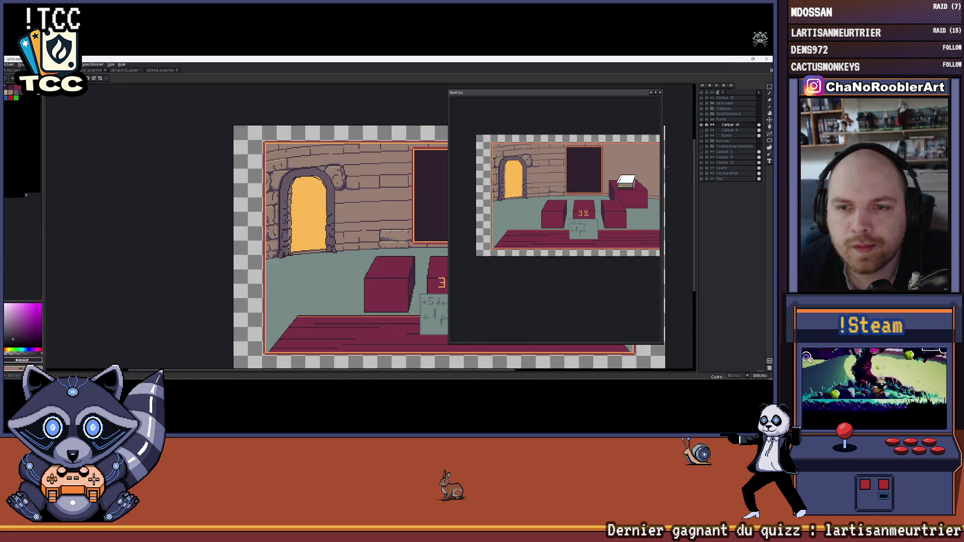
At 3200% zoom, repaint stray pixels along the arch's diagonal edge and top dark edge with the Pencil.
{"action": "scroll", "coordinate": [290, 202], "scroll_direction": "up", "scroll_amount": 3}
{"action": "scroll", "coordinate": [289, 202], "scroll_direction": "up", "scroll_amount": 3}
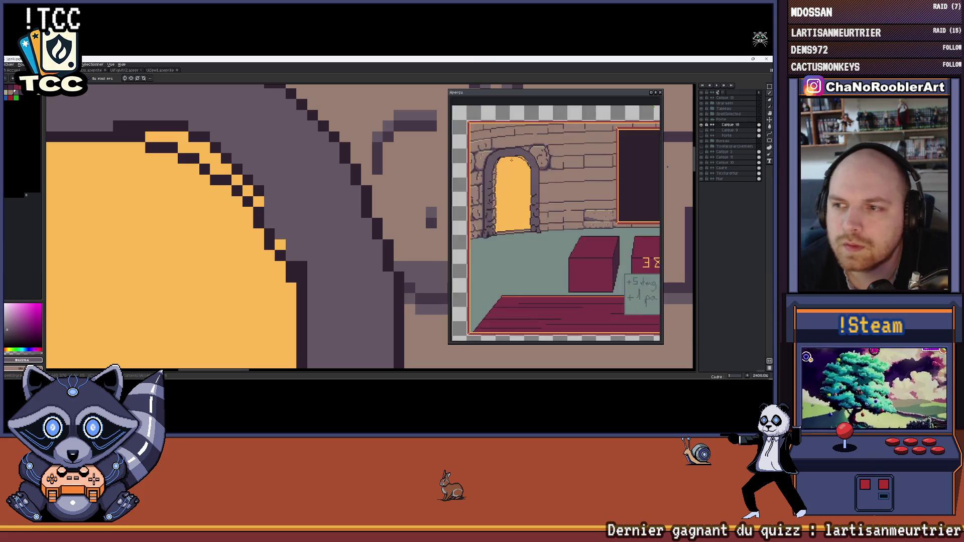
{"action": "scroll", "coordinate": [246, 176], "scroll_direction": "up", "scroll_amount": 1}
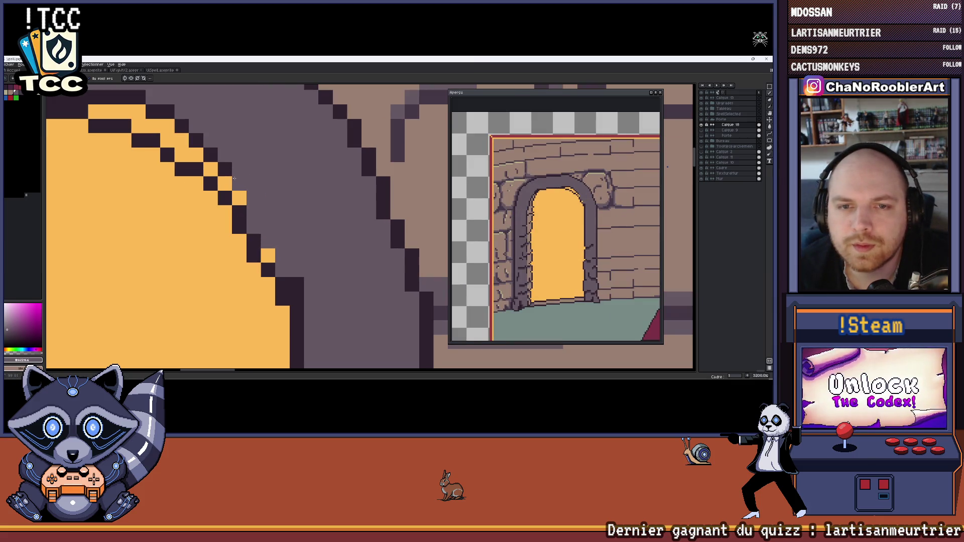
{"action": "left_click_drag", "start_coordinate": [211, 155], "coordinate": [219, 167]}
{"action": "left_click_drag", "start_coordinate": [179, 127], "coordinate": [95, 97]}
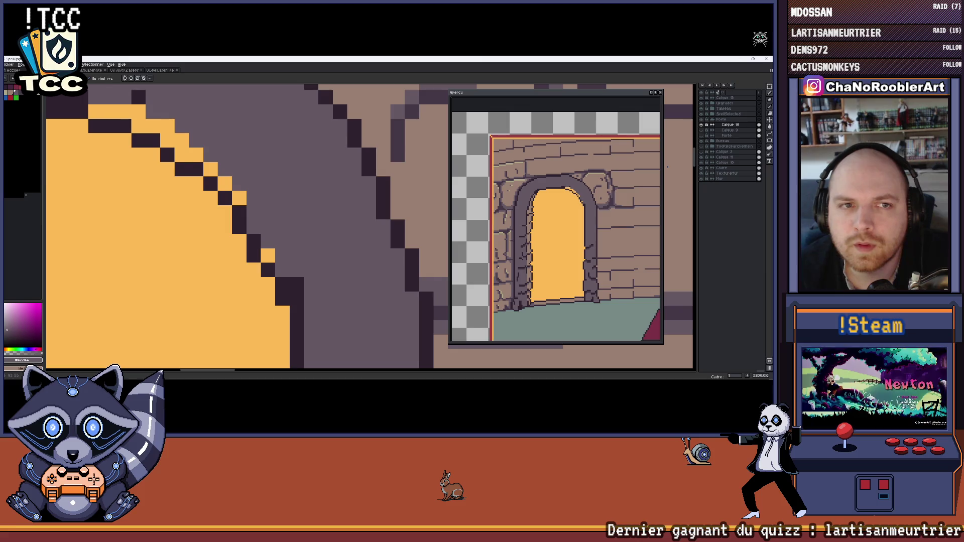
{"action": "scroll", "coordinate": [95, 97], "scroll_direction": "down", "scroll_amount": 3}
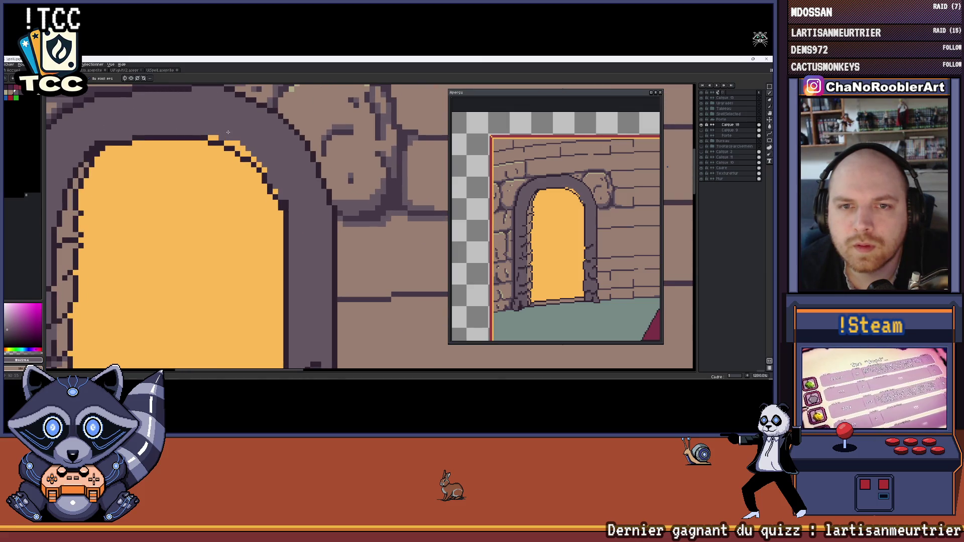
{"action": "key", "text": "g"}
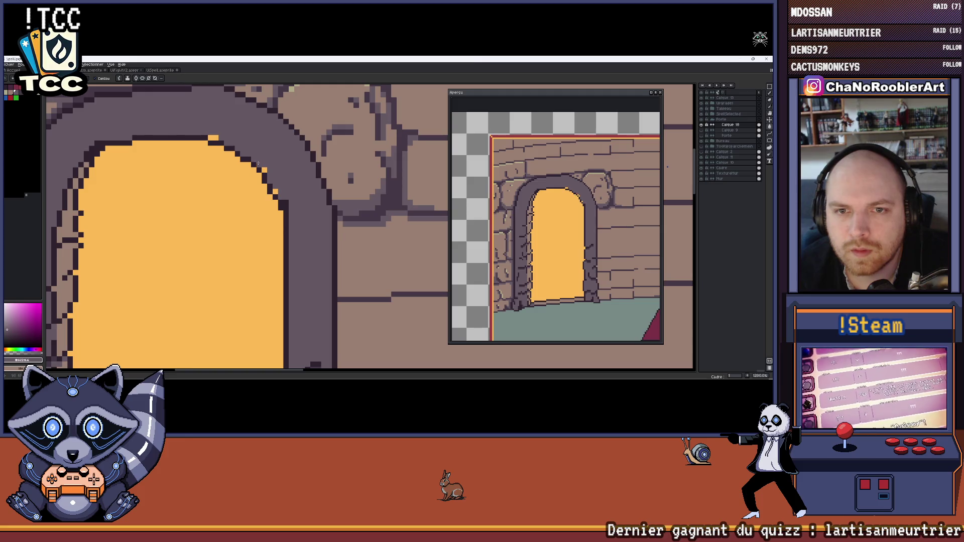
{"action": "key", "text": "b"}
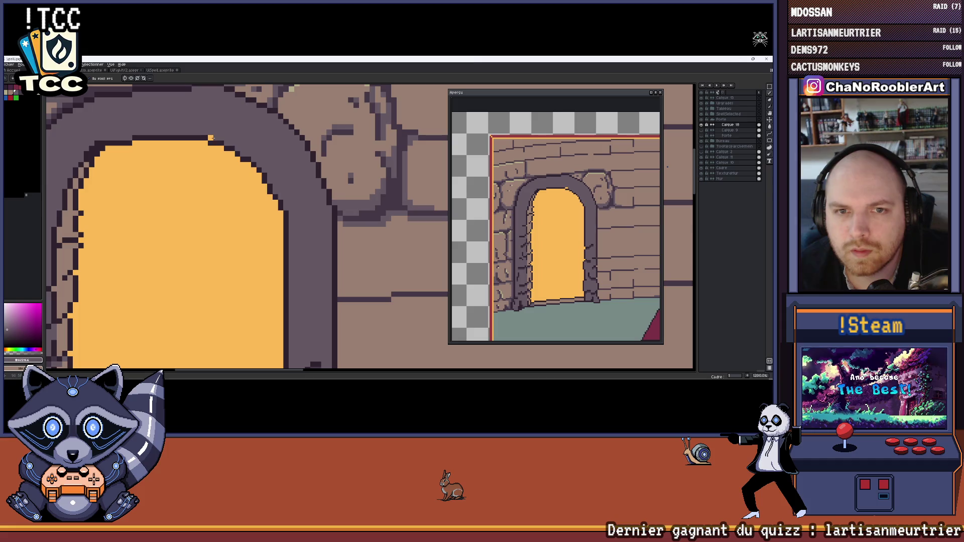
{"action": "scroll", "coordinate": [211, 138], "scroll_direction": "down", "scroll_amount": 6}
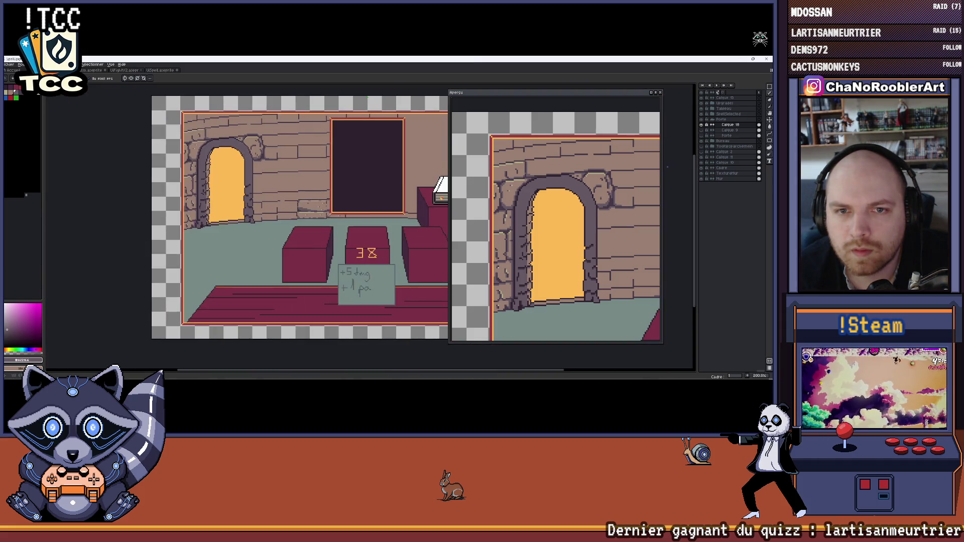
{"action": "scroll", "coordinate": [283, 193], "scroll_direction": "down", "scroll_amount": 1}
{"action": "scroll", "coordinate": [297, 198], "scroll_direction": "up", "scroll_amount": 1}
{"action": "left_click_drag", "start_coordinate": [297, 199], "coordinate": [189, 157]}
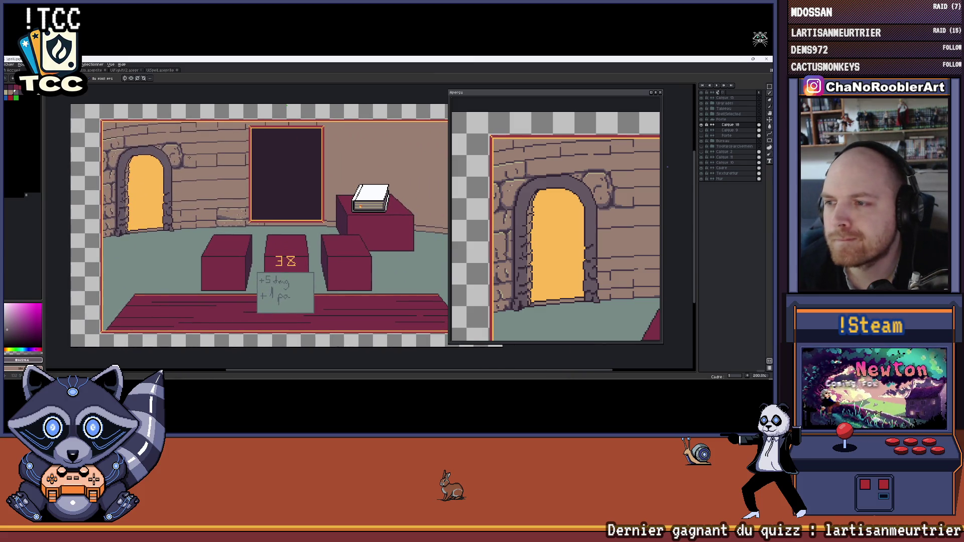
{"action": "scroll", "coordinate": [203, 159], "scroll_direction": "up", "scroll_amount": 5}
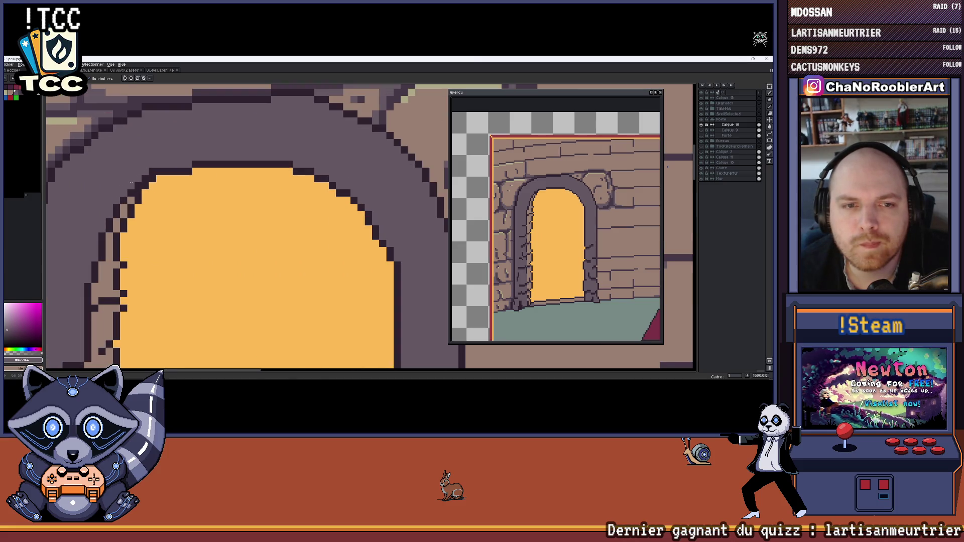
{"action": "scroll", "coordinate": [131, 181], "scroll_direction": "down", "scroll_amount": 5}
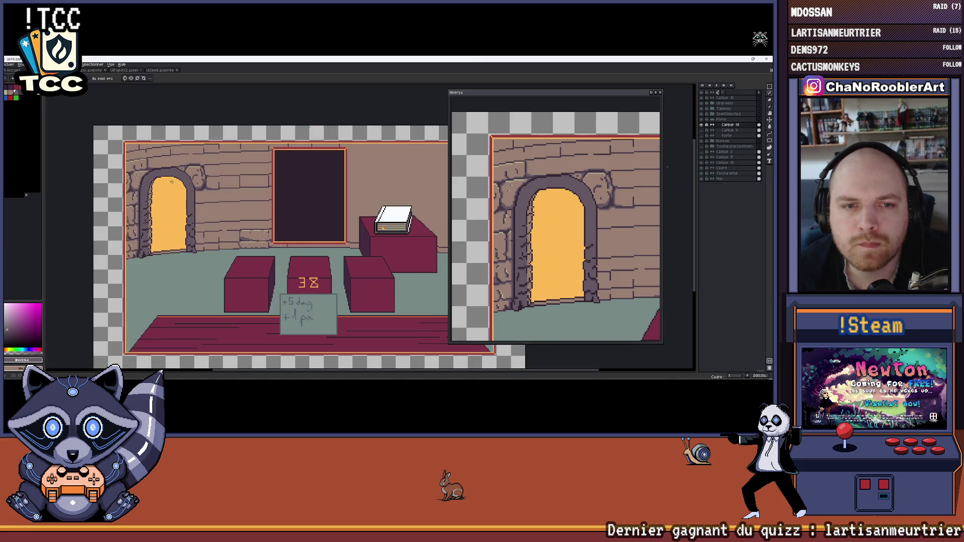
{"action": "left_click_drag", "start_coordinate": [271, 247], "coordinate": [294, 233]}
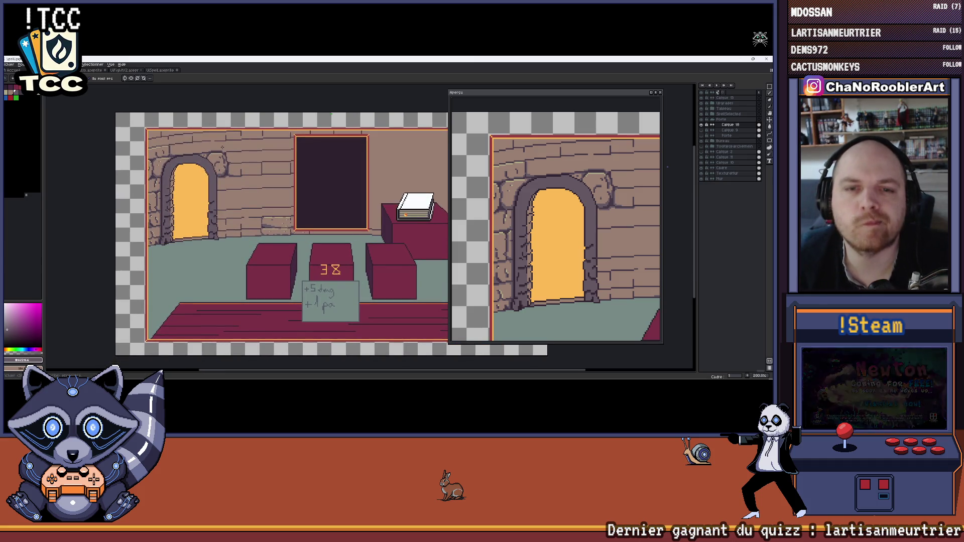
{"action": "scroll", "coordinate": [223, 148], "scroll_direction": "up", "scroll_amount": 8}
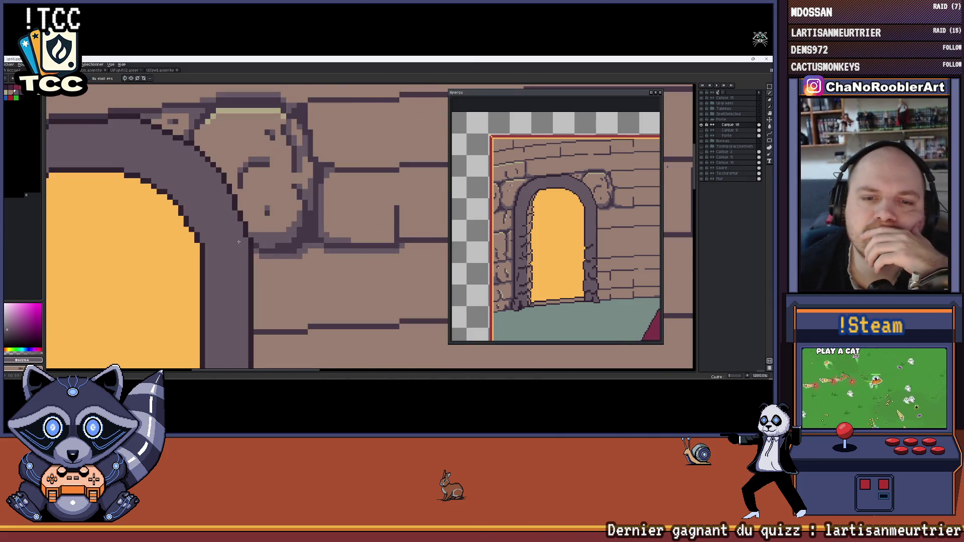
{"action": "scroll", "coordinate": [248, 247], "scroll_direction": "down", "scroll_amount": 3}
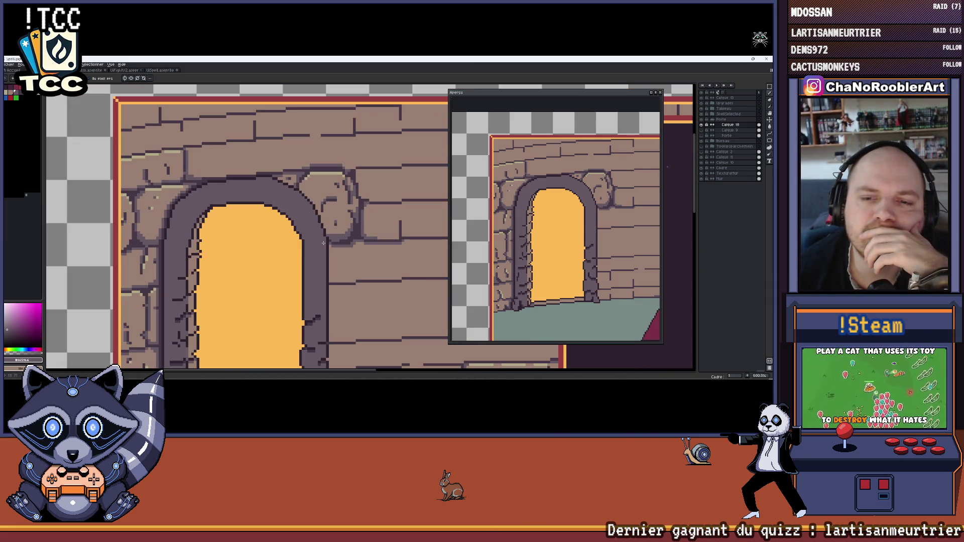
{"action": "scroll", "coordinate": [201, 271], "scroll_direction": "up", "scroll_amount": 1}
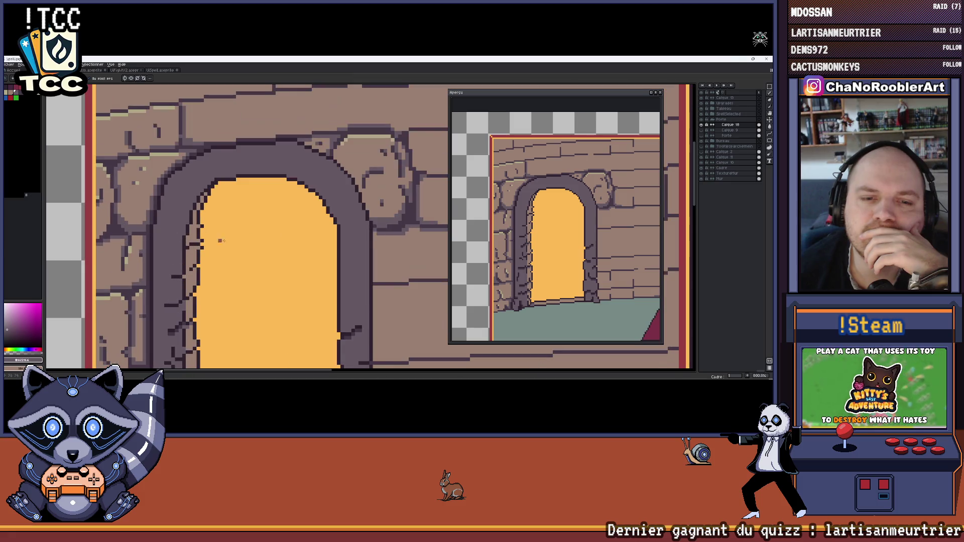
{"action": "scroll", "coordinate": [389, 266], "scroll_direction": "right", "scroll_amount": 2}
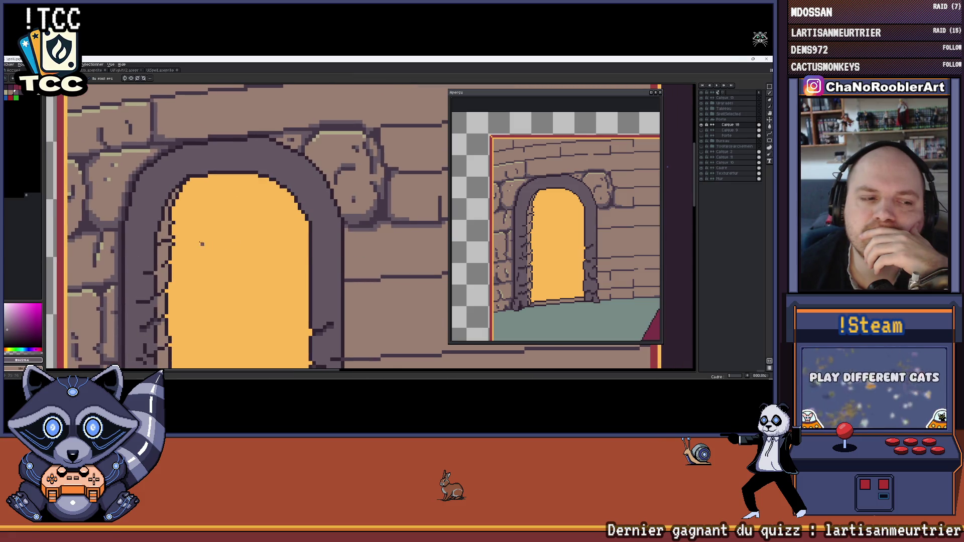
{"action": "scroll", "coordinate": [338, 244], "scroll_direction": "down", "scroll_amount": 5}
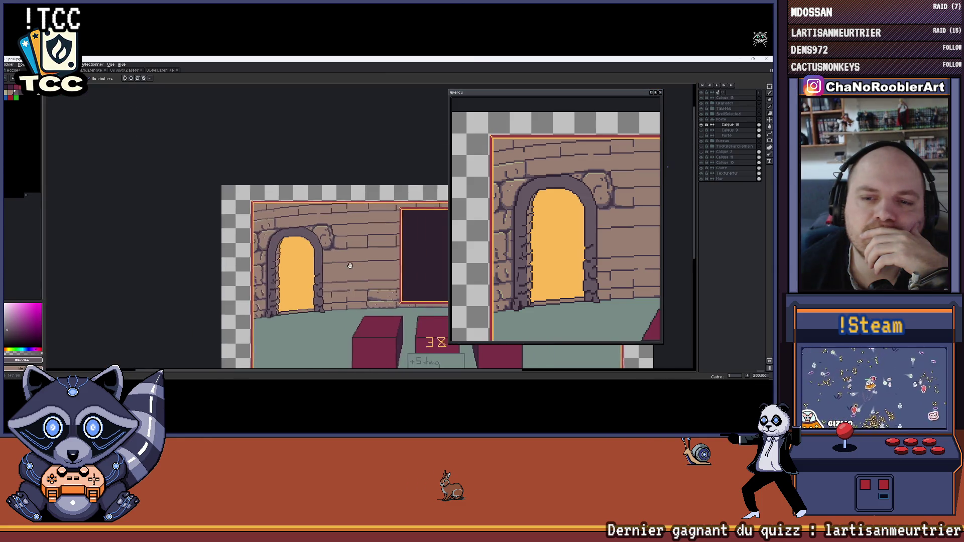
{"action": "scroll", "coordinate": [215, 227], "scroll_direction": "down", "scroll_amount": 1}
{"action": "scroll", "coordinate": [214, 227], "scroll_direction": "up", "scroll_amount": 1}
{"action": "left_click_drag", "start_coordinate": [234, 221], "coordinate": [208, 191]}
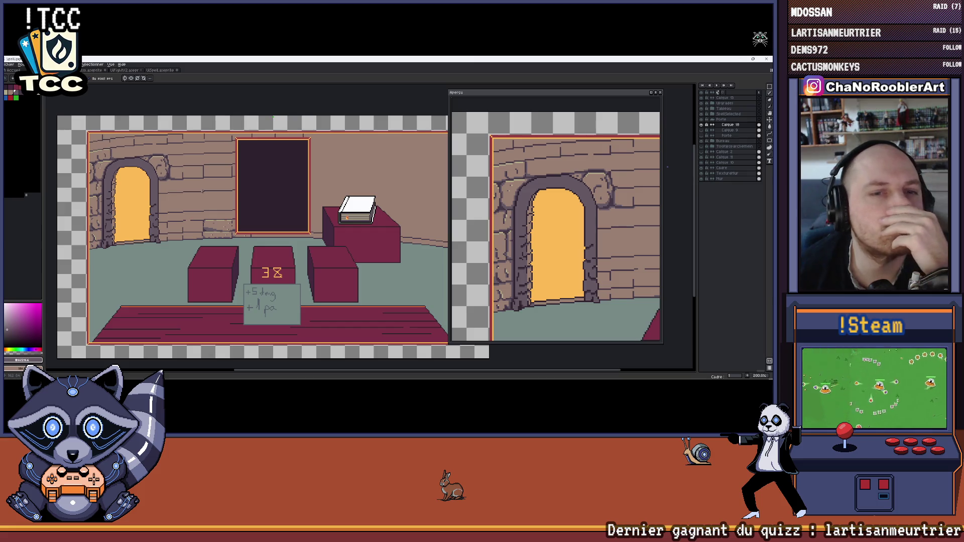
{"action": "scroll", "coordinate": [201, 192], "scroll_direction": "down", "scroll_amount": 1}
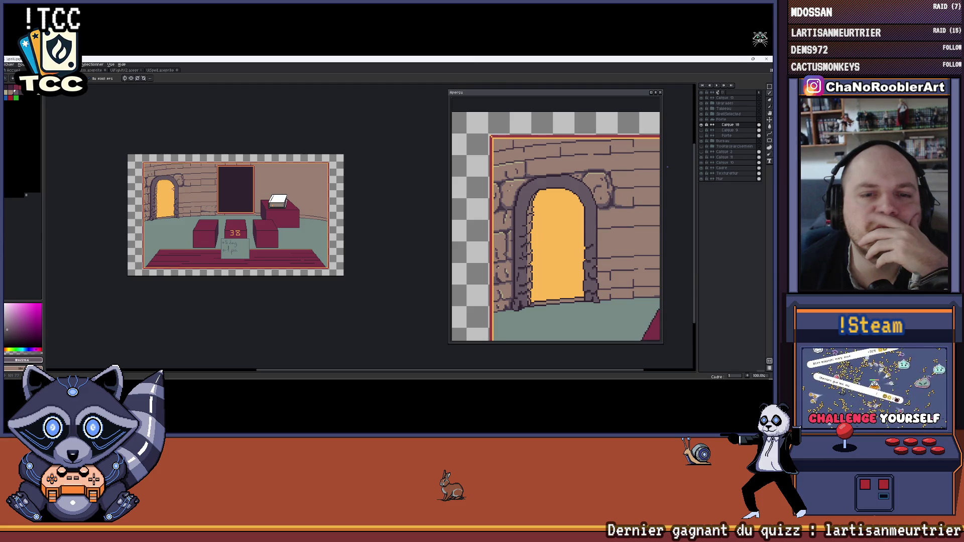
{"action": "scroll", "coordinate": [172, 189], "scroll_direction": "up", "scroll_amount": 1}
{"action": "left_click_drag", "start_coordinate": [172, 189], "coordinate": [142, 175]}
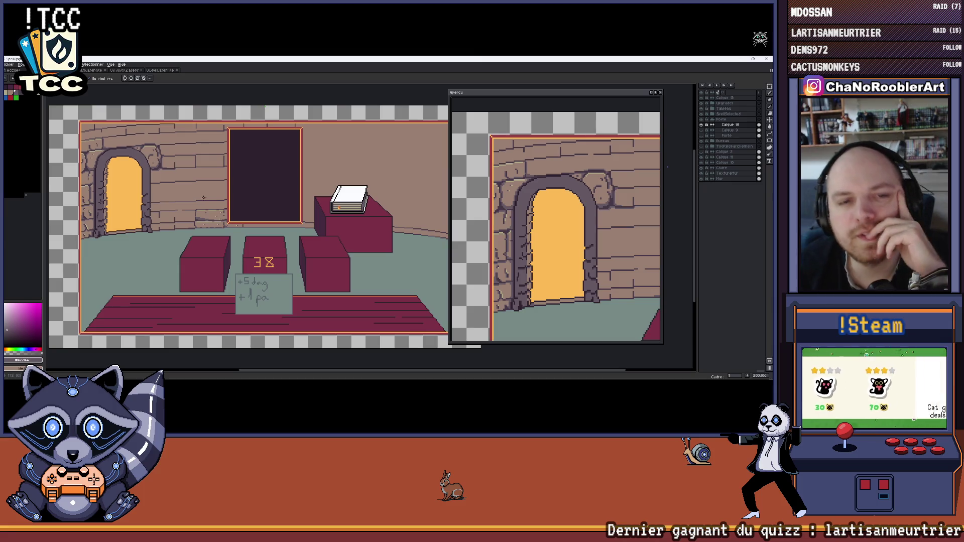
{"action": "scroll", "coordinate": [199, 194], "scroll_direction": "down", "scroll_amount": 1}
{"action": "scroll", "coordinate": [214, 191], "scroll_direction": "up", "scroll_amount": 1}
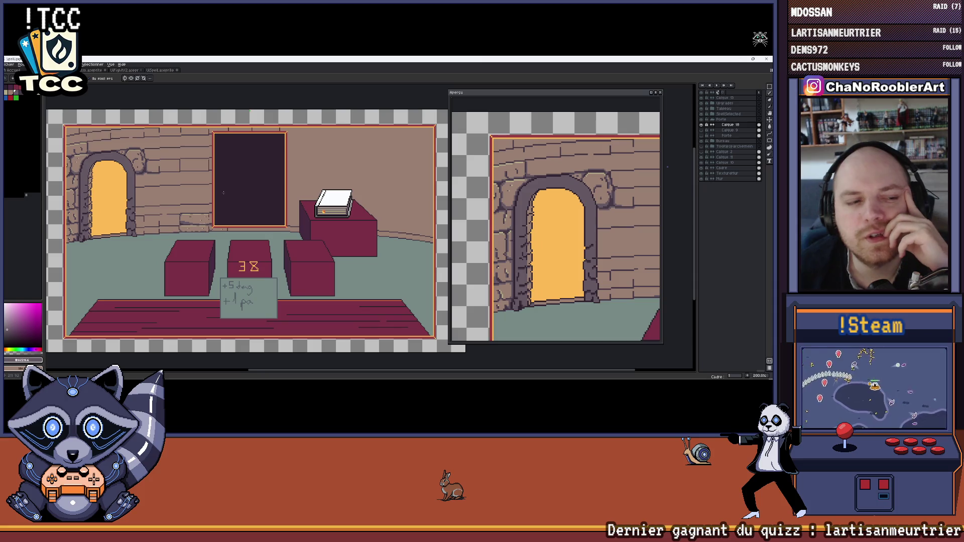
{"action": "left_click_drag", "start_coordinate": [217, 193], "coordinate": [222, 192]}
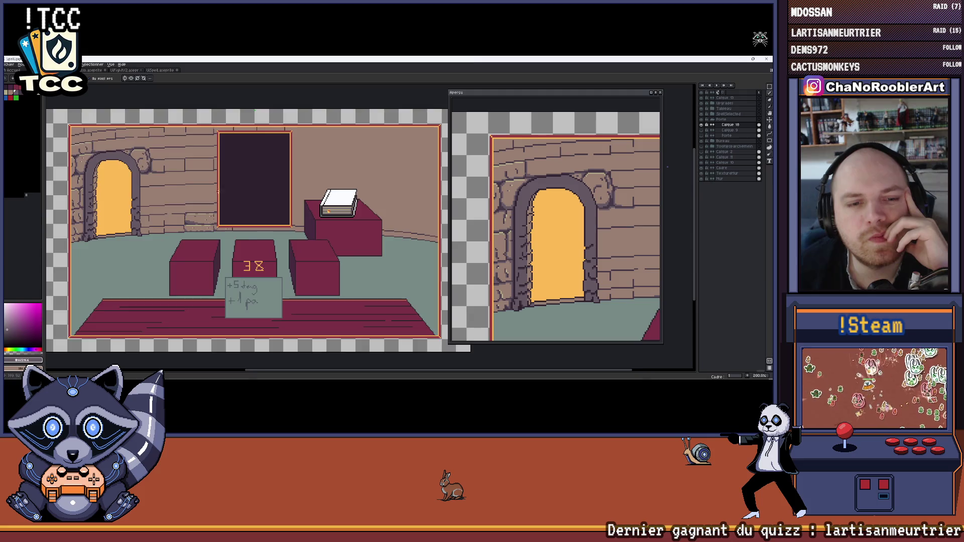
{"action": "scroll", "coordinate": [220, 192], "scroll_direction": "down", "scroll_amount": 1}
{"action": "scroll", "coordinate": [217, 191], "scroll_direction": "up", "scroll_amount": 1}
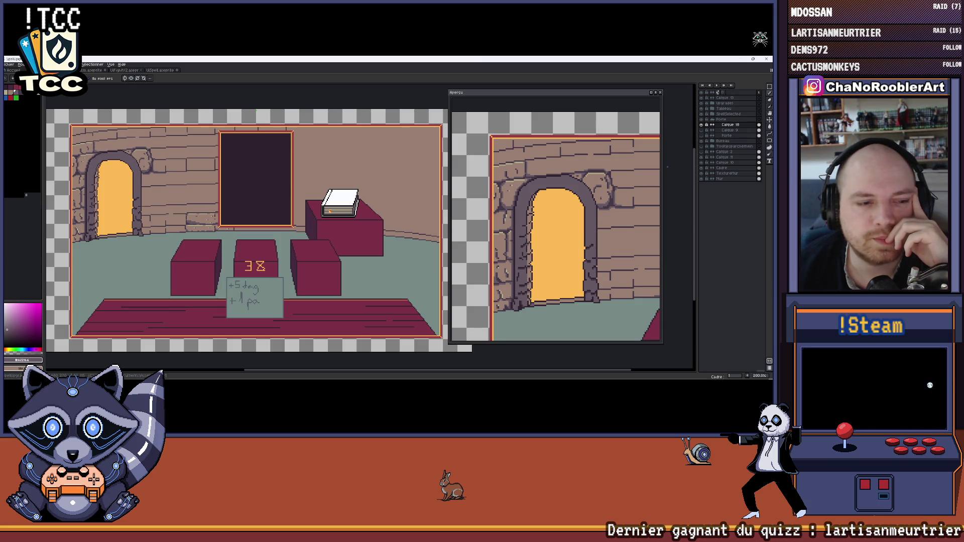
{"action": "left_click_drag", "start_coordinate": [183, 160], "coordinate": [216, 170]}
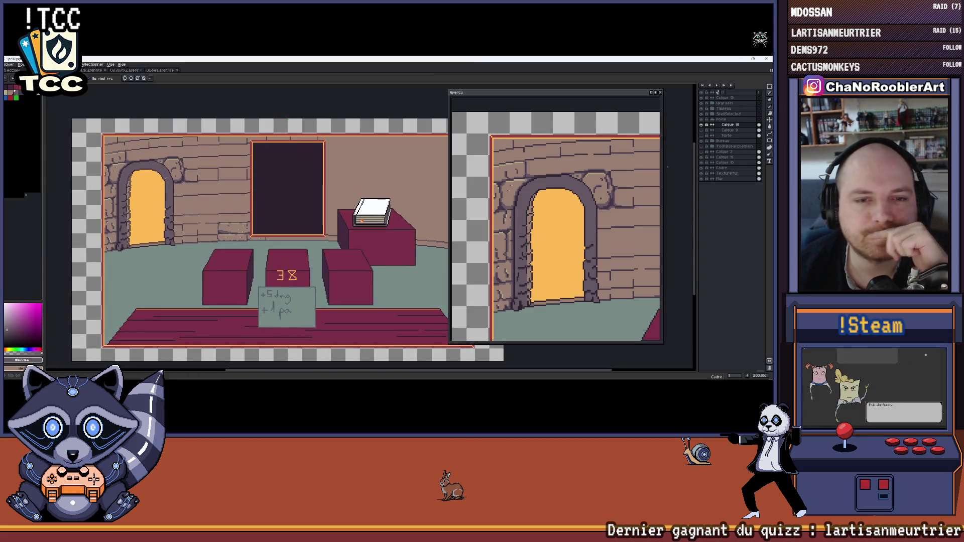
Bring the left arched doorway into view and make the TextureMur layer active for Pencil drawing.
{"action": "scroll", "coordinate": [162, 160], "scroll_direction": "up", "scroll_amount": 4}
{"action": "left_click_drag", "start_coordinate": [162, 160], "coordinate": [203, 175]}
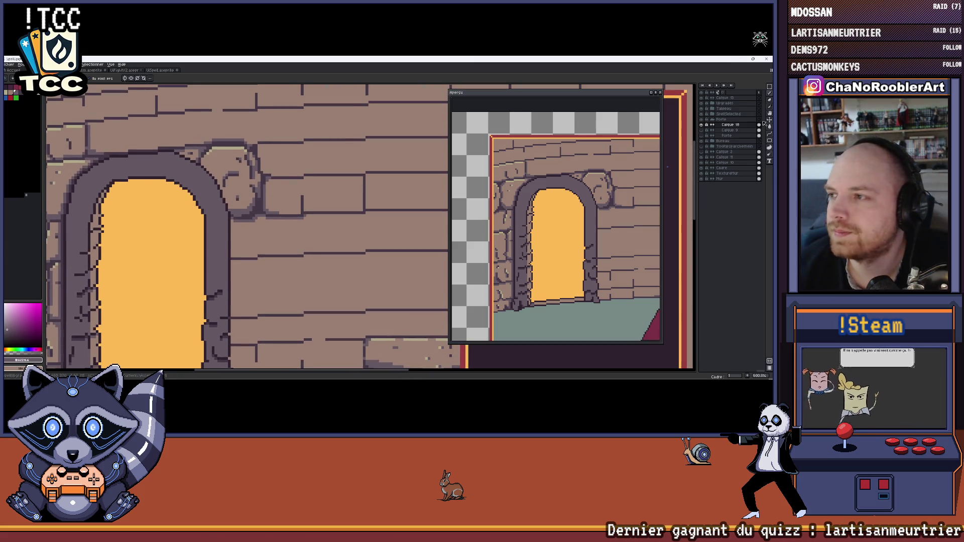
{"action": "left_click", "coordinate": [727, 174]}
{"action": "scroll", "coordinate": [186, 150], "scroll_direction": "up", "scroll_amount": 5}
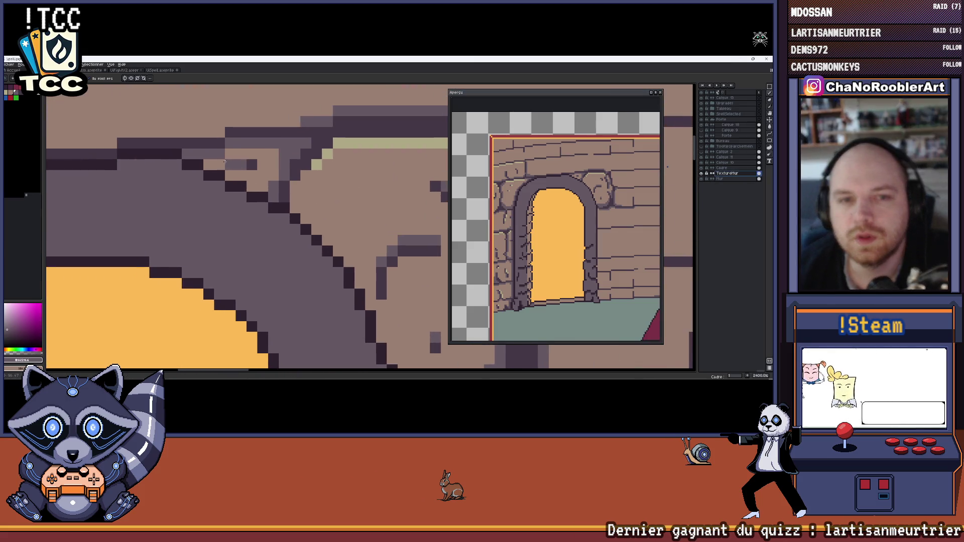
{"action": "scroll", "coordinate": [187, 150], "scroll_direction": "down", "scroll_amount": 5}
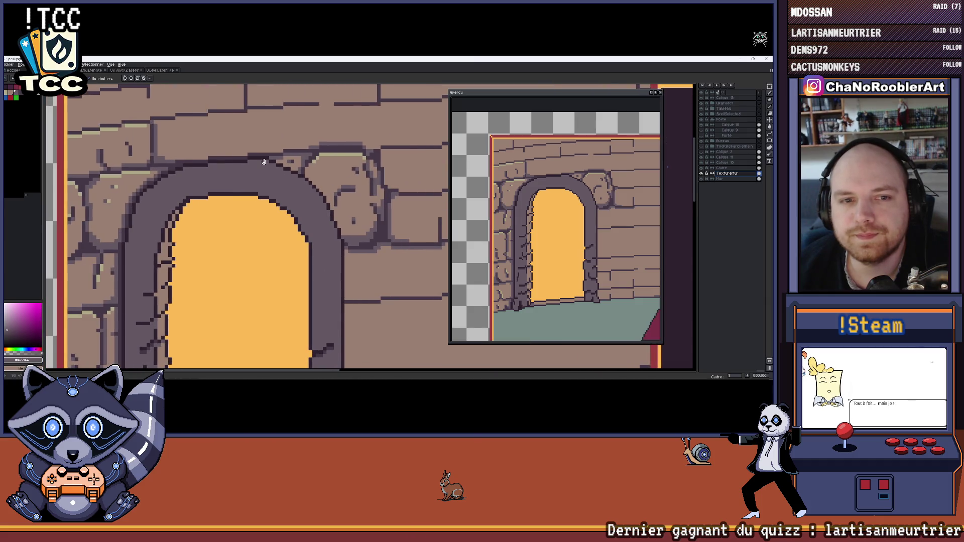
{"action": "scroll", "coordinate": [221, 166], "scroll_direction": "up", "scroll_amount": 3}
{"action": "scroll", "coordinate": [205, 169], "scroll_direction": "down", "scroll_amount": 3}
{"action": "key", "text": "i"}
{"action": "key", "text": "b"}
{"action": "scroll", "coordinate": [204, 174], "scroll_direction": "up", "scroll_amount": 3}
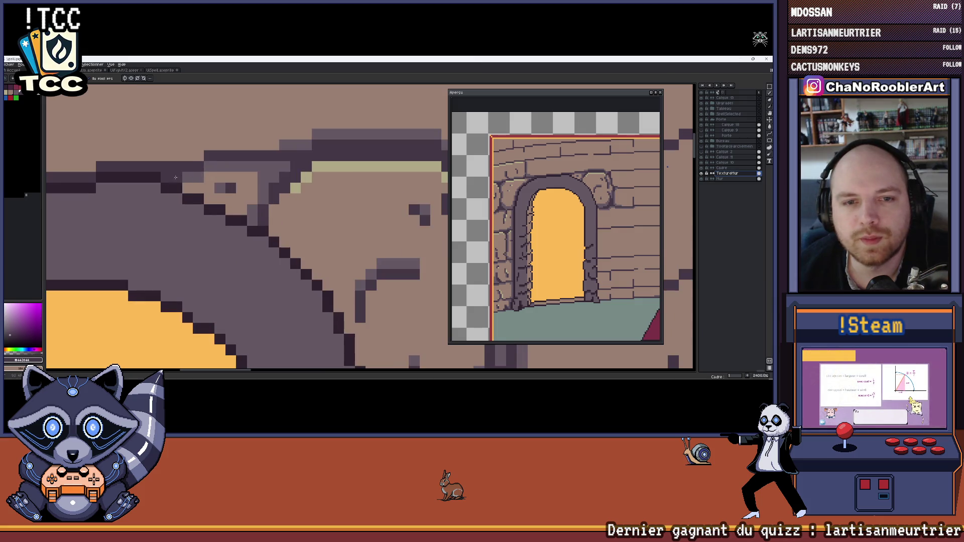
Paint a dark vertical line of pixels down the doorway frame's right edge below the keystone.
{"action": "left_click_drag", "start_coordinate": [212, 197], "coordinate": [141, 142]}
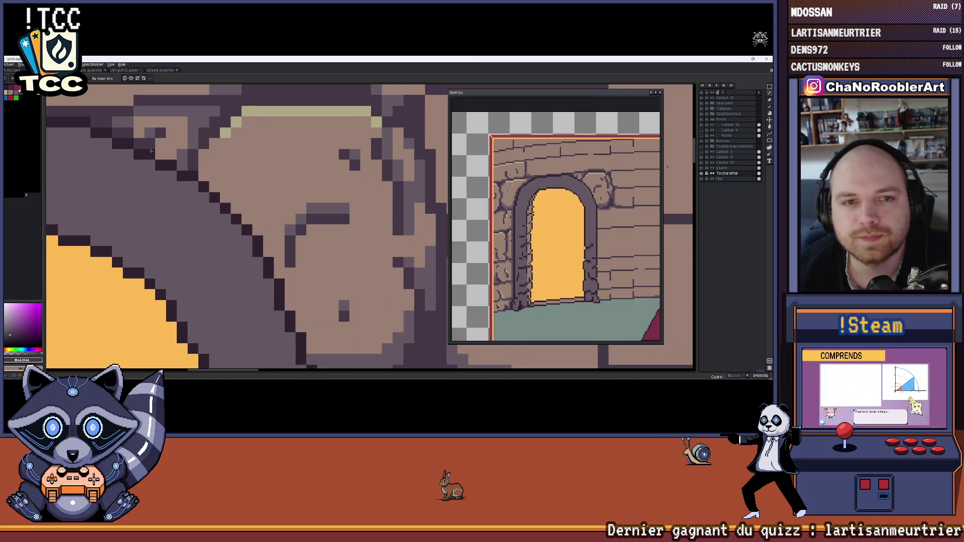
{"action": "scroll", "coordinate": [155, 136], "scroll_direction": "up", "scroll_amount": 1}
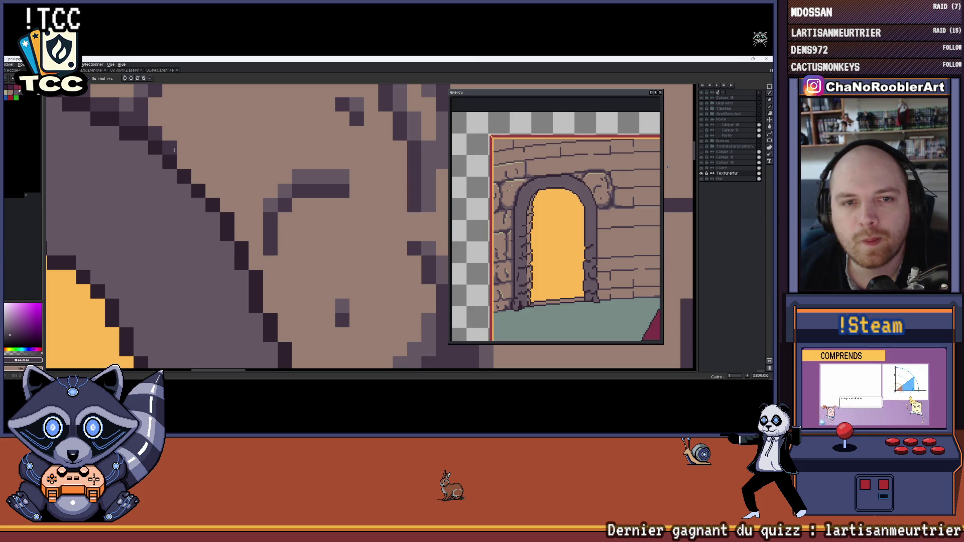
{"action": "left_click_drag", "start_coordinate": [240, 223], "coordinate": [221, 140]}
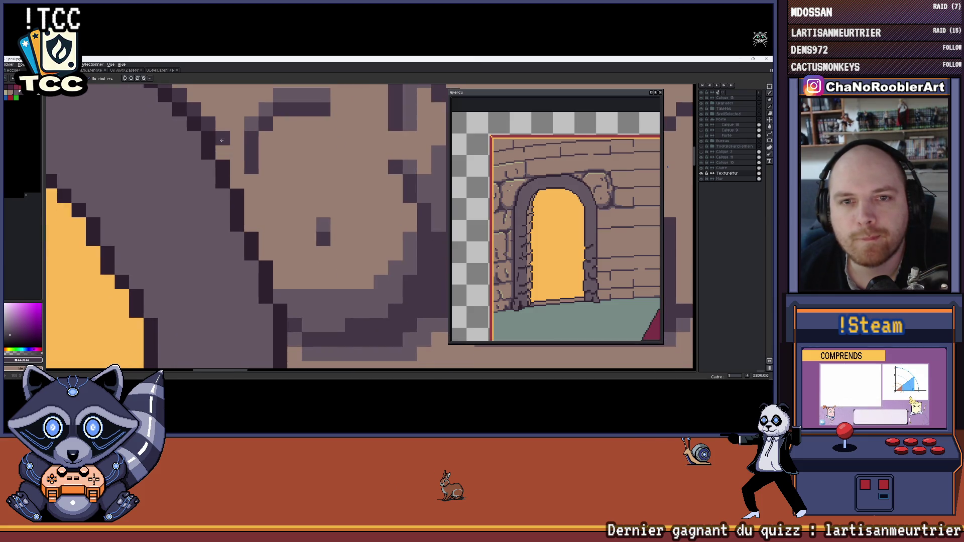
{"action": "left_click_drag", "start_coordinate": [249, 201], "coordinate": [239, 135]}
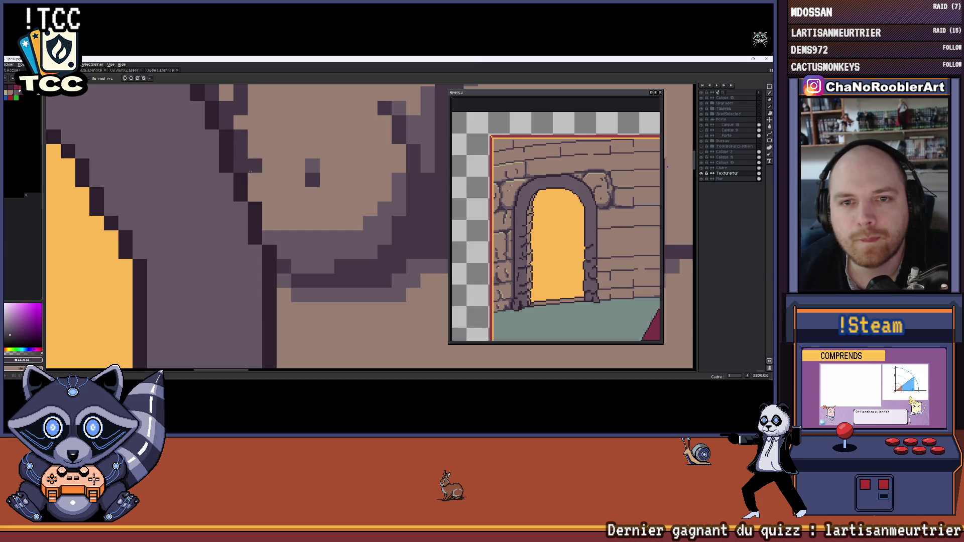
{"action": "scroll", "coordinate": [250, 172], "scroll_direction": "down", "scroll_amount": 3}
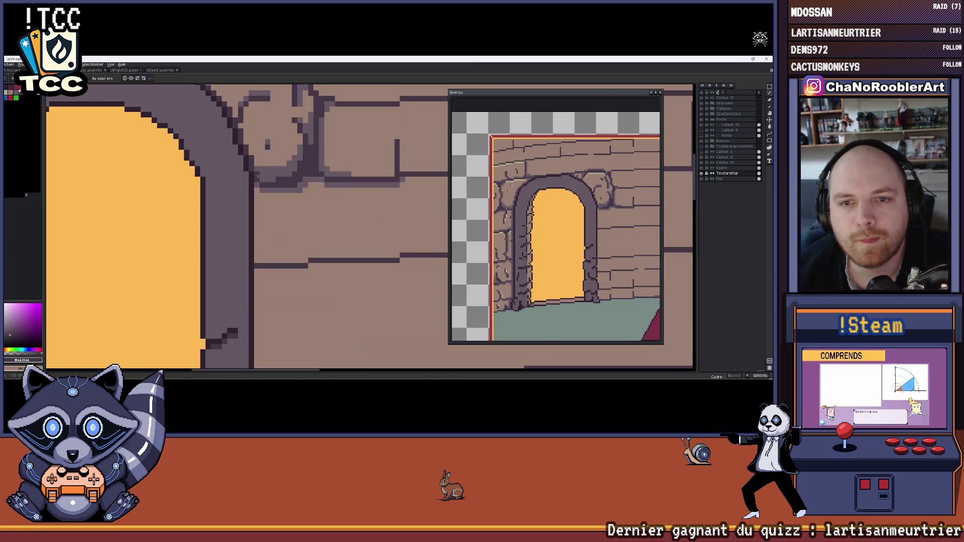
{"action": "scroll", "coordinate": [257, 175], "scroll_direction": "down", "scroll_amount": 2}
{"action": "scroll", "coordinate": [258, 139], "scroll_direction": "up", "scroll_amount": 1}
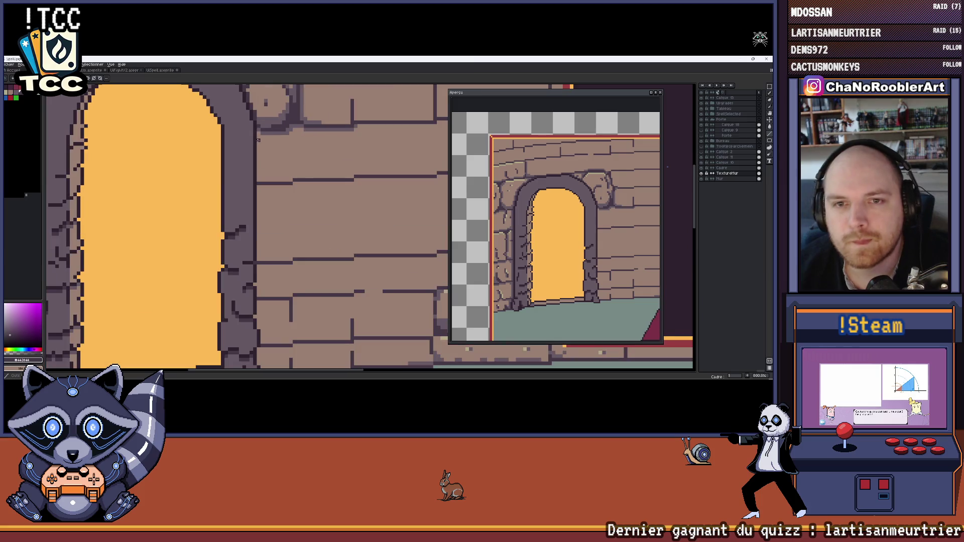
{"action": "mouse_move", "coordinate": [258, 129]}
{"action": "left_mouse_down"}
{"action": "mouse_move", "coordinate": [258, 260]}
{"action": "mouse_move", "coordinate": [265, 151]}
{"action": "left_mouse_up"}
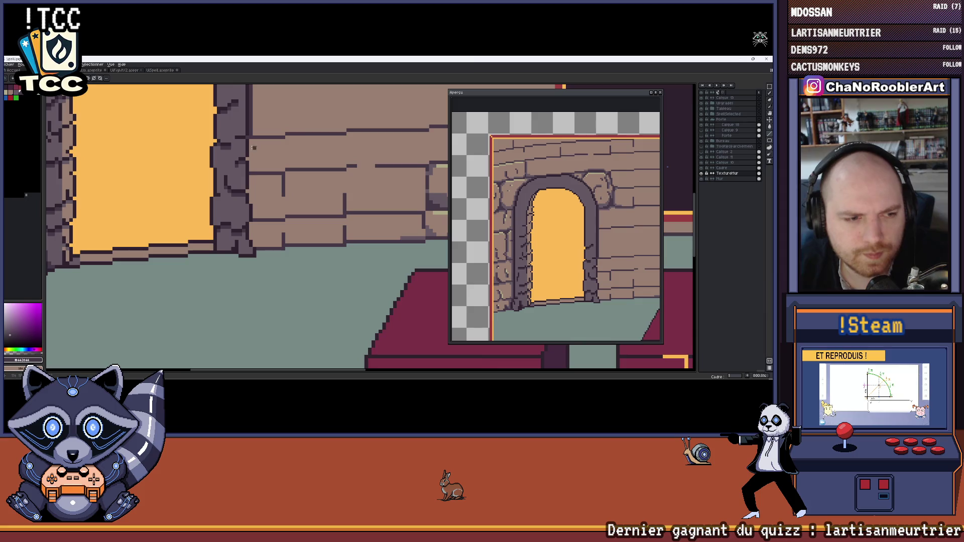
{"action": "scroll", "coordinate": [254, 147], "scroll_direction": "up", "scroll_amount": 2}
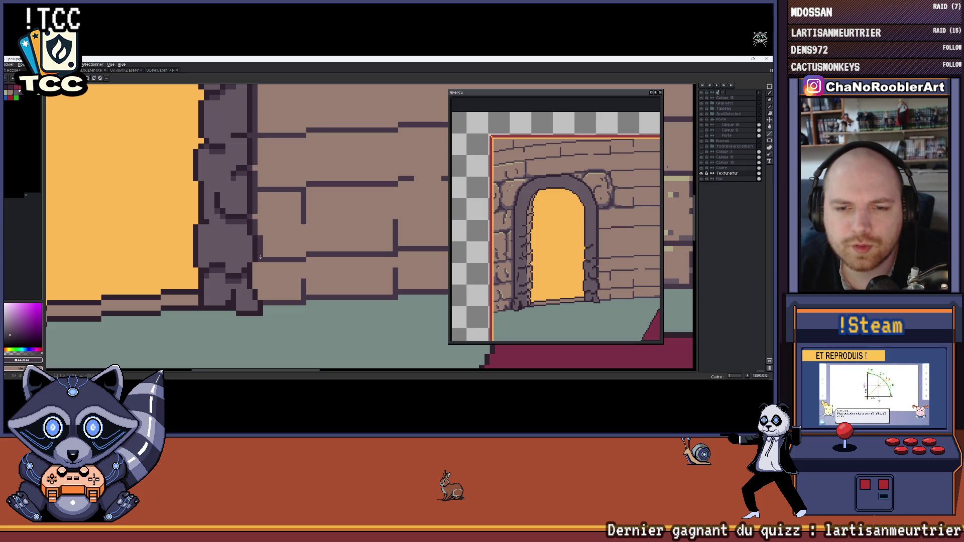
{"action": "scroll", "coordinate": [260, 191], "scroll_direction": "up", "scroll_amount": 1}
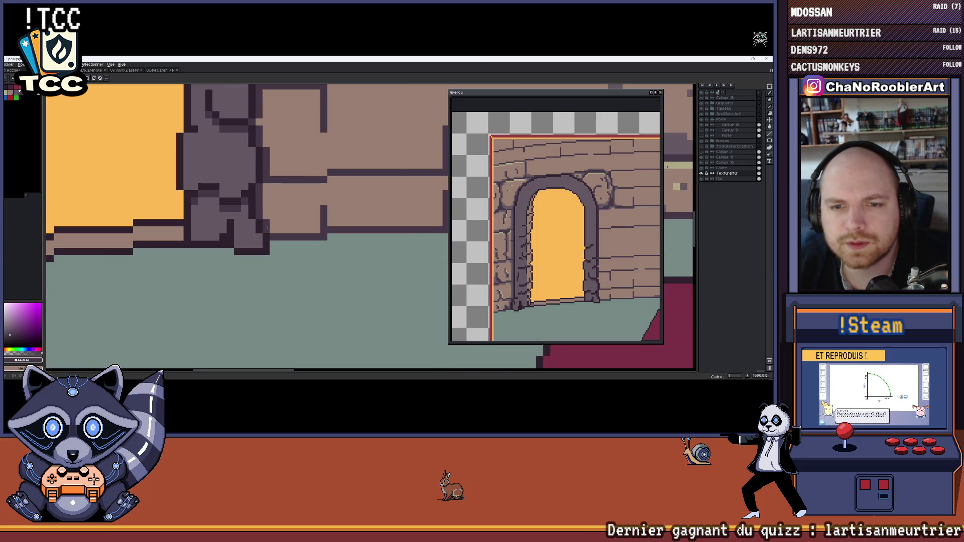
{"action": "scroll", "coordinate": [268, 227], "scroll_direction": "down", "scroll_amount": 8}
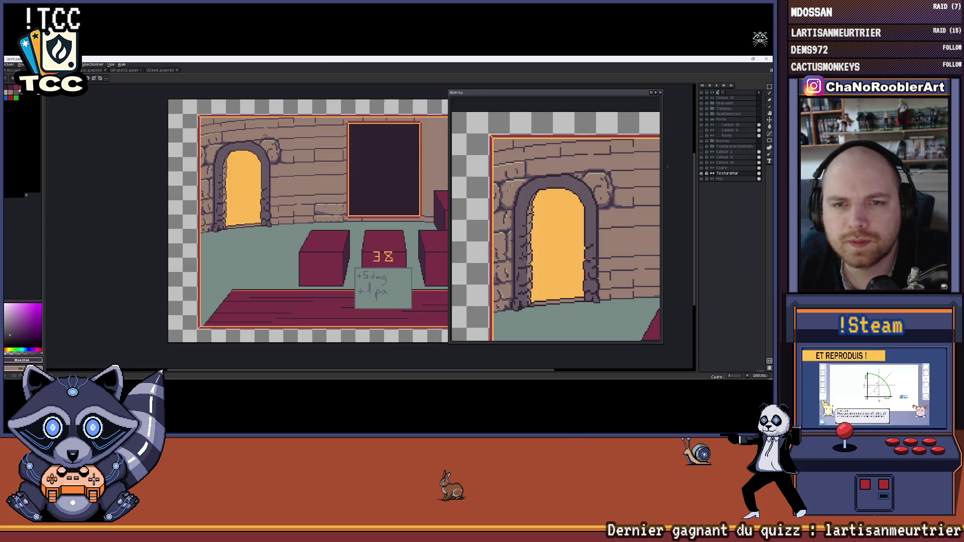
{"action": "scroll", "coordinate": [265, 135], "scroll_direction": "up", "scroll_amount": 10}
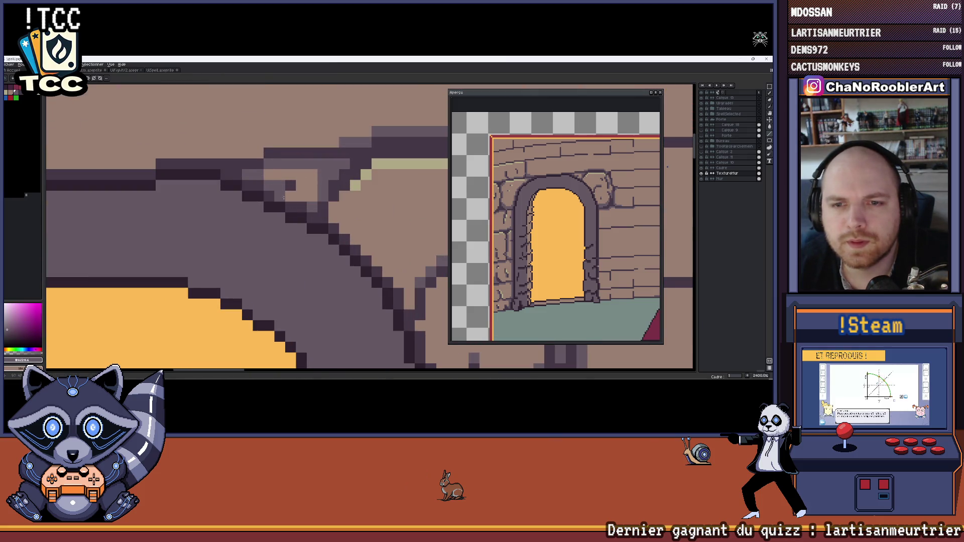
{"action": "scroll", "coordinate": [251, 173], "scroll_direction": "down", "scroll_amount": 2}
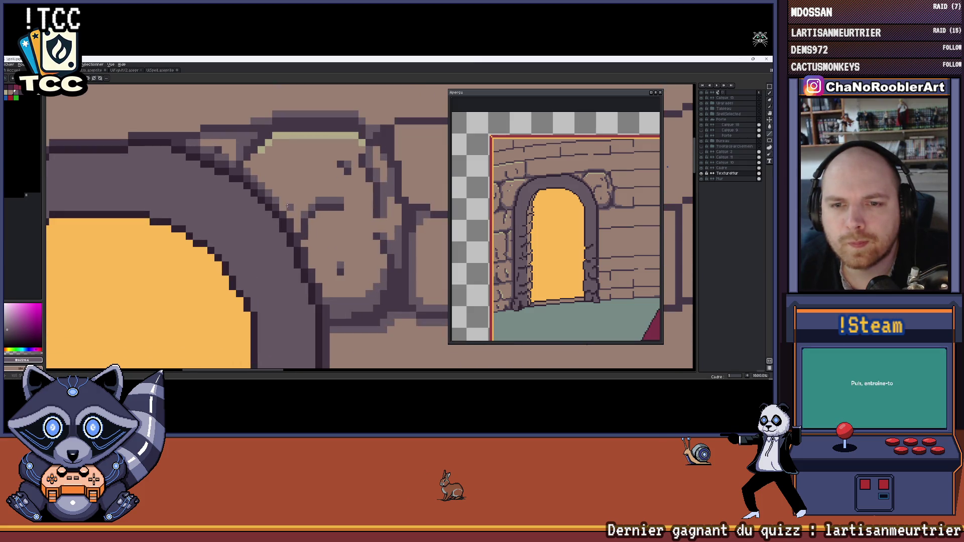
{"action": "scroll", "coordinate": [297, 227], "scroll_direction": "up", "scroll_amount": 1}
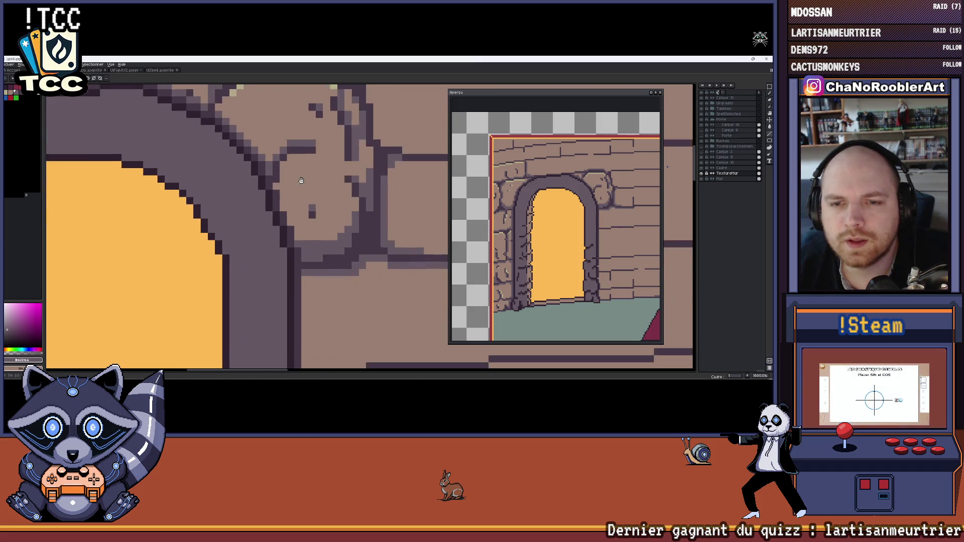
{"action": "scroll", "coordinate": [247, 144], "scroll_direction": "up", "scroll_amount": 1}
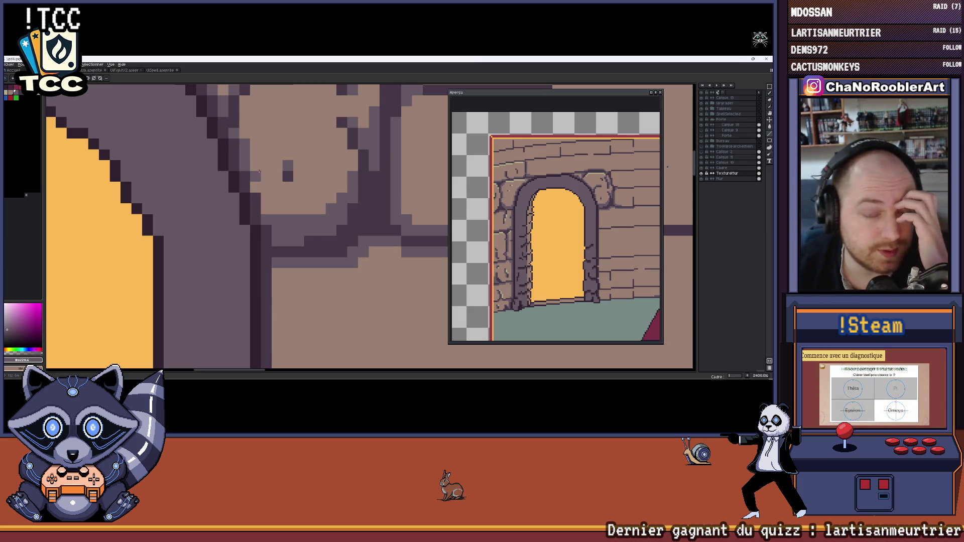
{"action": "scroll", "coordinate": [259, 190], "scroll_direction": "down", "scroll_amount": 1}
{"action": "scroll", "coordinate": [262, 194], "scroll_direction": "down", "scroll_amount": 3}
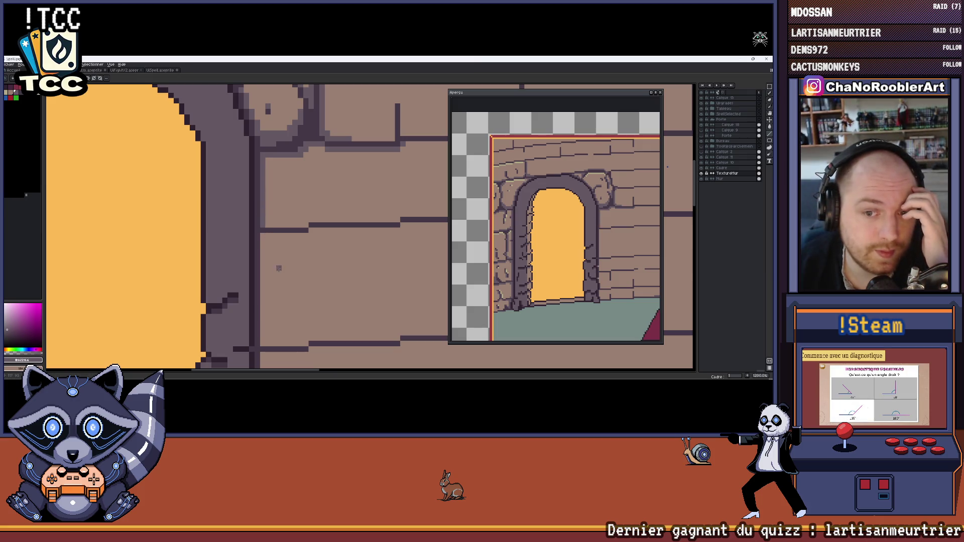
{"action": "scroll", "coordinate": [262, 219], "scroll_direction": "down", "scroll_amount": 2}
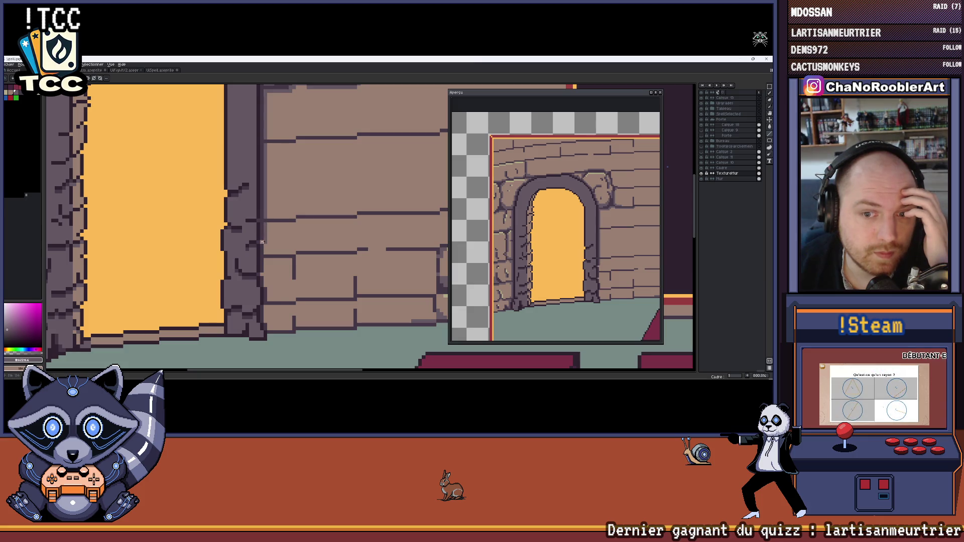
{"action": "scroll", "coordinate": [263, 252], "scroll_direction": "up", "scroll_amount": 2}
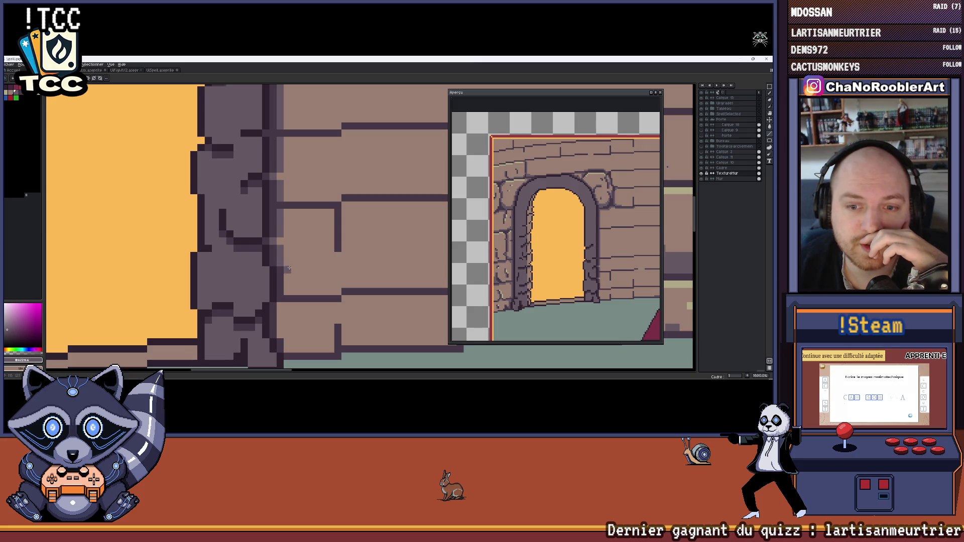
{"action": "left_click_drag", "start_coordinate": [289, 269], "coordinate": [309, 219]}
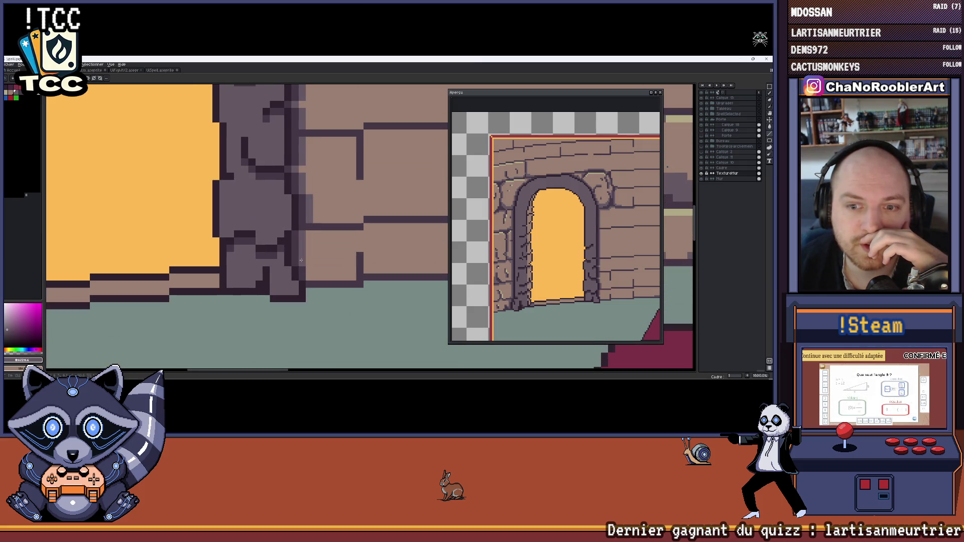
{"action": "scroll", "coordinate": [316, 255], "scroll_direction": "down", "scroll_amount": 3}
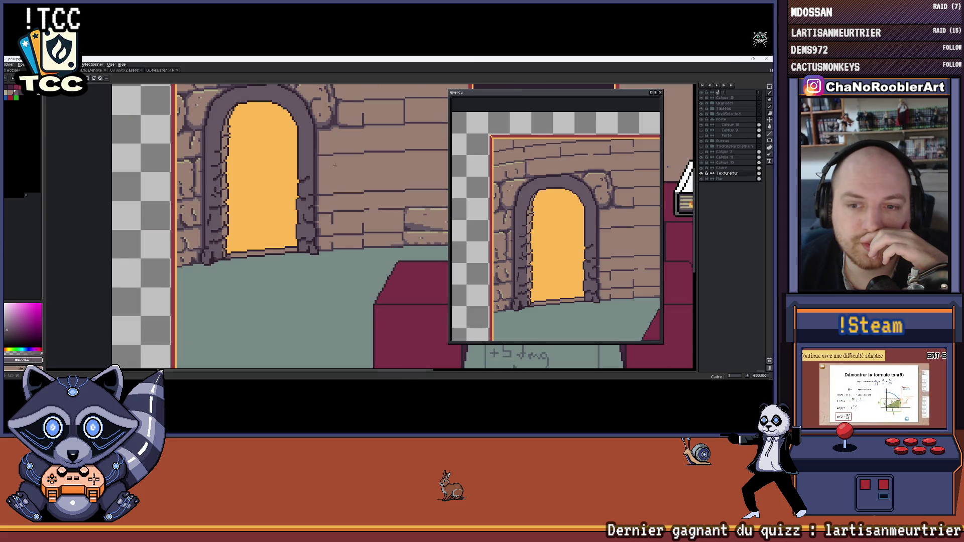
{"action": "scroll", "coordinate": [301, 216], "scroll_direction": "down", "scroll_amount": 2}
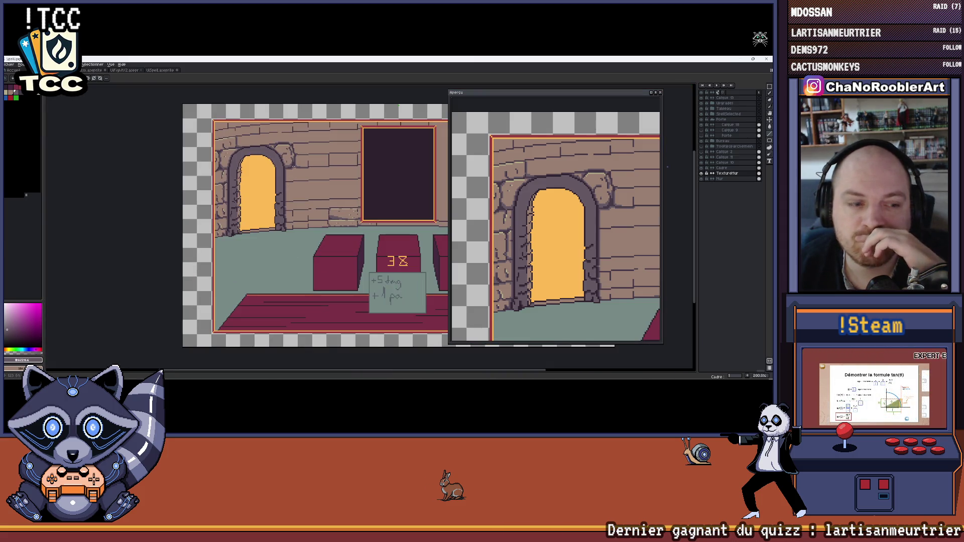
{"action": "left_click_drag", "start_coordinate": [294, 159], "coordinate": [274, 164]}
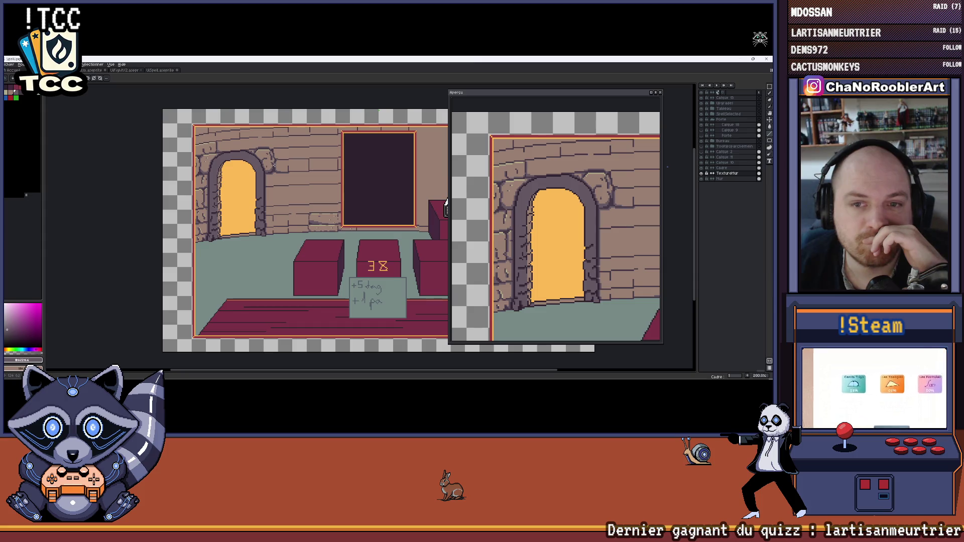
{"action": "scroll", "coordinate": [274, 164], "scroll_direction": "up", "scroll_amount": 4}
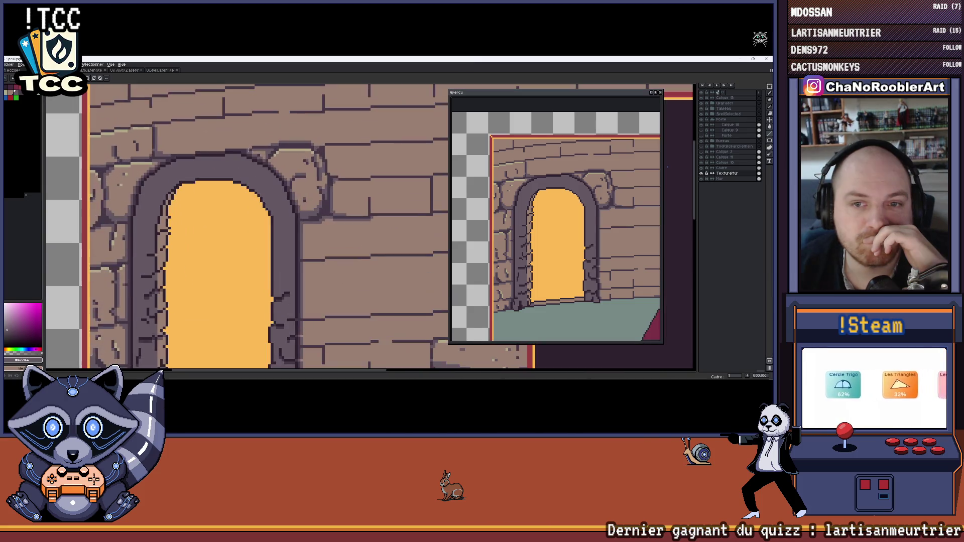
{"action": "scroll", "coordinate": [248, 150], "scroll_direction": "down", "scroll_amount": 4}
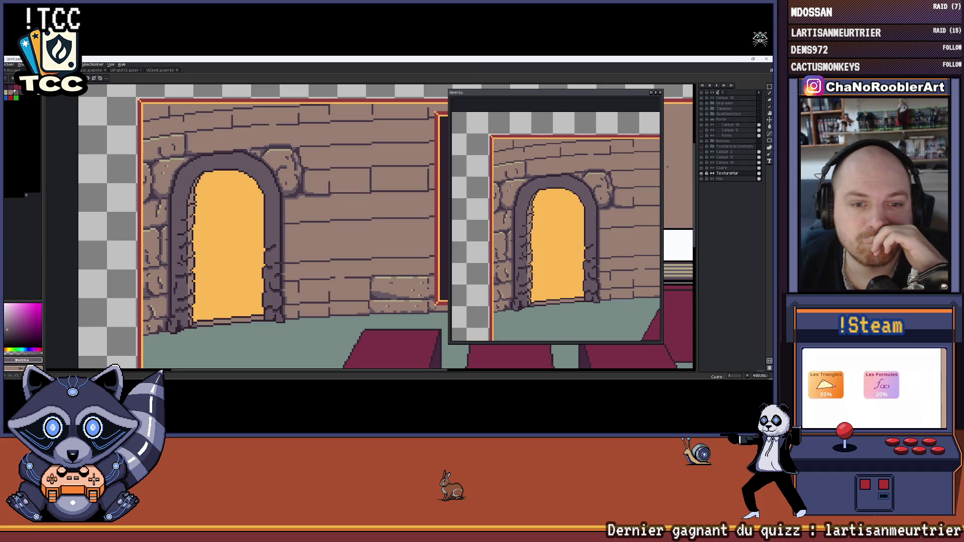
{"action": "left_click_drag", "start_coordinate": [290, 149], "coordinate": [192, 162]}
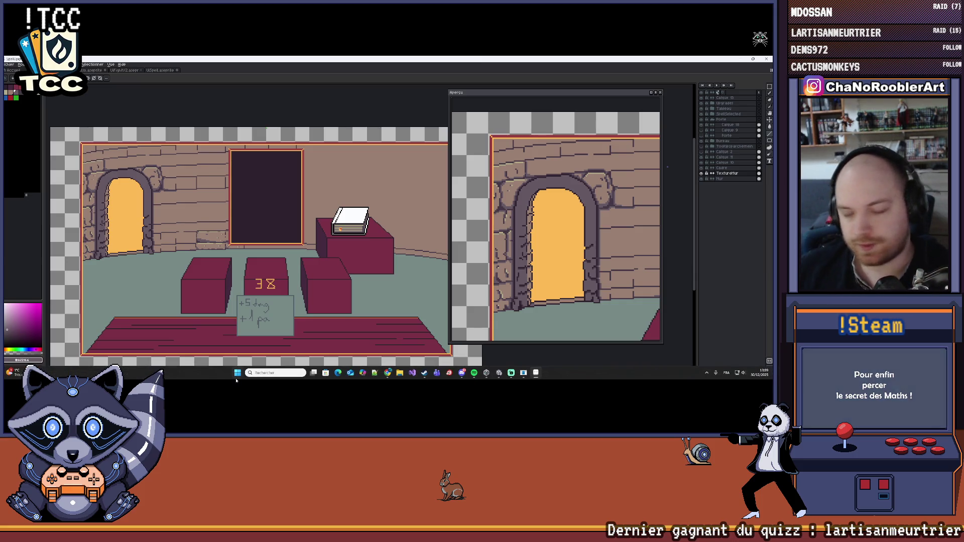
{"action": "mouse_move", "coordinate": [122, 183]}
{"action": "left_mouse_down"}
{"action": "mouse_move", "coordinate": [190, 194]}
{"action": "mouse_move", "coordinate": [138, 213]}
{"action": "mouse_move", "coordinate": [127, 178]}
{"action": "mouse_move", "coordinate": [103, 175]}
{"action": "left_mouse_up"}
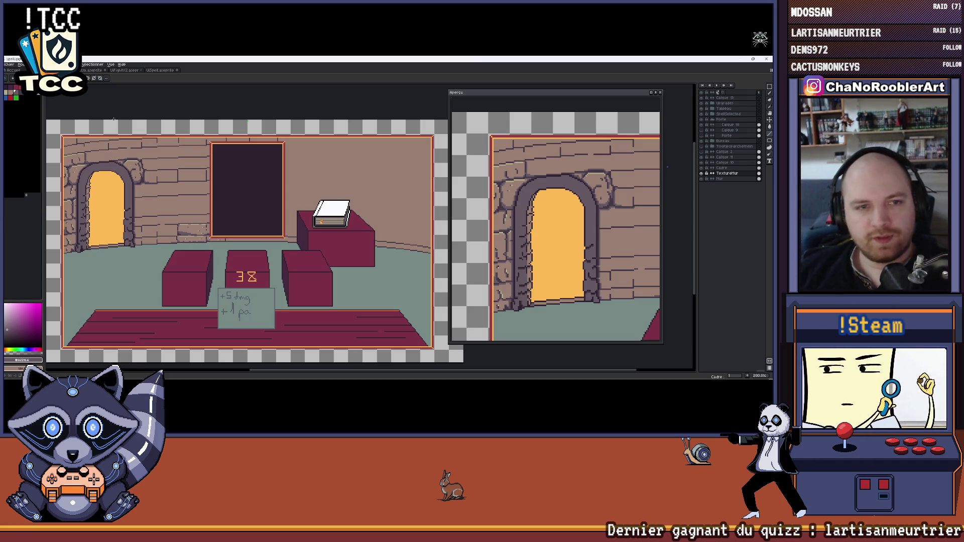
{"action": "left_click_drag", "start_coordinate": [98, 142], "coordinate": [120, 143]}
{"action": "scroll", "coordinate": [120, 143], "scroll_direction": "up", "scroll_amount": 1}
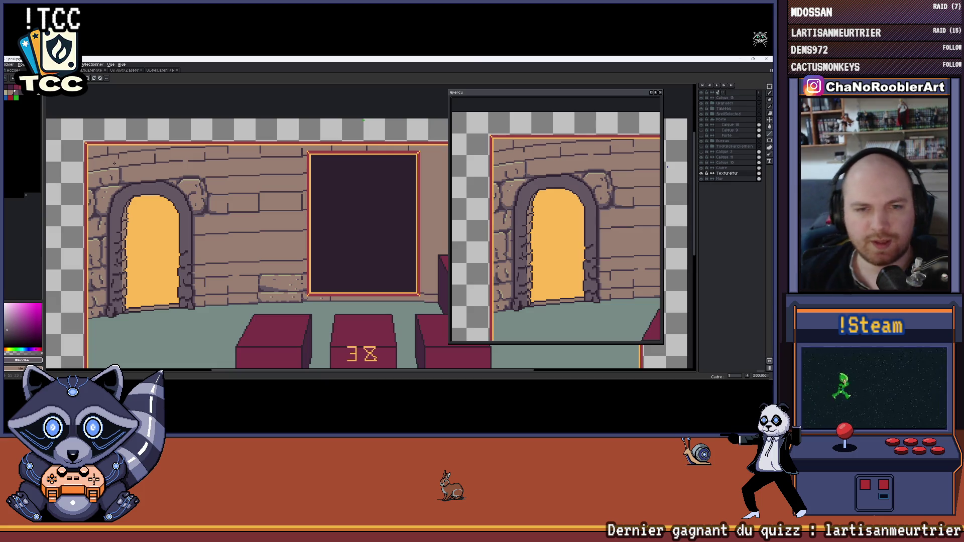
Paint a darker horizontal strip across the top of the stone arch above the doorway.
{"action": "scroll", "coordinate": [251, 226], "scroll_direction": "up", "scroll_amount": 2}
{"action": "scroll", "coordinate": [251, 226], "scroll_direction": "left", "scroll_amount": 3}
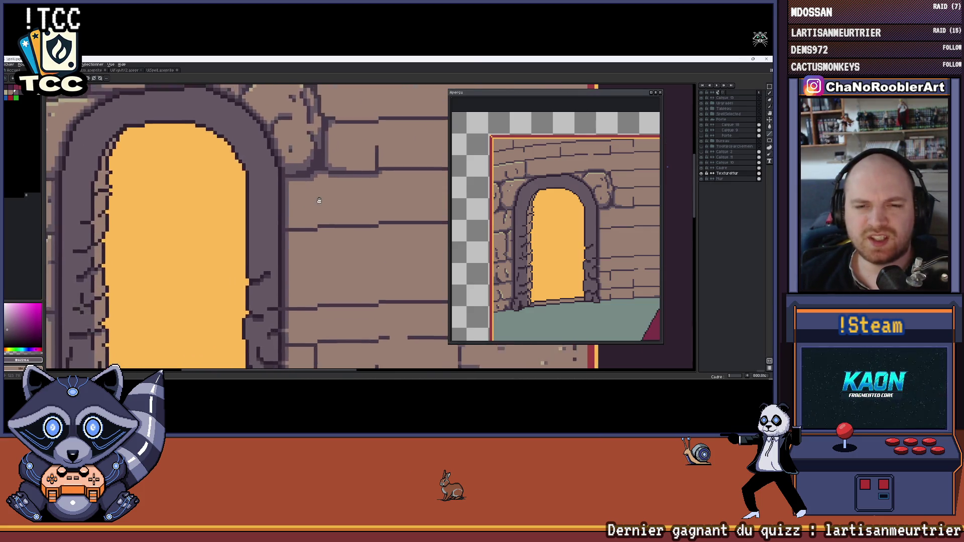
{"action": "scroll", "coordinate": [371, 229], "scroll_direction": "up", "scroll_amount": 2}
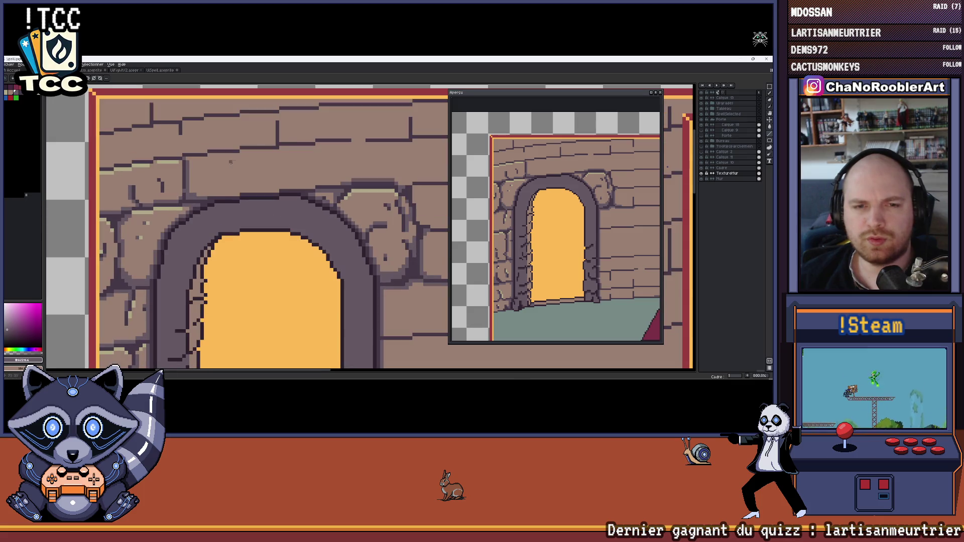
{"action": "scroll", "coordinate": [231, 162], "scroll_direction": "down", "scroll_amount": 3}
{"action": "scroll", "coordinate": [189, 197], "scroll_direction": "up", "scroll_amount": 3}
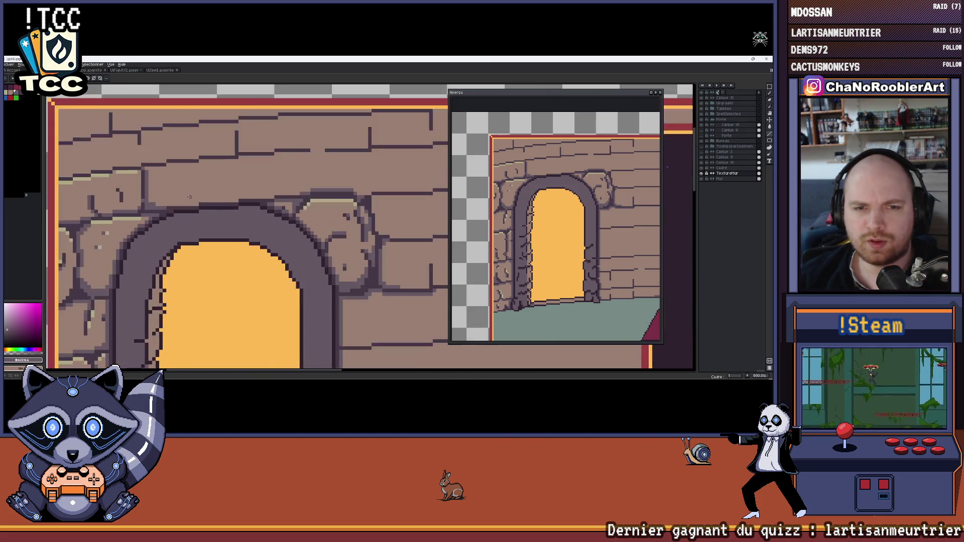
{"action": "scroll", "coordinate": [190, 196], "scroll_direction": "up", "scroll_amount": 3}
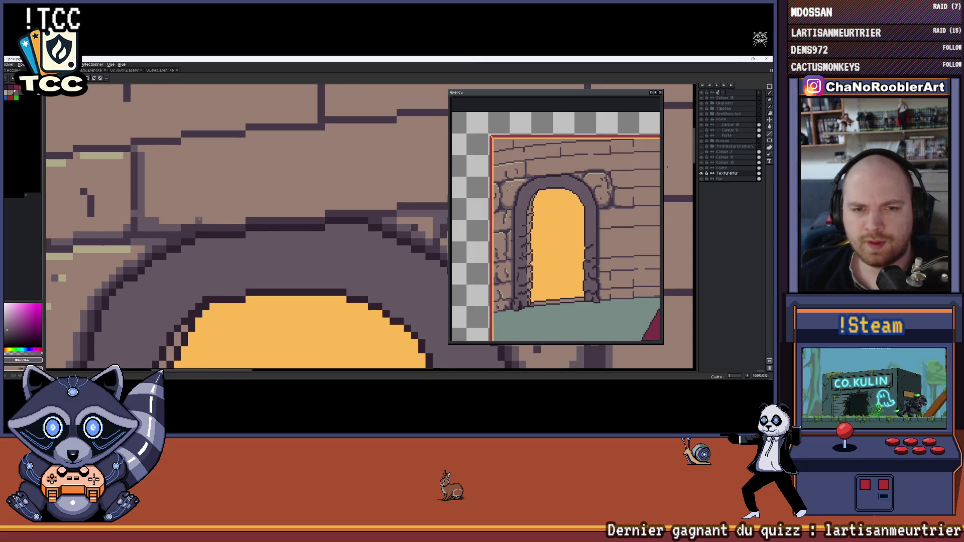
{"action": "left_click_drag", "start_coordinate": [189, 220], "coordinate": [379, 206]}
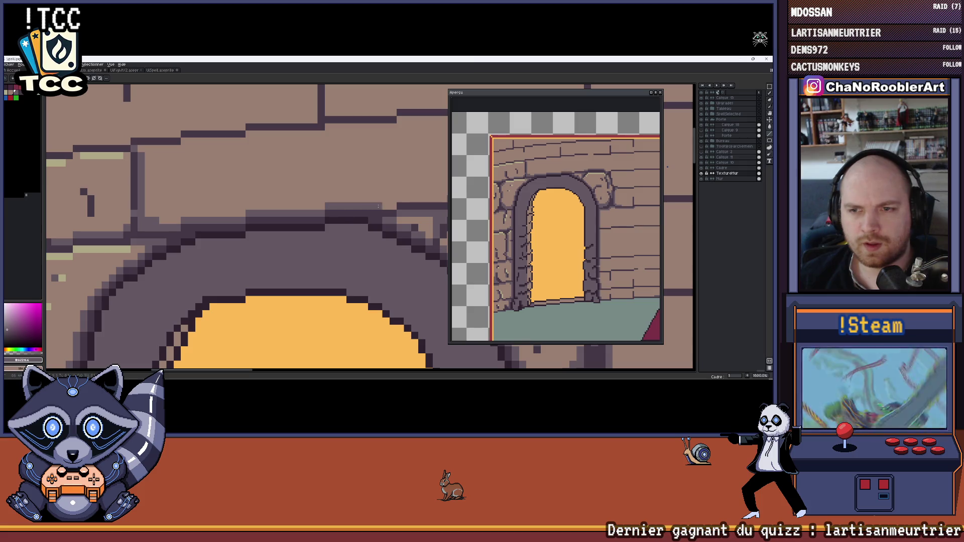
{"action": "scroll", "coordinate": [390, 206], "scroll_direction": "down", "scroll_amount": 5}
{"action": "scroll", "coordinate": [274, 214], "scroll_direction": "up", "scroll_amount": 4}
{"action": "scroll", "coordinate": [274, 214], "scroll_direction": "down", "scroll_amount": 1}
{"action": "scroll", "coordinate": [274, 214], "scroll_direction": "down", "scroll_amount": 1}
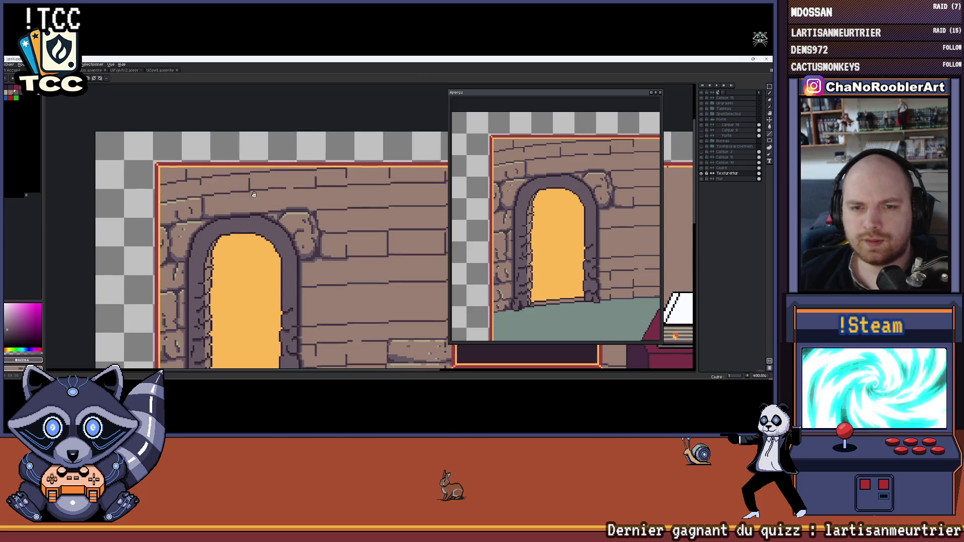
{"action": "key", "text": "m"}
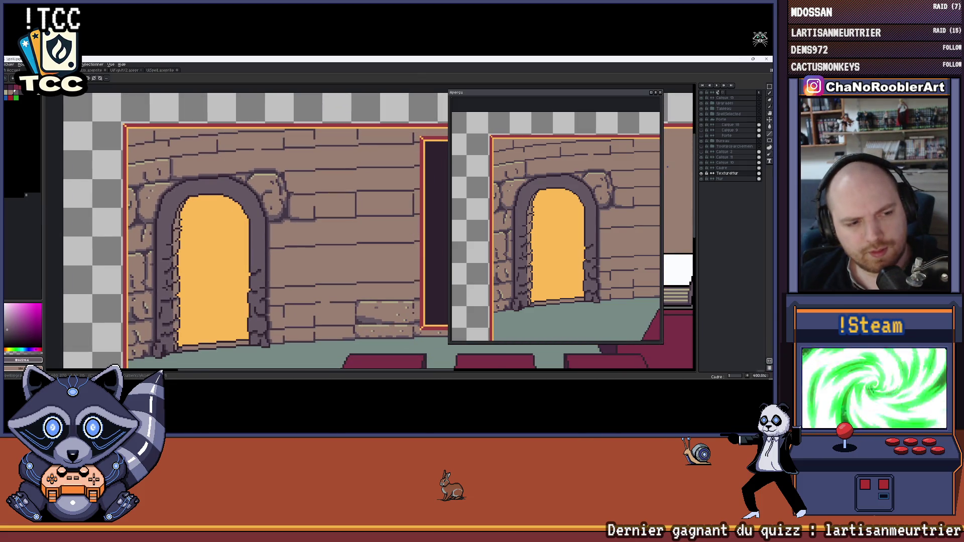
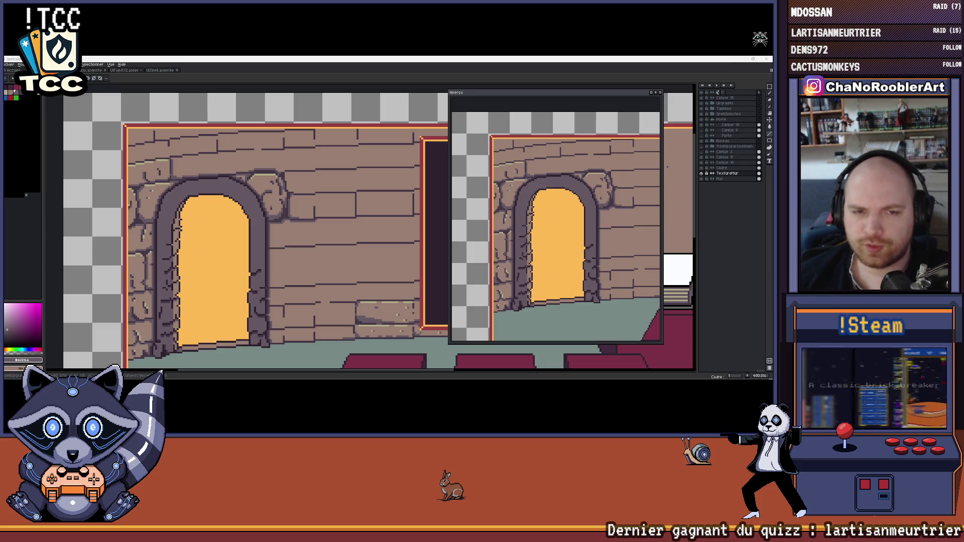
Frame the wall beside the arch and extend a dark vertical brick joint downward.
{"action": "scroll", "coordinate": [218, 249], "scroll_direction": "down", "scroll_amount": 1}
{"action": "scroll", "coordinate": [218, 249], "scroll_direction": "down", "scroll_amount": 1}
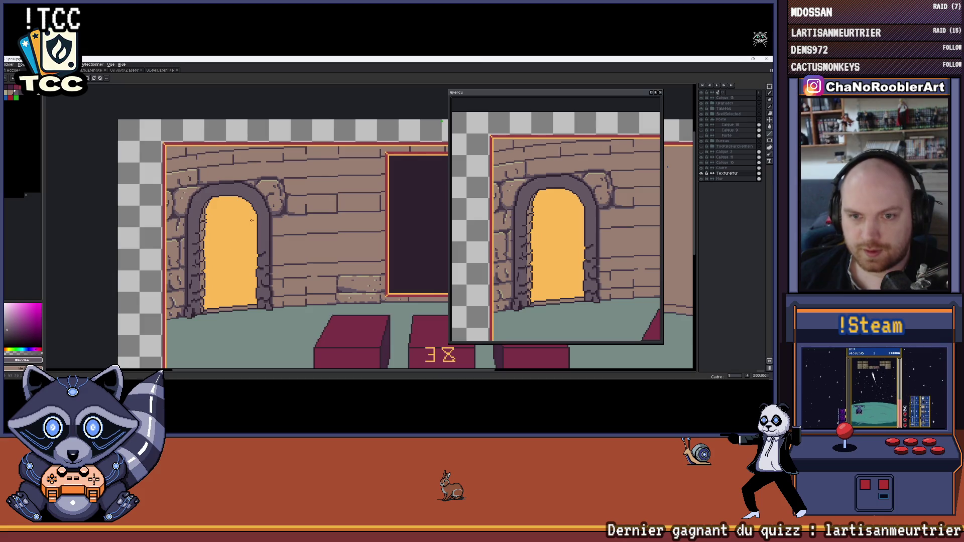
{"action": "scroll", "coordinate": [274, 229], "scroll_direction": "up", "scroll_amount": 1}
{"action": "scroll", "coordinate": [275, 229], "scroll_direction": "up", "scroll_amount": 3}
{"action": "scroll", "coordinate": [254, 203], "scroll_direction": "down", "scroll_amount": 3}
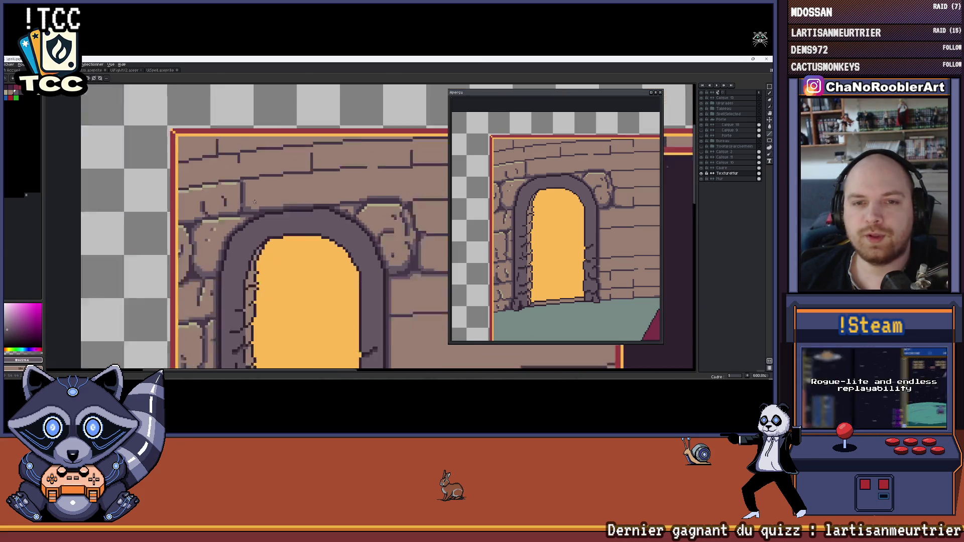
{"action": "scroll", "coordinate": [255, 203], "scroll_direction": "up", "scroll_amount": 3}
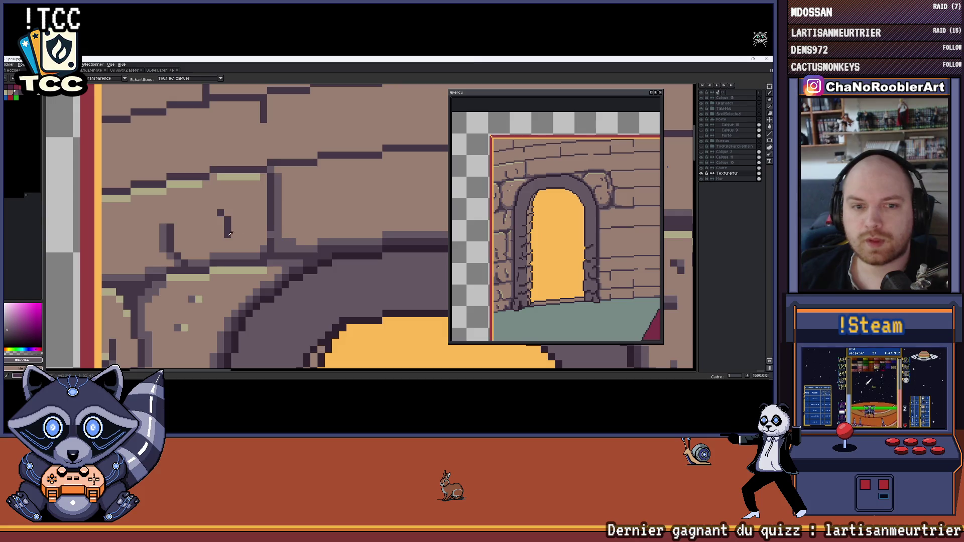
{"action": "scroll", "coordinate": [288, 244], "scroll_direction": "down", "scroll_amount": 1}
{"action": "scroll", "coordinate": [288, 244], "scroll_direction": "up", "scroll_amount": 2}
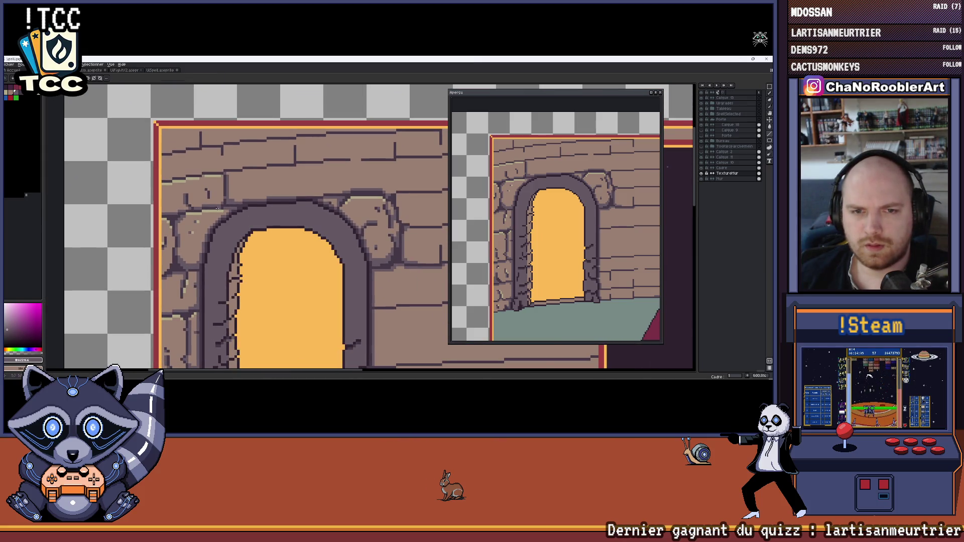
{"action": "scroll", "coordinate": [206, 193], "scroll_direction": "up", "scroll_amount": 2}
{"action": "scroll", "coordinate": [206, 193], "scroll_direction": "down", "scroll_amount": 1}
{"action": "scroll", "coordinate": [222, 186], "scroll_direction": "down", "scroll_amount": 1}
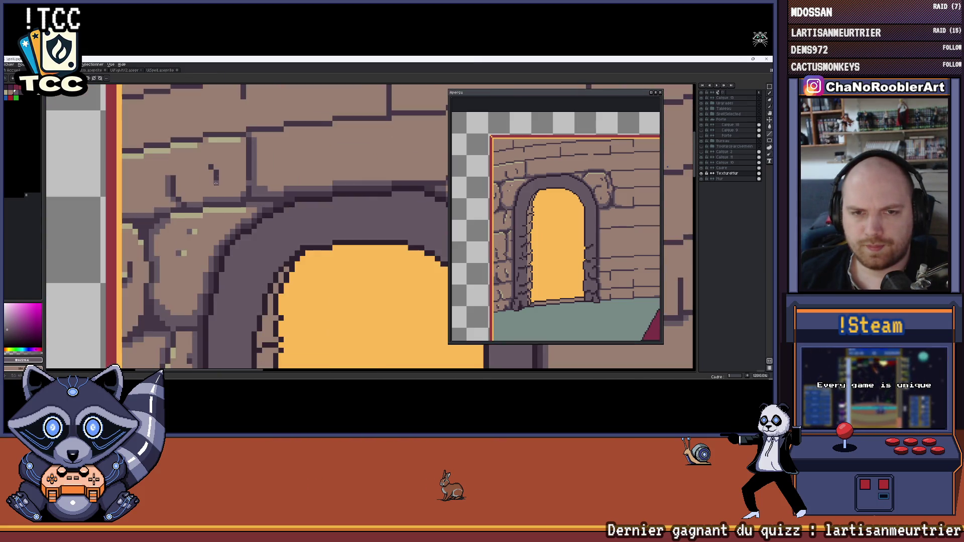
{"action": "scroll", "coordinate": [222, 186], "scroll_direction": "up", "scroll_amount": 2}
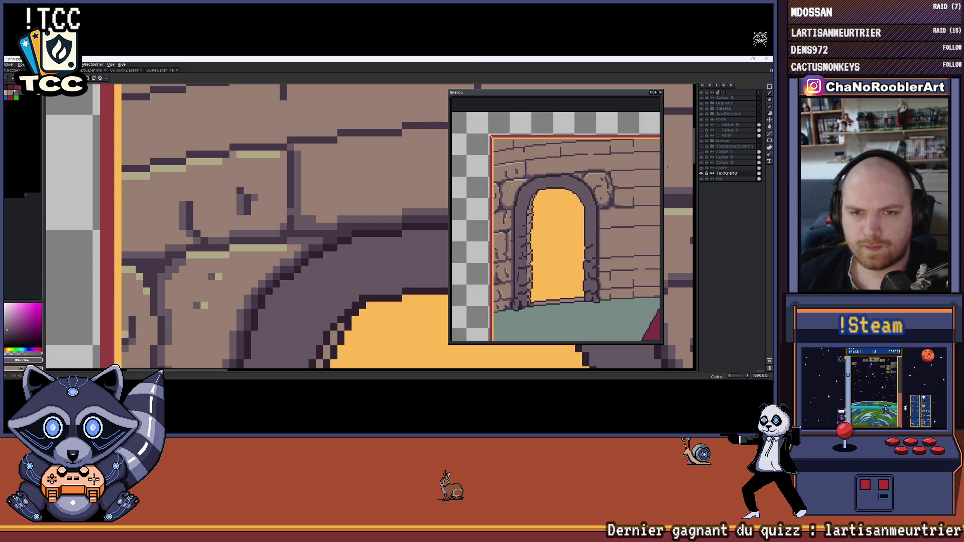
{"action": "scroll", "coordinate": [256, 198], "scroll_direction": "down", "scroll_amount": 2}
{"action": "scroll", "coordinate": [209, 187], "scroll_direction": "down", "scroll_amount": 3}
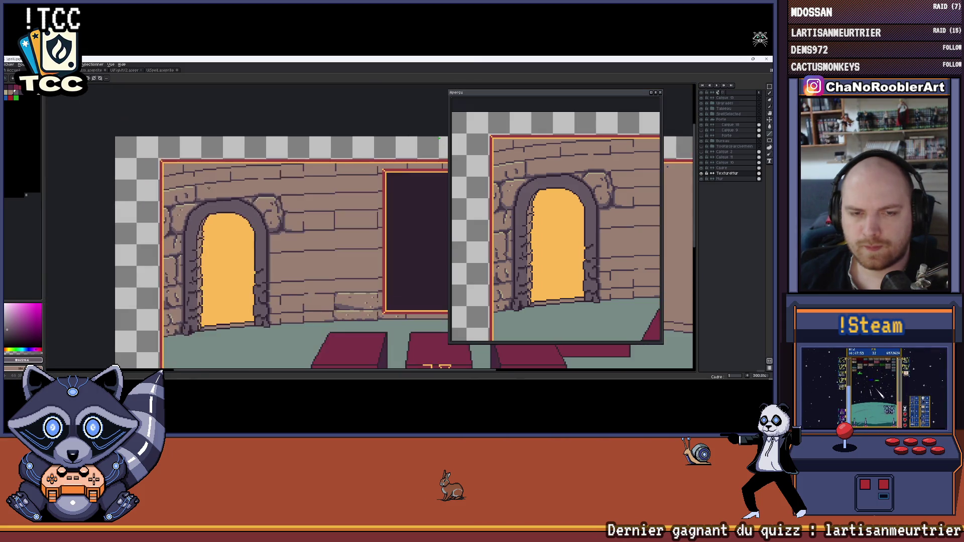
{"action": "scroll", "coordinate": [209, 187], "scroll_direction": "down", "scroll_amount": 1}
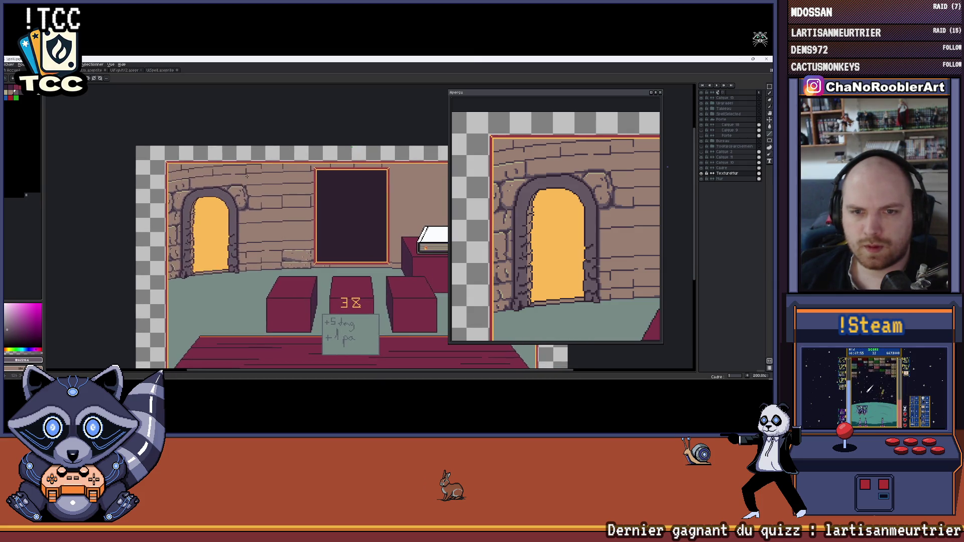
{"action": "scroll", "coordinate": [247, 176], "scroll_direction": "up", "scroll_amount": 4}
{"action": "scroll", "coordinate": [250, 193], "scroll_direction": "up", "scroll_amount": 3}
{"action": "scroll", "coordinate": [274, 216], "scroll_direction": "up", "scroll_amount": 2}
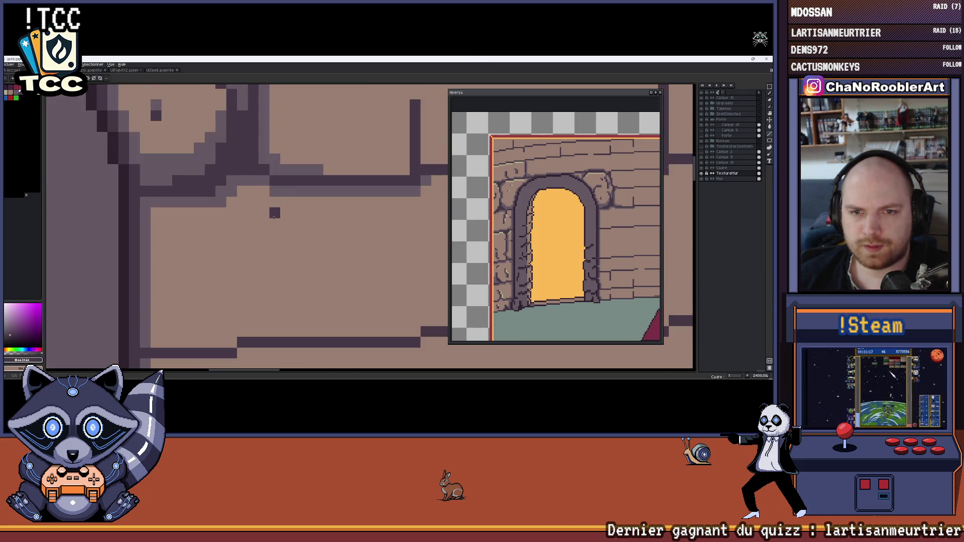
{"action": "scroll", "coordinate": [274, 217], "scroll_direction": "down", "scroll_amount": 7}
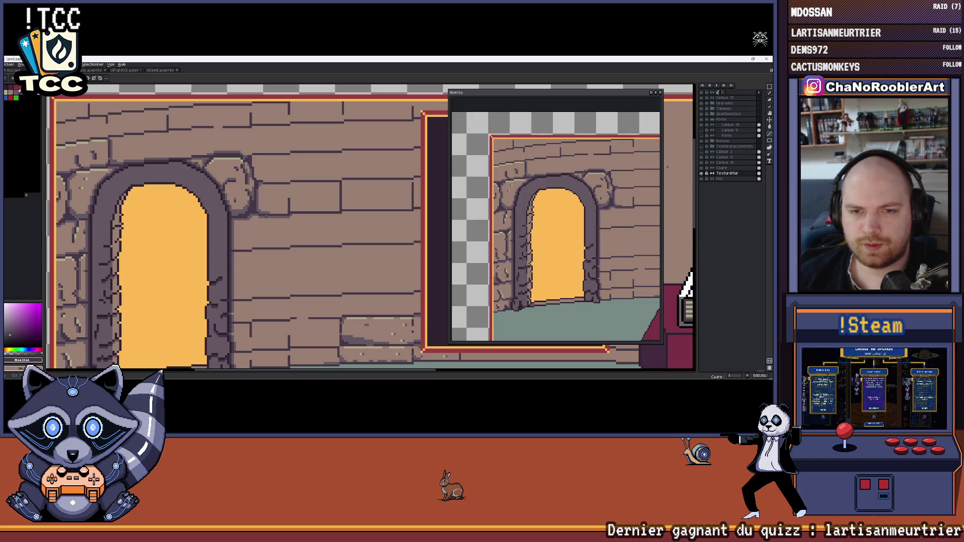
{"action": "scroll", "coordinate": [266, 212], "scroll_direction": "up", "scroll_amount": 2}
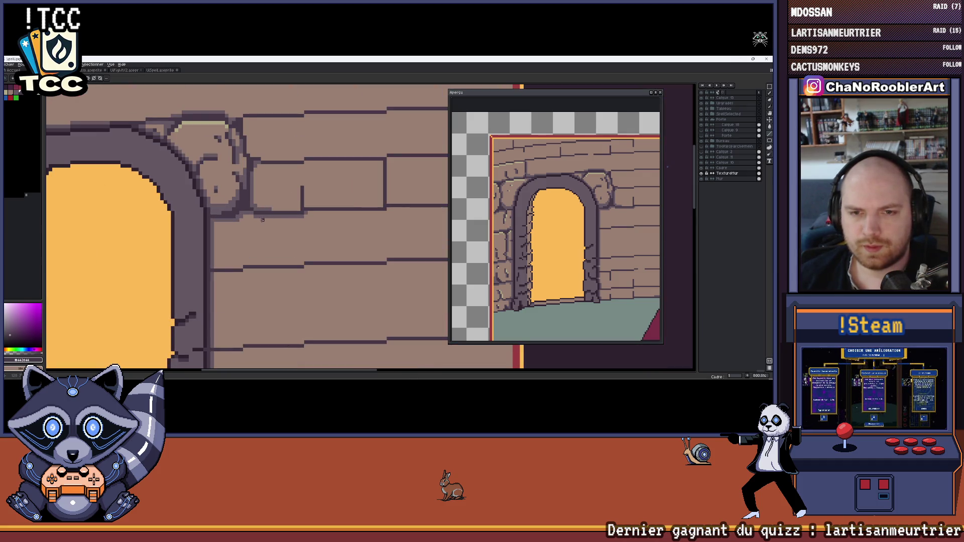
{"action": "scroll", "coordinate": [267, 219], "scroll_direction": "down", "scroll_amount": 3}
{"action": "scroll", "coordinate": [291, 234], "scroll_direction": "down", "scroll_amount": 2}
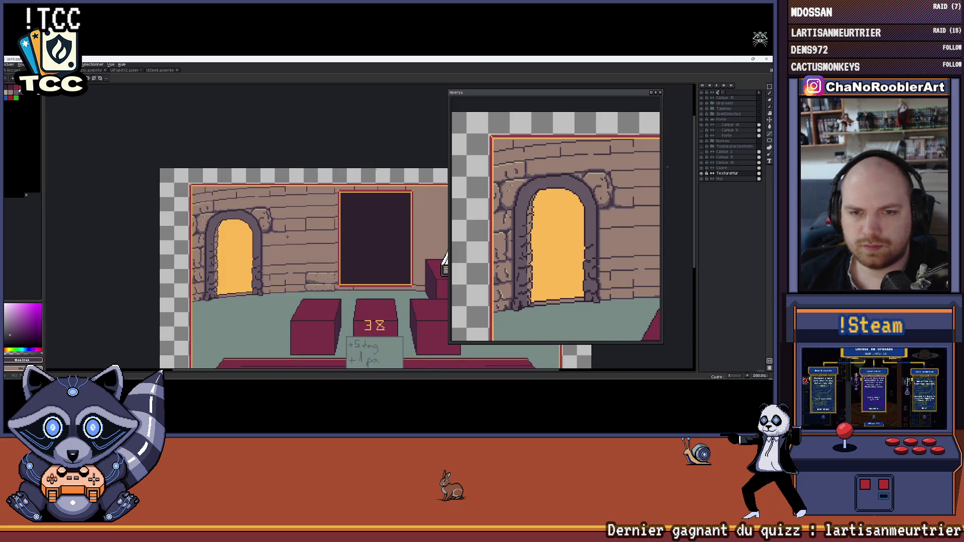
{"action": "left_click_drag", "start_coordinate": [279, 236], "coordinate": [258, 232]}
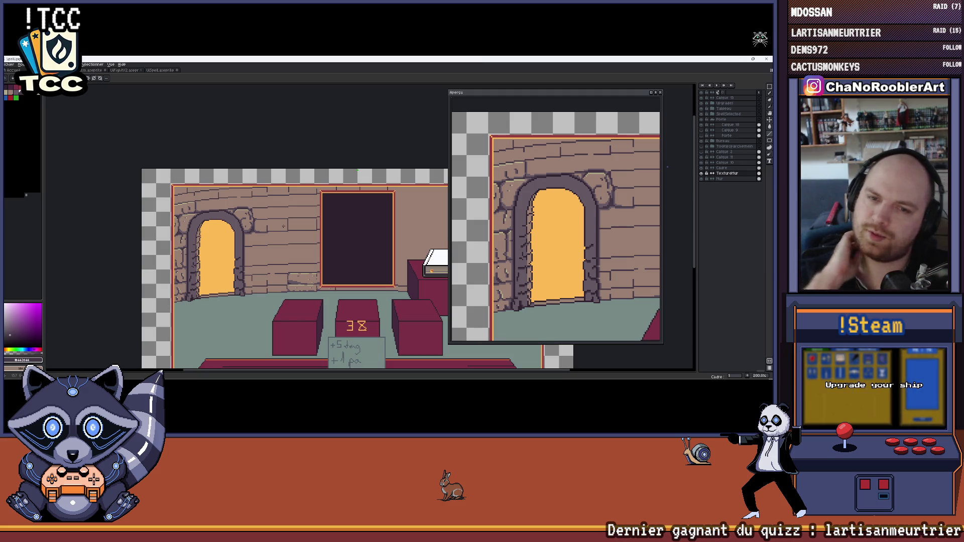
{"action": "mouse_move", "coordinate": [304, 220]}
{"action": "left_mouse_down"}
{"action": "mouse_move", "coordinate": [279, 184]}
{"action": "mouse_move", "coordinate": [206, 199]}
{"action": "left_mouse_up"}
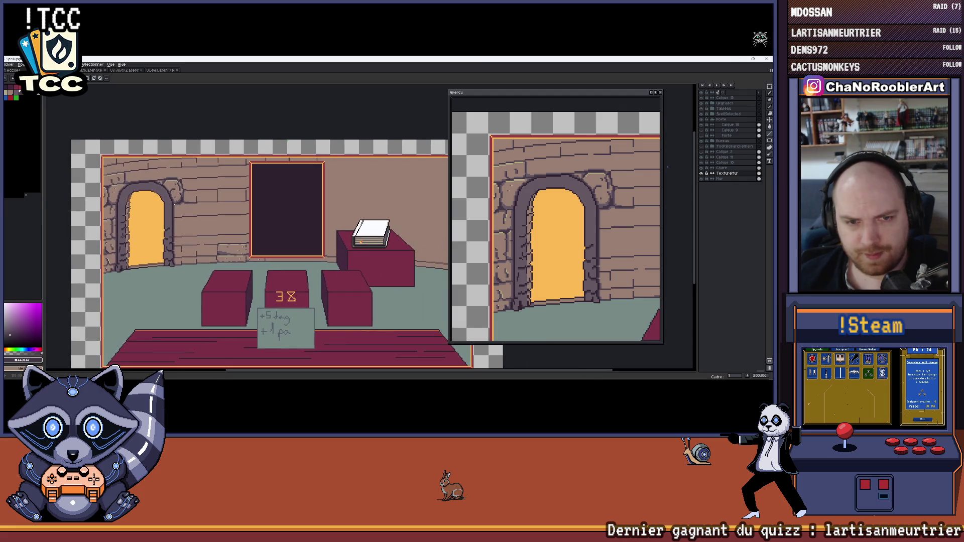
{"action": "scroll", "coordinate": [207, 199], "scroll_direction": "up", "scroll_amount": 2}
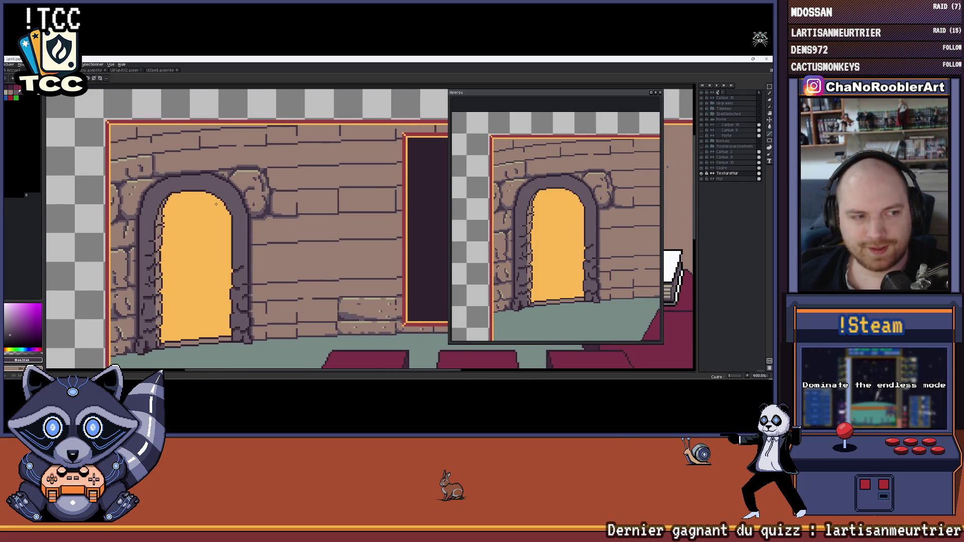
{"action": "scroll", "coordinate": [262, 209], "scroll_direction": "up", "scroll_amount": 6}
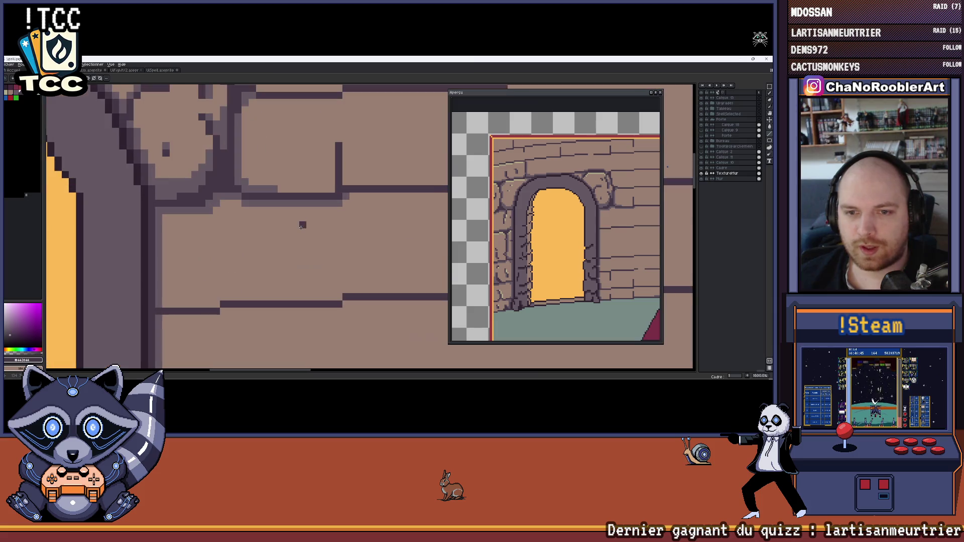
{"action": "scroll", "coordinate": [294, 204], "scroll_direction": "down", "scroll_amount": 4}
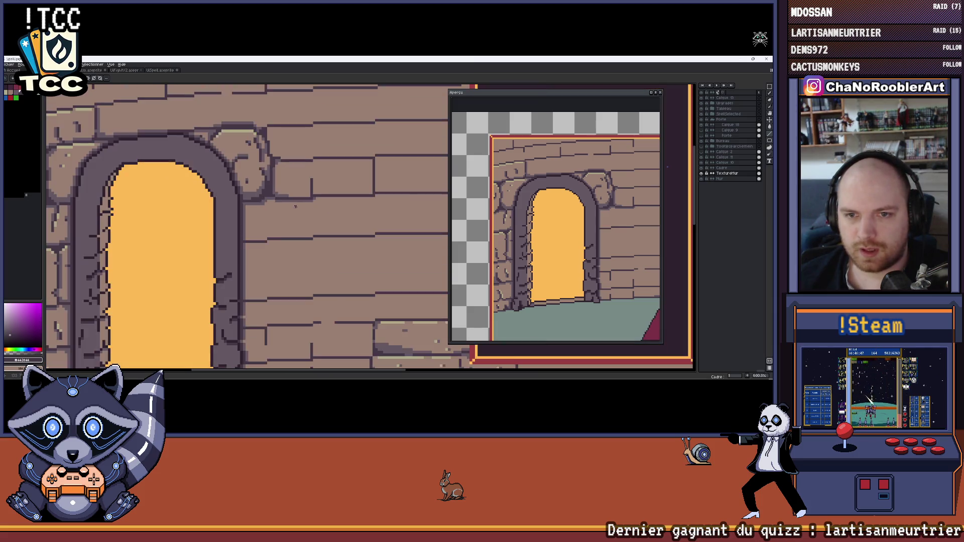
{"action": "scroll", "coordinate": [294, 204], "scroll_direction": "up", "scroll_amount": 4}
{"action": "left_click_drag", "start_coordinate": [297, 200], "coordinate": [295, 275]}
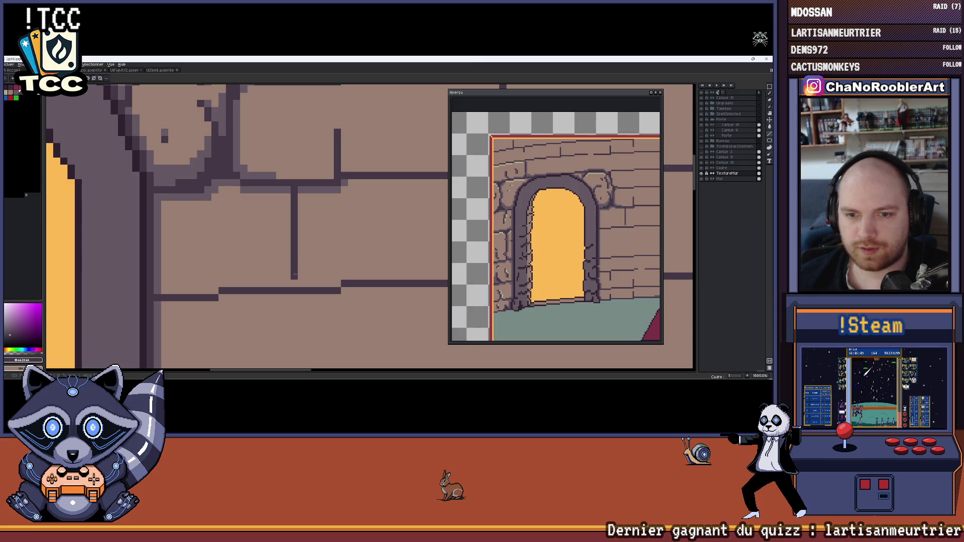
Paint a darker column beside the vertical joint and extend it to the horizontal joint.
{"action": "scroll", "coordinate": [287, 283], "scroll_direction": "down", "scroll_amount": 4}
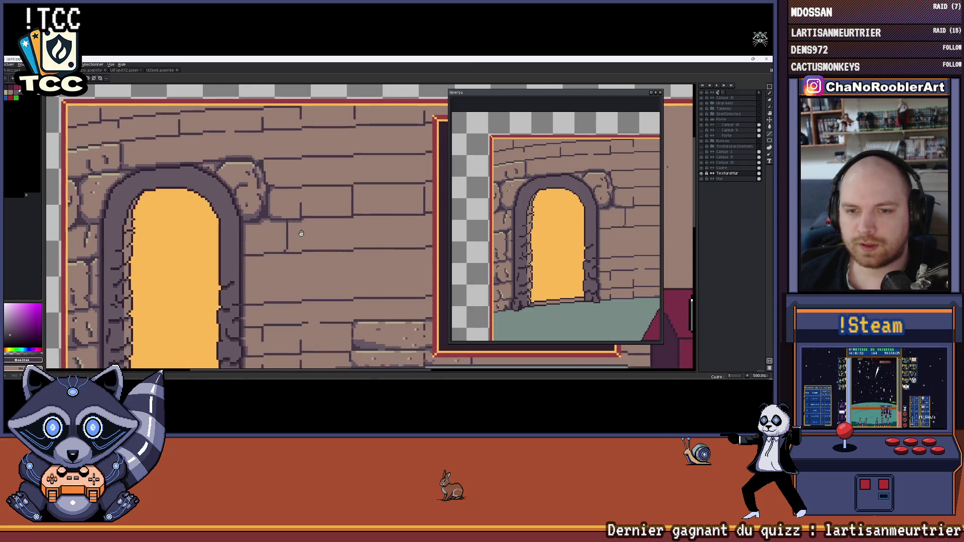
{"action": "scroll", "coordinate": [288, 214], "scroll_direction": "up", "scroll_amount": 4}
{"action": "scroll", "coordinate": [288, 213], "scroll_direction": "down", "scroll_amount": 1}
{"action": "scroll", "coordinate": [281, 205], "scroll_direction": "up", "scroll_amount": 1}
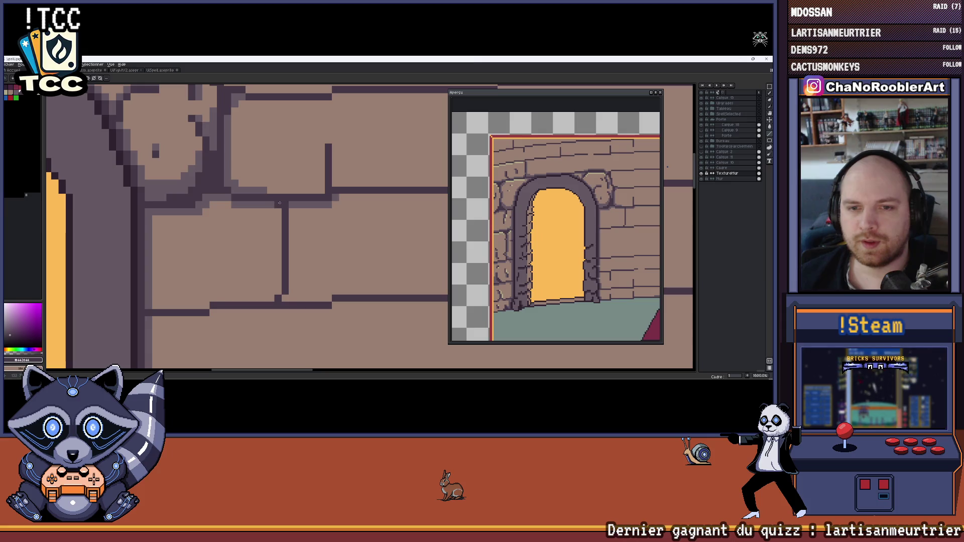
{"action": "scroll", "coordinate": [282, 206], "scroll_direction": "down", "scroll_amount": 5}
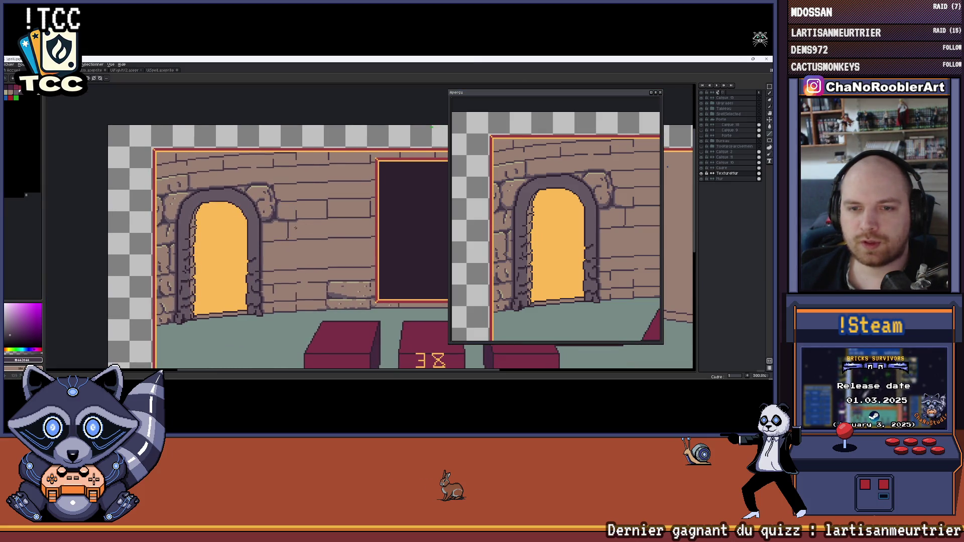
{"action": "scroll", "coordinate": [295, 227], "scroll_direction": "up", "scroll_amount": 5}
{"action": "mouse_move", "coordinate": [309, 192]}
{"action": "left_mouse_down"}
{"action": "mouse_move", "coordinate": [312, 256]}
{"action": "mouse_move", "coordinate": [301, 267]}
{"action": "mouse_move", "coordinate": [305, 259]}
{"action": "mouse_move", "coordinate": [261, 256]}
{"action": "mouse_move", "coordinate": [185, 265]}
{"action": "left_mouse_up"}
{"action": "scroll", "coordinate": [233, 235], "scroll_direction": "down", "scroll_amount": 5}
{"action": "scroll", "coordinate": [233, 236], "scroll_direction": "up", "scroll_amount": 5}
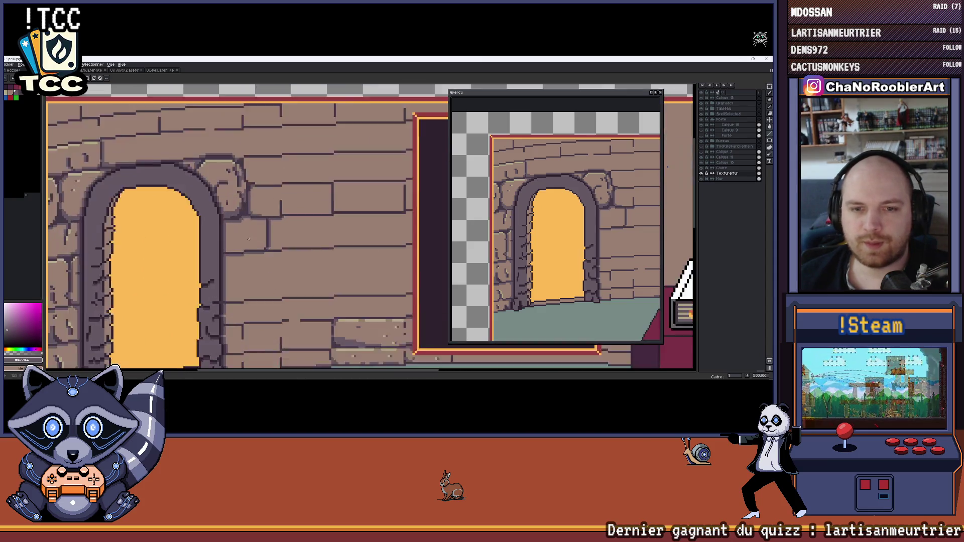
{"action": "left_click_drag", "start_coordinate": [260, 245], "coordinate": [259, 265]}
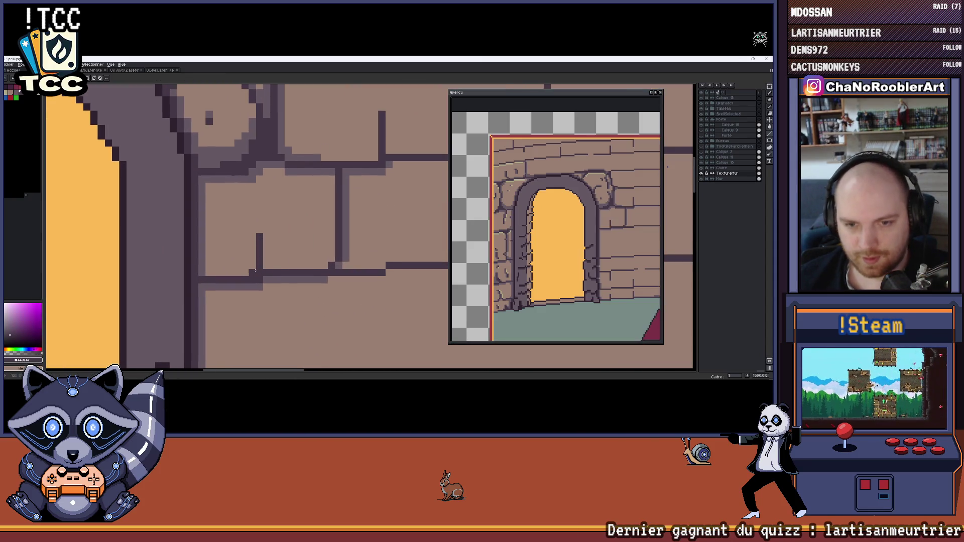
{"action": "scroll", "coordinate": [267, 251], "scroll_direction": "down", "scroll_amount": 5}
{"action": "scroll", "coordinate": [267, 257], "scroll_direction": "up", "scroll_amount": 5}
{"action": "scroll", "coordinate": [268, 256], "scroll_direction": "down", "scroll_amount": 5}
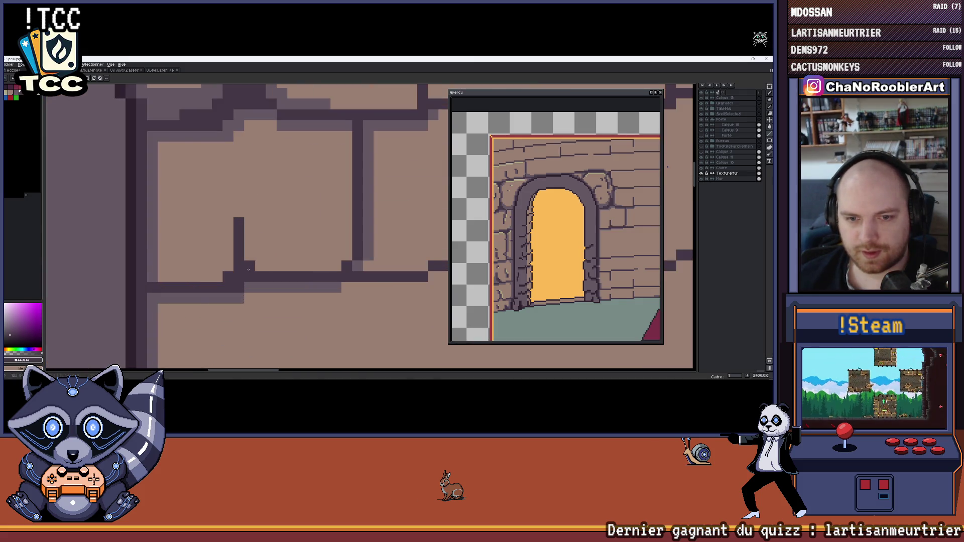
{"action": "scroll", "coordinate": [260, 269], "scroll_direction": "up", "scroll_amount": 5}
{"action": "scroll", "coordinate": [260, 268], "scroll_direction": "up", "scroll_amount": 1}
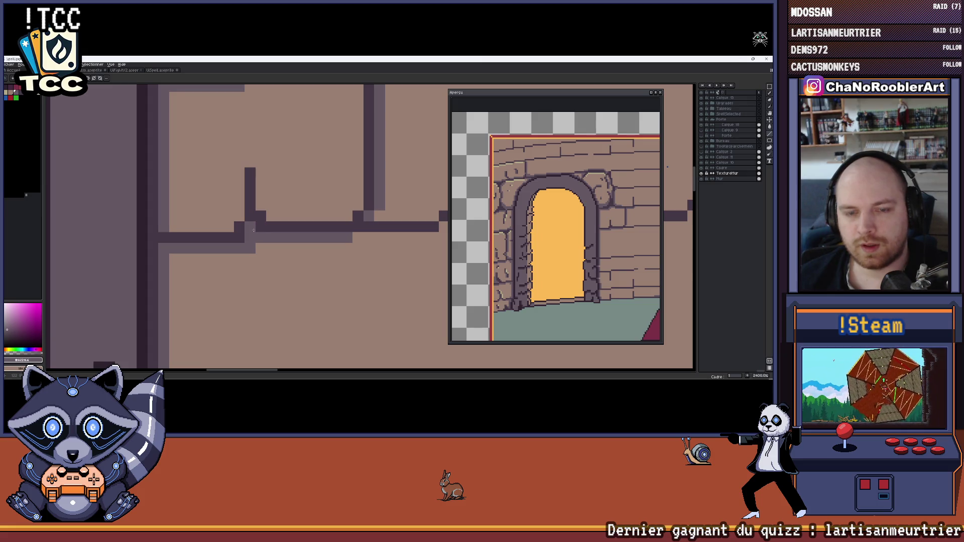
{"action": "scroll", "coordinate": [261, 249], "scroll_direction": "down", "scroll_amount": 6}
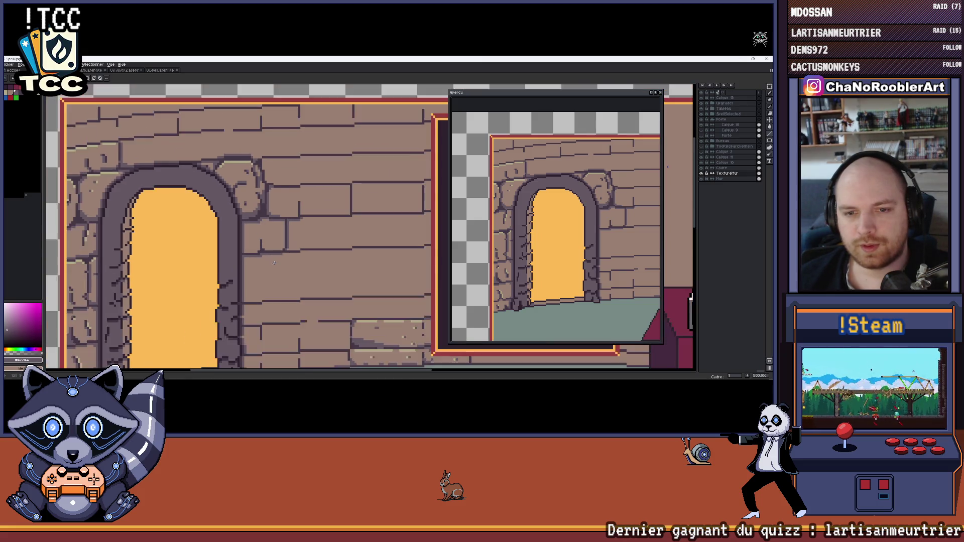
{"action": "scroll", "coordinate": [275, 262], "scroll_direction": "up", "scroll_amount": 5}
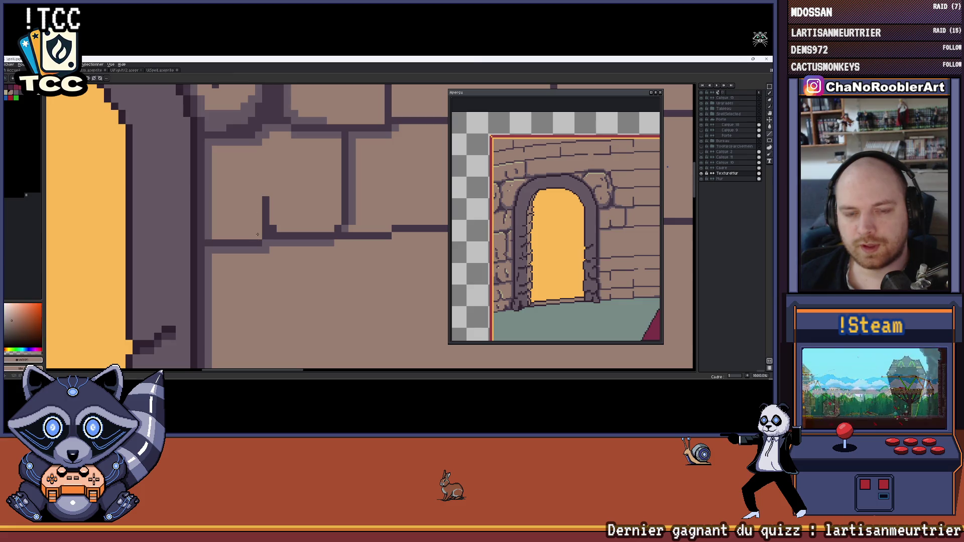
{"action": "scroll", "coordinate": [257, 235], "scroll_direction": "down", "scroll_amount": 5}
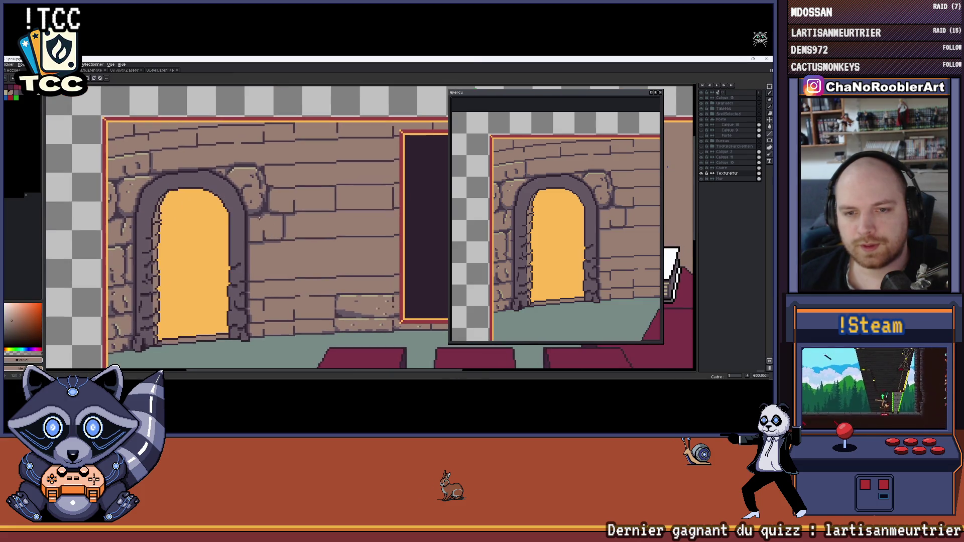
{"action": "scroll", "coordinate": [271, 238], "scroll_direction": "up", "scroll_amount": 5}
{"action": "scroll", "coordinate": [277, 235], "scroll_direction": "down", "scroll_amount": 3}
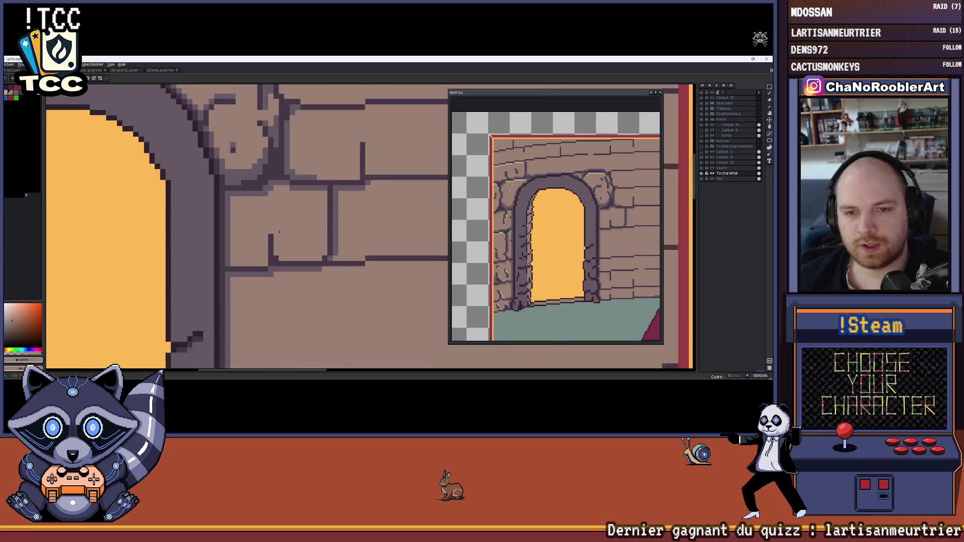
{"action": "scroll", "coordinate": [271, 236], "scroll_direction": "down", "scroll_amount": 1}
{"action": "scroll", "coordinate": [241, 246], "scroll_direction": "up", "scroll_amount": 3}
{"action": "scroll", "coordinate": [200, 253], "scroll_direction": "down", "scroll_amount": 1}
{"action": "scroll", "coordinate": [162, 262], "scroll_direction": "up", "scroll_amount": 1}
{"action": "left_click", "coordinate": [162, 262], "text": "alt"}
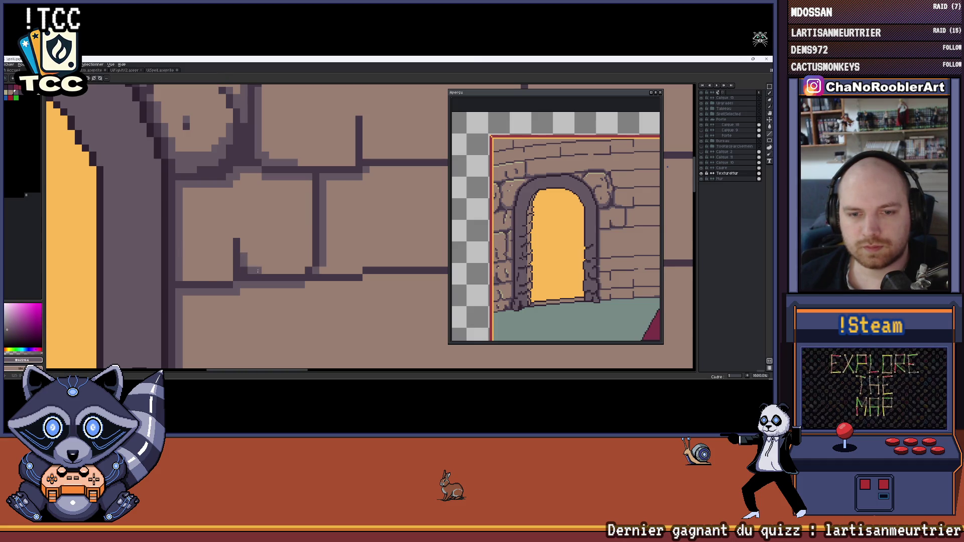
{"action": "scroll", "coordinate": [249, 264], "scroll_direction": "down", "scroll_amount": 6}
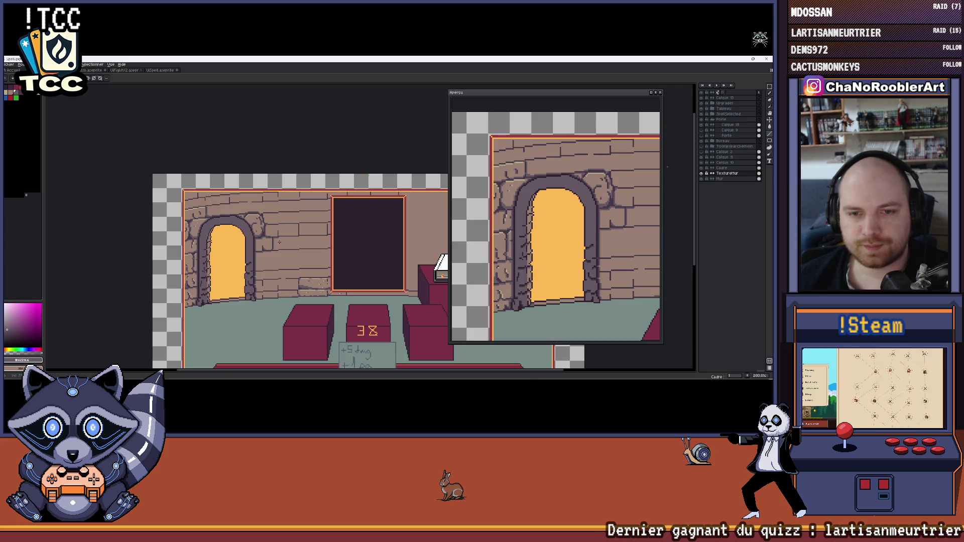
{"action": "scroll", "coordinate": [279, 242], "scroll_direction": "up", "scroll_amount": 6}
{"action": "left_click", "coordinate": [248, 256], "text": "alt"}
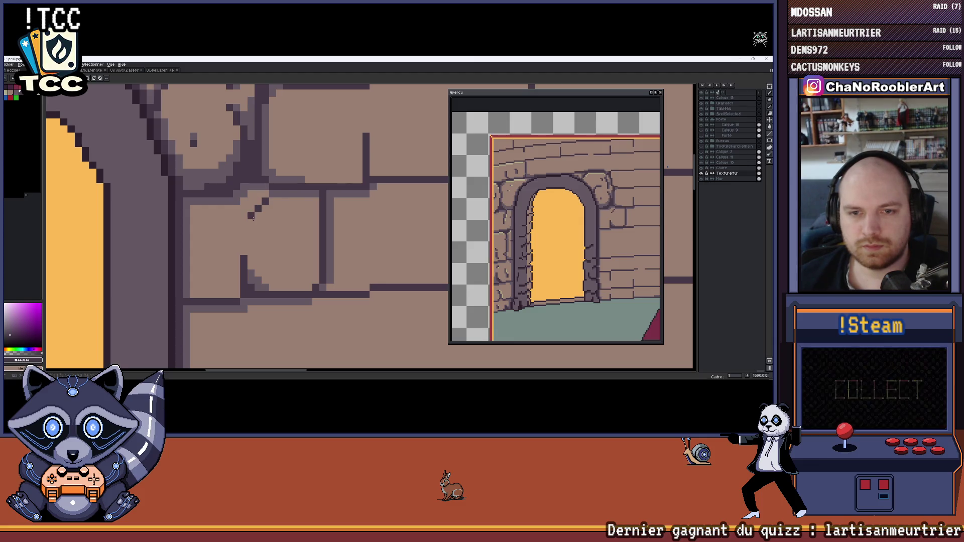
{"action": "left_click", "coordinate": [258, 265], "text": "alt"}
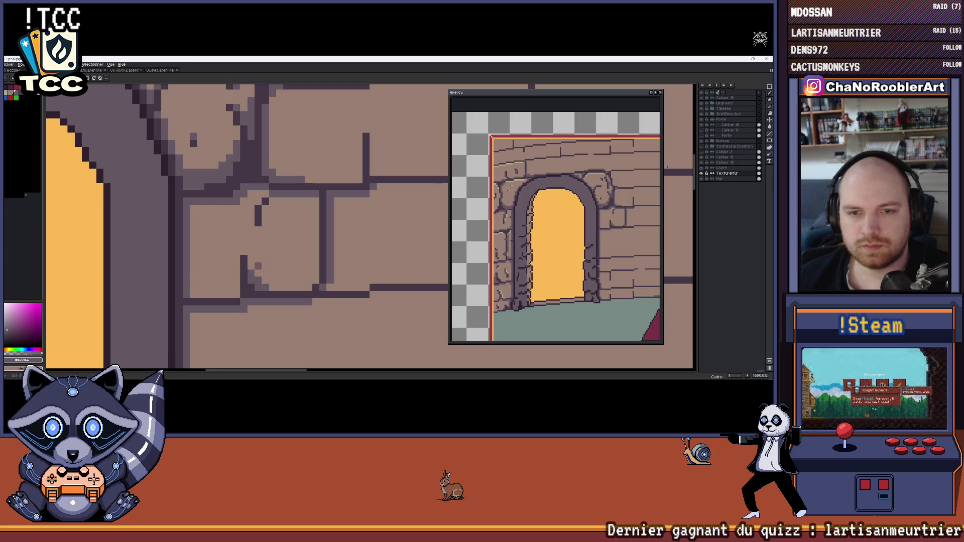
{"action": "scroll", "coordinate": [271, 203], "scroll_direction": "down", "scroll_amount": 3}
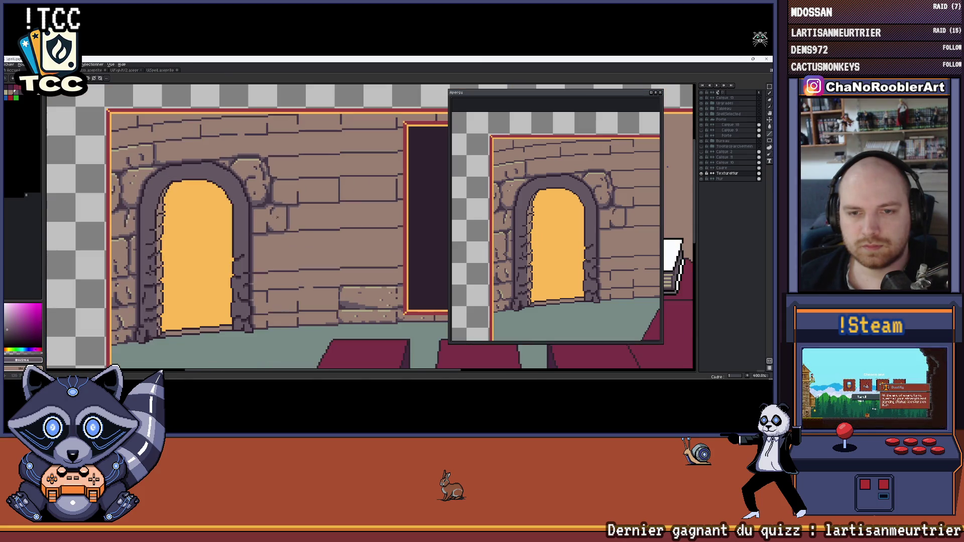
{"action": "scroll", "coordinate": [270, 209], "scroll_direction": "down", "scroll_amount": 3}
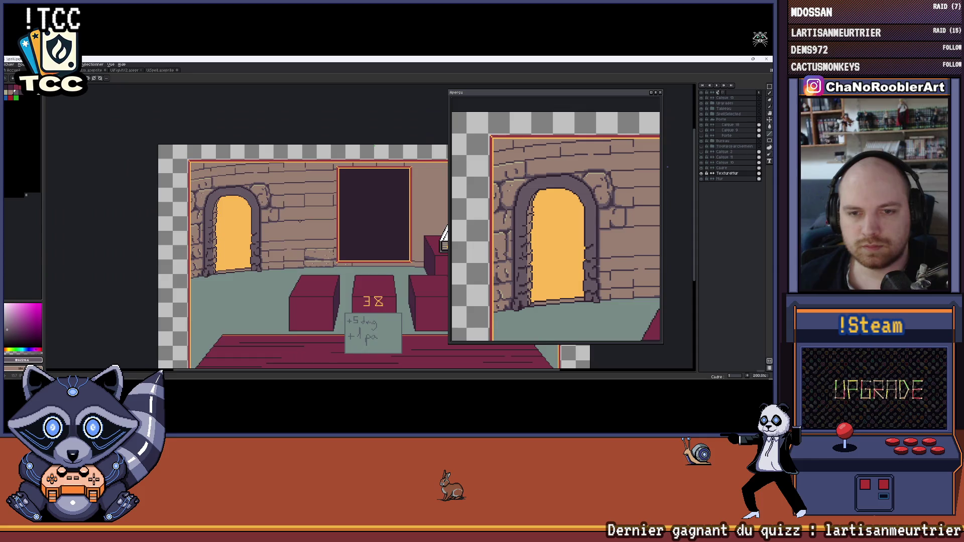
{"action": "left_click_drag", "start_coordinate": [263, 211], "coordinate": [278, 197]}
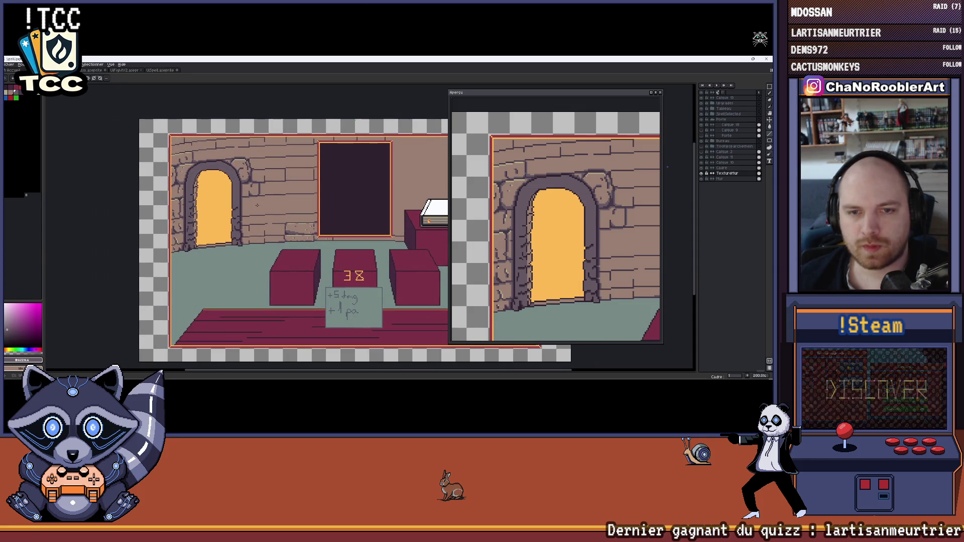
{"action": "scroll", "coordinate": [257, 199], "scroll_direction": "up", "scroll_amount": 4}
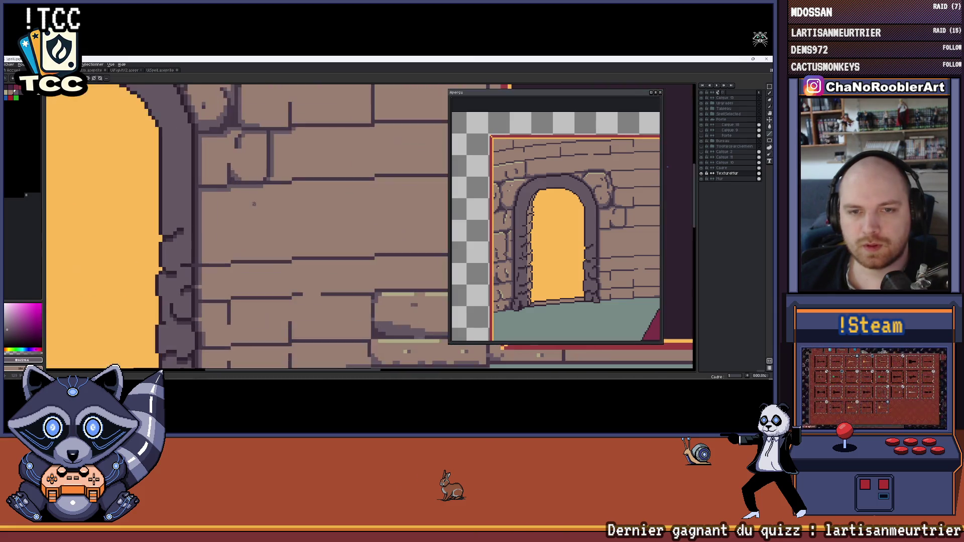
{"action": "scroll", "coordinate": [254, 204], "scroll_direction": "down", "scroll_amount": 3}
{"action": "scroll", "coordinate": [255, 203], "scroll_direction": "down", "scroll_amount": 1}
{"action": "scroll", "coordinate": [250, 205], "scroll_direction": "up", "scroll_amount": 1}
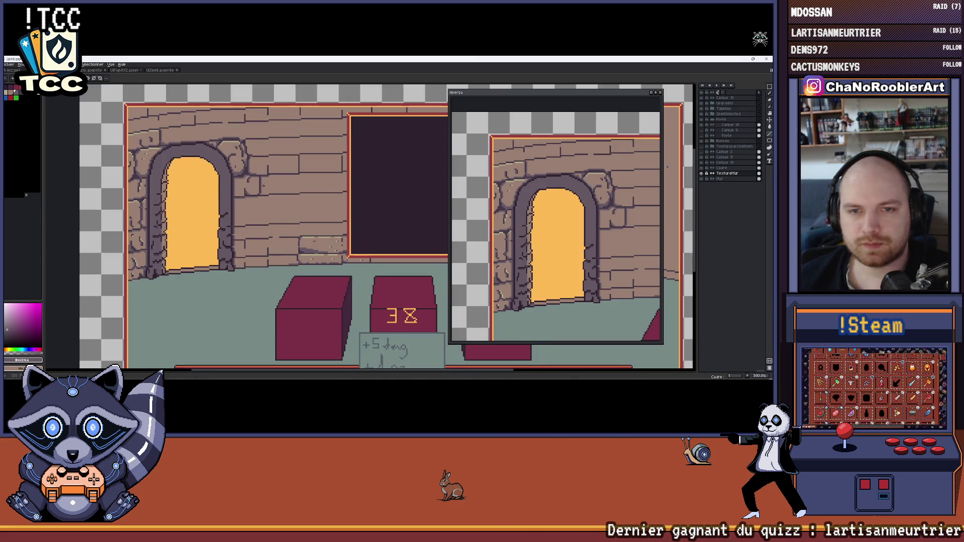
{"action": "scroll", "coordinate": [264, 185], "scroll_direction": "down", "scroll_amount": 1}
{"action": "scroll", "coordinate": [244, 185], "scroll_direction": "up", "scroll_amount": 10}
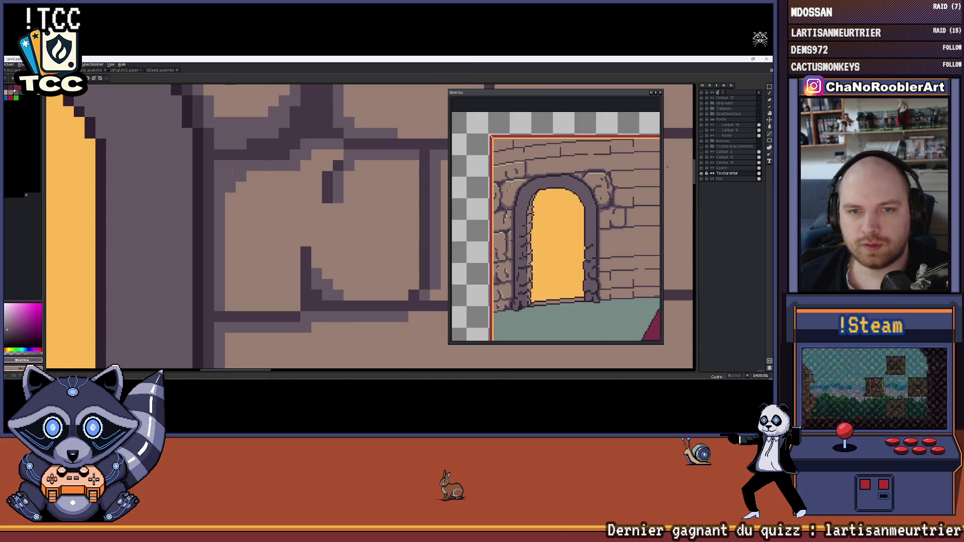
{"action": "scroll", "coordinate": [232, 173], "scroll_direction": "down", "scroll_amount": 8}
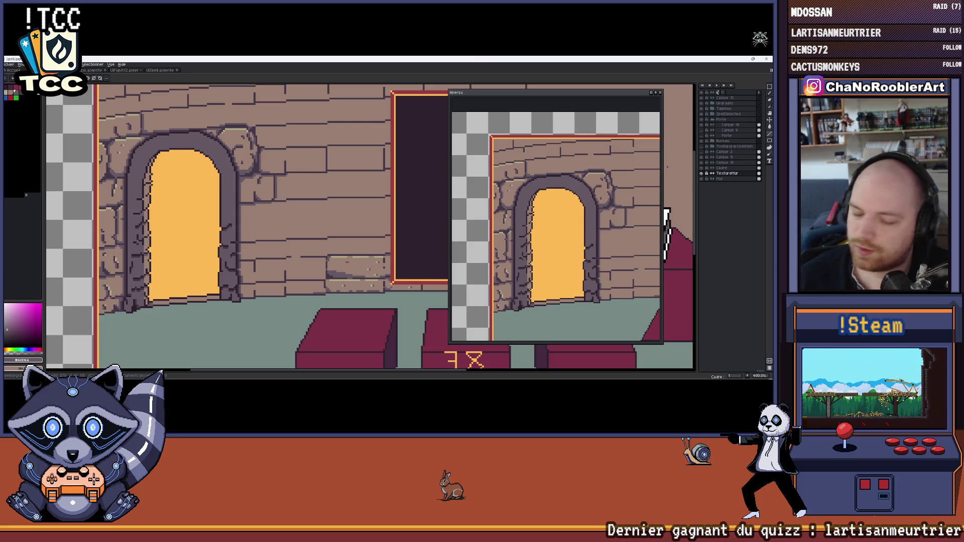
{"action": "scroll", "coordinate": [297, 190], "scroll_direction": "up", "scroll_amount": 6}
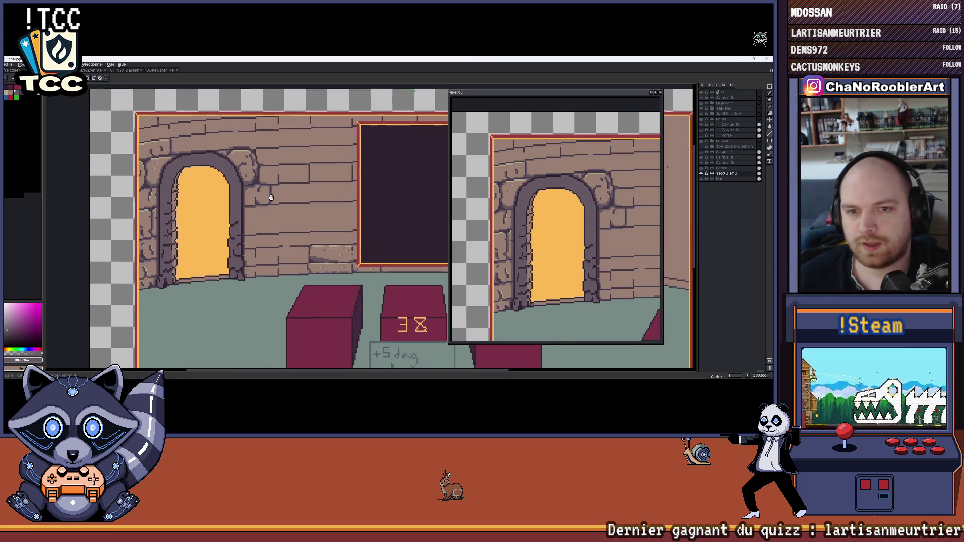
{"action": "scroll", "coordinate": [243, 202], "scroll_direction": "up", "scroll_amount": 1}
{"action": "scroll", "coordinate": [241, 202], "scroll_direction": "down", "scroll_amount": 2}
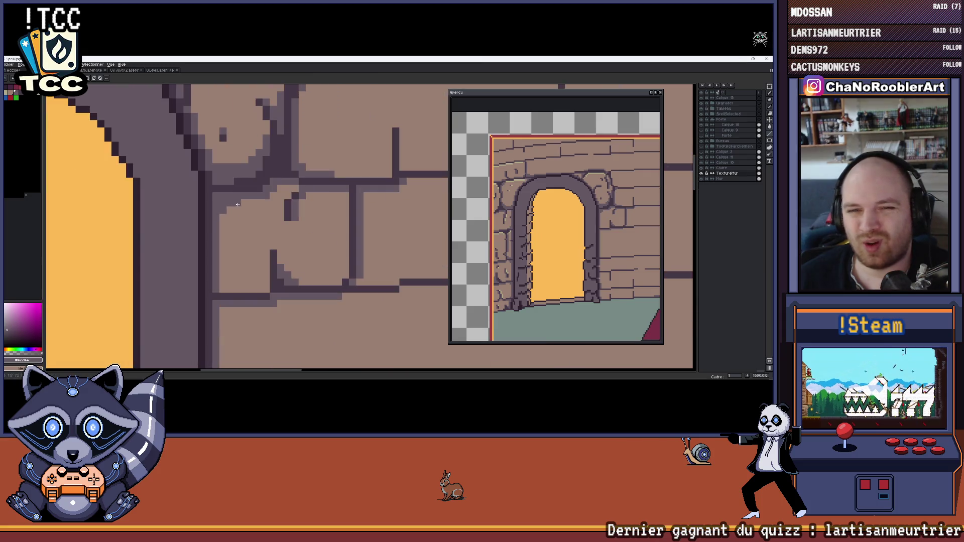
{"action": "scroll", "coordinate": [235, 203], "scroll_direction": "up", "scroll_amount": 1}
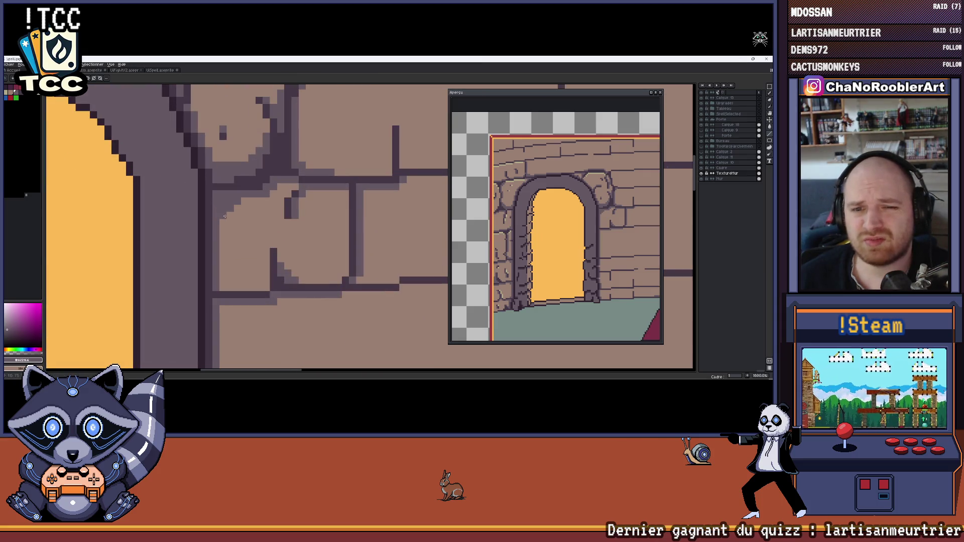
{"action": "scroll", "coordinate": [224, 217], "scroll_direction": "down", "scroll_amount": 5}
{"action": "key", "text": "ctrl+z"}
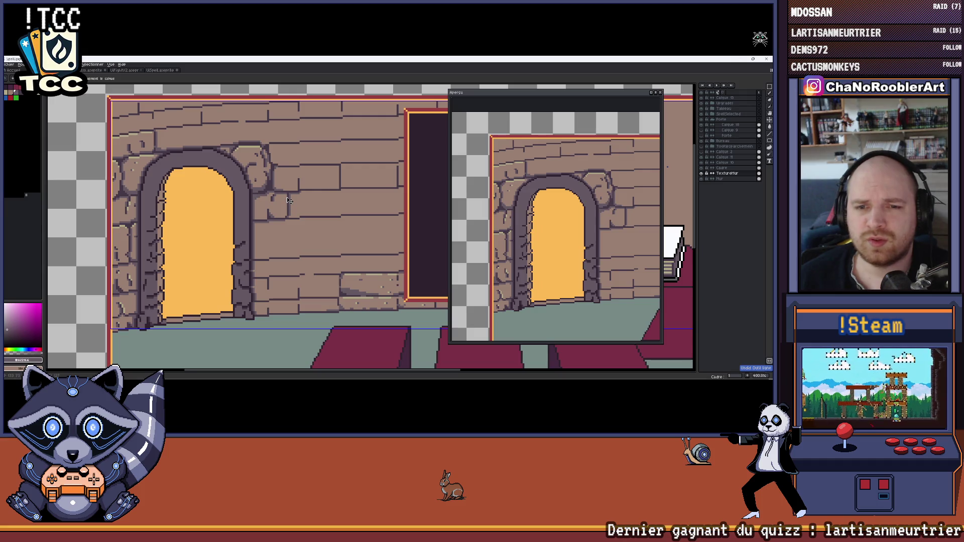
{"action": "key", "text": "b"}
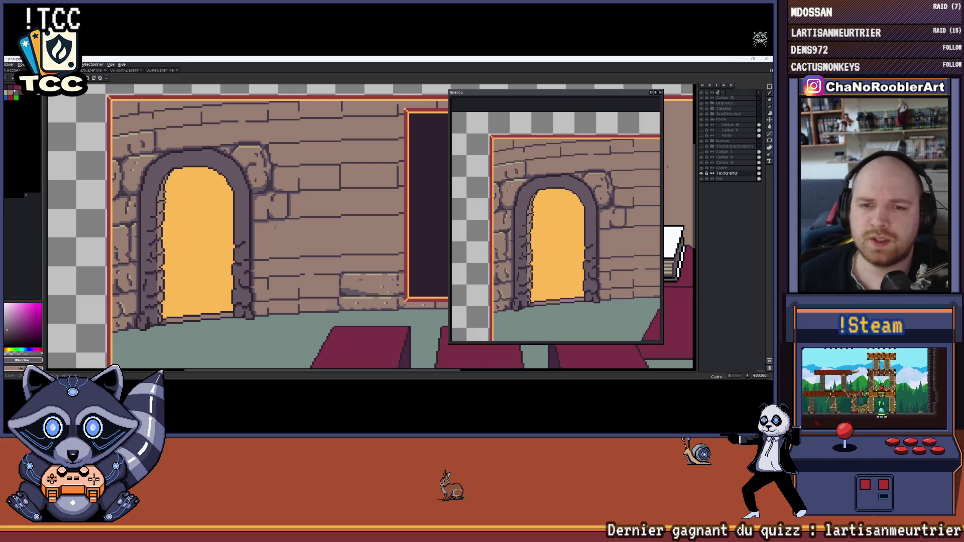
{"action": "scroll", "coordinate": [275, 227], "scroll_direction": "up", "scroll_amount": 5}
{"action": "scroll", "coordinate": [264, 208], "scroll_direction": "down", "scroll_amount": 2}
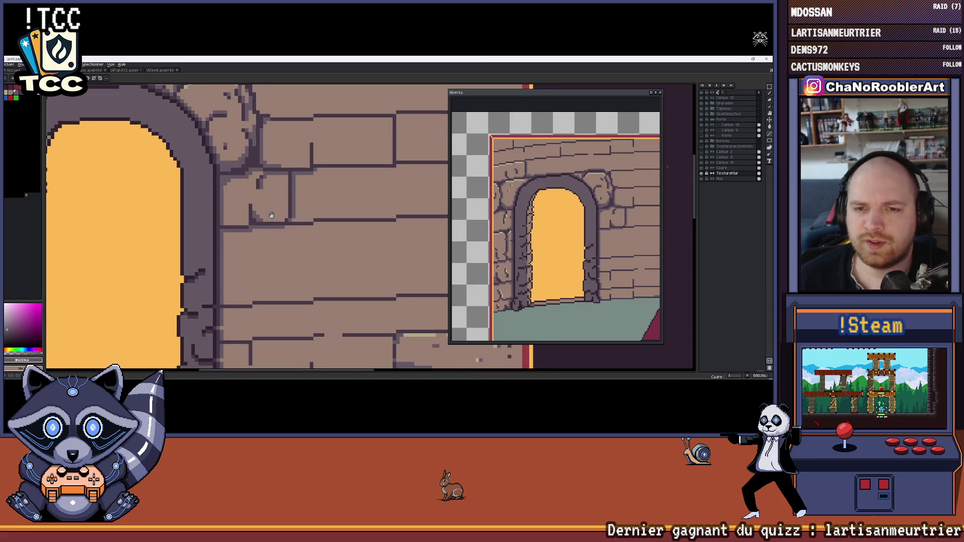
{"action": "scroll", "coordinate": [283, 209], "scroll_direction": "down", "scroll_amount": 3}
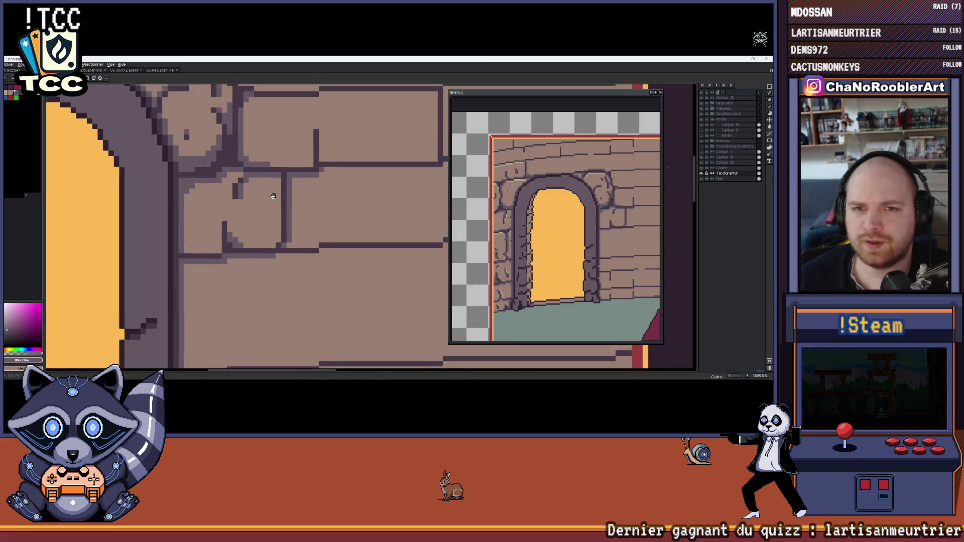
{"action": "scroll", "coordinate": [261, 221], "scroll_direction": "up", "scroll_amount": 4}
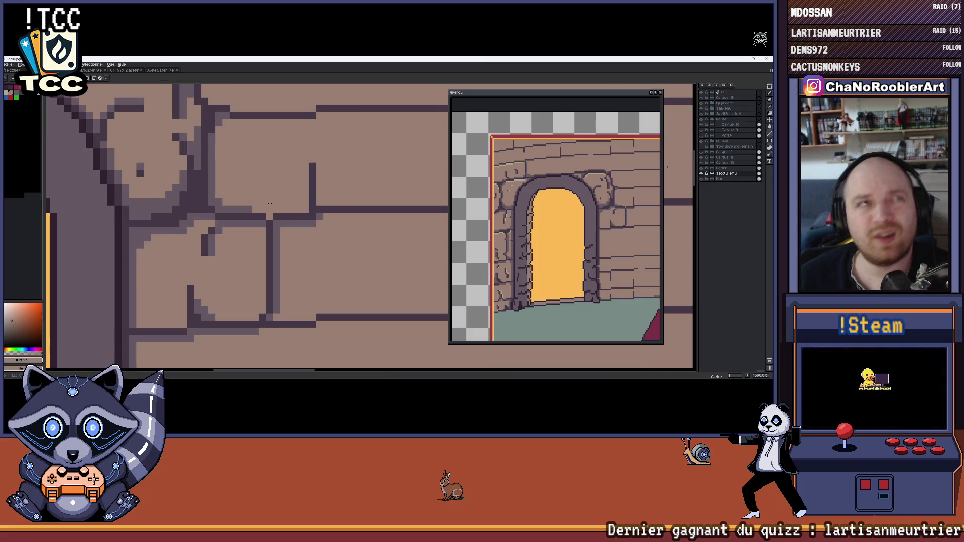
{"action": "scroll", "coordinate": [270, 202], "scroll_direction": "up", "scroll_amount": 1}
{"action": "key", "text": "x"}
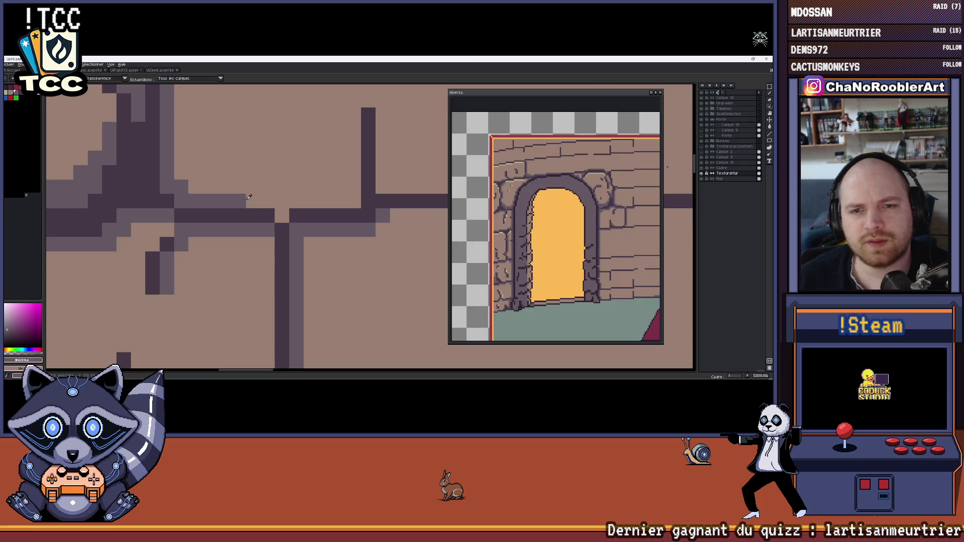
{"action": "scroll", "coordinate": [270, 203], "scroll_direction": "down", "scroll_amount": 2}
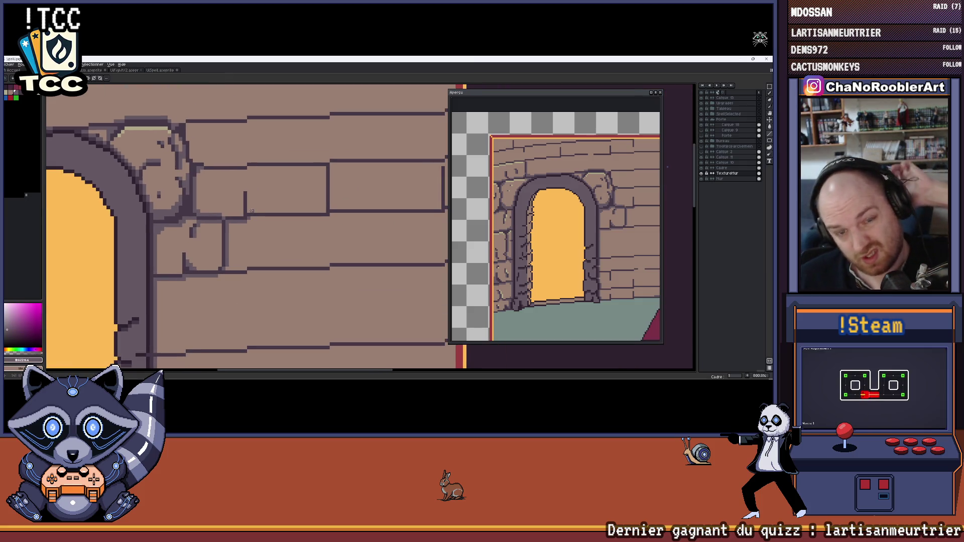
{"action": "scroll", "coordinate": [253, 207], "scroll_direction": "up", "scroll_amount": 2}
{"action": "scroll", "coordinate": [256, 198], "scroll_direction": "down", "scroll_amount": 3}
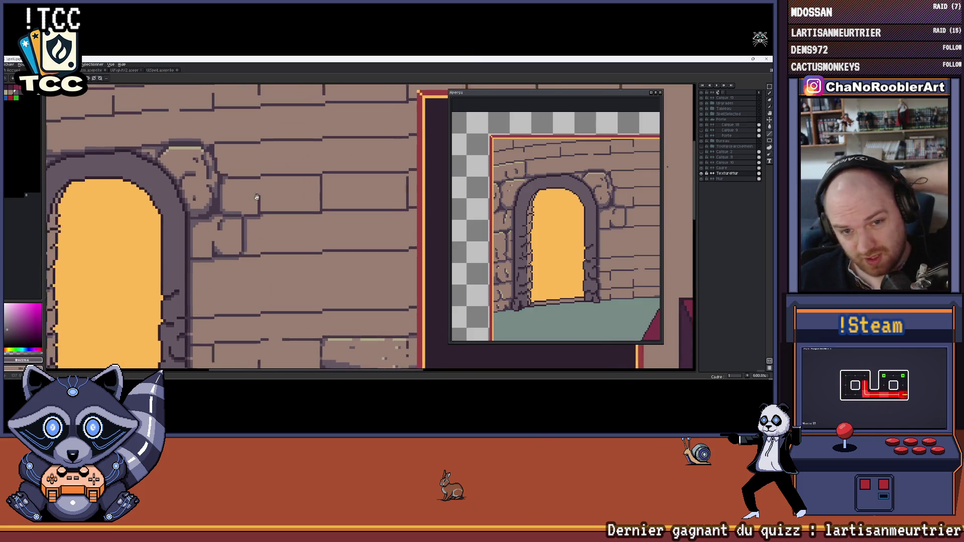
{"action": "scroll", "coordinate": [256, 197], "scroll_direction": "down", "scroll_amount": 4}
{"action": "scroll", "coordinate": [251, 193], "scroll_direction": "up", "scroll_amount": 6}
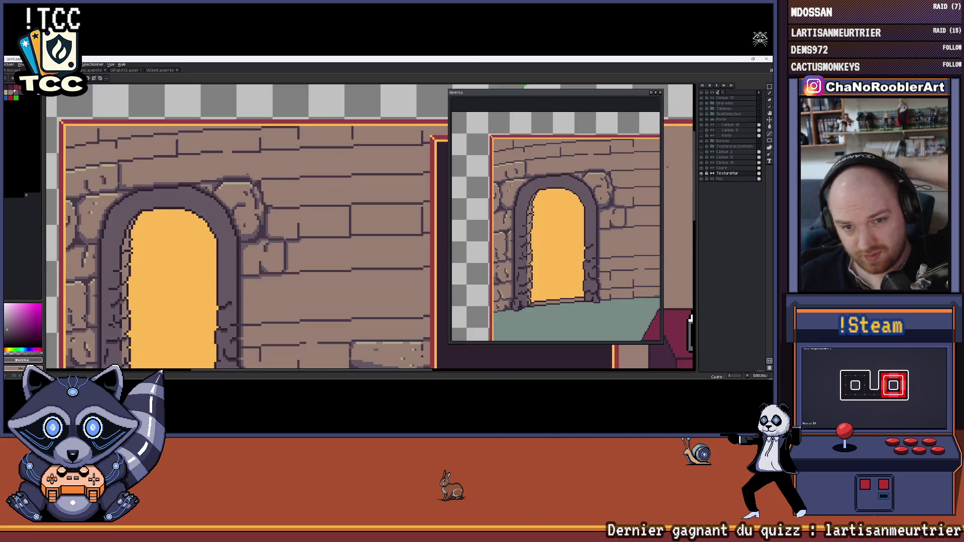
{"action": "scroll", "coordinate": [275, 194], "scroll_direction": "down", "scroll_amount": 6}
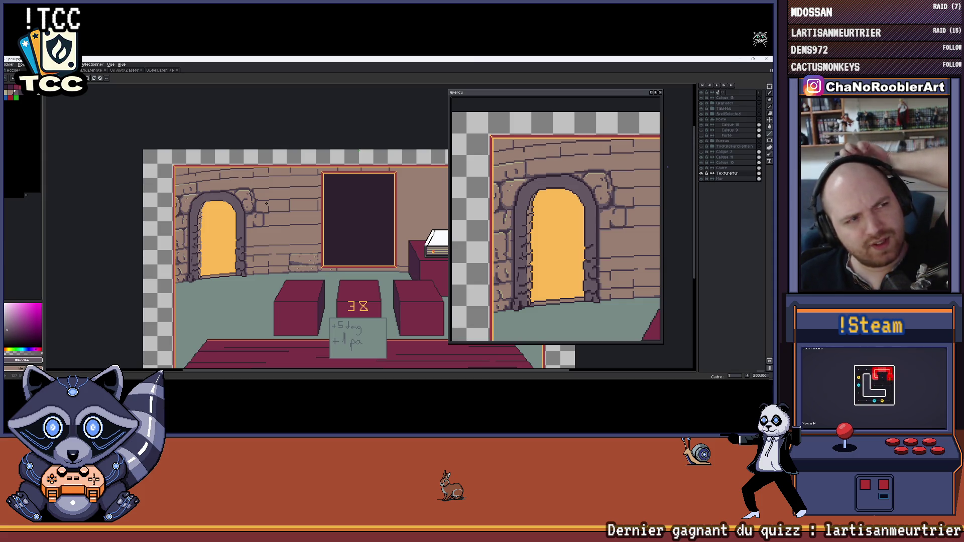
Draw a thin dark crack line across a brick to the right of the arched doorway.
{"action": "left_click_drag", "start_coordinate": [274, 235], "coordinate": [251, 214]}
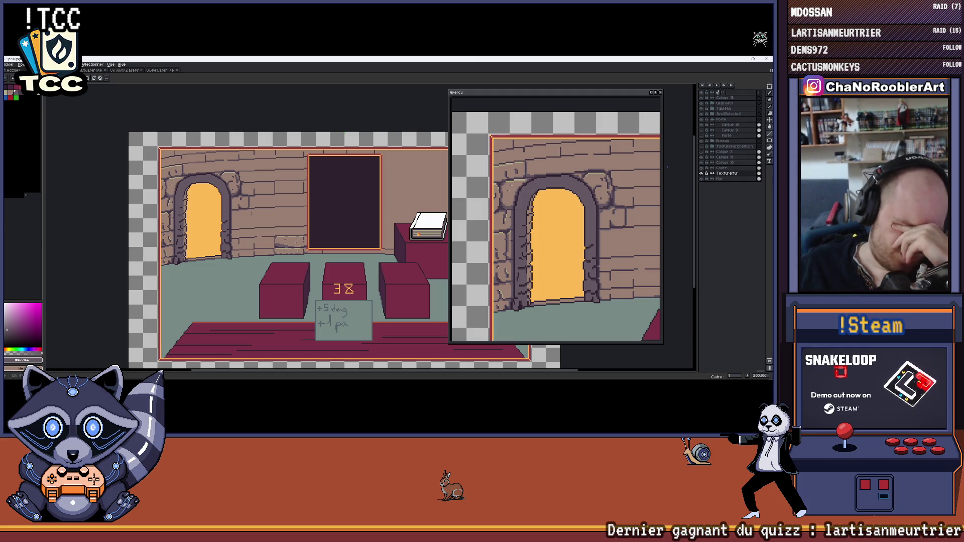
{"action": "scroll", "coordinate": [251, 214], "scroll_direction": "up", "scroll_amount": 4}
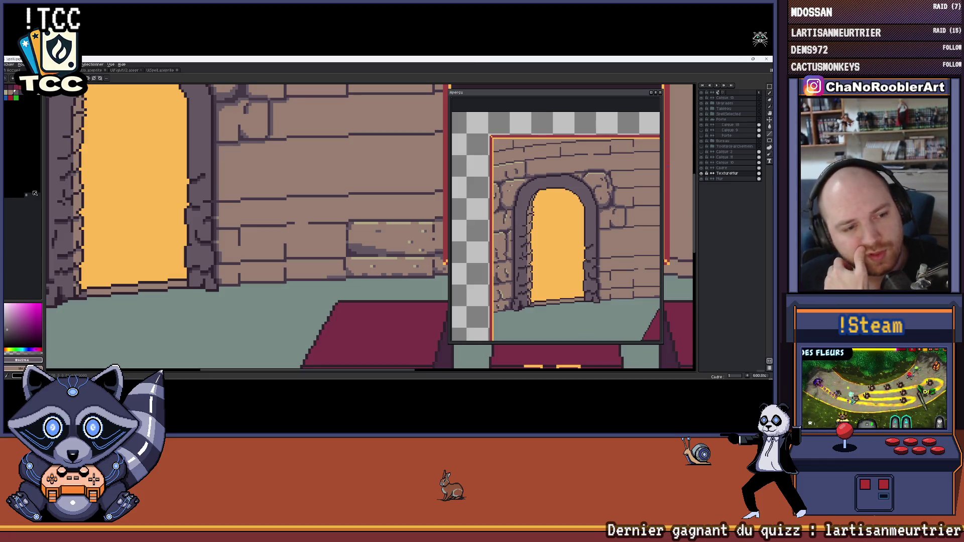
{"action": "scroll", "coordinate": [302, 250], "scroll_direction": "down", "scroll_amount": 3}
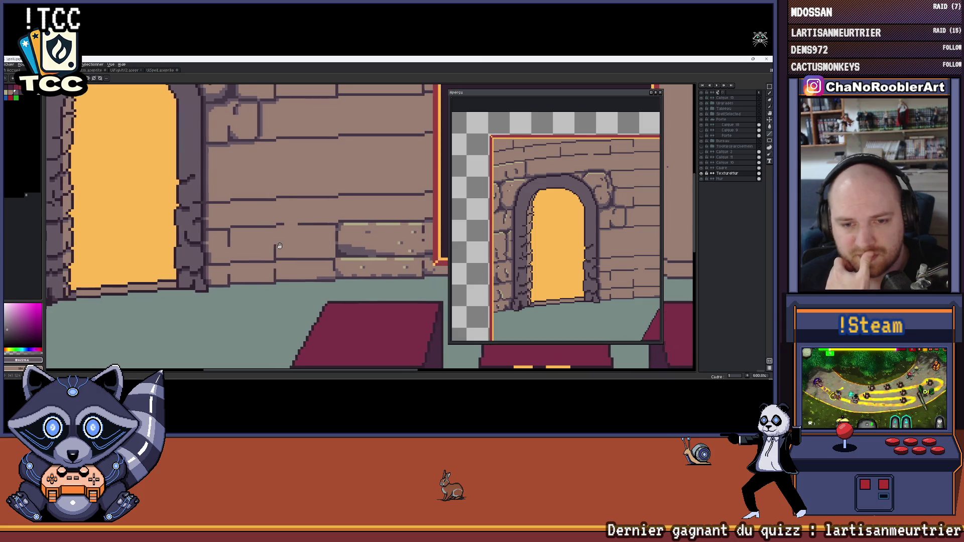
{"action": "scroll", "coordinate": [278, 245], "scroll_direction": "down", "scroll_amount": 1}
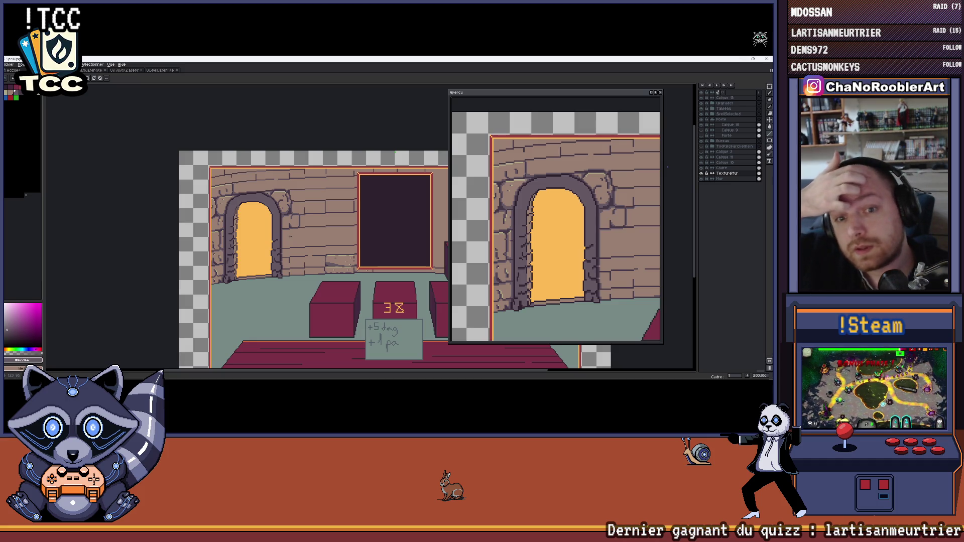
{"action": "scroll", "coordinate": [304, 174], "scroll_direction": "up", "scroll_amount": 1}
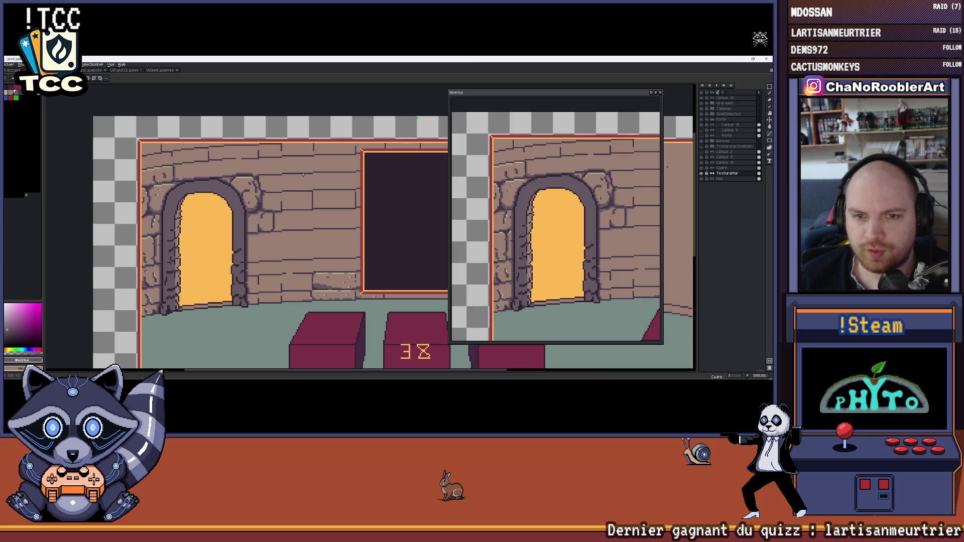
{"action": "scroll", "coordinate": [304, 175], "scroll_direction": "up", "scroll_amount": 2}
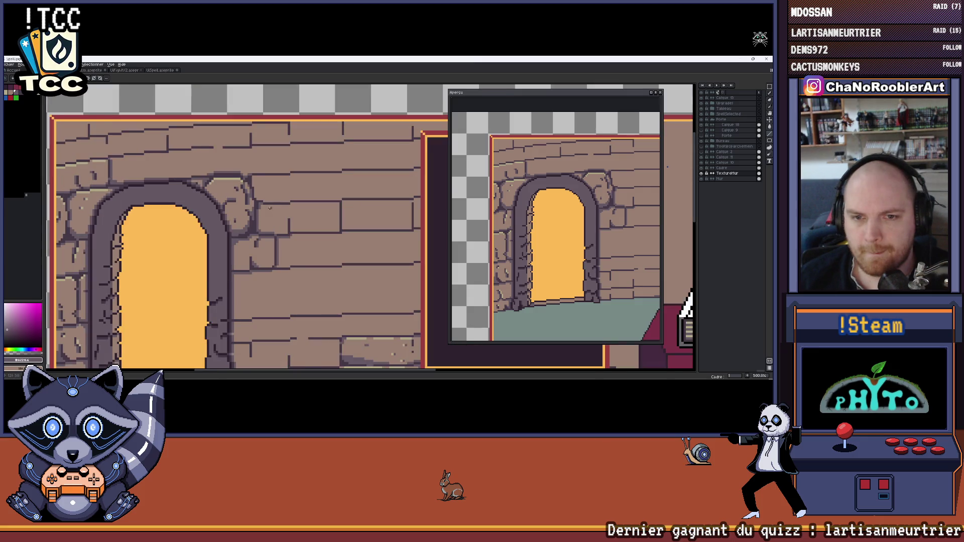
{"action": "scroll", "coordinate": [269, 207], "scroll_direction": "up", "scroll_amount": 5}
{"action": "scroll", "coordinate": [270, 208], "scroll_direction": "down", "scroll_amount": 4}
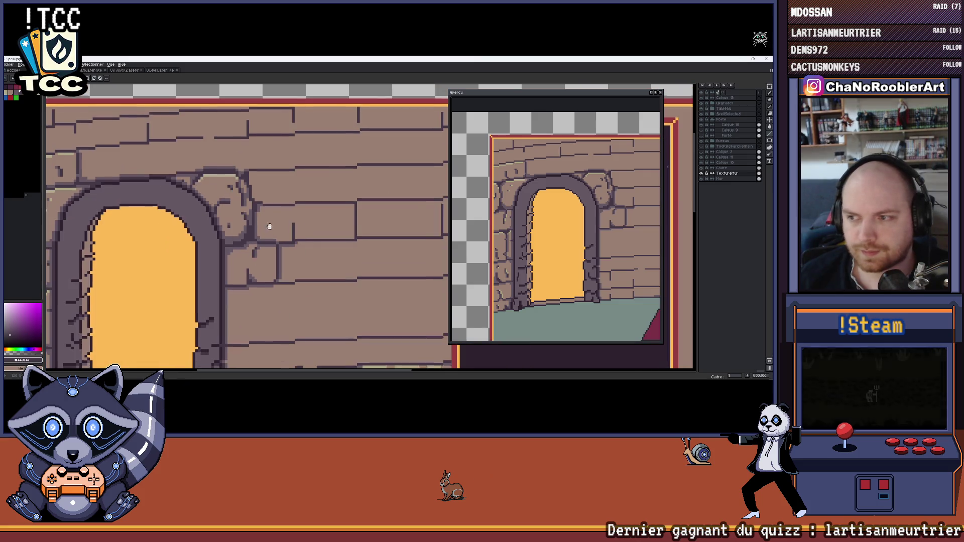
{"action": "scroll", "coordinate": [269, 227], "scroll_direction": "down", "scroll_amount": 3}
{"action": "scroll", "coordinate": [274, 222], "scroll_direction": "up", "scroll_amount": 2}
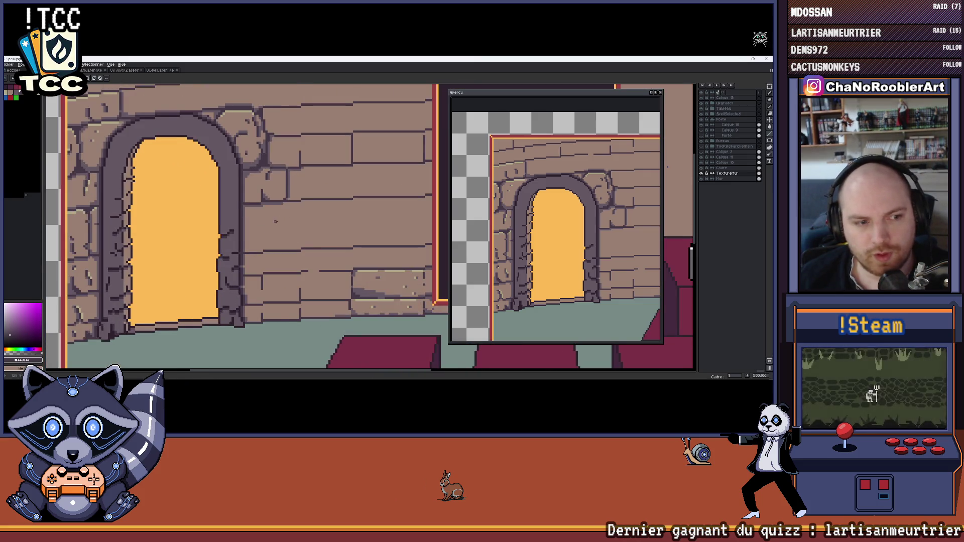
{"action": "scroll", "coordinate": [275, 221], "scroll_direction": "up", "scroll_amount": 4}
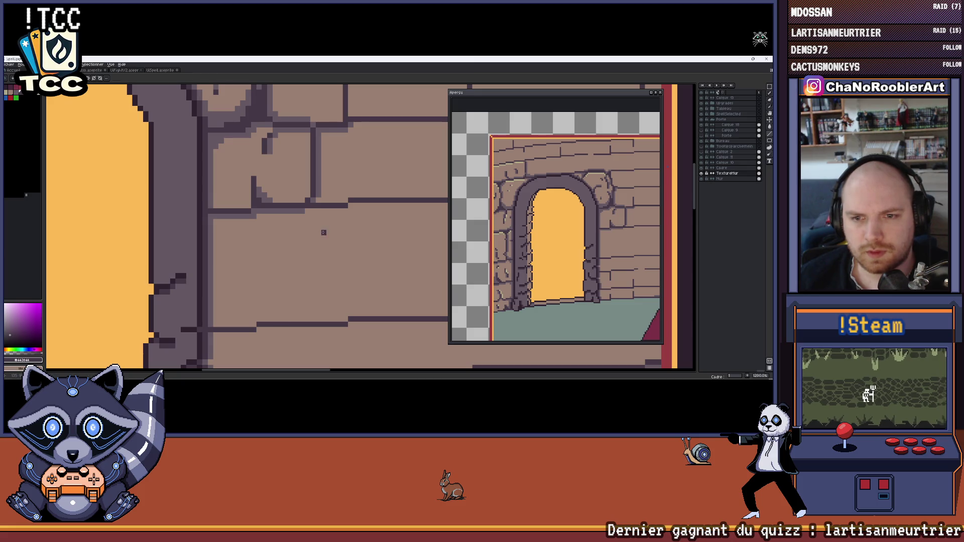
{"action": "mouse_move", "coordinate": [324, 236]}
{"action": "left_mouse_down"}
{"action": "mouse_move", "coordinate": [308, 291]}
{"action": "mouse_move", "coordinate": [286, 320]}
{"action": "mouse_move", "coordinate": [291, 241]}
{"action": "left_mouse_up"}
Extend the crack downward through the brick with a trail of dark pixels.
{"action": "scroll", "coordinate": [287, 320], "scroll_direction": "down", "scroll_amount": 5}
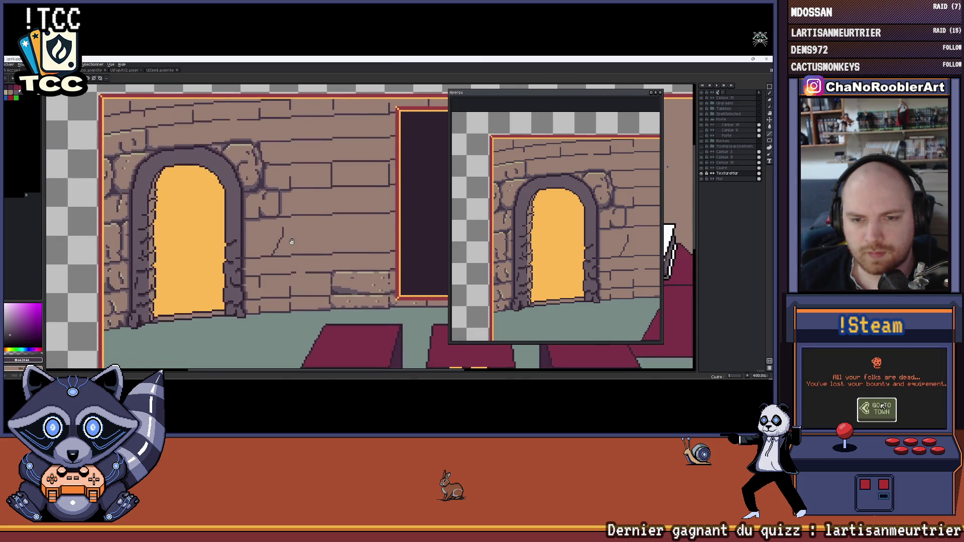
{"action": "scroll", "coordinate": [292, 241], "scroll_direction": "up", "scroll_amount": 5}
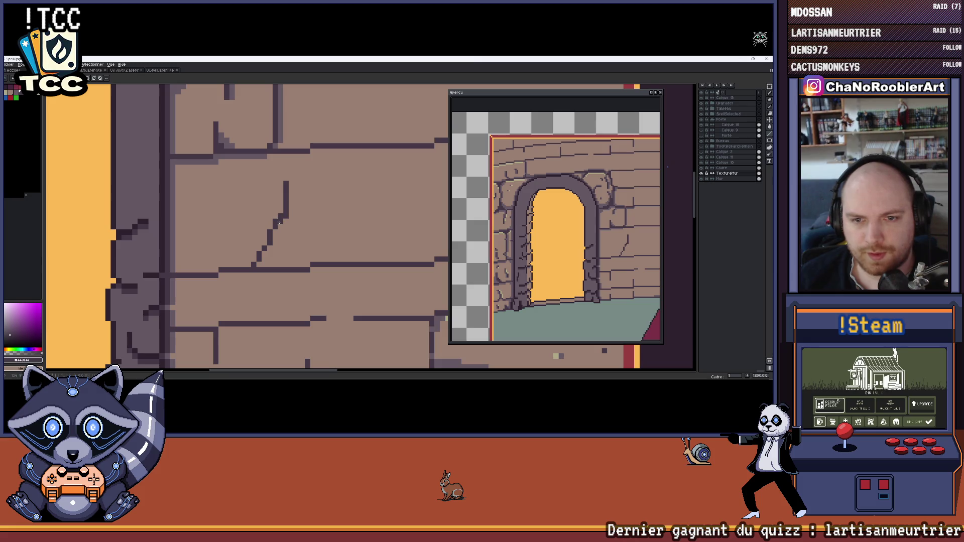
{"action": "left_click", "coordinate": [280, 222]}
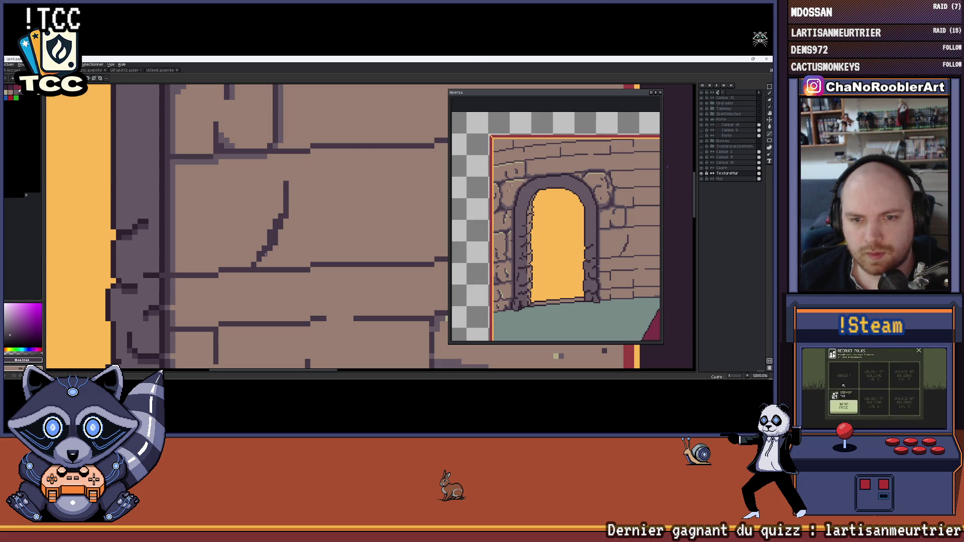
{"action": "scroll", "coordinate": [254, 271], "scroll_direction": "down", "scroll_amount": 4}
{"action": "scroll", "coordinate": [255, 272], "scroll_direction": "down", "scroll_amount": 2}
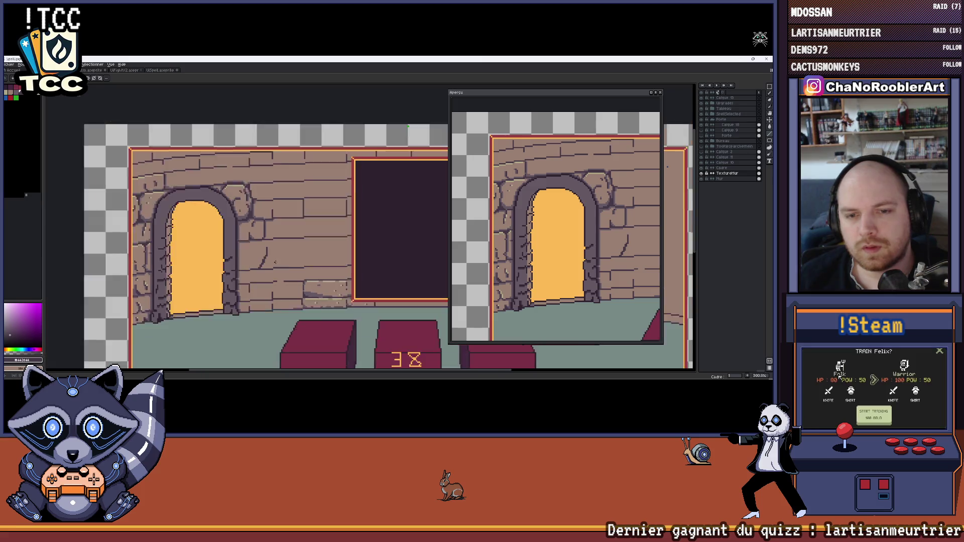
{"action": "scroll", "coordinate": [302, 266], "scroll_direction": "up", "scroll_amount": 4}
{"action": "scroll", "coordinate": [298, 270], "scroll_direction": "up", "scroll_amount": 2}
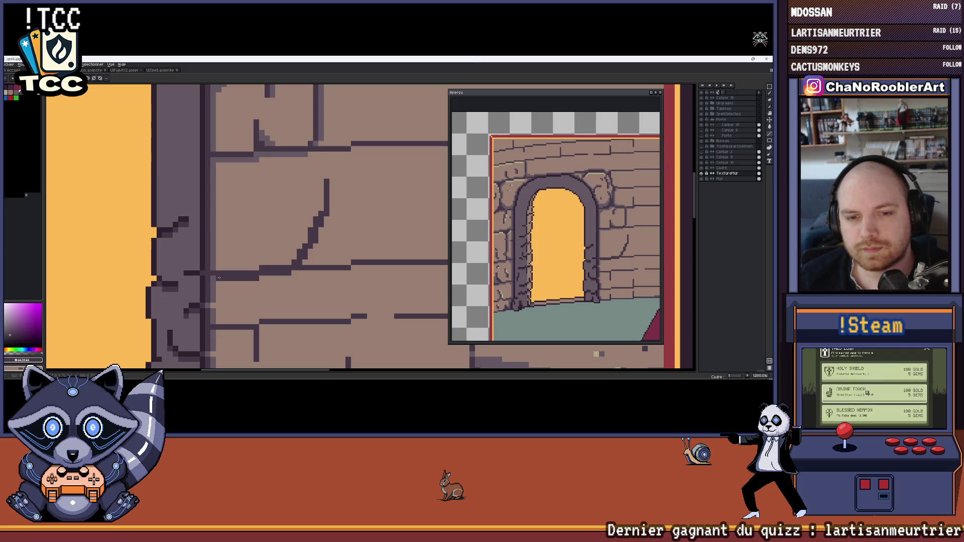
{"action": "scroll", "coordinate": [215, 276], "scroll_direction": "down", "scroll_amount": 7}
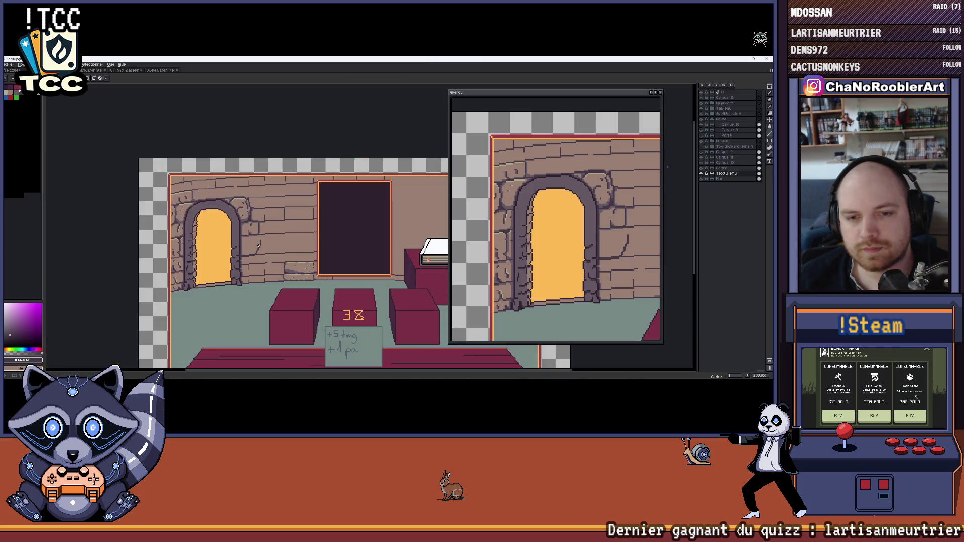
{"action": "scroll", "coordinate": [270, 245], "scroll_direction": "up", "scroll_amount": 5}
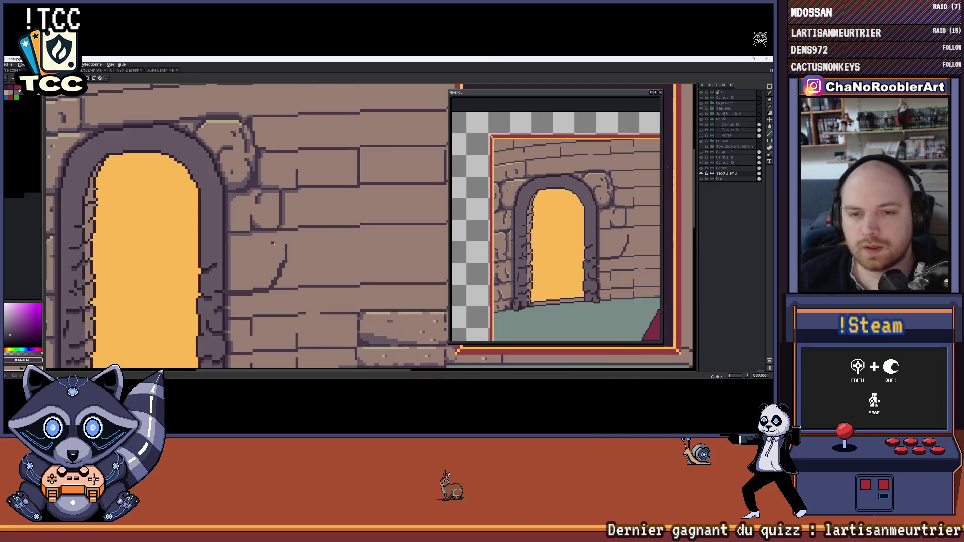
{"action": "scroll", "coordinate": [264, 279], "scroll_direction": "up", "scroll_amount": 3}
{"action": "left_click", "coordinate": [266, 271]}
{"action": "left_click_drag", "start_coordinate": [287, 262], "coordinate": [281, 271]}
{"action": "left_click", "coordinate": [272, 292]}
{"action": "left_click", "coordinate": [267, 299]}
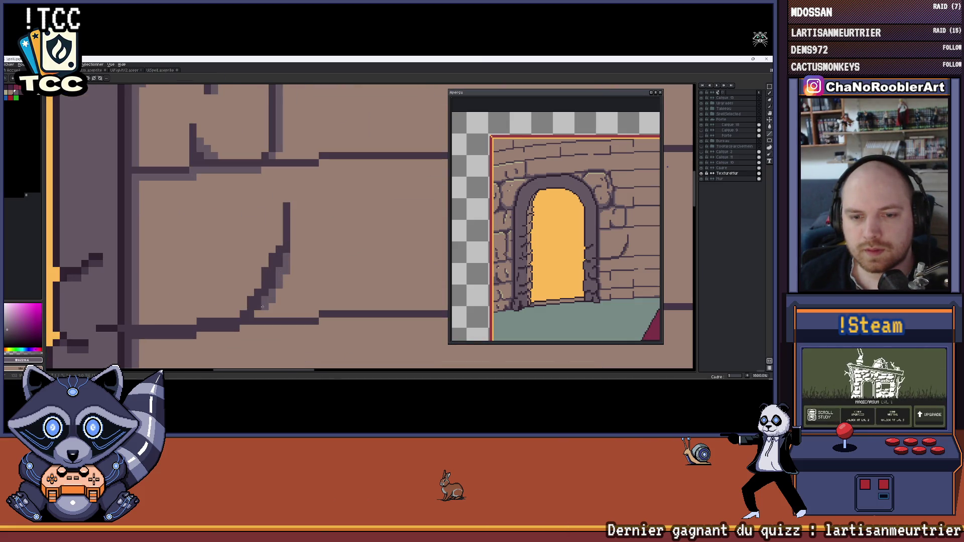
{"action": "left_click", "coordinate": [258, 314]}
Sample the wall colours and add a lighter highlight along the crack's top edge.
{"action": "scroll", "coordinate": [307, 255], "scroll_direction": "down", "scroll_amount": 4}
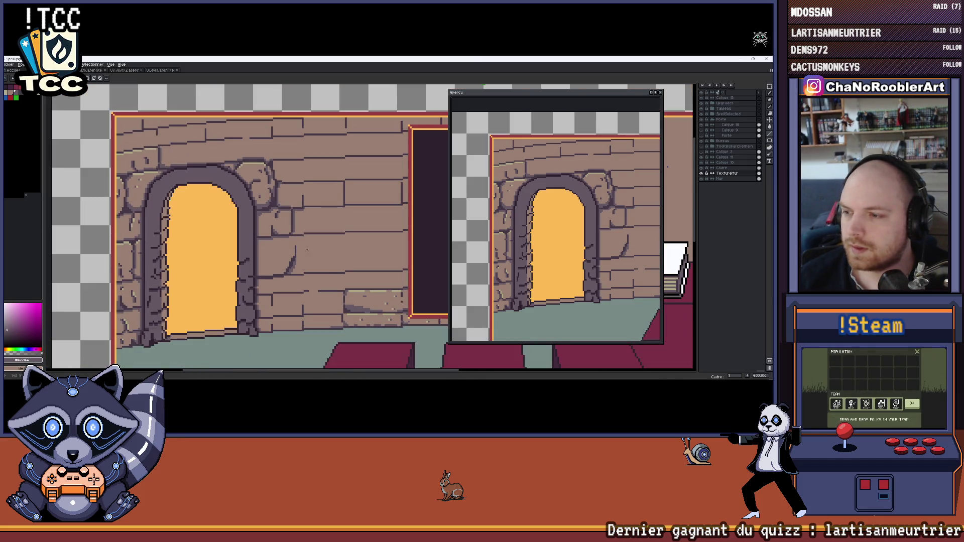
{"action": "scroll", "coordinate": [578, 251], "scroll_direction": "down", "scroll_amount": 1}
{"action": "scroll", "coordinate": [578, 251], "scroll_direction": "up", "scroll_amount": 2}
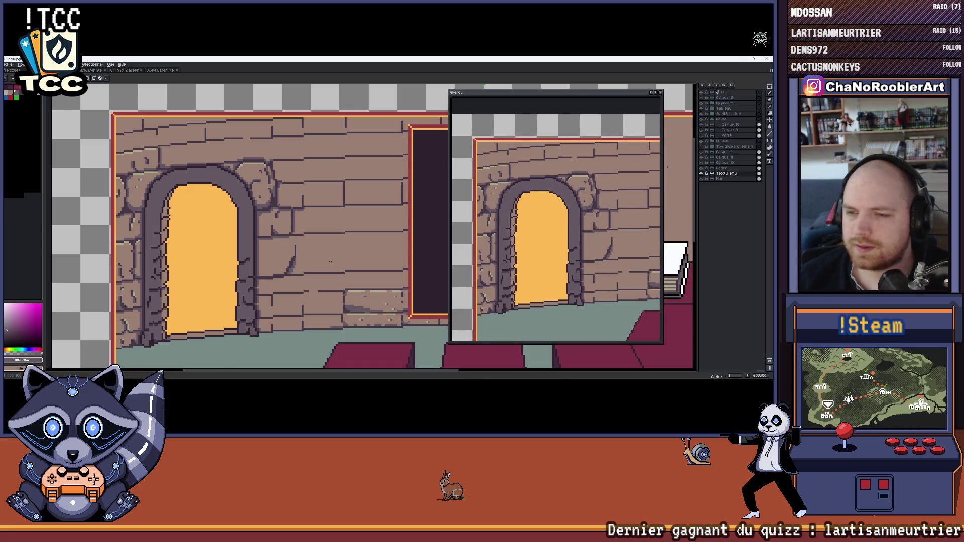
{"action": "scroll", "coordinate": [312, 255], "scroll_direction": "up", "scroll_amount": 5}
{"action": "scroll", "coordinate": [312, 255], "scroll_direction": "down", "scroll_amount": 5}
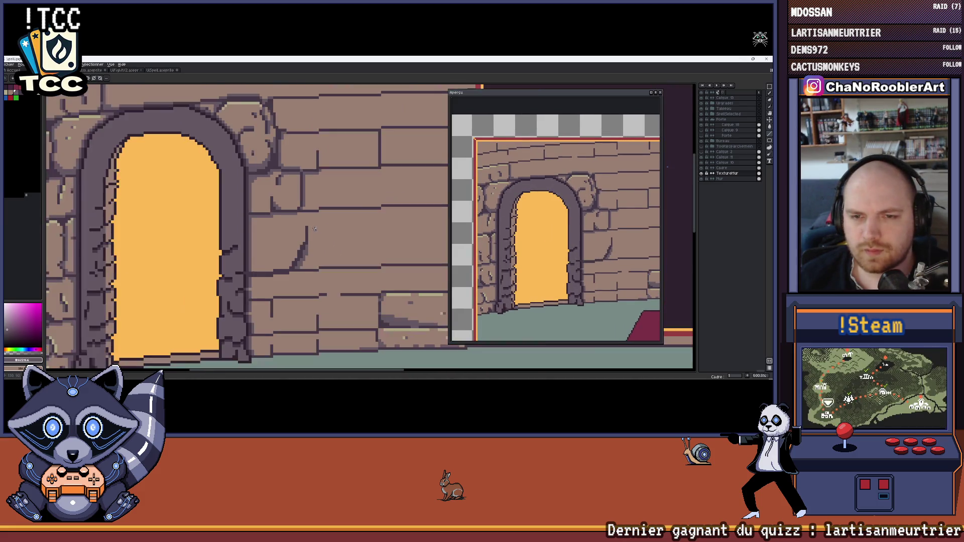
{"action": "scroll", "coordinate": [278, 231], "scroll_direction": "down", "scroll_amount": 2}
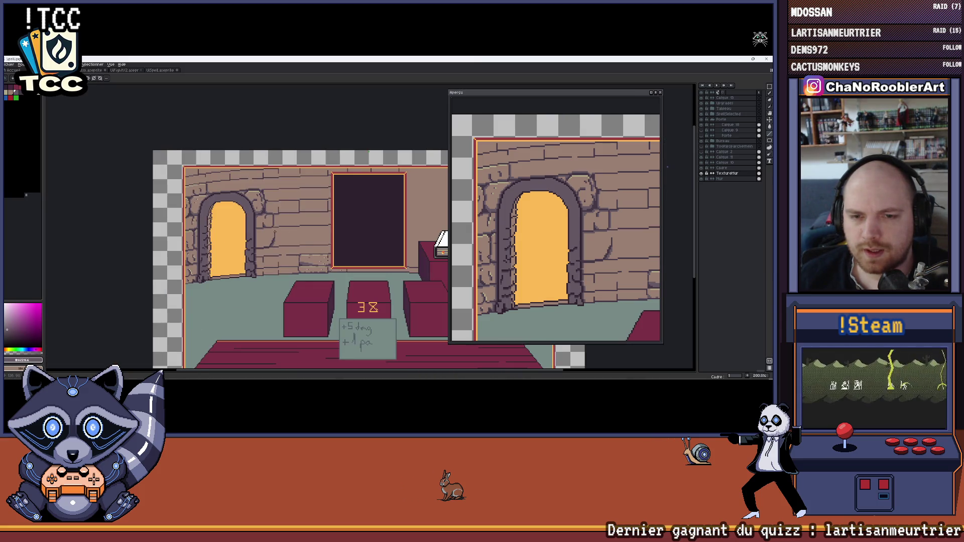
{"action": "scroll", "coordinate": [282, 227], "scroll_direction": "up", "scroll_amount": 5}
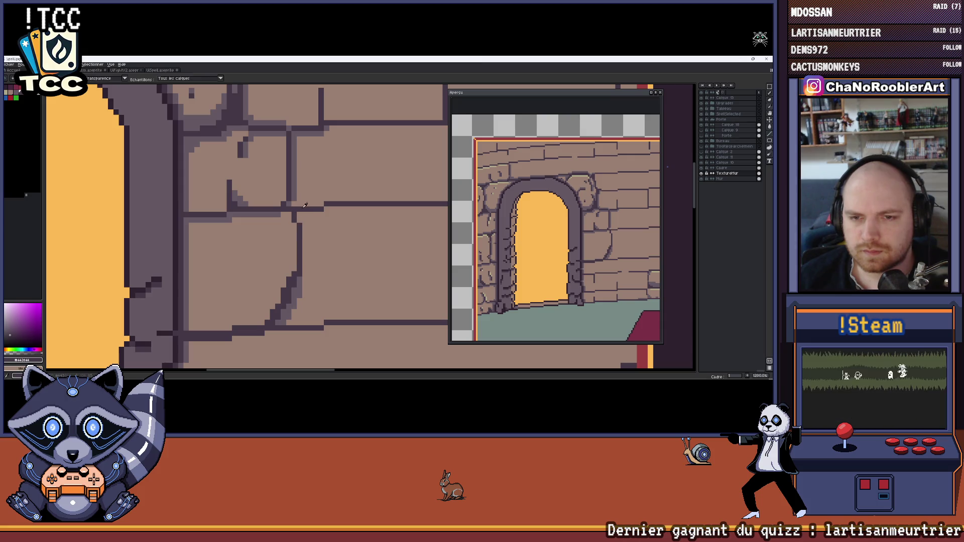
{"action": "left_click", "coordinate": [294, 208], "text": "alt"}
{"action": "left_click", "coordinate": [292, 208], "text": "alt"}
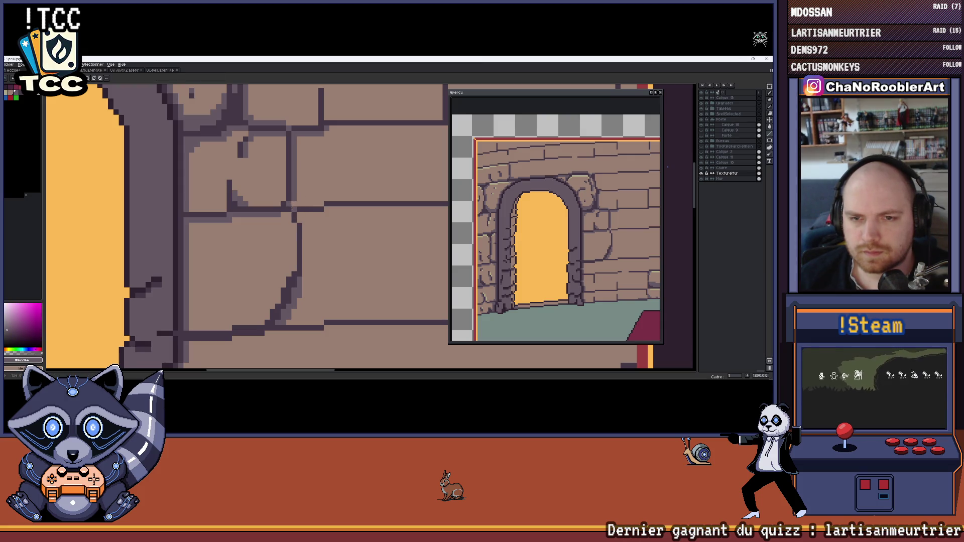
{"action": "scroll", "coordinate": [310, 236], "scroll_direction": "up", "scroll_amount": 1}
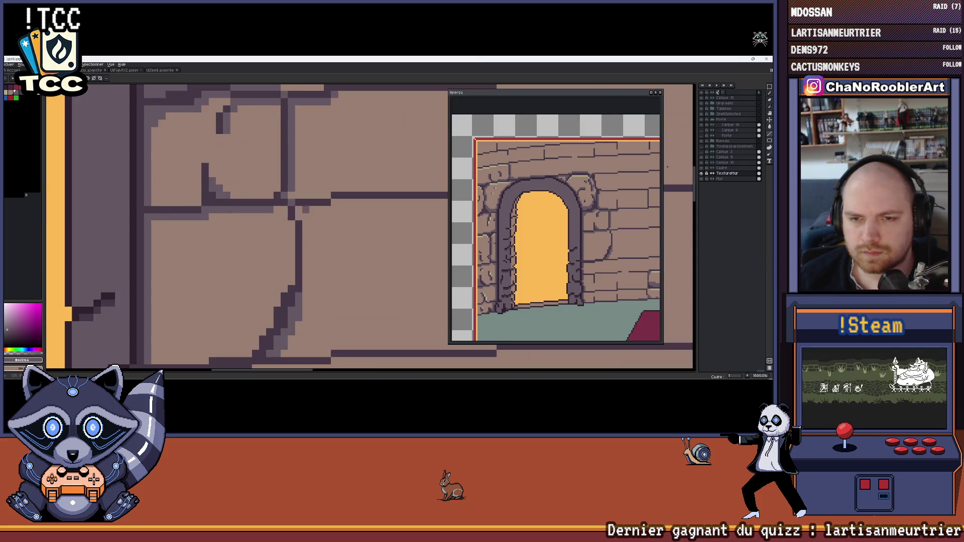
{"action": "left_click_drag", "start_coordinate": [297, 196], "coordinate": [327, 195]}
{"action": "scroll", "coordinate": [289, 196], "scroll_direction": "down", "scroll_amount": 3}
{"action": "scroll", "coordinate": [297, 182], "scroll_direction": "up", "scroll_amount": 3}
{"action": "scroll", "coordinate": [297, 182], "scroll_direction": "down", "scroll_amount": 3}
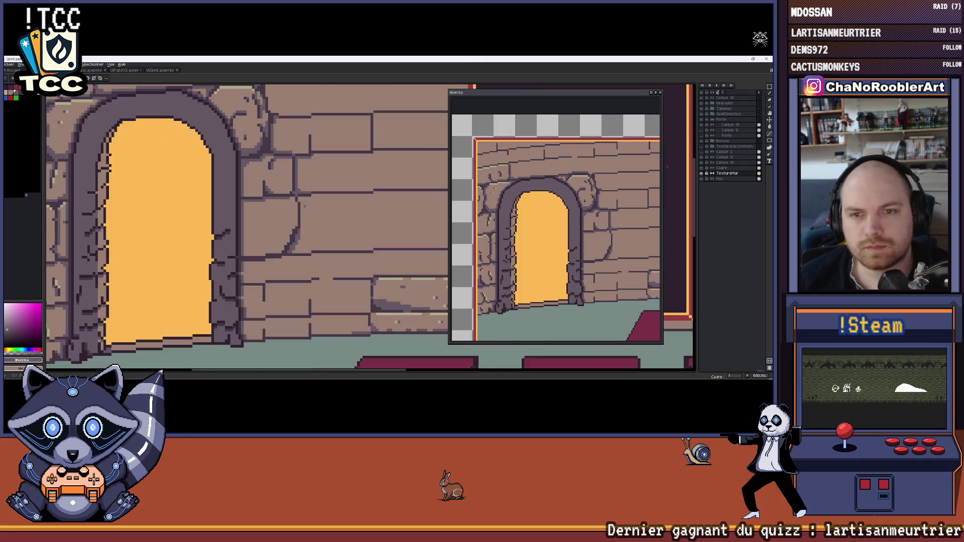
{"action": "scroll", "coordinate": [297, 194], "scroll_direction": "up", "scroll_amount": 2}
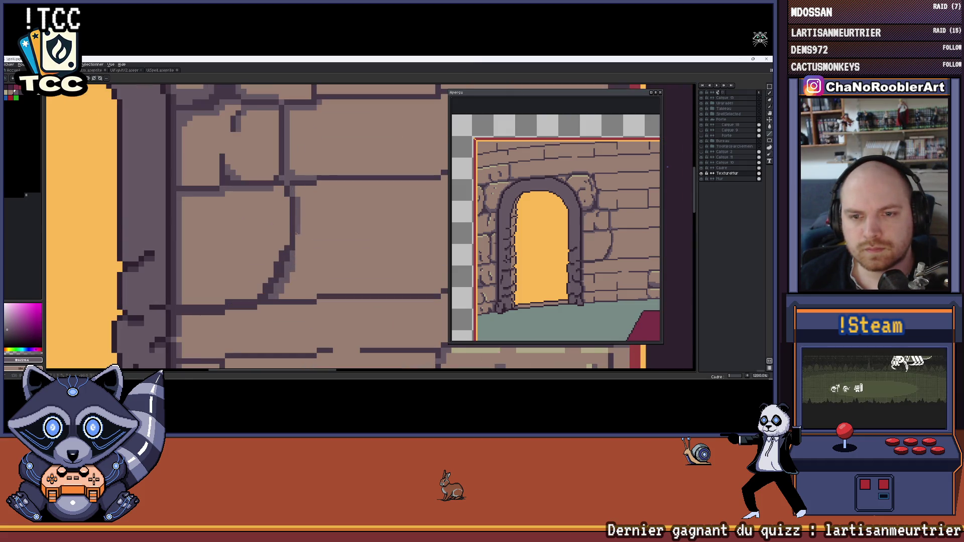
{"action": "scroll", "coordinate": [297, 247], "scroll_direction": "down", "scroll_amount": 3}
{"action": "scroll", "coordinate": [286, 254], "scroll_direction": "up", "scroll_amount": 4}
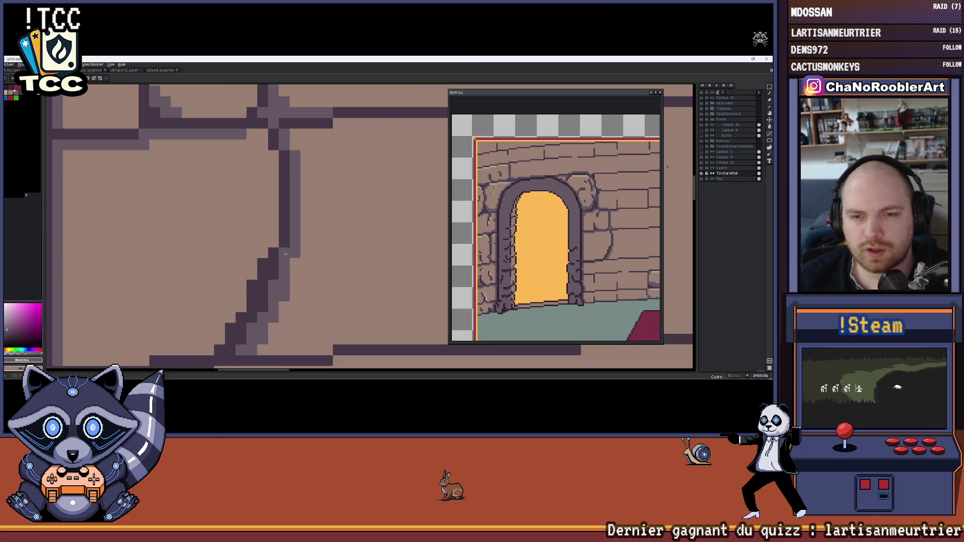
{"action": "scroll", "coordinate": [291, 241], "scroll_direction": "down", "scroll_amount": 6}
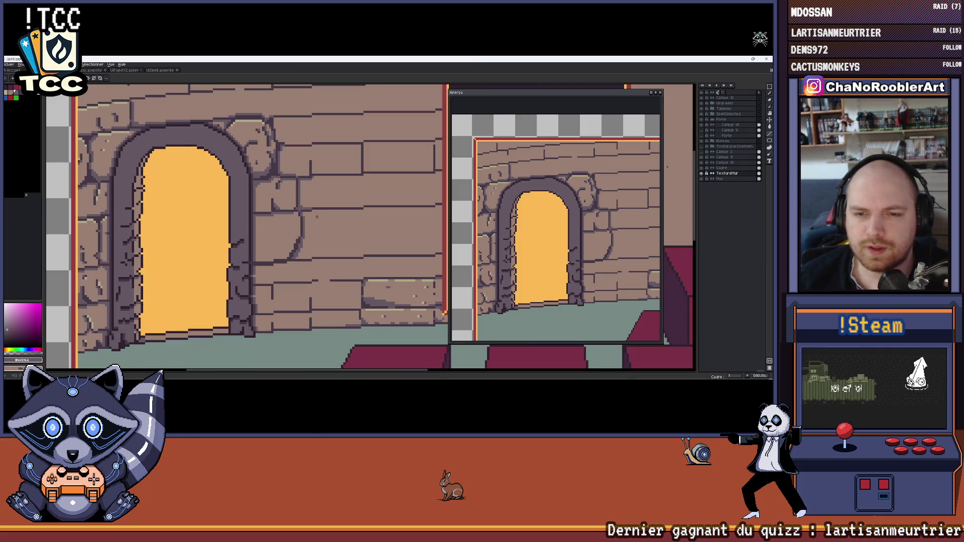
{"action": "scroll", "coordinate": [307, 217], "scroll_direction": "up", "scroll_amount": 4}
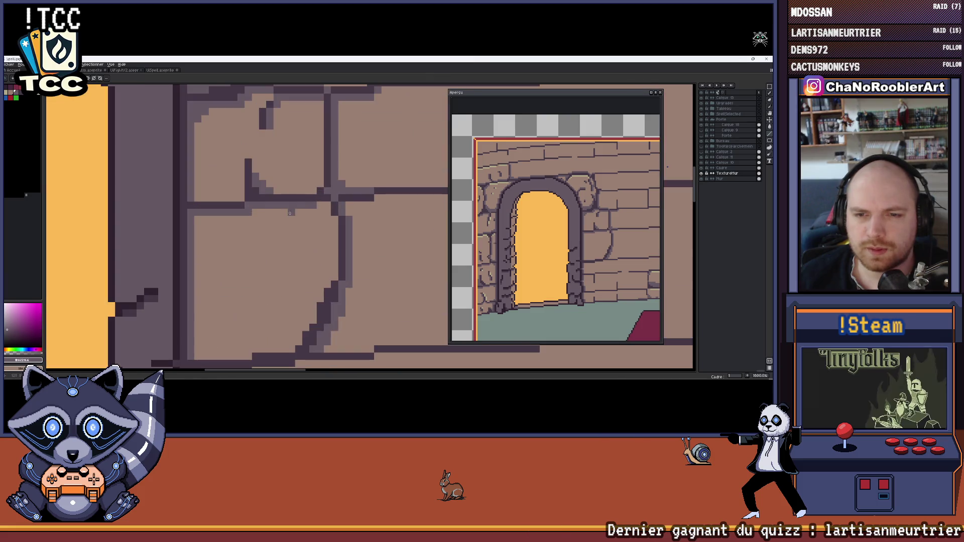
{"action": "scroll", "coordinate": [305, 214], "scroll_direction": "down", "scroll_amount": 3}
{"action": "scroll", "coordinate": [305, 214], "scroll_direction": "up", "scroll_amount": 3}
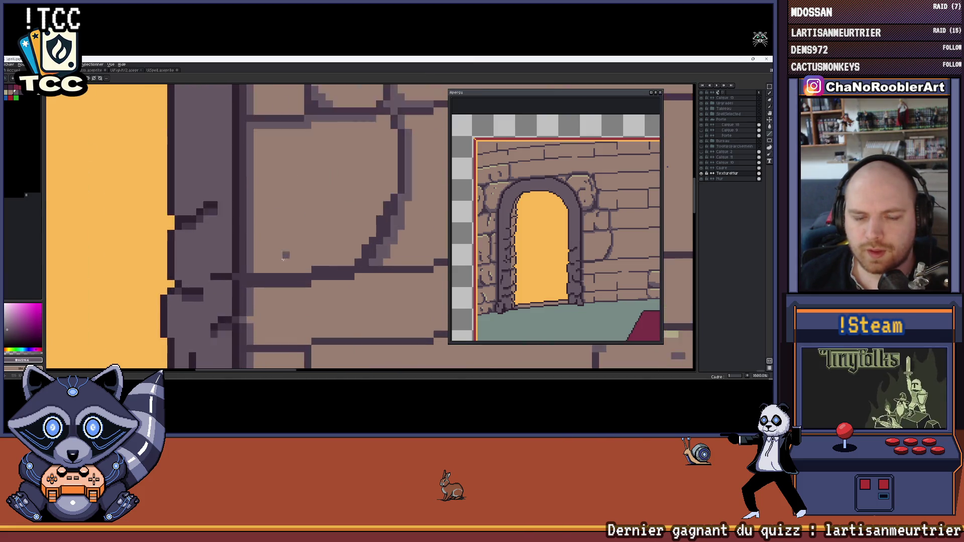
{"action": "scroll", "coordinate": [288, 255], "scroll_direction": "down", "scroll_amount": 6}
{"action": "scroll", "coordinate": [289, 255], "scroll_direction": "down", "scroll_amount": 2}
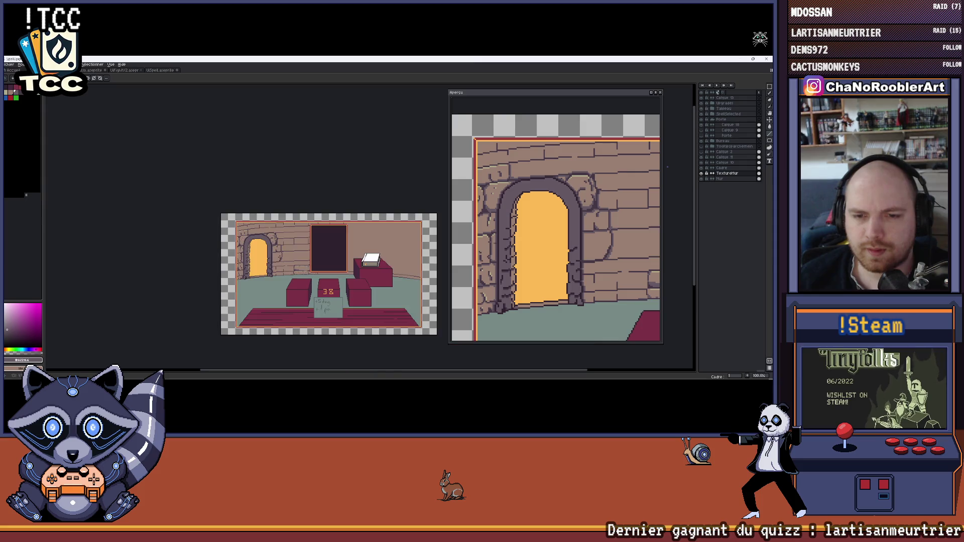
{"action": "scroll", "coordinate": [279, 296], "scroll_direction": "up", "scroll_amount": 8}
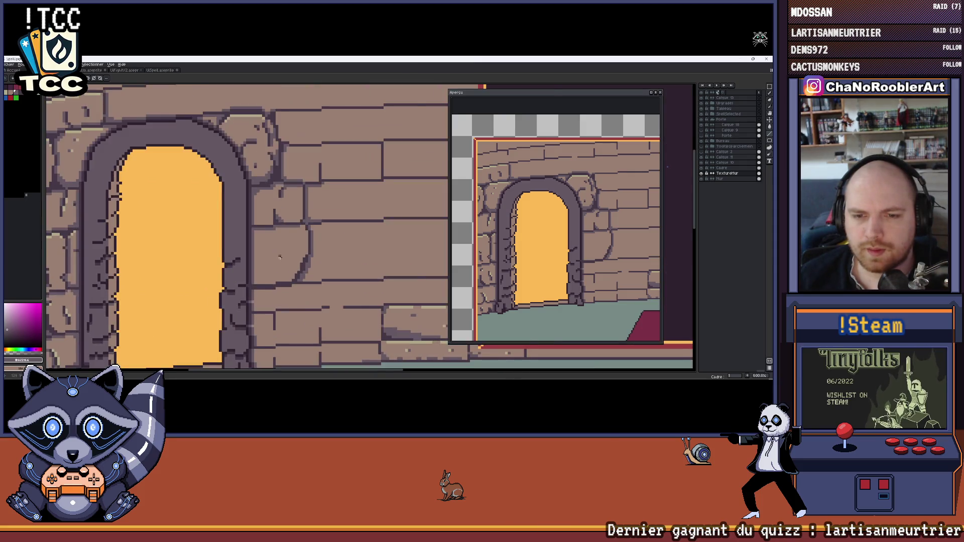
With the dark mortar colour, draw a short vertical crack, then sample lighter purple from the bricks.
{"action": "left_click", "coordinate": [289, 287], "text": "alt"}
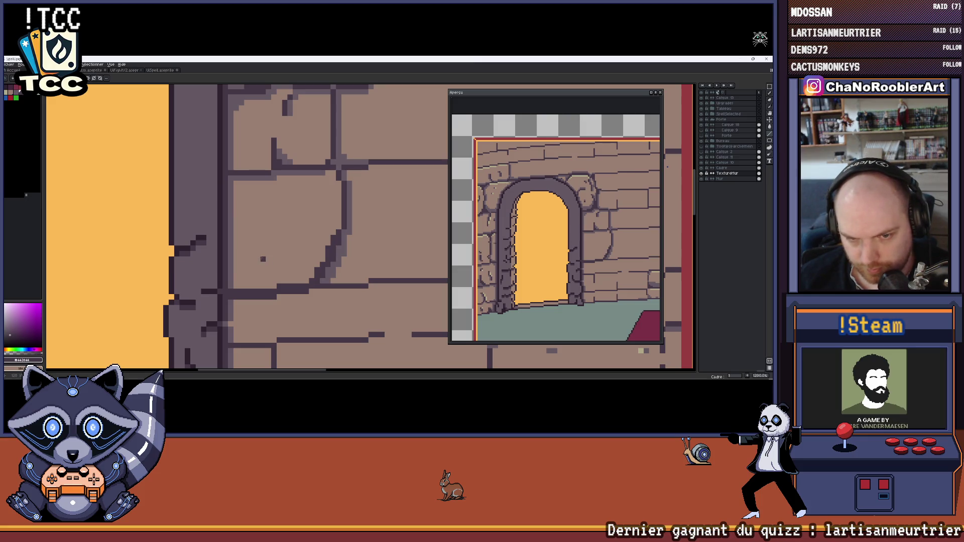
{"action": "left_click_drag", "start_coordinate": [263, 258], "coordinate": [262, 271]}
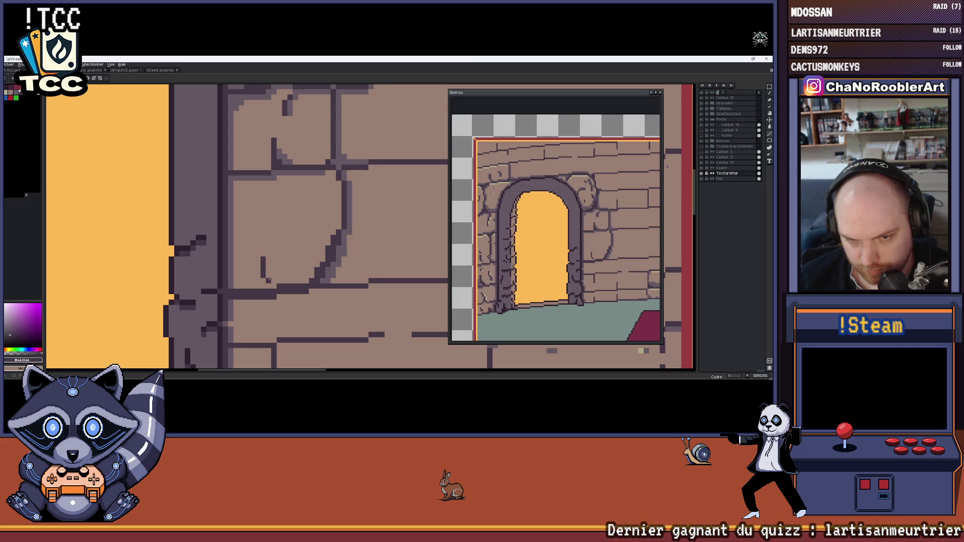
{"action": "scroll", "coordinate": [274, 285], "scroll_direction": "down", "scroll_amount": 7}
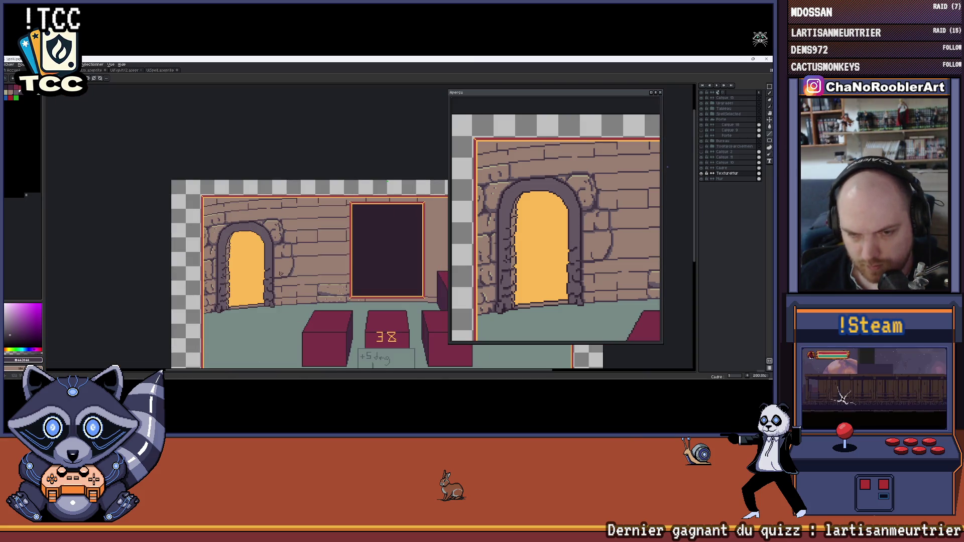
{"action": "scroll", "coordinate": [281, 274], "scroll_direction": "up", "scroll_amount": 7}
{"action": "left_click", "coordinate": [294, 282], "text": "alt"}
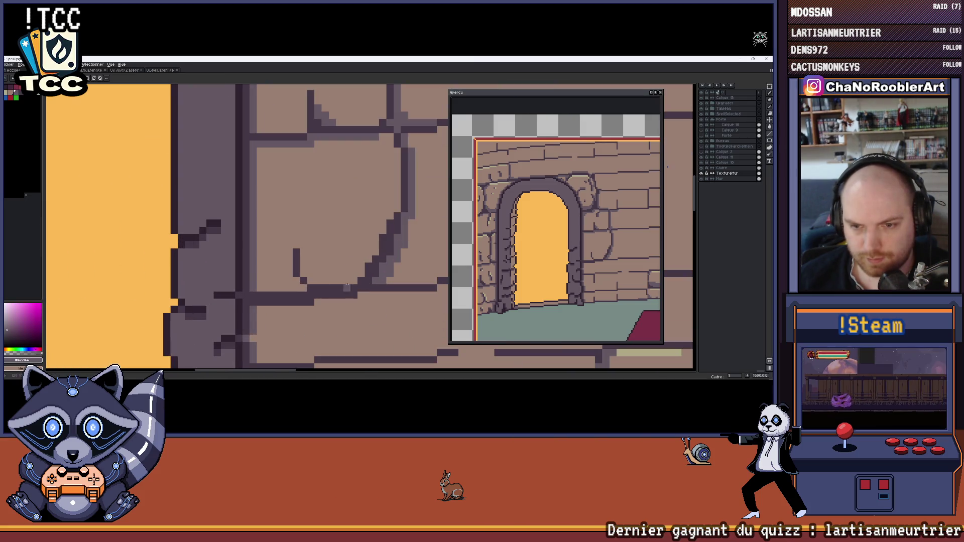
{"action": "scroll", "coordinate": [310, 279], "scroll_direction": "down", "scroll_amount": 5}
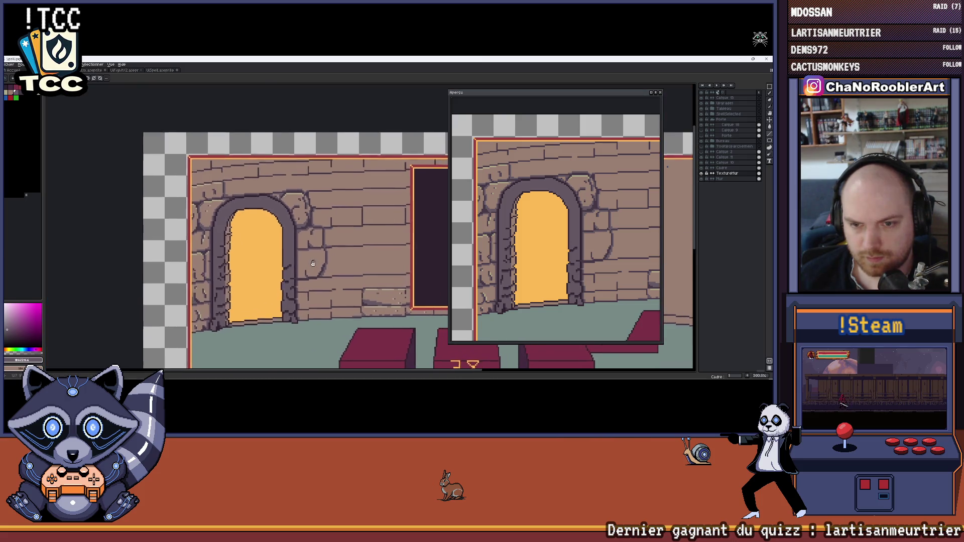
{"action": "scroll", "coordinate": [306, 280], "scroll_direction": "up", "scroll_amount": 4}
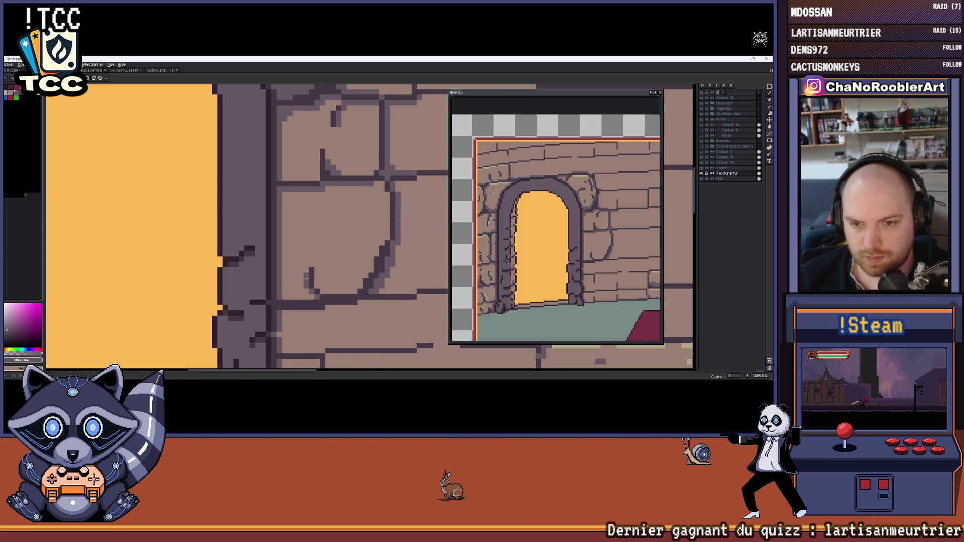
{"action": "scroll", "coordinate": [305, 288], "scroll_direction": "down", "scroll_amount": 5}
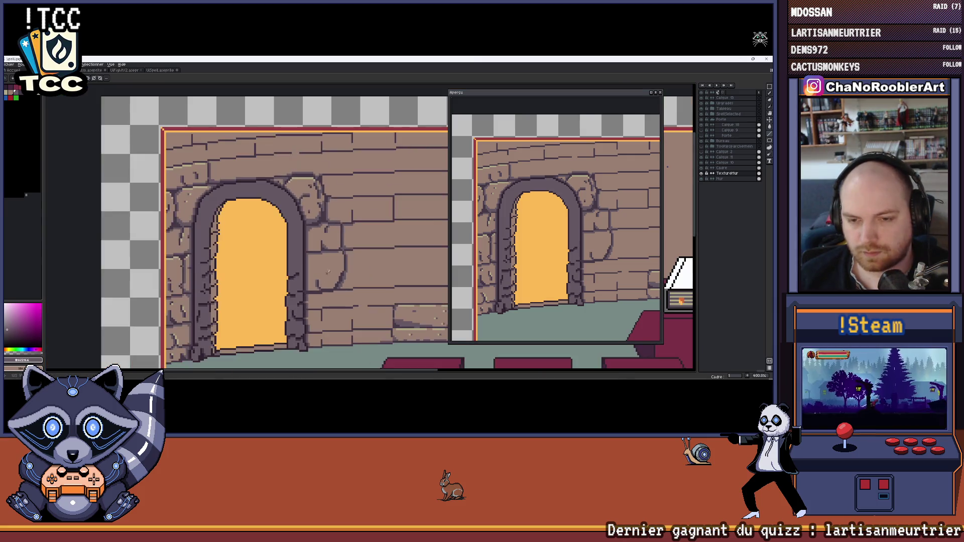
{"action": "scroll", "coordinate": [313, 270], "scroll_direction": "down", "scroll_amount": 2}
{"action": "scroll", "coordinate": [282, 256], "scroll_direction": "up", "scroll_amount": 4}
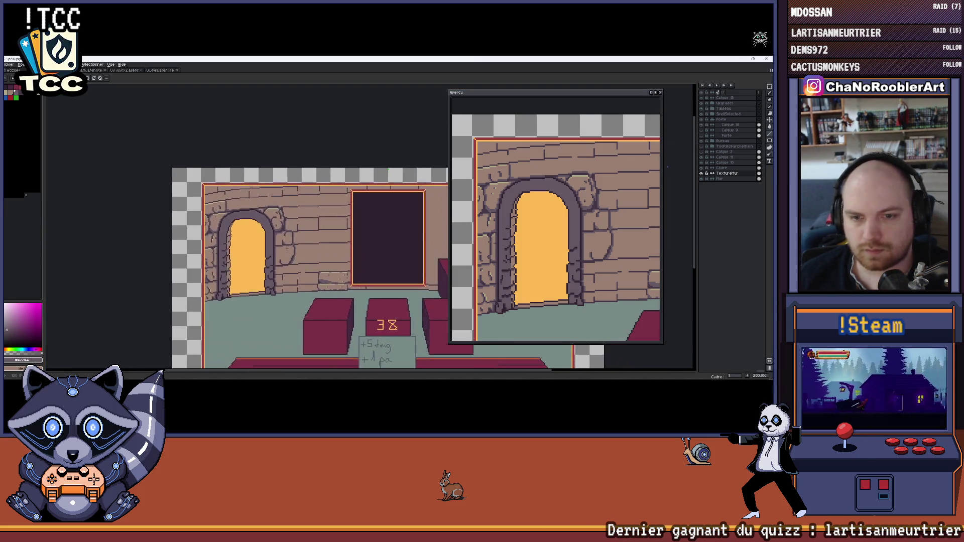
{"action": "scroll", "coordinate": [281, 256], "scroll_direction": "up", "scroll_amount": 3}
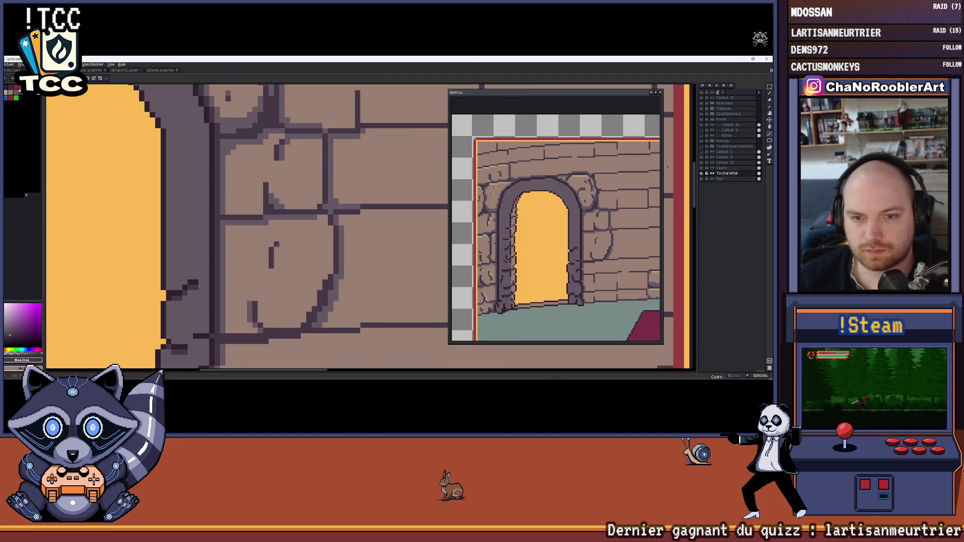
{"action": "scroll", "coordinate": [283, 238], "scroll_direction": "down", "scroll_amount": 5}
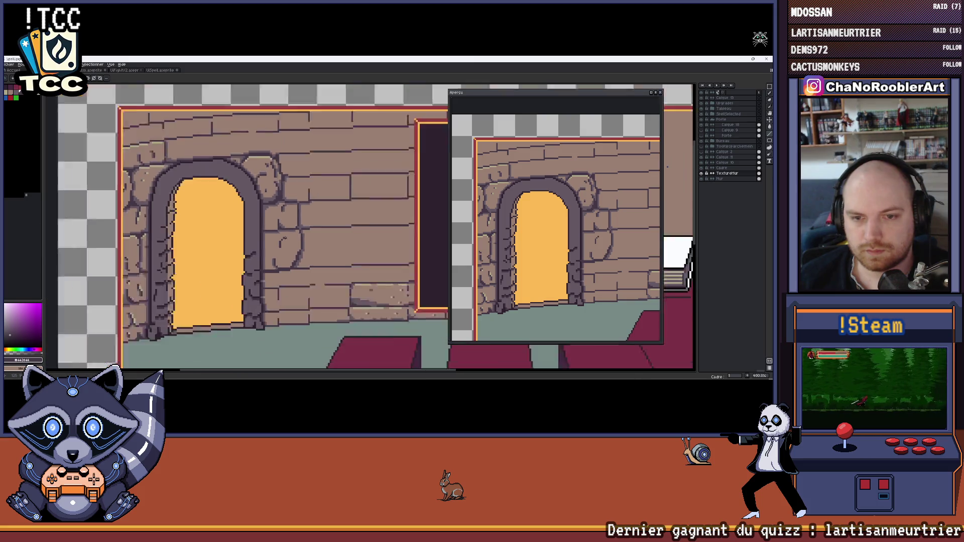
{"action": "scroll", "coordinate": [280, 241], "scroll_direction": "up", "scroll_amount": 5}
{"action": "left_click", "coordinate": [281, 226], "text": "alt"}
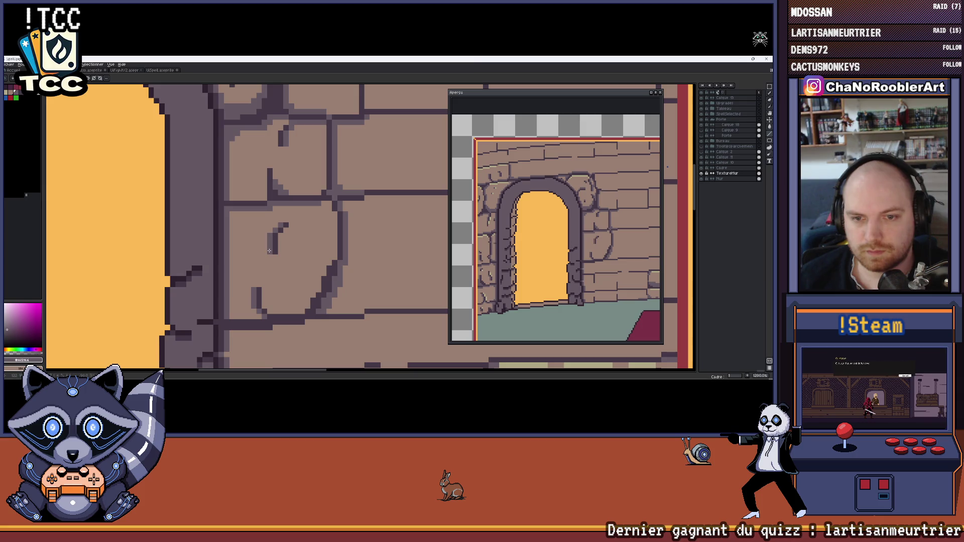
{"action": "scroll", "coordinate": [269, 251], "scroll_direction": "down", "scroll_amount": 4}
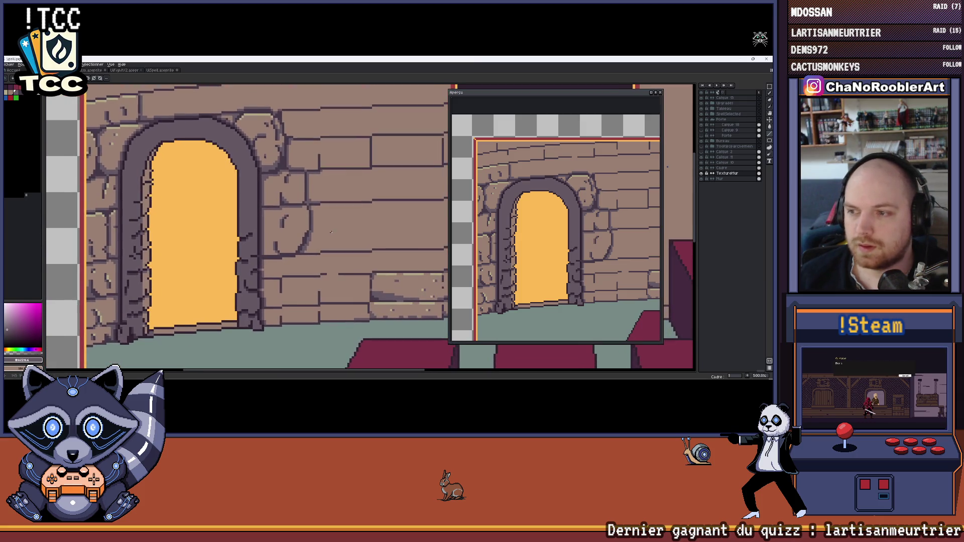
{"action": "scroll", "coordinate": [332, 232], "scroll_direction": "up", "scroll_amount": 3}
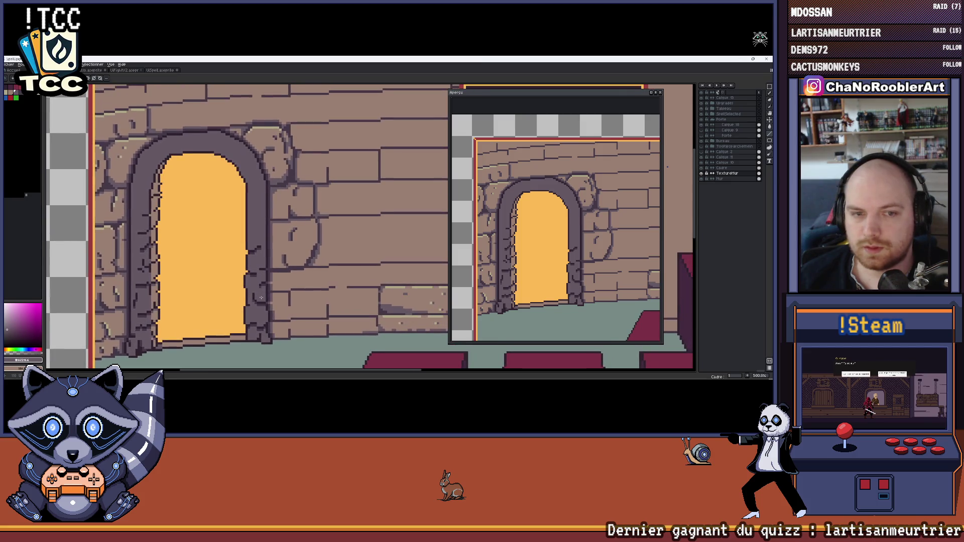
{"action": "scroll", "coordinate": [306, 232], "scroll_direction": "up", "scroll_amount": 4}
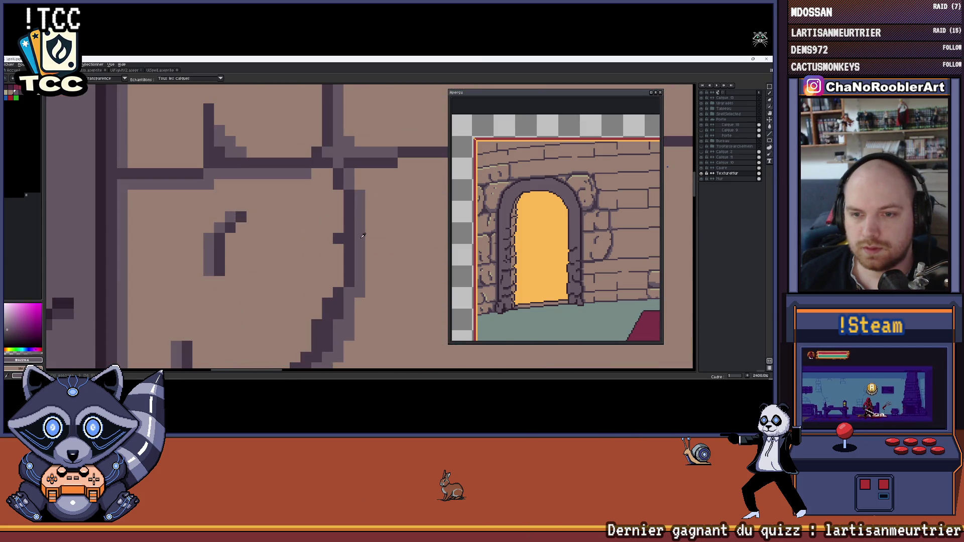
{"action": "scroll", "coordinate": [351, 240], "scroll_direction": "down", "scroll_amount": 6}
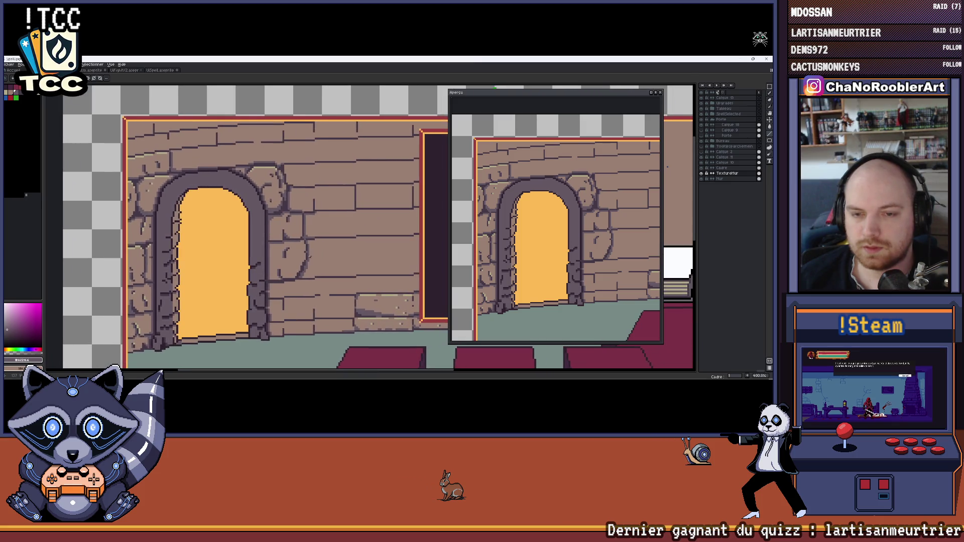
{"action": "scroll", "coordinate": [300, 276], "scroll_direction": "up", "scroll_amount": 3}
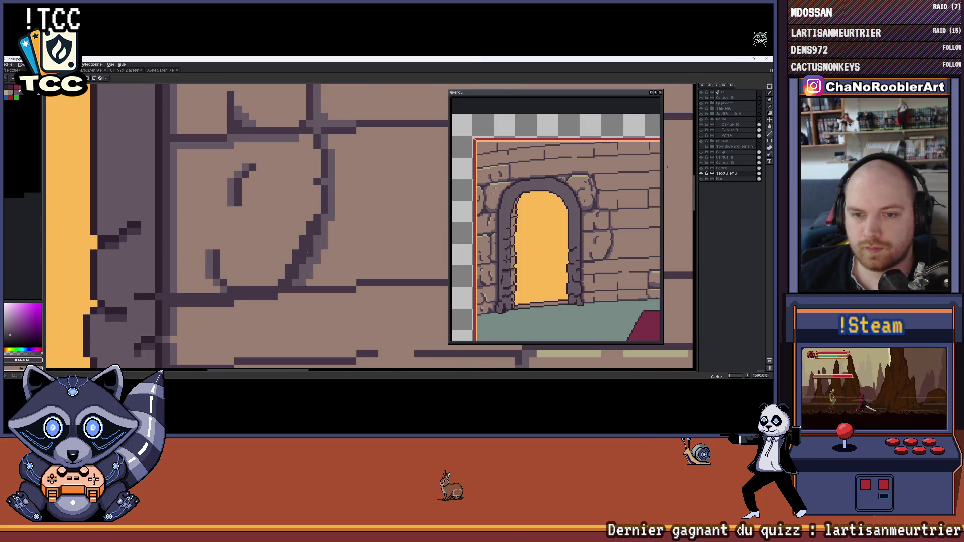
{"action": "scroll", "coordinate": [306, 251], "scroll_direction": "down", "scroll_amount": 6}
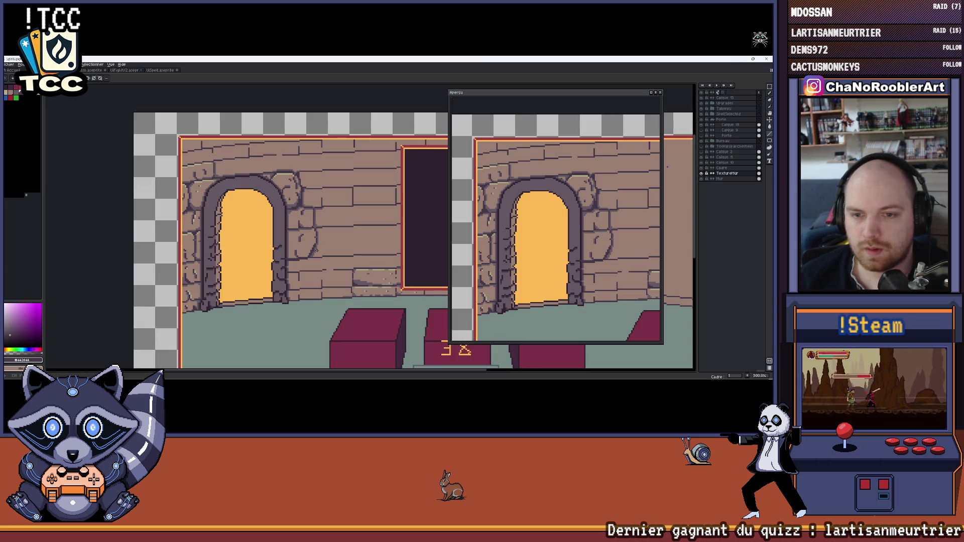
{"action": "scroll", "coordinate": [317, 250], "scroll_direction": "up", "scroll_amount": 4}
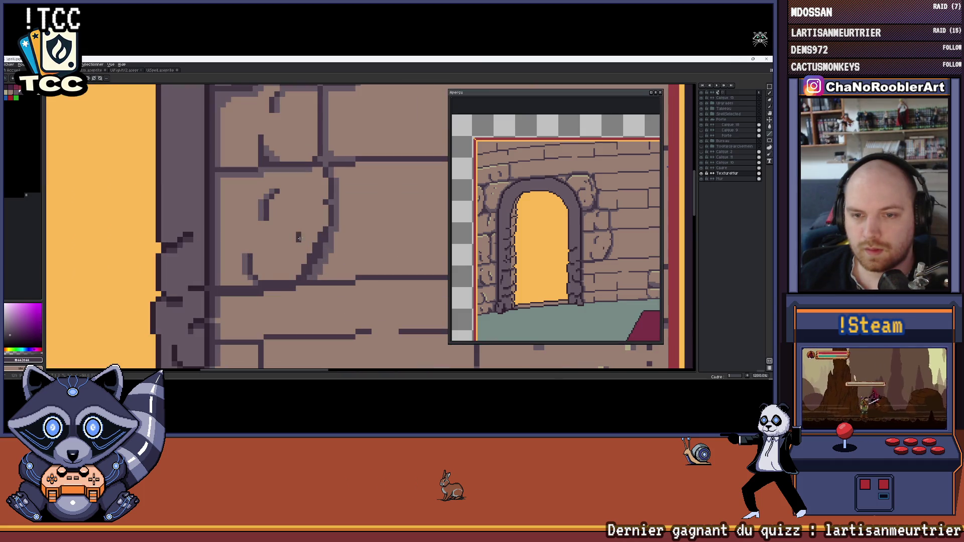
{"action": "left_click", "coordinate": [305, 256], "text": "alt"}
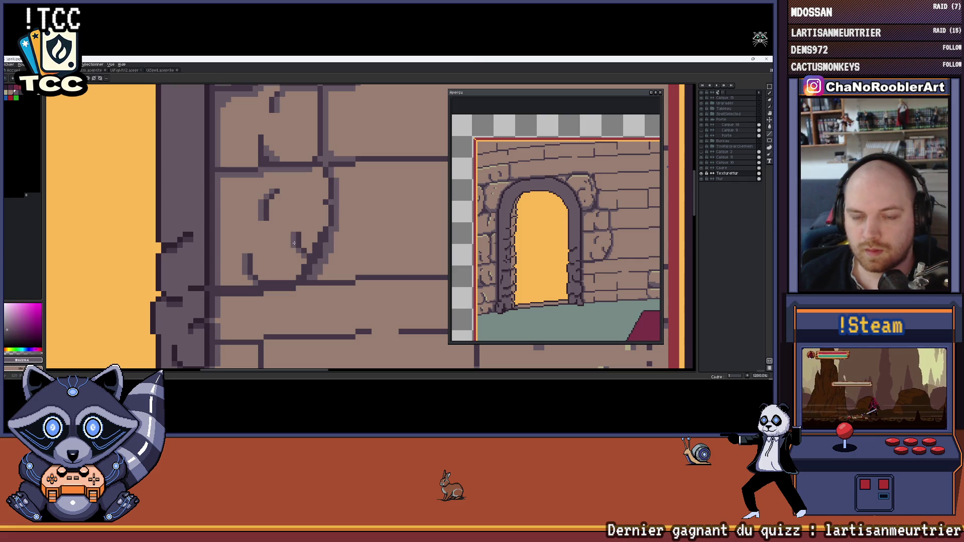
{"action": "scroll", "coordinate": [327, 245], "scroll_direction": "down", "scroll_amount": 6}
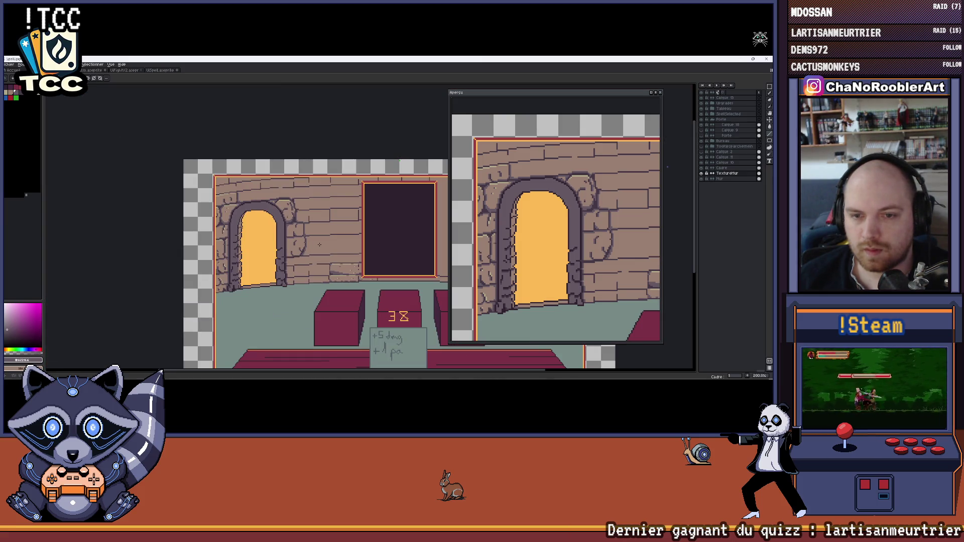
{"action": "scroll", "coordinate": [253, 261], "scroll_direction": "up", "scroll_amount": 8}
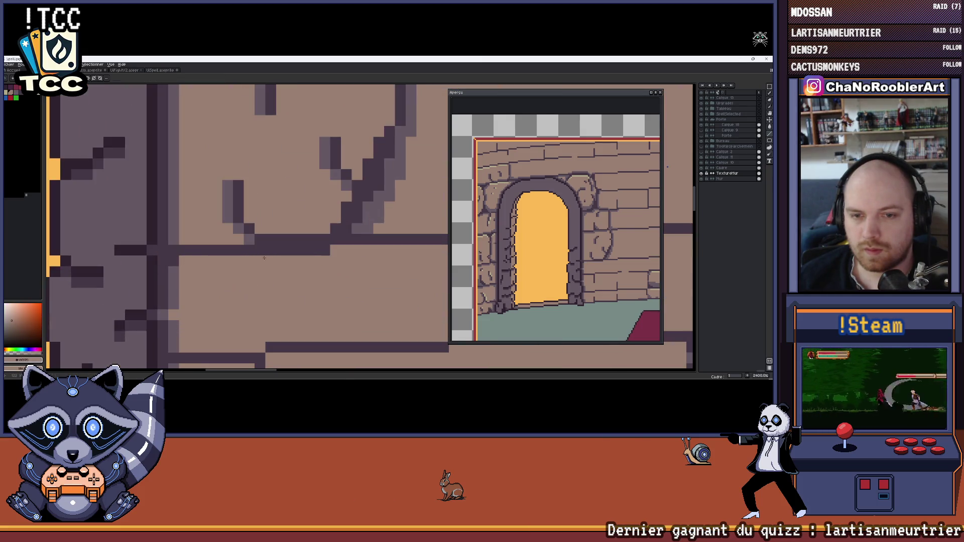
Erase the stray end of the crack line on the brick beside the doorway.
{"action": "left_click_drag", "start_coordinate": [301, 252], "coordinate": [332, 255]}
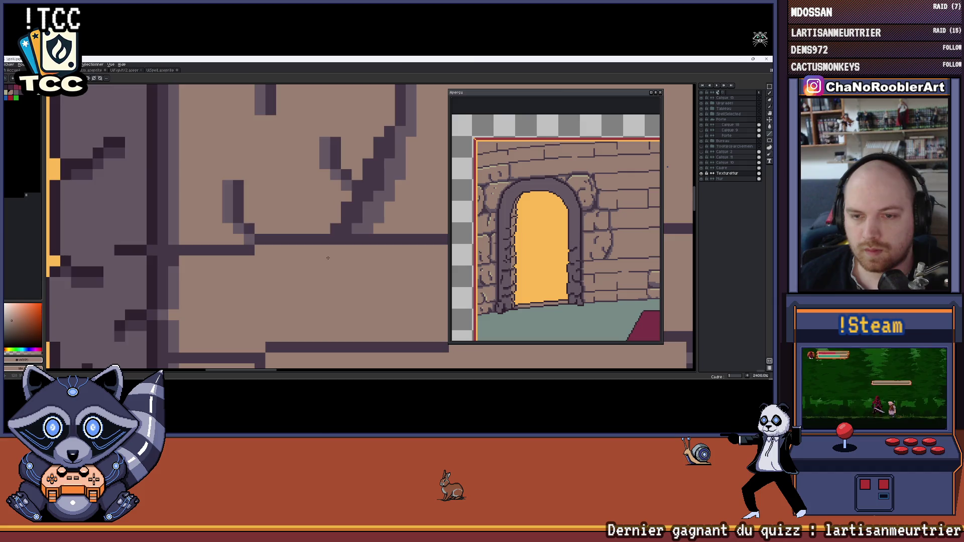
{"action": "scroll", "coordinate": [328, 258], "scroll_direction": "down", "scroll_amount": 8}
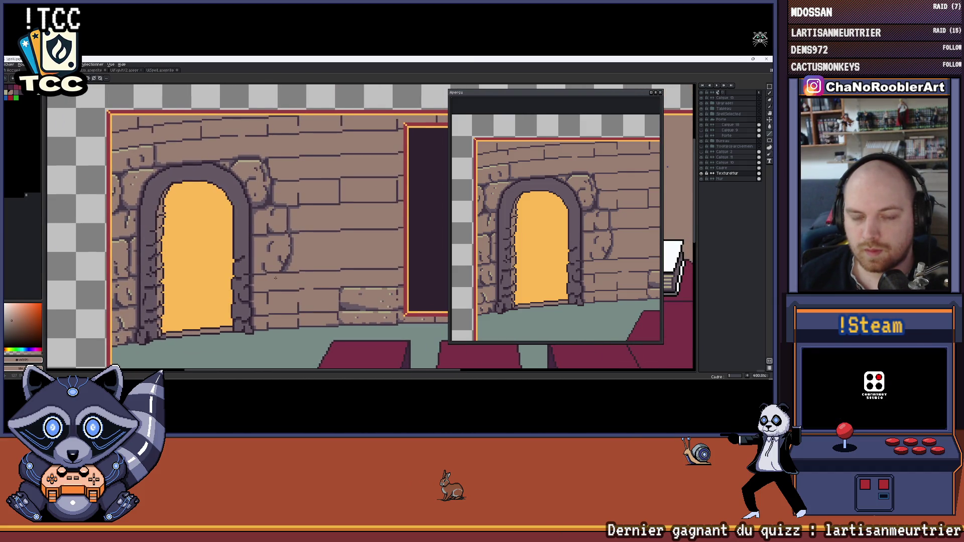
{"action": "scroll", "coordinate": [276, 278], "scroll_direction": "up", "scroll_amount": 8}
{"action": "key", "text": "i"}
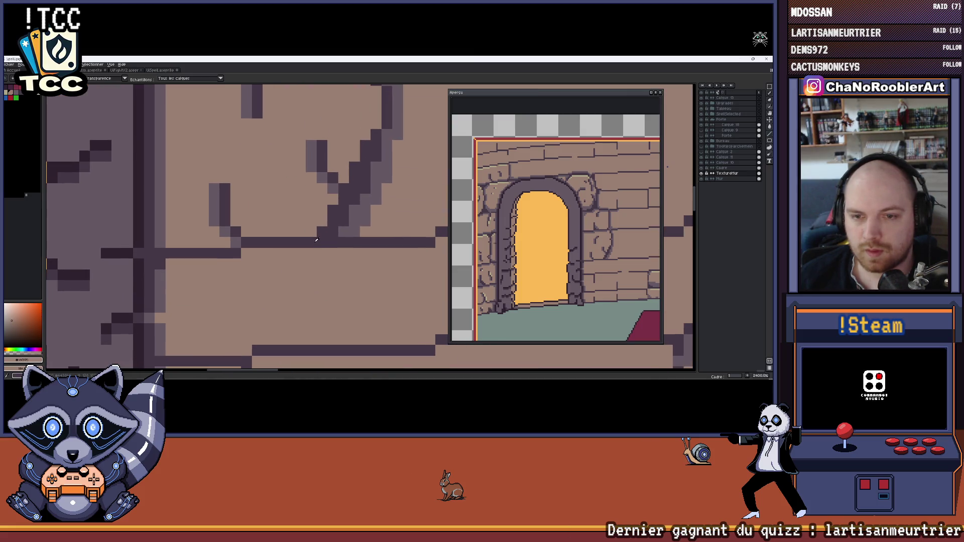
{"action": "key", "text": "b"}
{"action": "scroll", "coordinate": [242, 273], "scroll_direction": "down", "scroll_amount": 10}
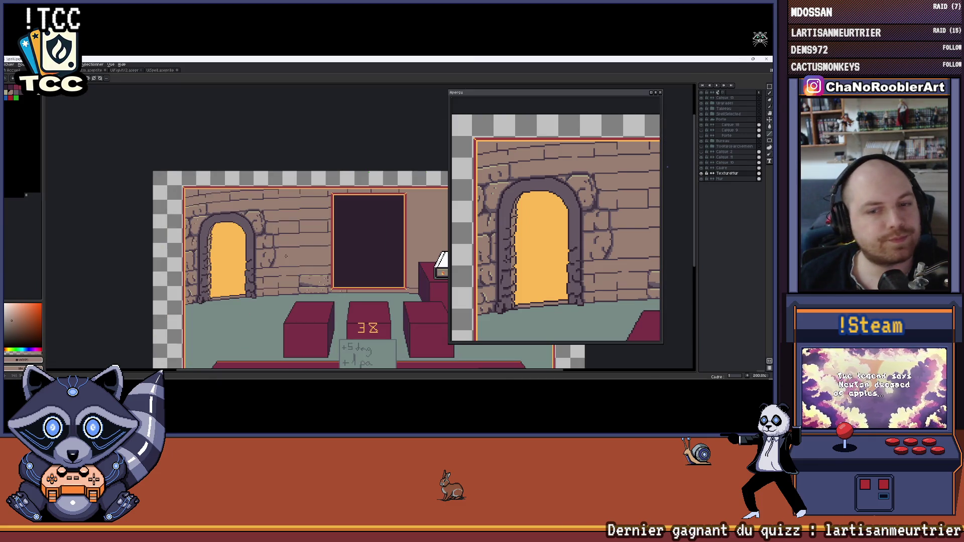
{"action": "scroll", "coordinate": [242, 270], "scroll_direction": "up", "scroll_amount": 6}
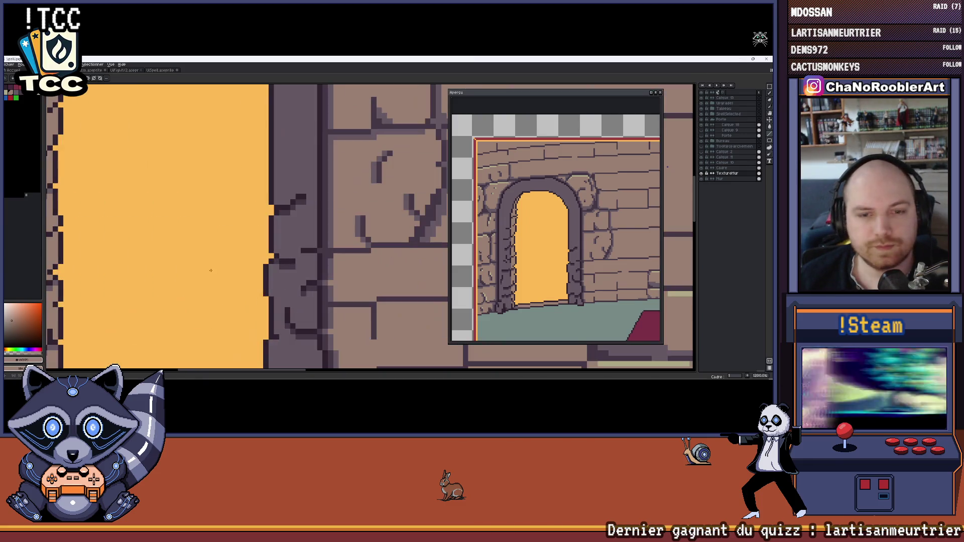
Sample the dark purple outline, brown brick, mauve and purple-grey crack colours from the wall.
{"action": "left_click", "coordinate": [252, 287], "text": "alt"}
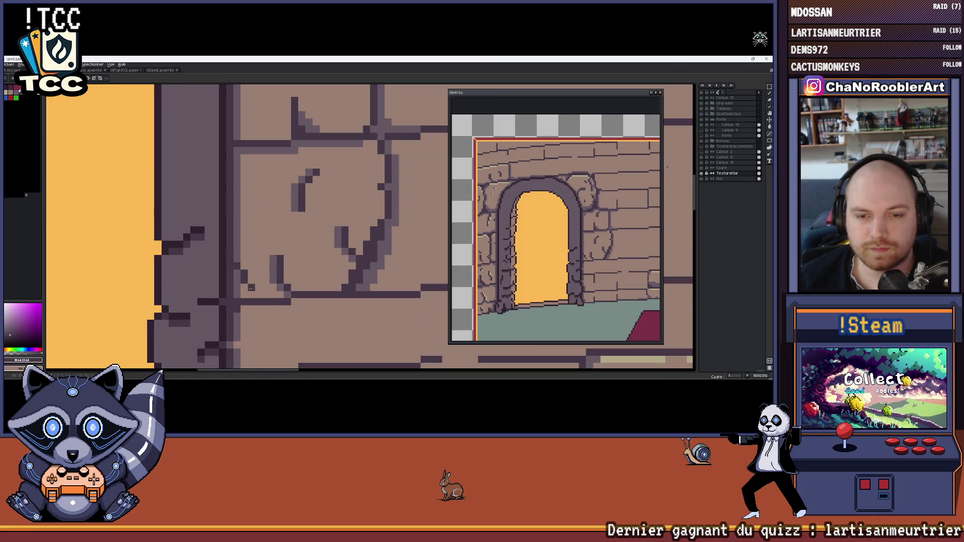
{"action": "left_click", "coordinate": [250, 303], "text": "alt"}
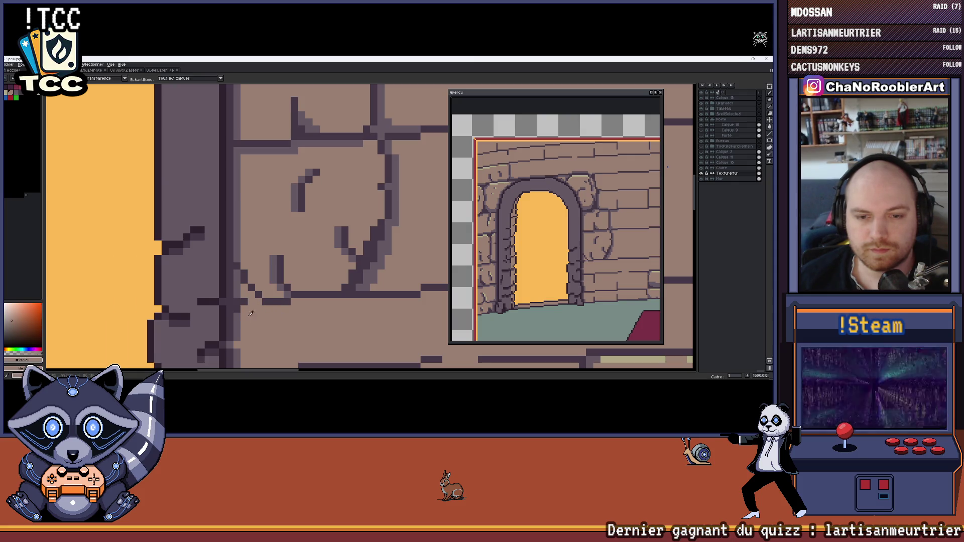
{"action": "left_click", "coordinate": [249, 294], "text": "alt"}
{"action": "scroll", "coordinate": [256, 301], "scroll_direction": "down", "scroll_amount": 2}
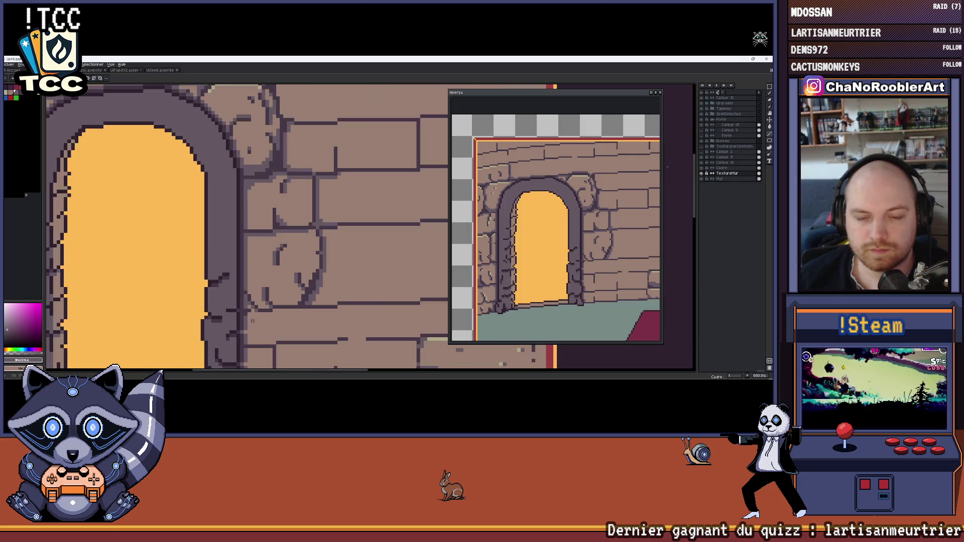
{"action": "scroll", "coordinate": [251, 294], "scroll_direction": "up", "scroll_amount": 3}
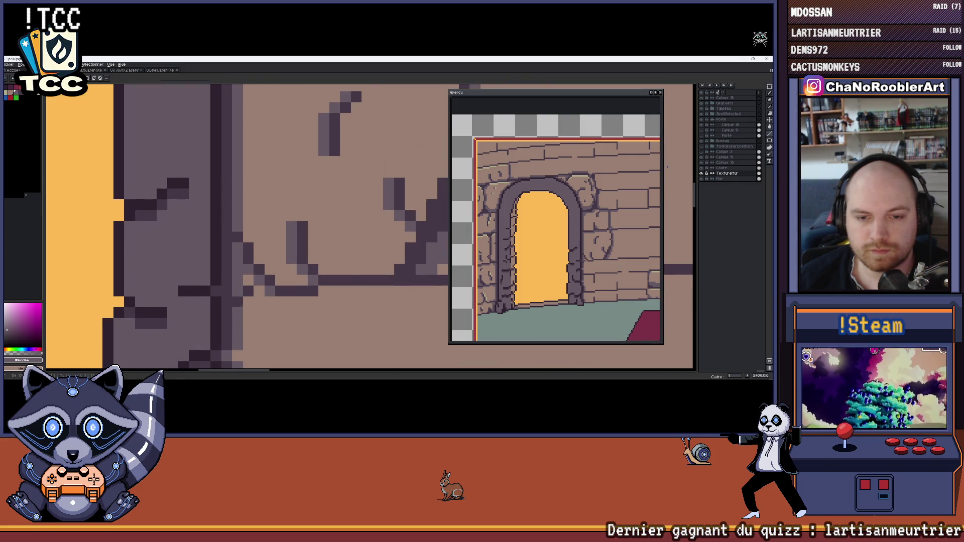
{"action": "left_click", "coordinate": [250, 302], "text": "alt"}
{"action": "scroll", "coordinate": [274, 305], "scroll_direction": "down", "scroll_amount": 5}
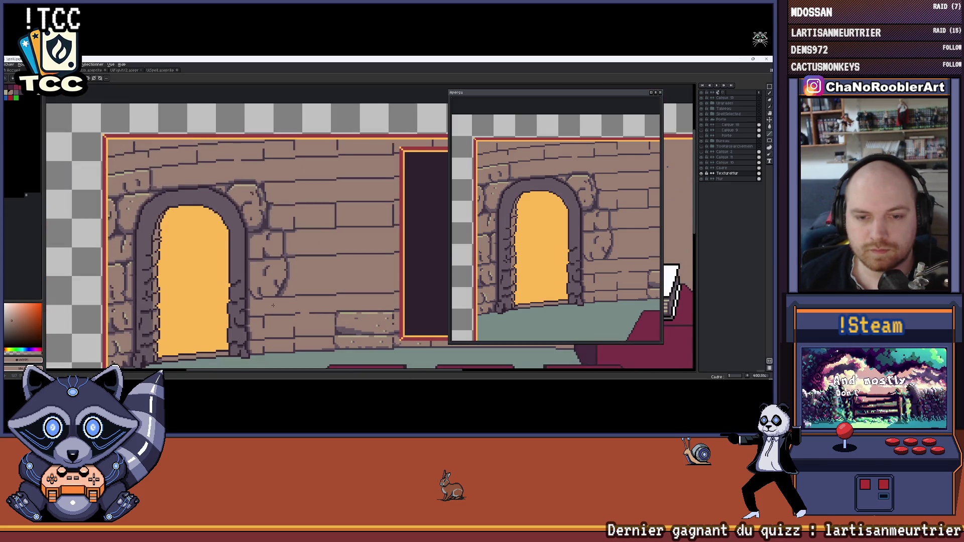
{"action": "scroll", "coordinate": [273, 305], "scroll_direction": "up", "scroll_amount": 1}
{"action": "scroll", "coordinate": [271, 302], "scroll_direction": "down", "scroll_amount": 1}
{"action": "scroll", "coordinate": [266, 291], "scroll_direction": "up", "scroll_amount": 5}
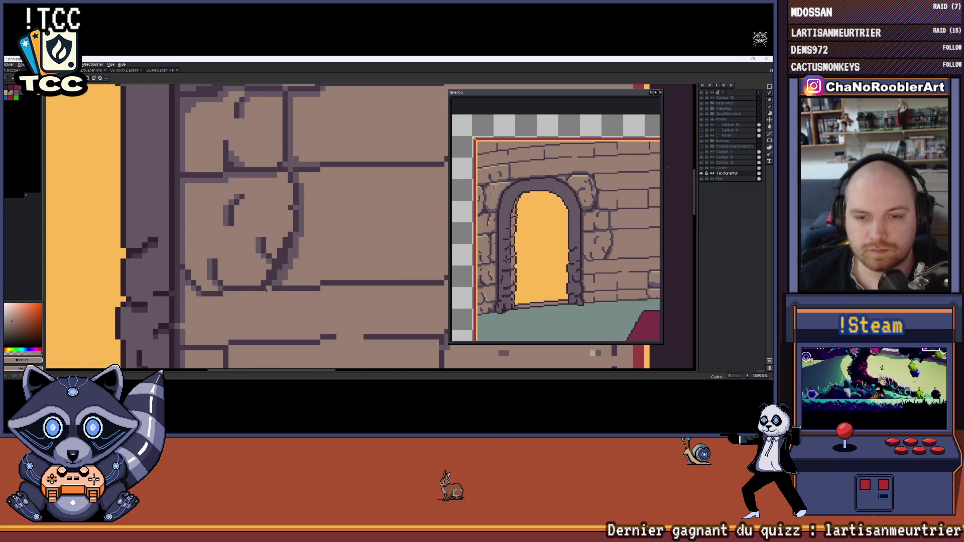
{"action": "scroll", "coordinate": [278, 289], "scroll_direction": "up", "scroll_amount": 1}
{"action": "left_click", "coordinate": [277, 280], "text": "alt"}
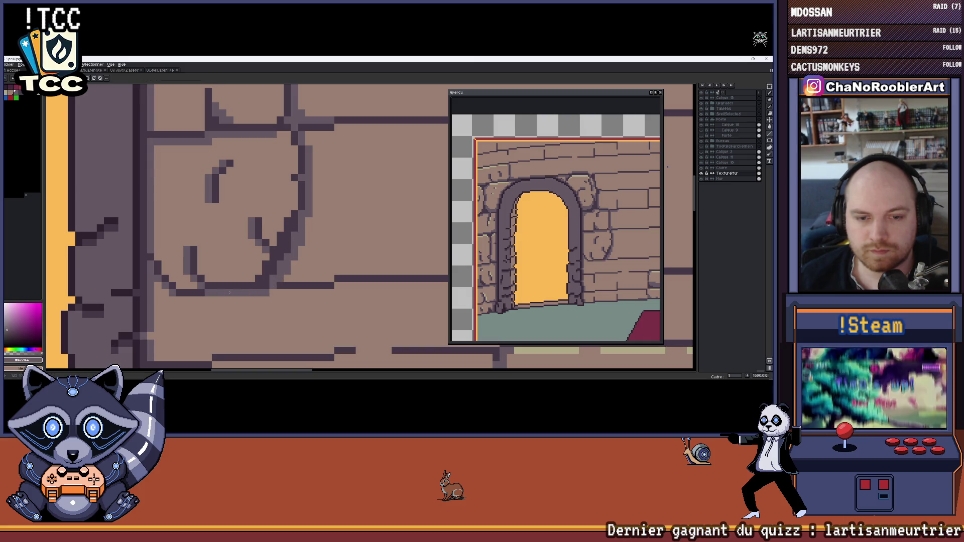
{"action": "scroll", "coordinate": [266, 287], "scroll_direction": "down", "scroll_amount": 7}
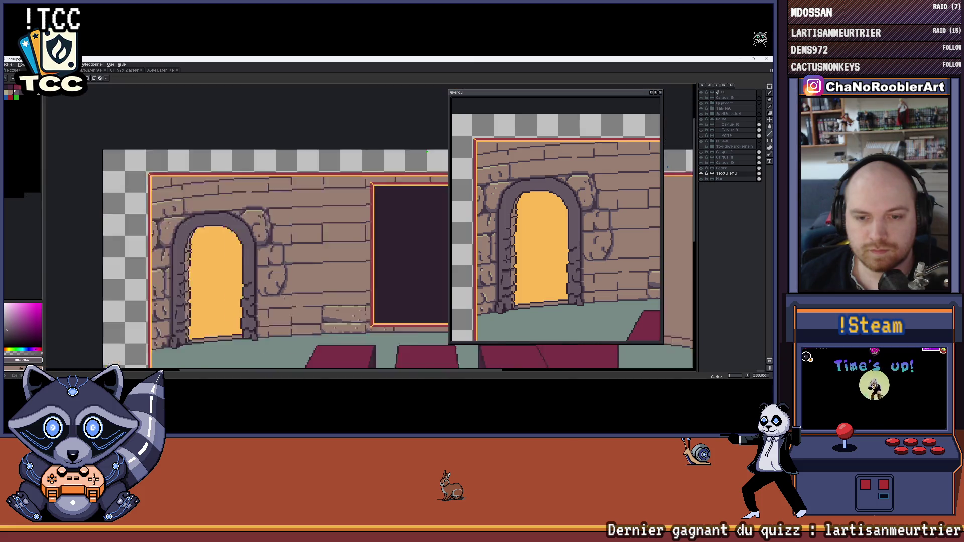
{"action": "scroll", "coordinate": [268, 301], "scroll_direction": "up", "scroll_amount": 8}
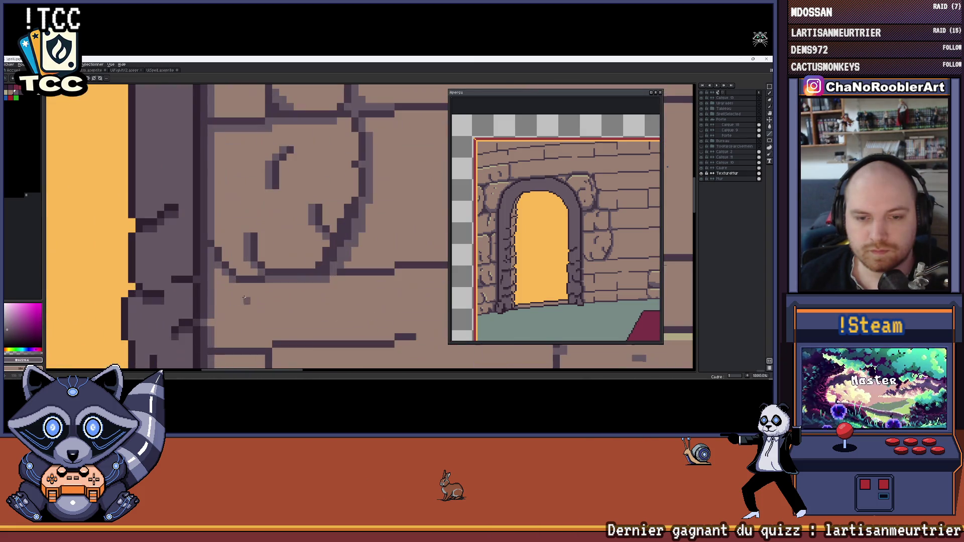
{"action": "scroll", "coordinate": [261, 288], "scroll_direction": "down", "scroll_amount": 3}
{"action": "scroll", "coordinate": [272, 287], "scroll_direction": "up", "scroll_amount": 1}
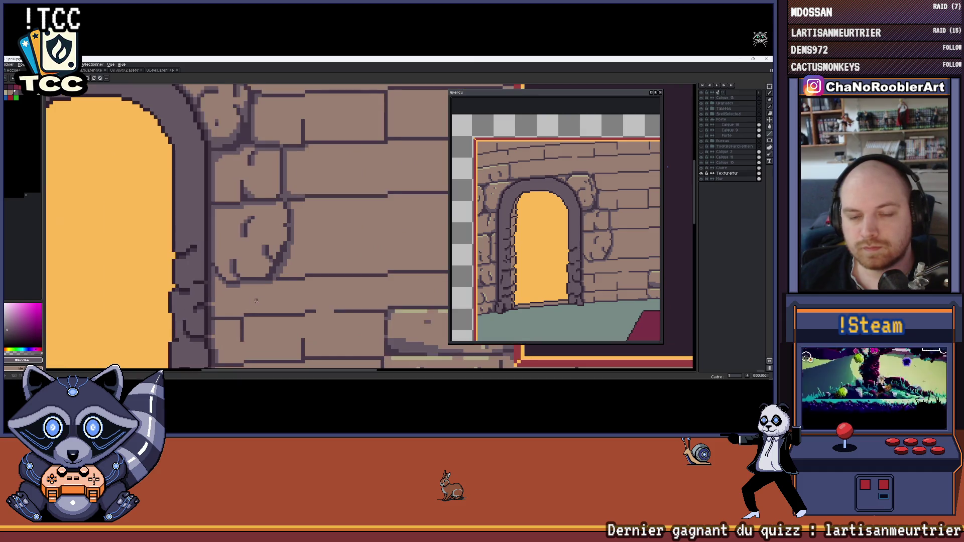
{"action": "left_click", "coordinate": [280, 282], "text": "alt"}
{"action": "scroll", "coordinate": [285, 278], "scroll_direction": "up", "scroll_amount": 1}
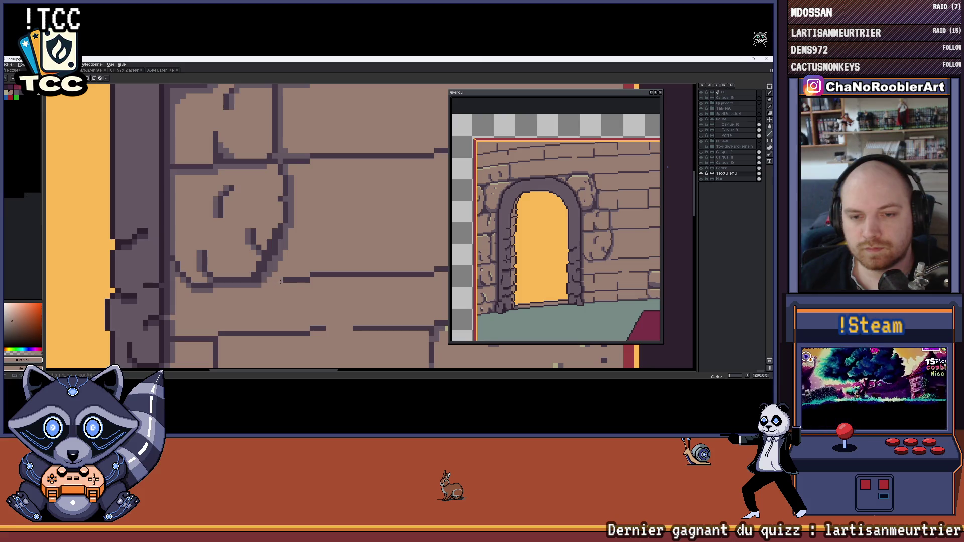
{"action": "scroll", "coordinate": [281, 282], "scroll_direction": "down", "scroll_amount": 7}
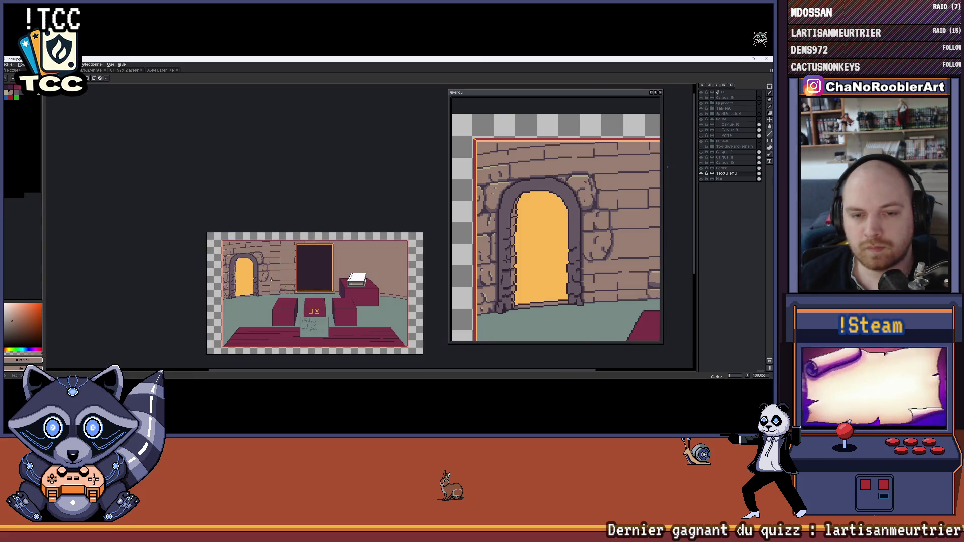
{"action": "scroll", "coordinate": [270, 277], "scroll_direction": "up", "scroll_amount": 1}
Pan and zoom across the room to bring the lower part of the wall into view.
{"action": "left_click_drag", "start_coordinate": [278, 270], "coordinate": [305, 255]}
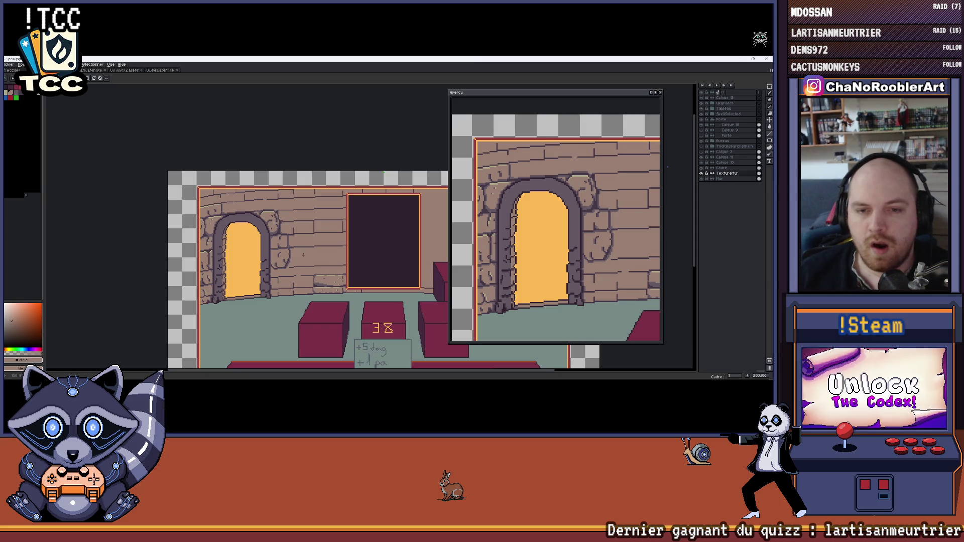
{"action": "scroll", "coordinate": [284, 236], "scroll_direction": "up", "scroll_amount": 1}
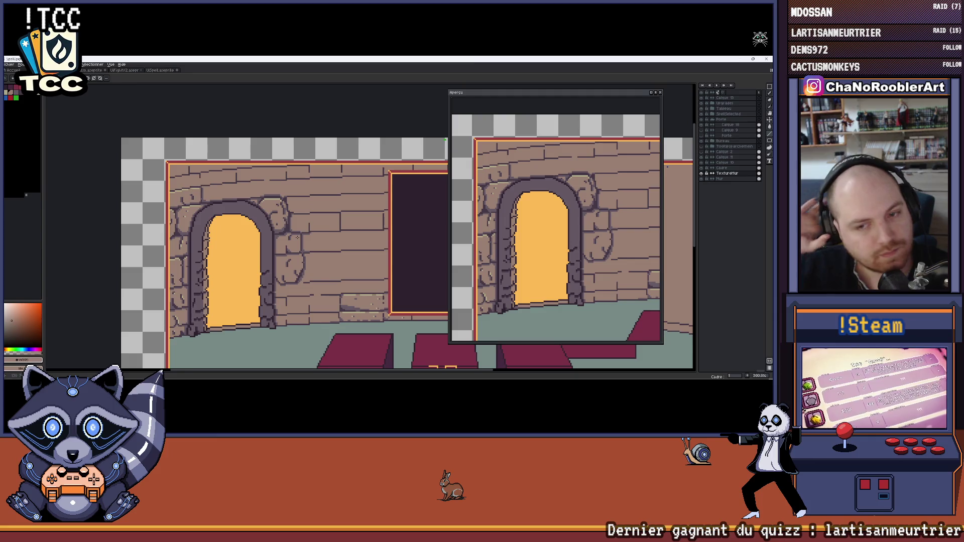
{"action": "scroll", "coordinate": [297, 236], "scroll_direction": "up", "scroll_amount": 3}
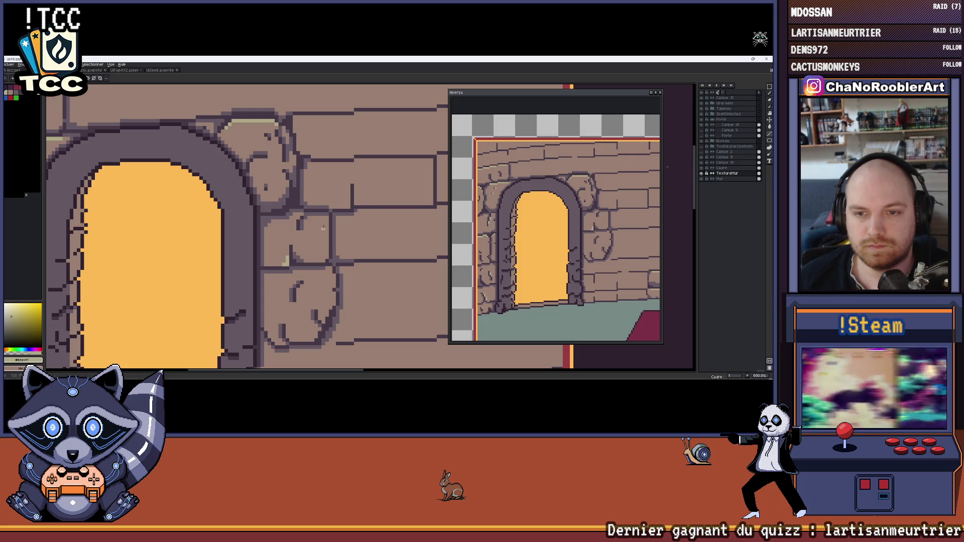
{"action": "scroll", "coordinate": [328, 245], "scroll_direction": "down", "scroll_amount": 4}
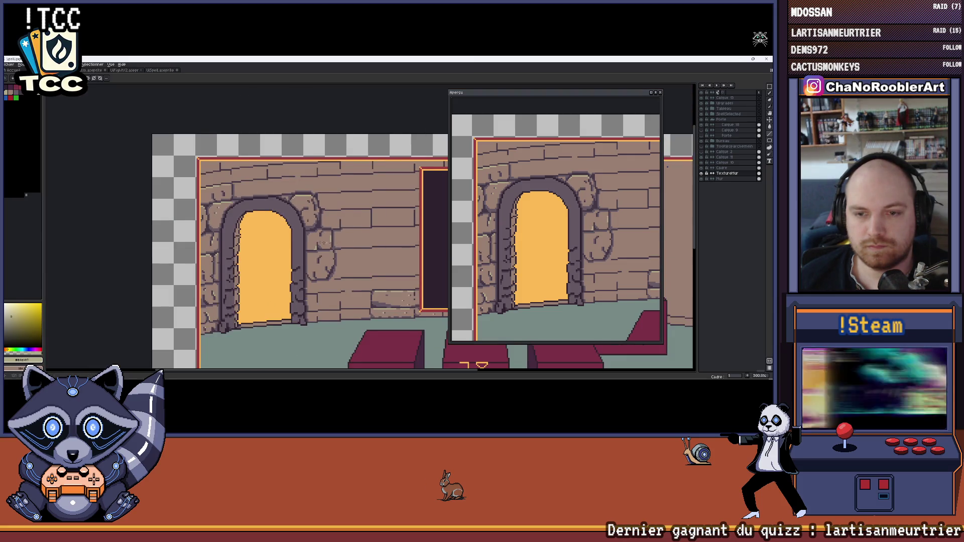
{"action": "scroll", "coordinate": [309, 245], "scroll_direction": "down", "scroll_amount": 2}
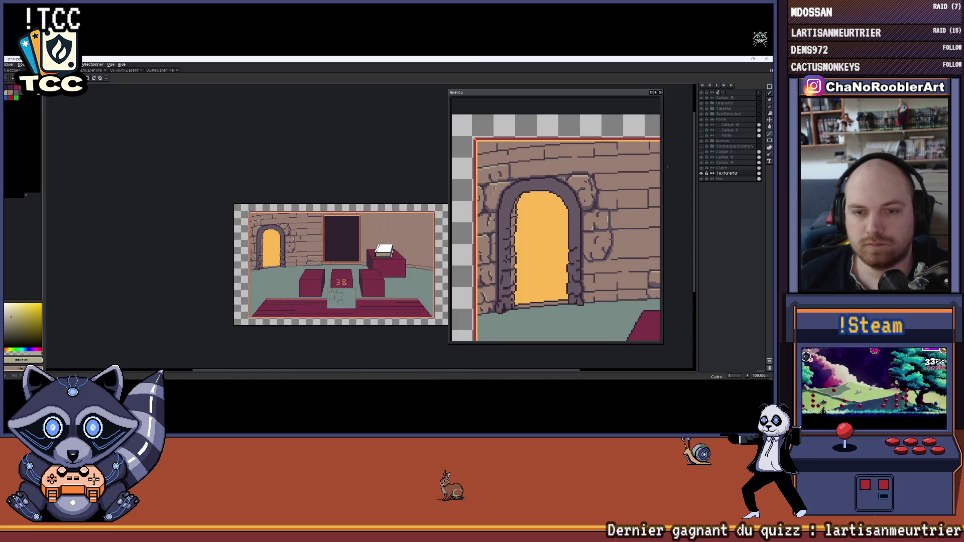
{"action": "scroll", "coordinate": [300, 238], "scroll_direction": "up", "scroll_amount": 1}
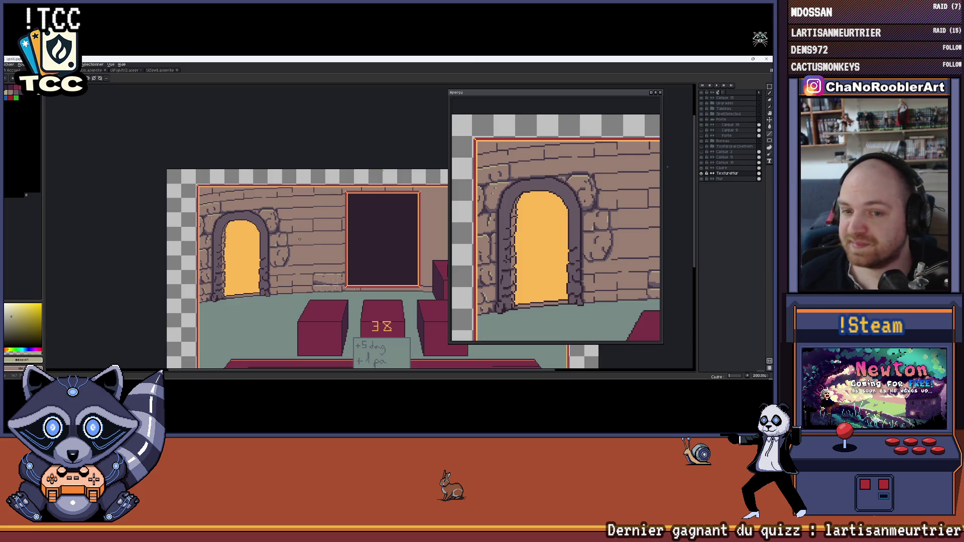
{"action": "scroll", "coordinate": [300, 239], "scroll_direction": "up", "scroll_amount": 5}
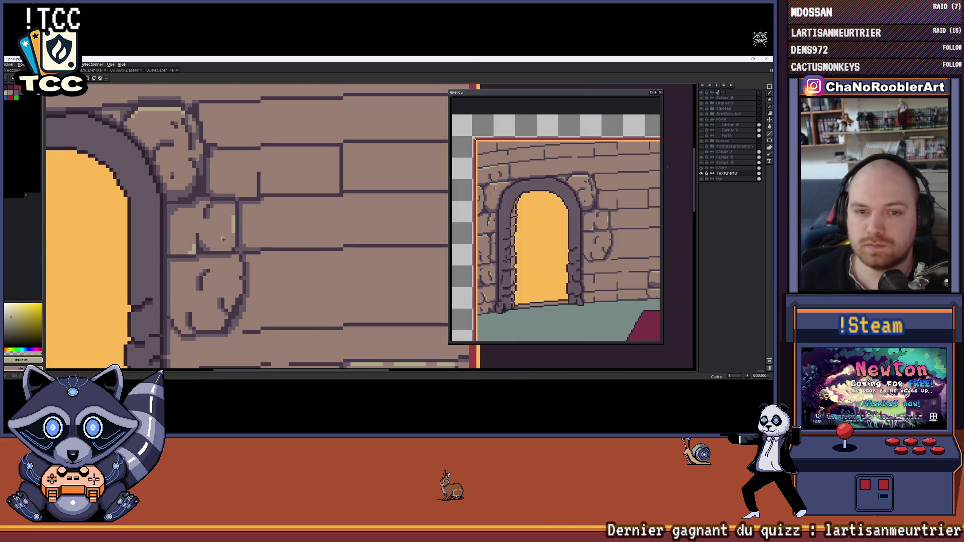
{"action": "scroll", "coordinate": [232, 244], "scroll_direction": "down", "scroll_amount": 4}
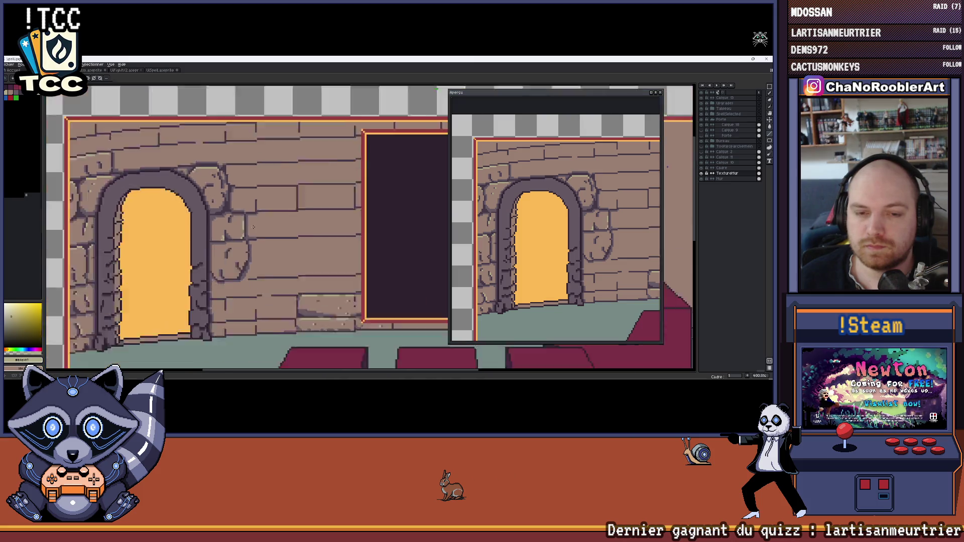
{"action": "scroll", "coordinate": [293, 217], "scroll_direction": "up", "scroll_amount": 7}
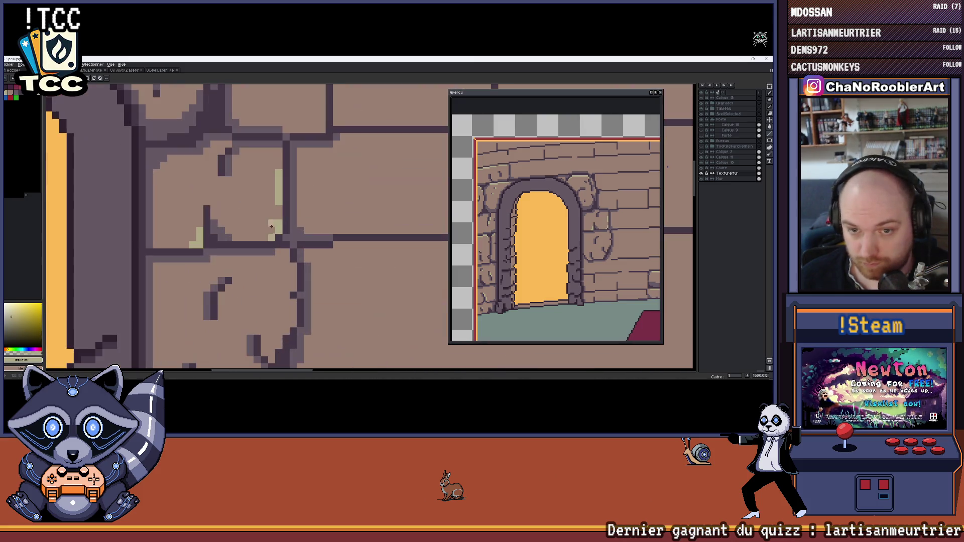
{"action": "scroll", "coordinate": [301, 238], "scroll_direction": "down", "scroll_amount": 8}
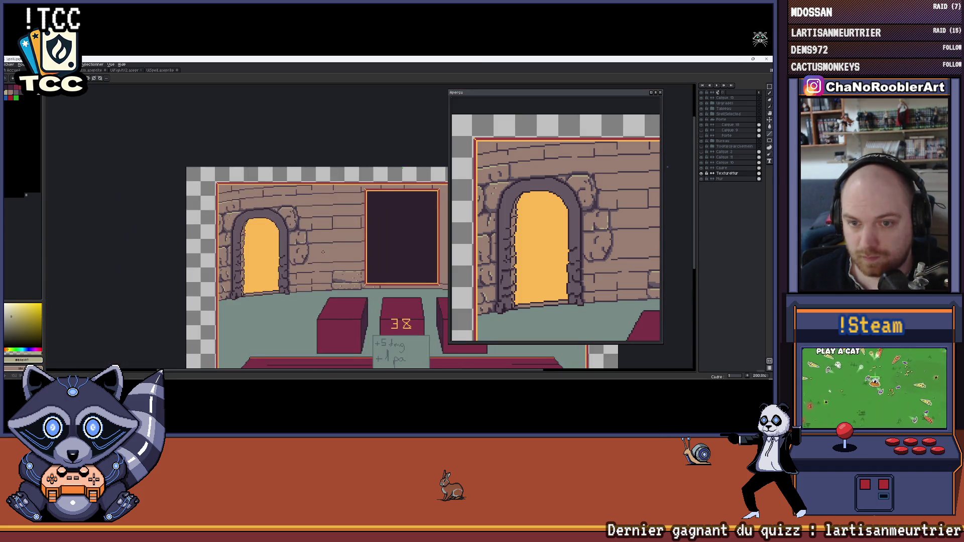
{"action": "mouse_move", "coordinate": [295, 256]}
{"action": "left_mouse_down"}
{"action": "mouse_move", "coordinate": [289, 224]}
{"action": "mouse_move", "coordinate": [314, 227]}
{"action": "left_mouse_up"}
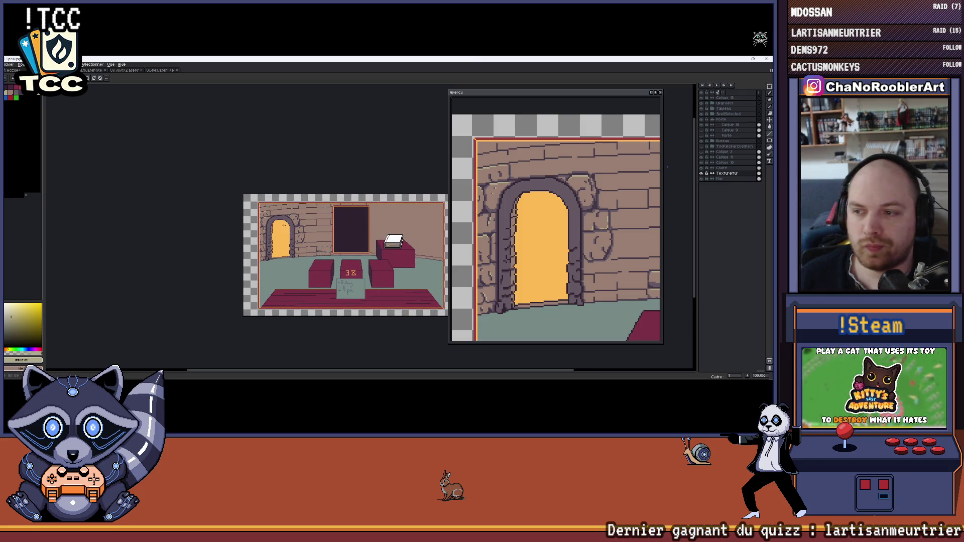
{"action": "scroll", "coordinate": [276, 228], "scroll_direction": "up", "scroll_amount": 6}
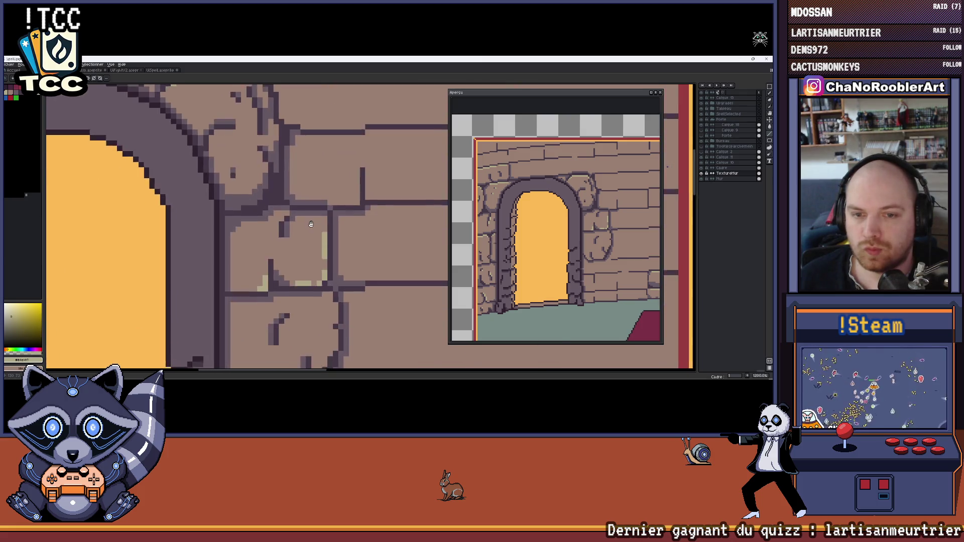
{"action": "scroll", "coordinate": [322, 243], "scroll_direction": "down", "scroll_amount": 1}
{"action": "scroll", "coordinate": [322, 243], "scroll_direction": "up", "scroll_amount": 3}
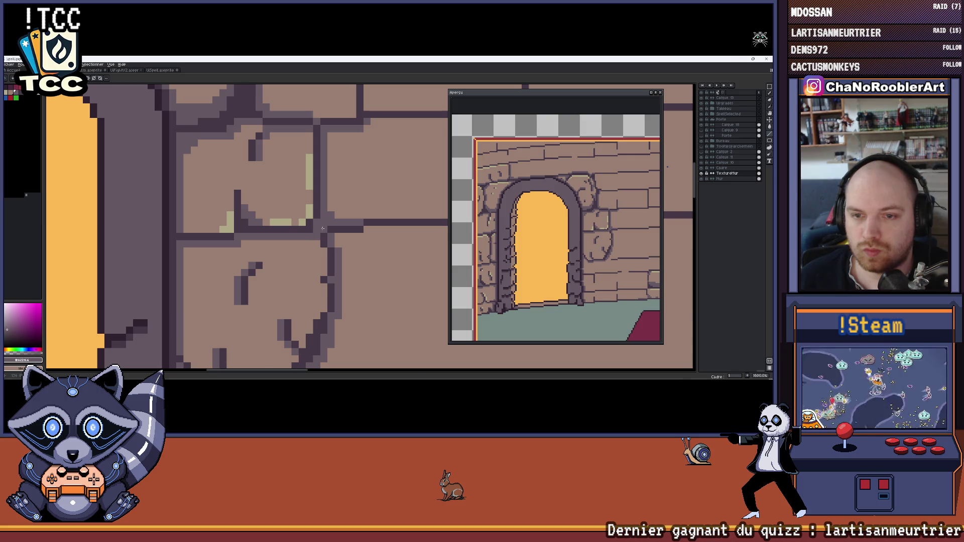
{"action": "scroll", "coordinate": [323, 229], "scroll_direction": "down", "scroll_amount": 7}
{"action": "scroll", "coordinate": [327, 230], "scroll_direction": "up", "scroll_amount": 6}
{"action": "key", "text": "alt"}
{"action": "left_click", "coordinate": [329, 232], "text": "alt"}
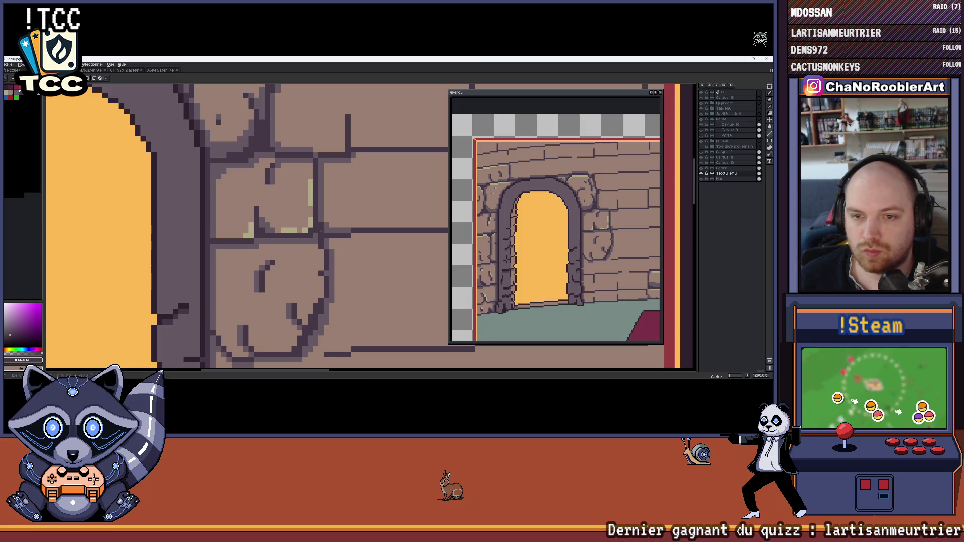
{"action": "scroll", "coordinate": [317, 241], "scroll_direction": "down", "scroll_amount": 1}
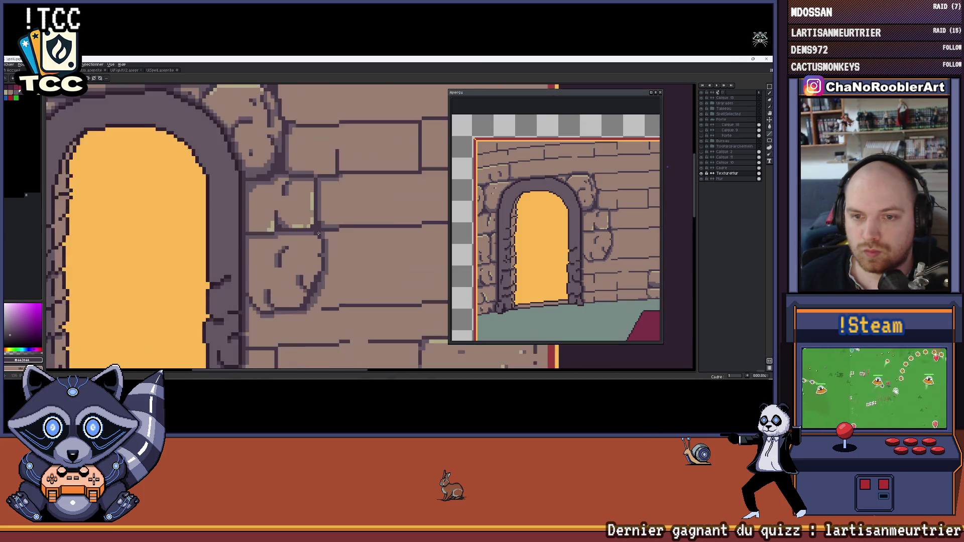
{"action": "scroll", "coordinate": [314, 240], "scroll_direction": "down", "scroll_amount": 6}
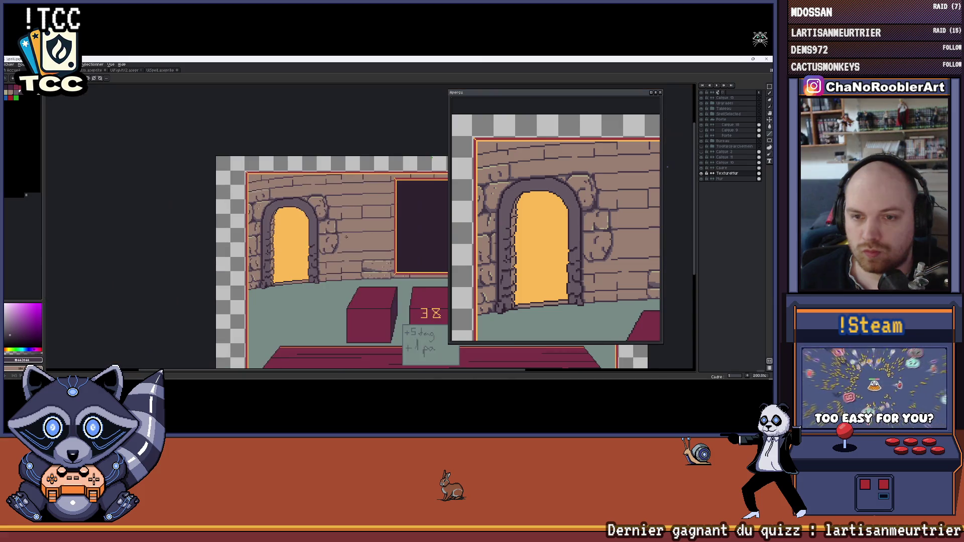
{"action": "scroll", "coordinate": [310, 236], "scroll_direction": "up", "scroll_amount": 2}
{"action": "scroll", "coordinate": [310, 236], "scroll_direction": "up", "scroll_amount": 2}
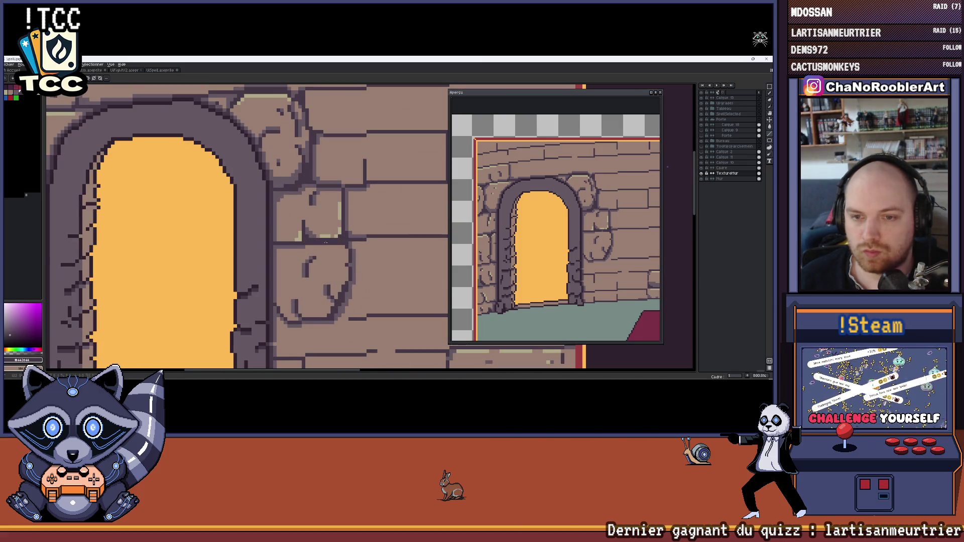
{"action": "scroll", "coordinate": [358, 243], "scroll_direction": "down", "scroll_amount": 6}
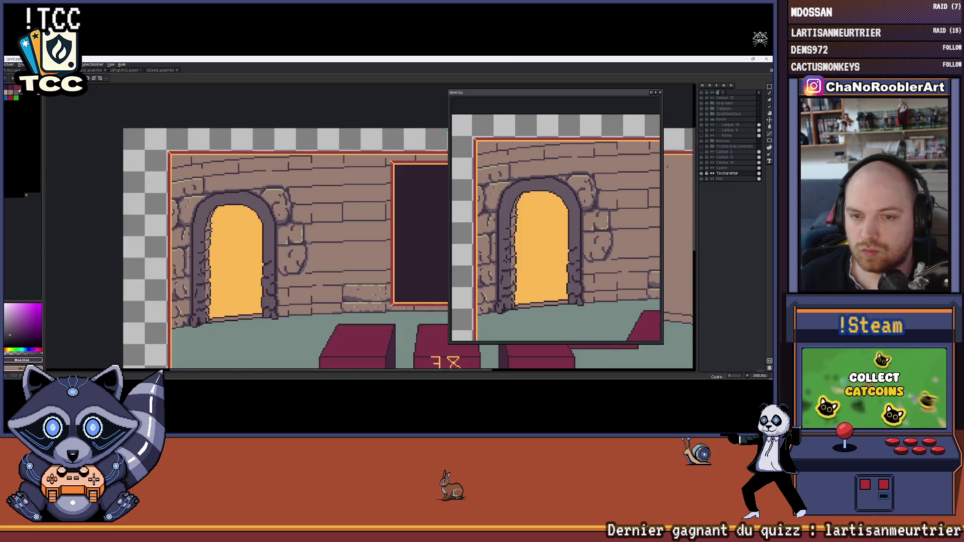
{"action": "scroll", "coordinate": [310, 242], "scroll_direction": "up", "scroll_amount": 2}
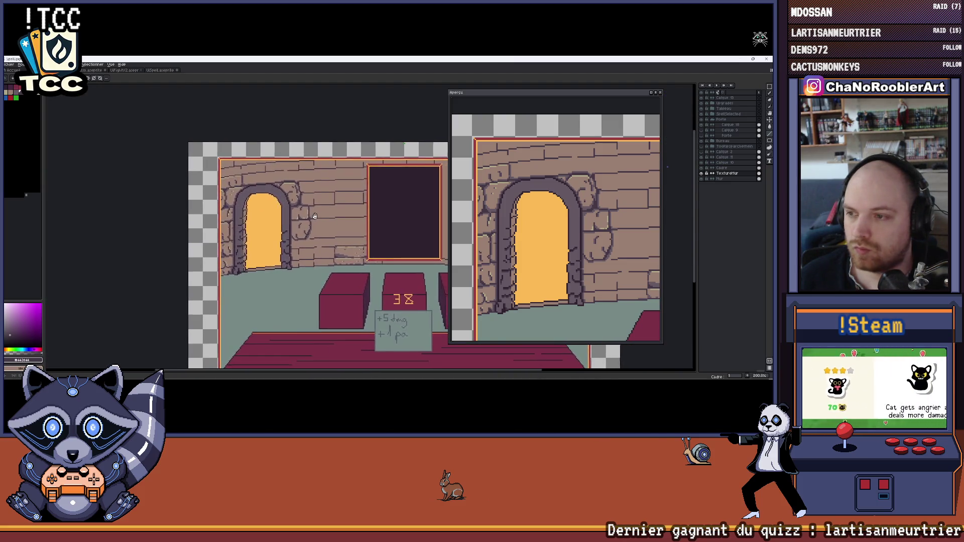
{"action": "scroll", "coordinate": [296, 264], "scroll_direction": "up", "scroll_amount": 7}
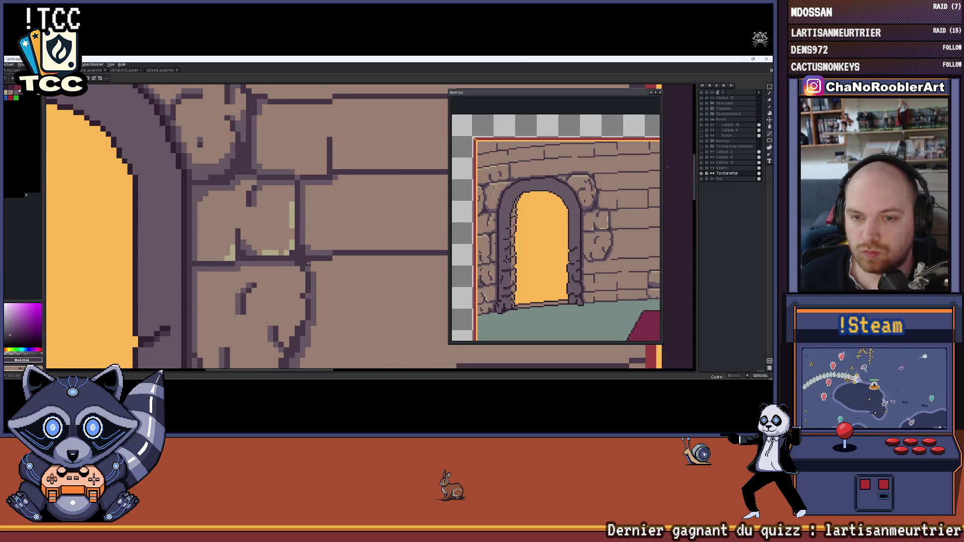
{"action": "scroll", "coordinate": [322, 240], "scroll_direction": "down", "scroll_amount": 6}
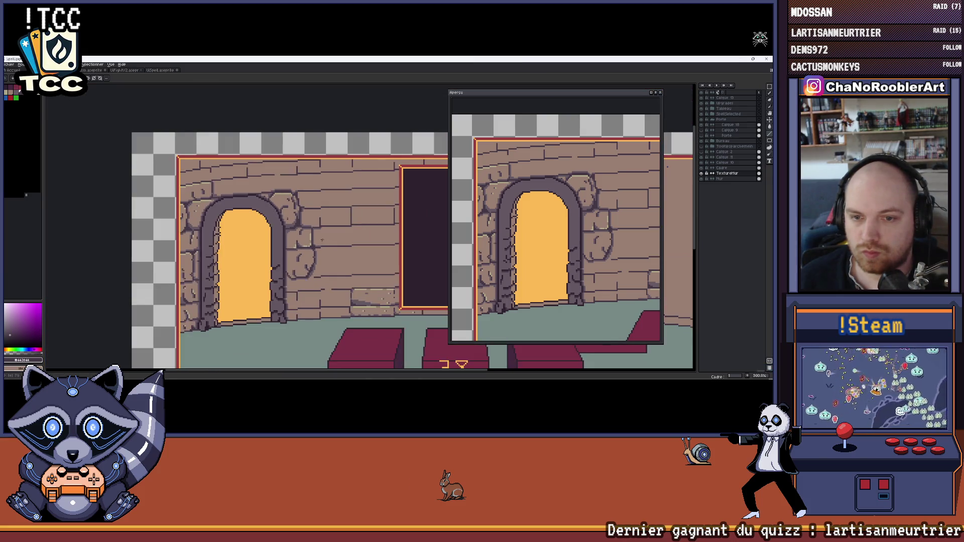
{"action": "scroll", "coordinate": [322, 240], "scroll_direction": "up", "scroll_amount": 7}
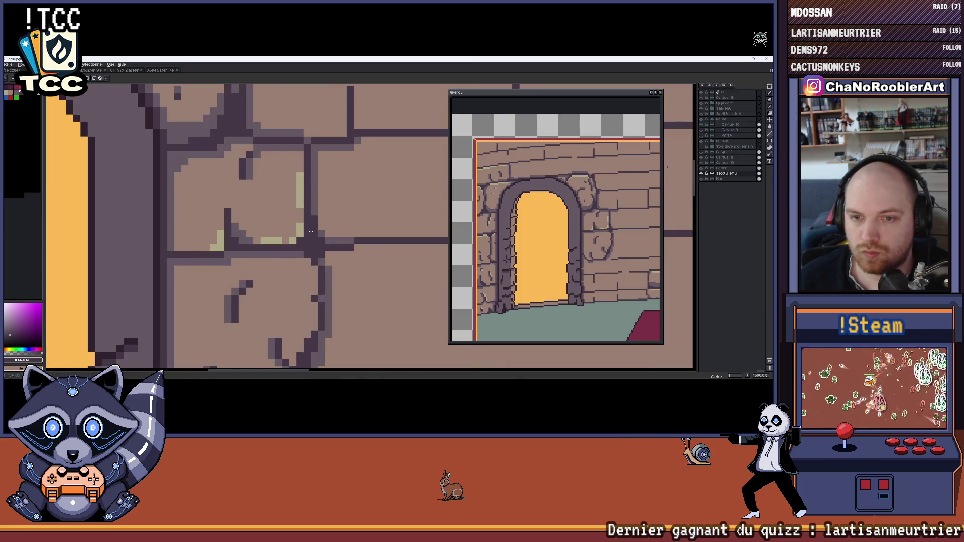
{"action": "scroll", "coordinate": [310, 234], "scroll_direction": "right", "scroll_amount": 2}
{"action": "key", "text": "i"}
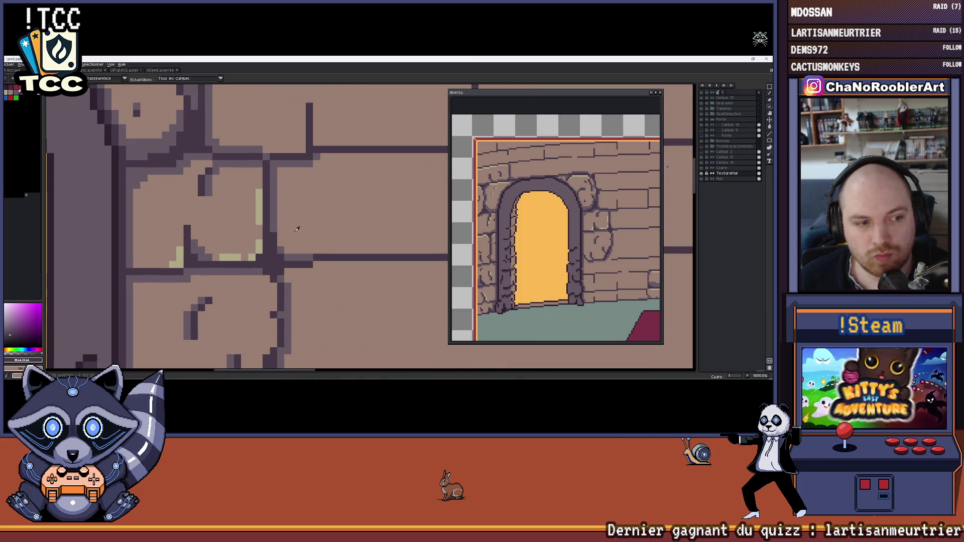
{"action": "left_click", "coordinate": [272, 223]}
{"action": "scroll", "coordinate": [303, 249], "scroll_direction": "down", "scroll_amount": 5}
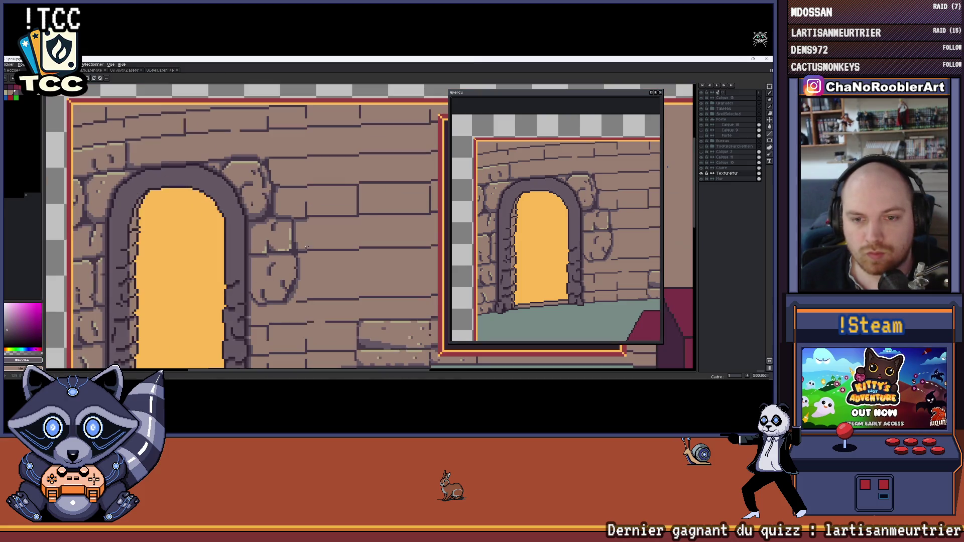
{"action": "scroll", "coordinate": [298, 253], "scroll_direction": "up", "scroll_amount": 5}
{"action": "scroll", "coordinate": [323, 251], "scroll_direction": "down", "scroll_amount": 6}
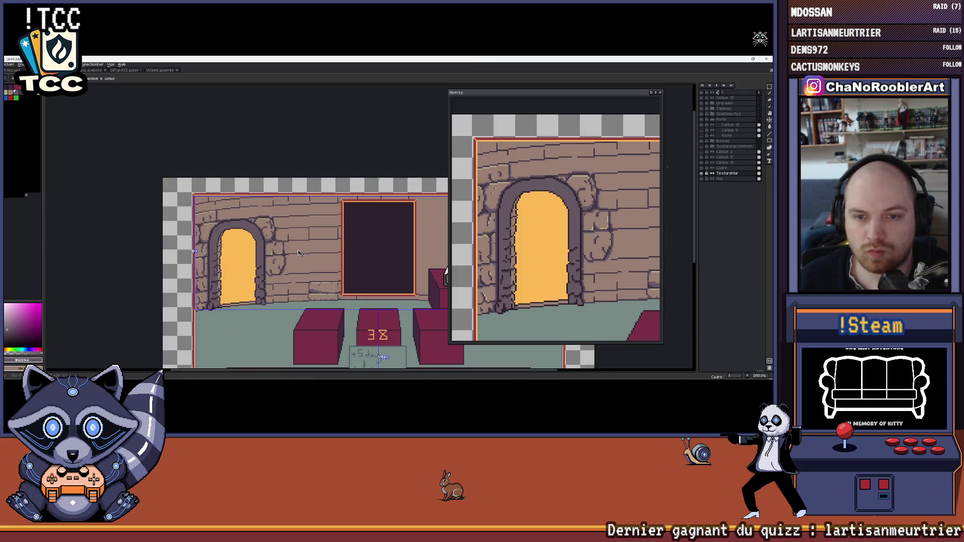
{"action": "scroll", "coordinate": [253, 254], "scroll_direction": "up", "scroll_amount": 6}
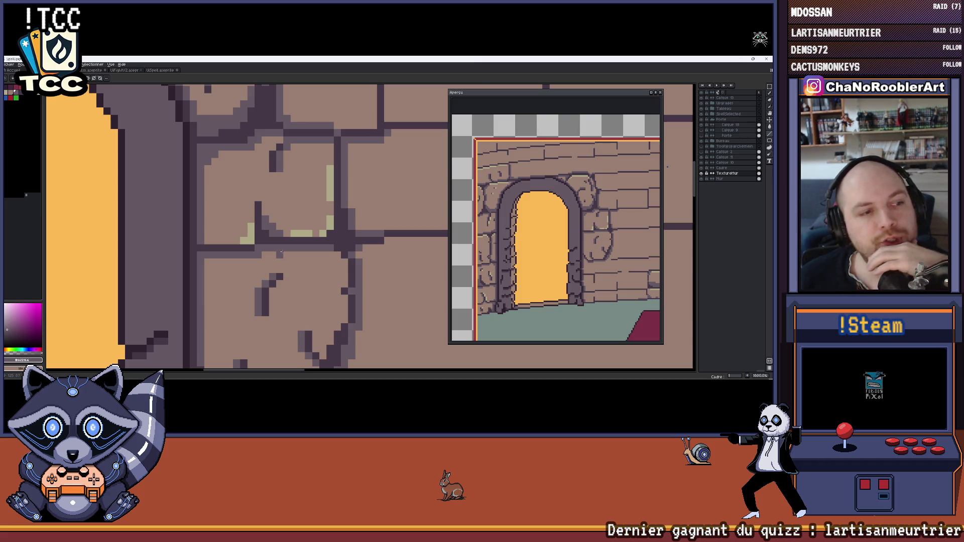
{"action": "scroll", "coordinate": [282, 251], "scroll_direction": "down", "scroll_amount": 4}
{"action": "left_click_drag", "start_coordinate": [367, 287], "coordinate": [326, 260]}
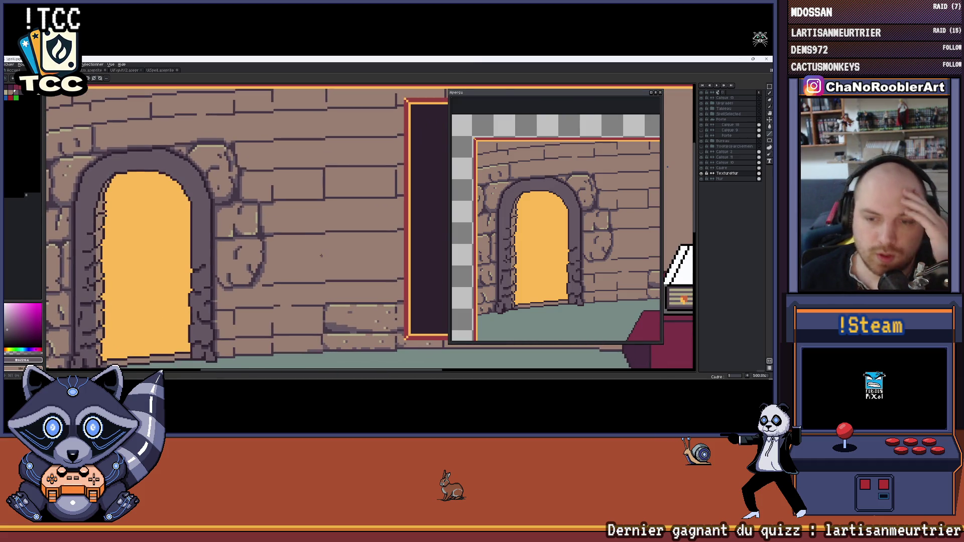
{"action": "scroll", "coordinate": [321, 256], "scroll_direction": "down", "scroll_amount": 2}
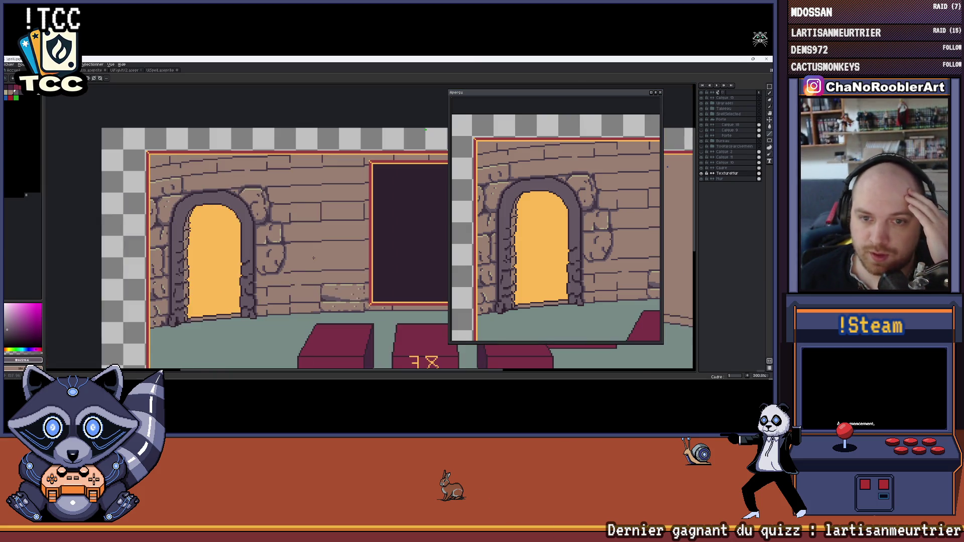
{"action": "scroll", "coordinate": [314, 257], "scroll_direction": "down", "scroll_amount": 1}
{"action": "left_click_drag", "start_coordinate": [305, 251], "coordinate": [232, 236]}
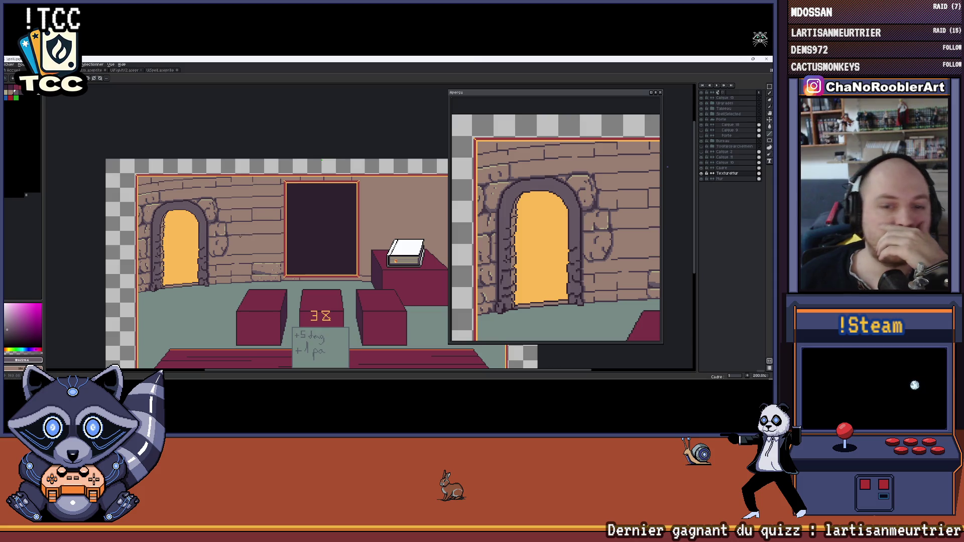
{"action": "scroll", "coordinate": [240, 236], "scroll_direction": "up", "scroll_amount": 8}
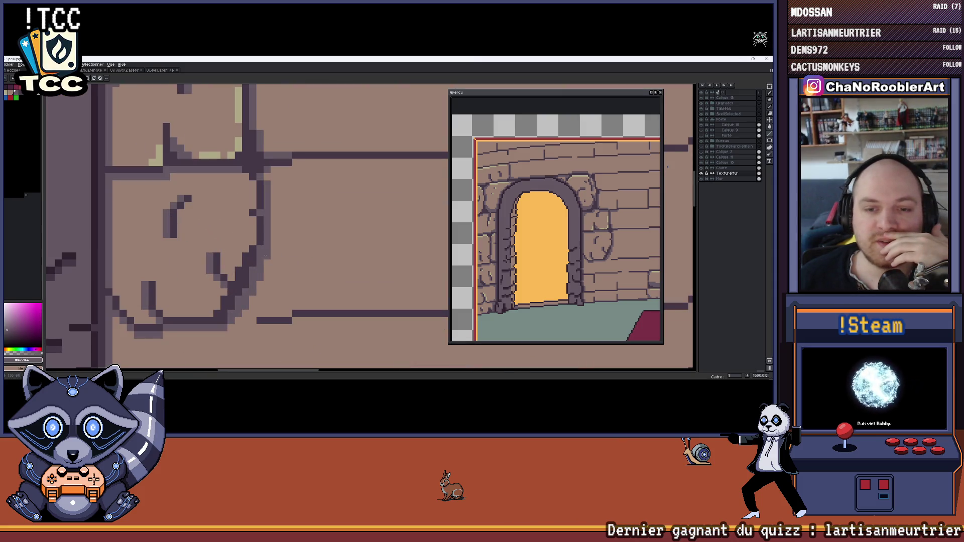
{"action": "scroll", "coordinate": [289, 234], "scroll_direction": "down", "scroll_amount": 3}
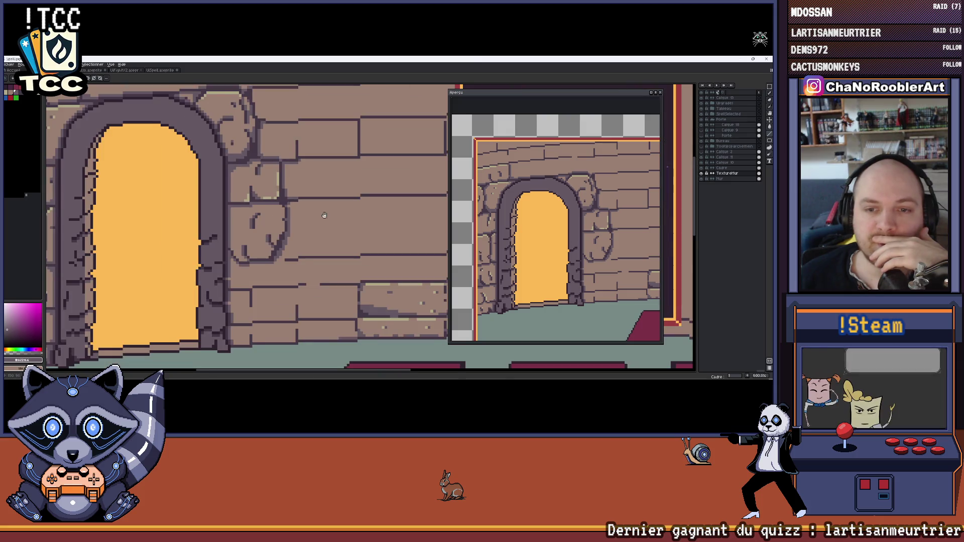
{"action": "scroll", "coordinate": [302, 221], "scroll_direction": "down", "scroll_amount": 3}
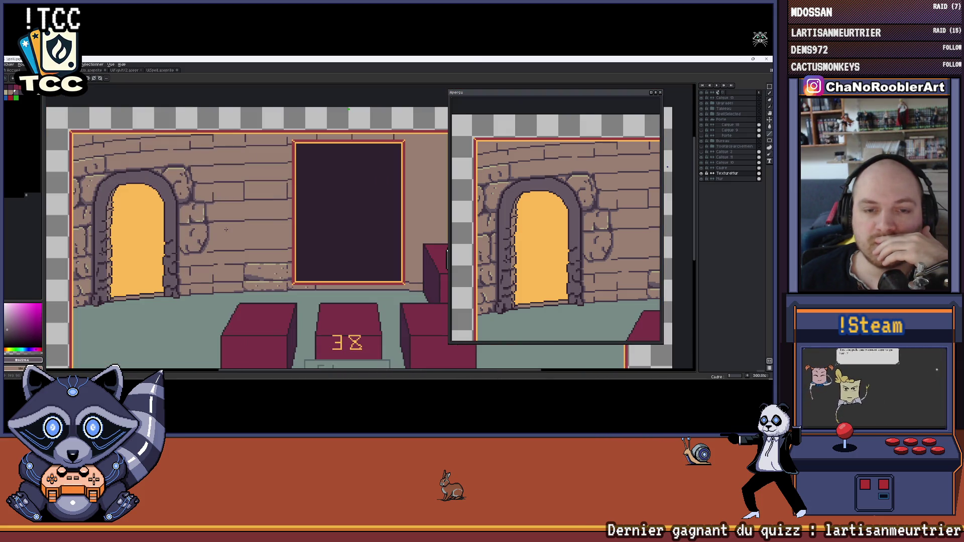
{"action": "left_click_drag", "start_coordinate": [226, 230], "coordinate": [253, 195]}
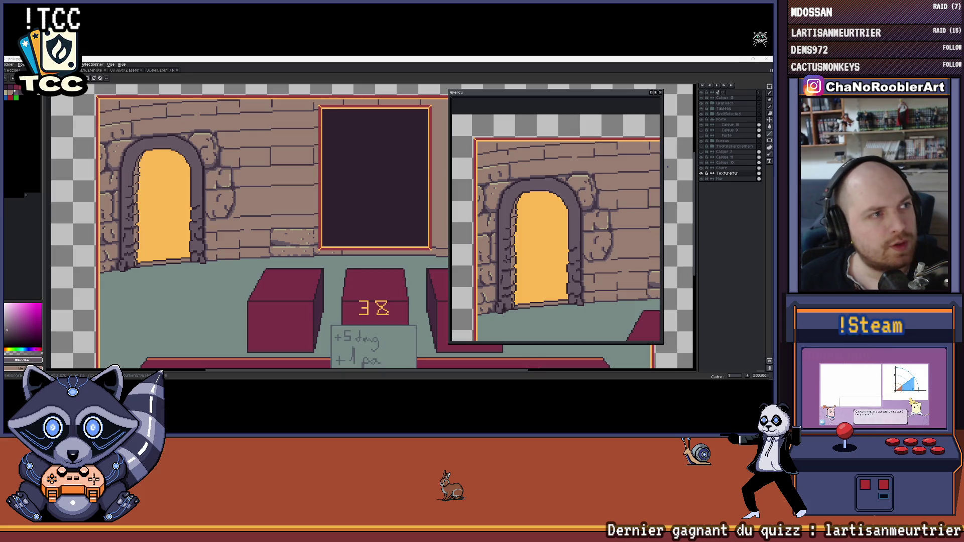
Switch from Krita to the Bricks Survivors store page in Chrome.
{"action": "key", "text": "alt+Tab"}
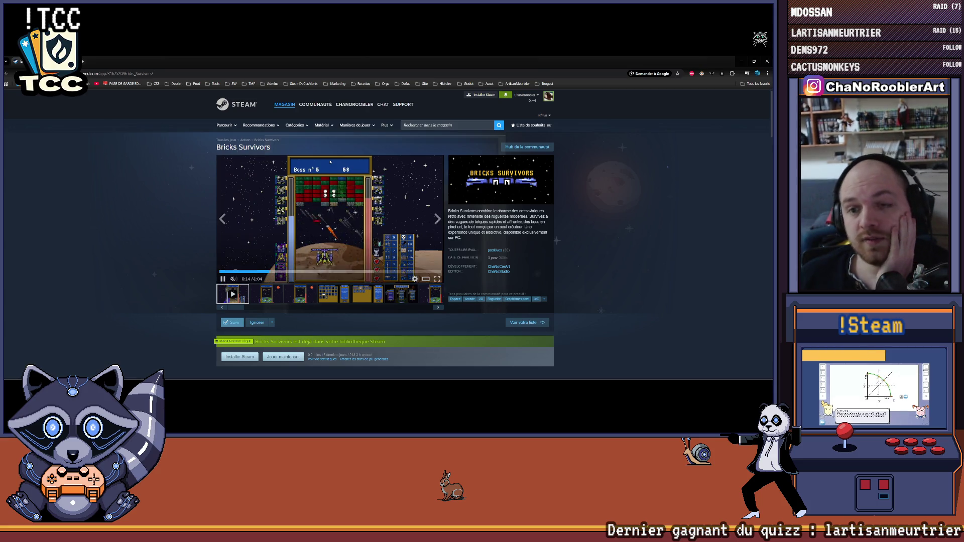
Pause the Bricks Survivors trailer, detach the store page into a smaller window, and return to Krita.
{"action": "left_click", "coordinate": [223, 278]}
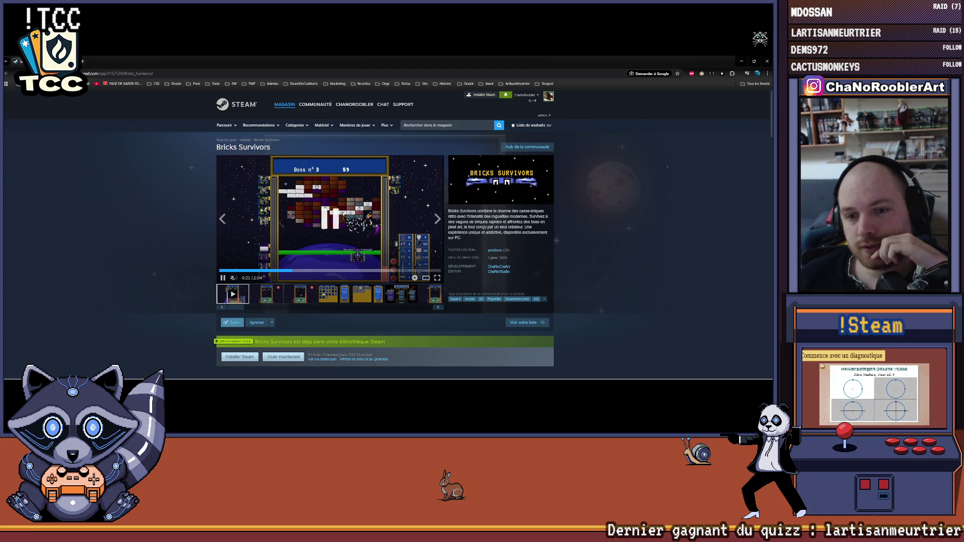
{"action": "left_click_drag", "start_coordinate": [70, 61], "coordinate": [600, 128]}
{"action": "left_click", "coordinate": [668, 167]}
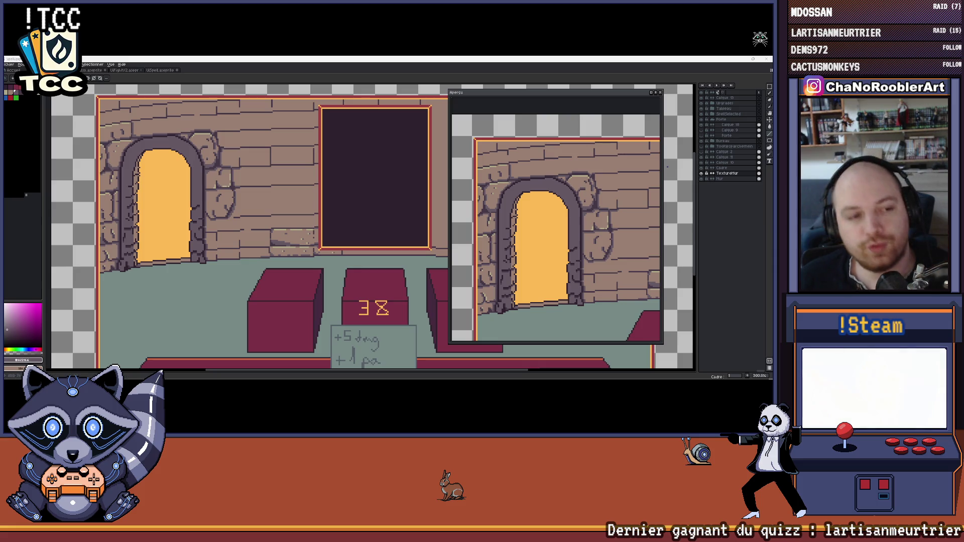
Zoom in on the cracked stone and add khaki highlight pixels at the crack's end and along its edge.
{"action": "scroll", "coordinate": [308, 211], "scroll_direction": "down", "scroll_amount": 2}
{"action": "scroll", "coordinate": [276, 213], "scroll_direction": "up", "scroll_amount": 6}
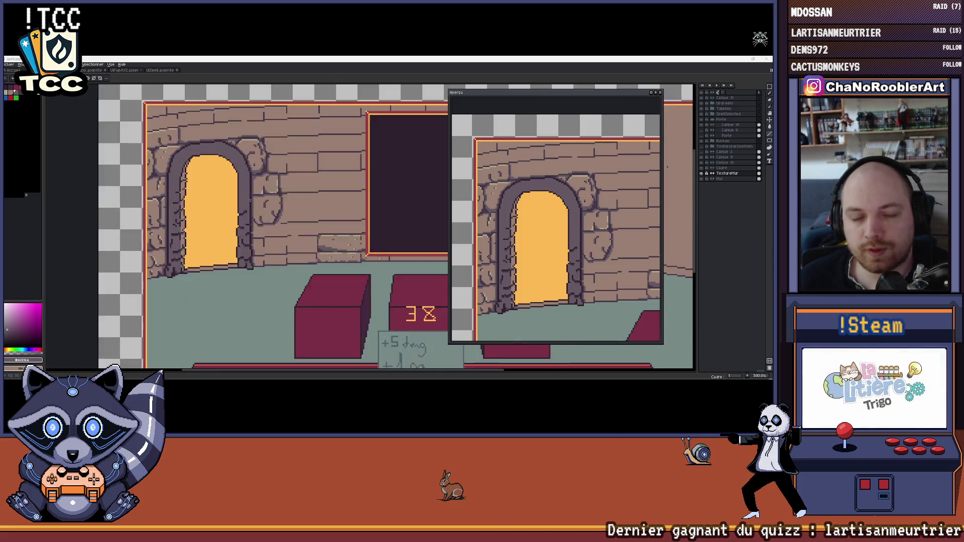
{"action": "scroll", "coordinate": [271, 205], "scroll_direction": "up", "scroll_amount": 1}
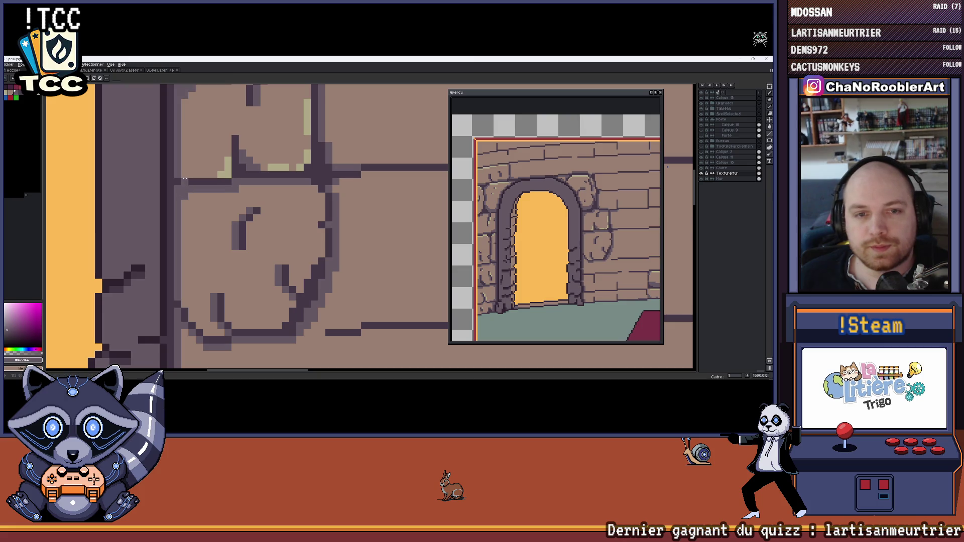
{"action": "scroll", "coordinate": [184, 174], "scroll_direction": "up", "scroll_amount": 1}
{"action": "scroll", "coordinate": [184, 175], "scroll_direction": "down", "scroll_amount": 4}
{"action": "scroll", "coordinate": [250, 207], "scroll_direction": "up", "scroll_amount": 6}
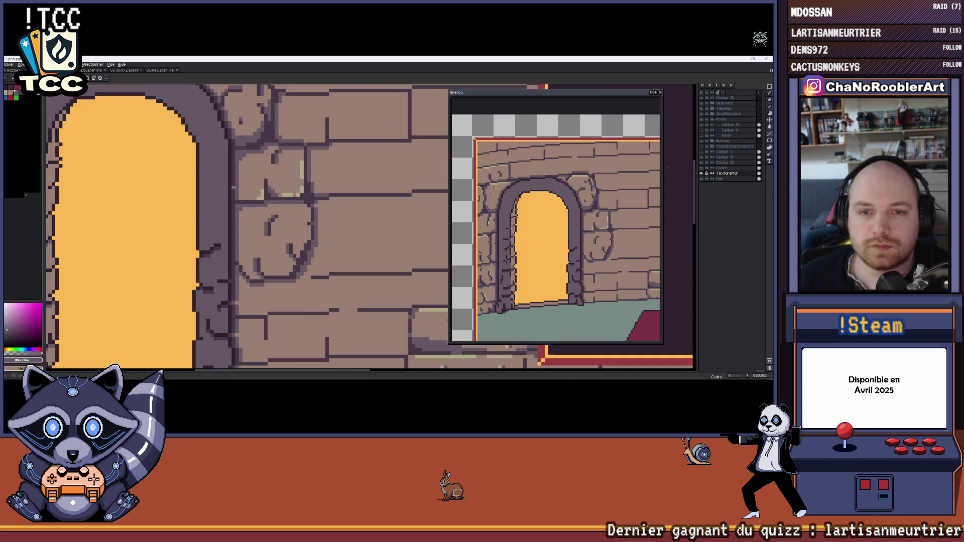
{"action": "left_click", "coordinate": [262, 204], "text": "alt"}
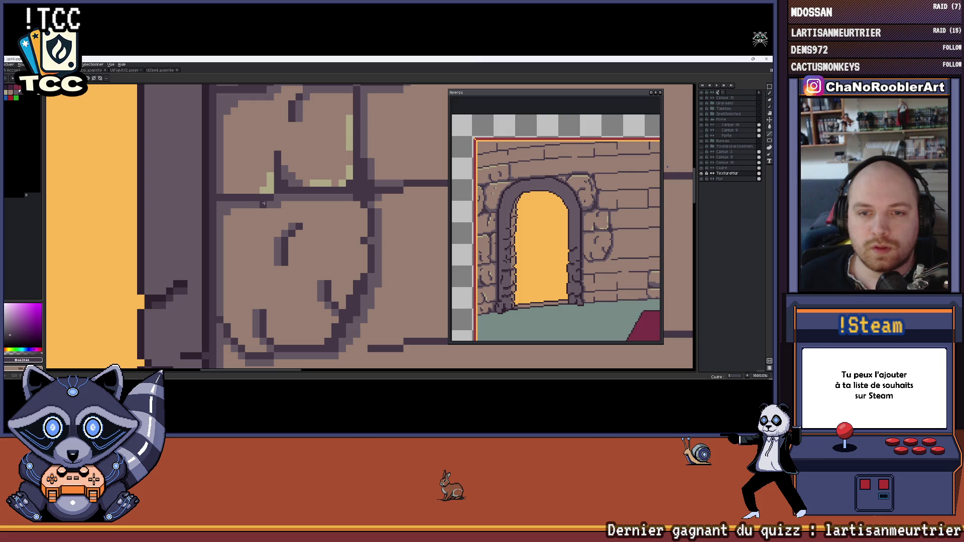
{"action": "left_click", "coordinate": [229, 196], "text": "alt"}
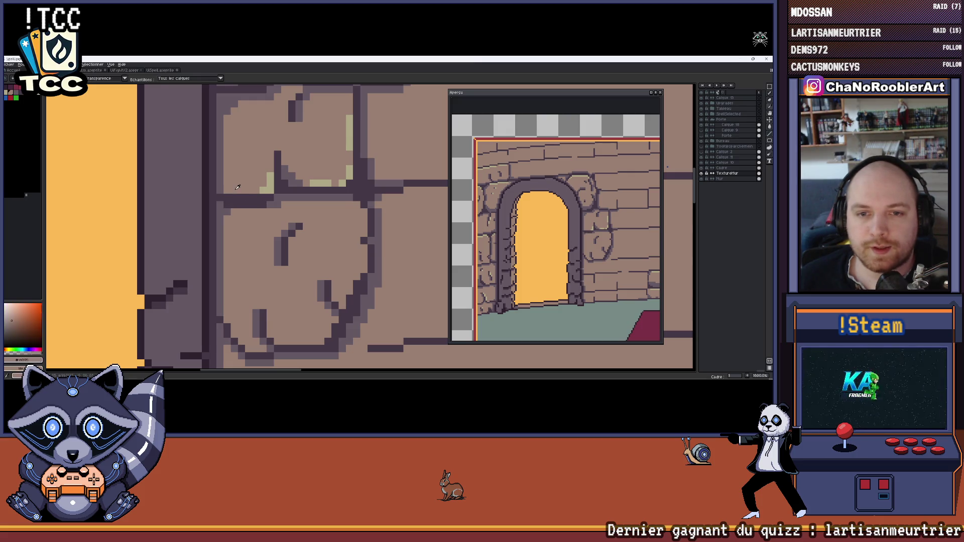
{"action": "left_click", "coordinate": [268, 190], "text": "alt"}
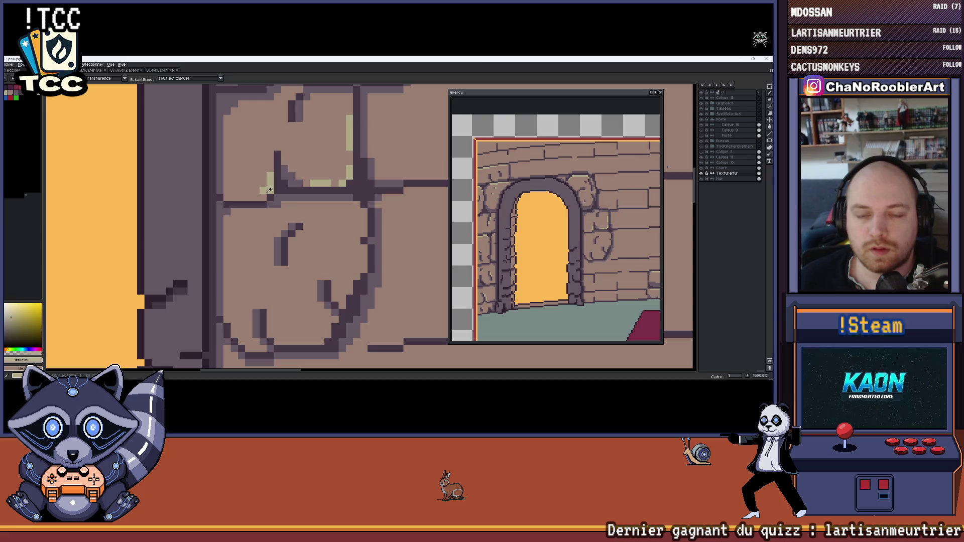
{"action": "left_click", "coordinate": [256, 197]}
Sample the brown and purple-grey wall tones and bring more of the wall left of the doorway into view.
{"action": "left_click", "coordinate": [262, 186], "text": "alt"}
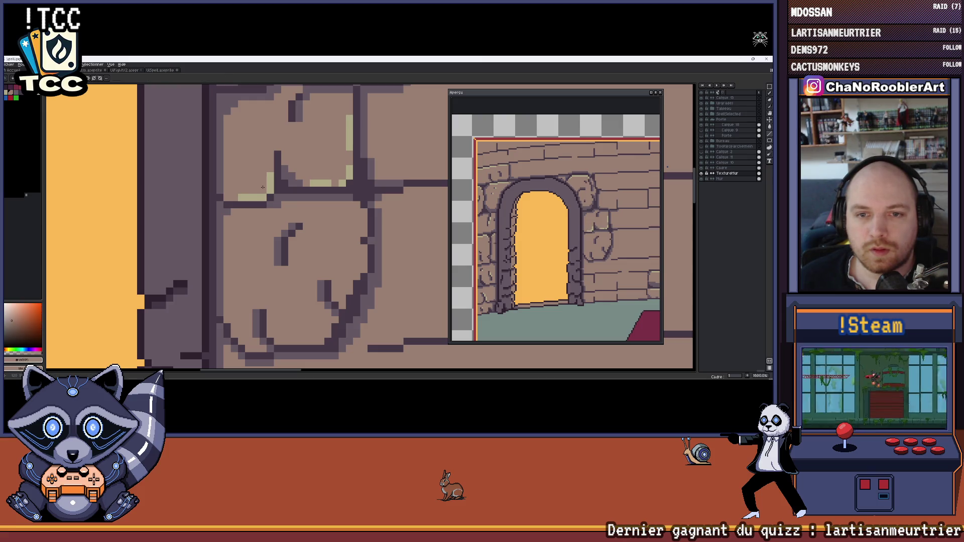
{"action": "scroll", "coordinate": [256, 154], "scroll_direction": "down", "scroll_amount": 4}
{"action": "scroll", "coordinate": [259, 174], "scroll_direction": "down", "scroll_amount": 2}
{"action": "scroll", "coordinate": [233, 189], "scroll_direction": "up", "scroll_amount": 5}
{"action": "scroll", "coordinate": [233, 190], "scroll_direction": "up", "scroll_amount": 1}
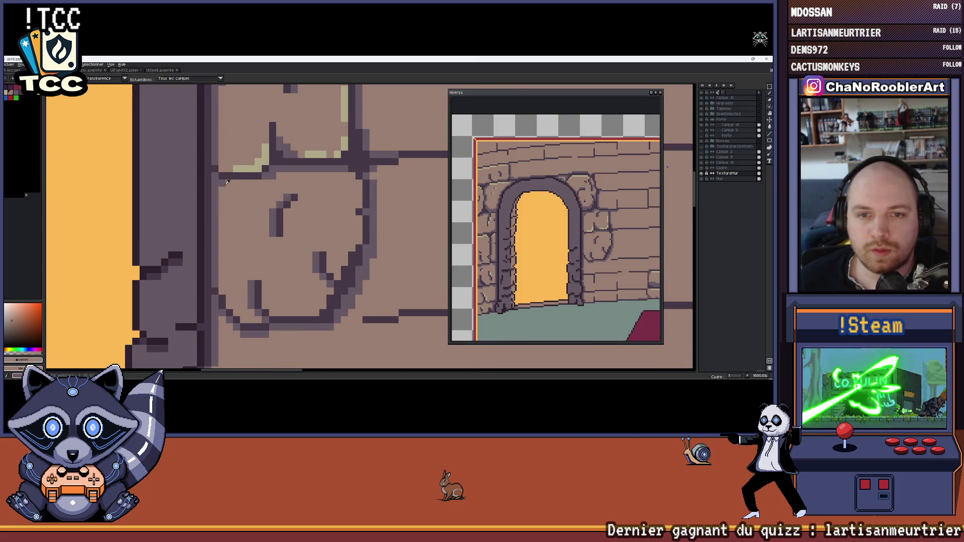
{"action": "left_click", "coordinate": [258, 185], "text": "alt"}
{"action": "scroll", "coordinate": [222, 184], "scroll_direction": "down", "scroll_amount": 4}
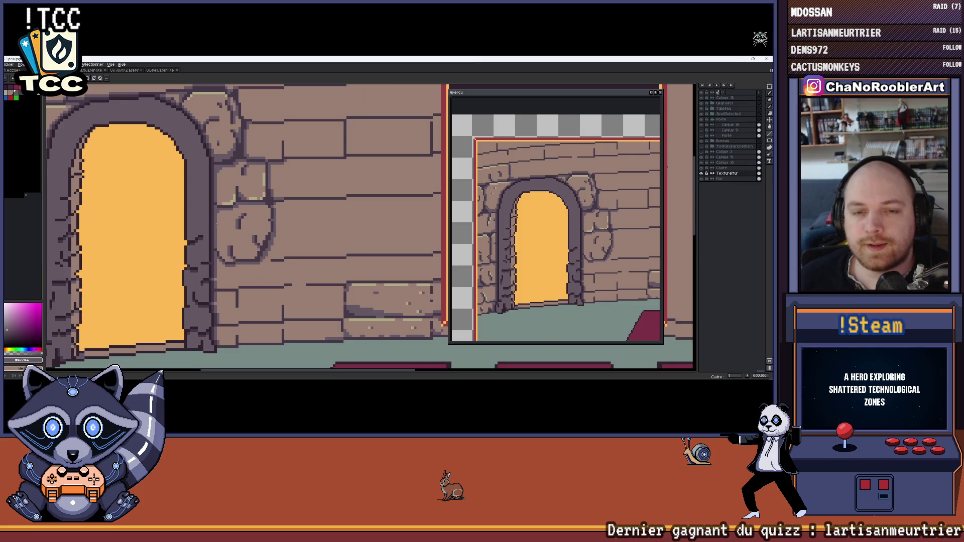
{"action": "mouse_move", "coordinate": [247, 196]}
{"action": "left_mouse_down"}
{"action": "mouse_move", "coordinate": [263, 198]}
{"action": "mouse_move", "coordinate": [278, 179]}
{"action": "left_mouse_up"}
{"action": "scroll", "coordinate": [290, 213], "scroll_direction": "up", "scroll_amount": 3}
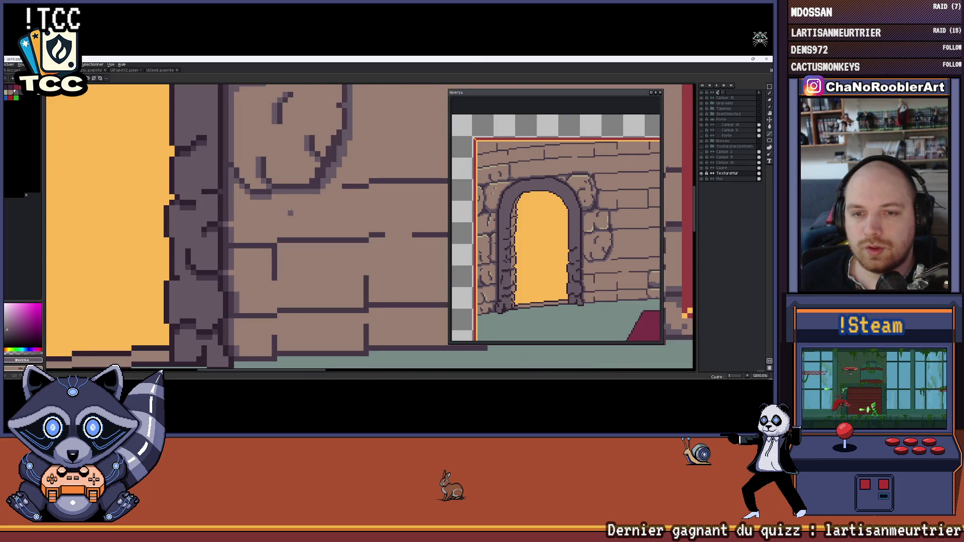
Zoom out and recentre the view to check the whole room.
{"action": "key", "text": "i"}
{"action": "key", "text": "b"}
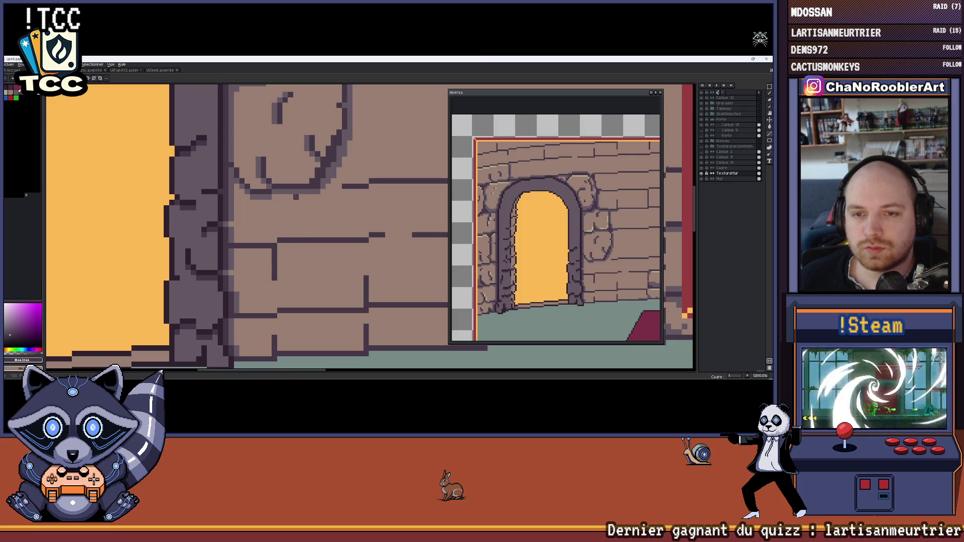
{"action": "scroll", "coordinate": [296, 191], "scroll_direction": "down", "scroll_amount": 5}
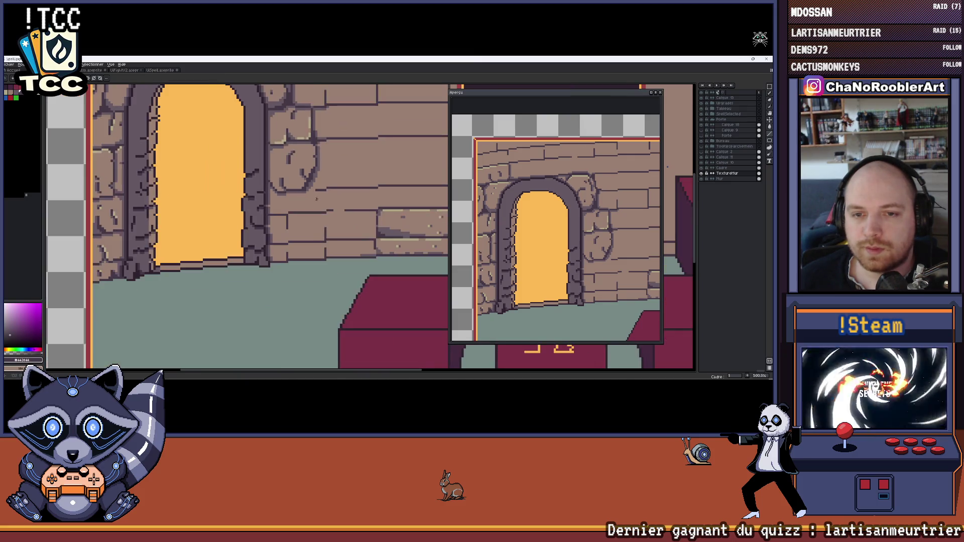
{"action": "left_click_drag", "start_coordinate": [281, 235], "coordinate": [289, 253]}
{"action": "scroll", "coordinate": [271, 249], "scroll_direction": "down", "scroll_amount": 1}
{"action": "scroll", "coordinate": [262, 245], "scroll_direction": "down", "scroll_amount": 1}
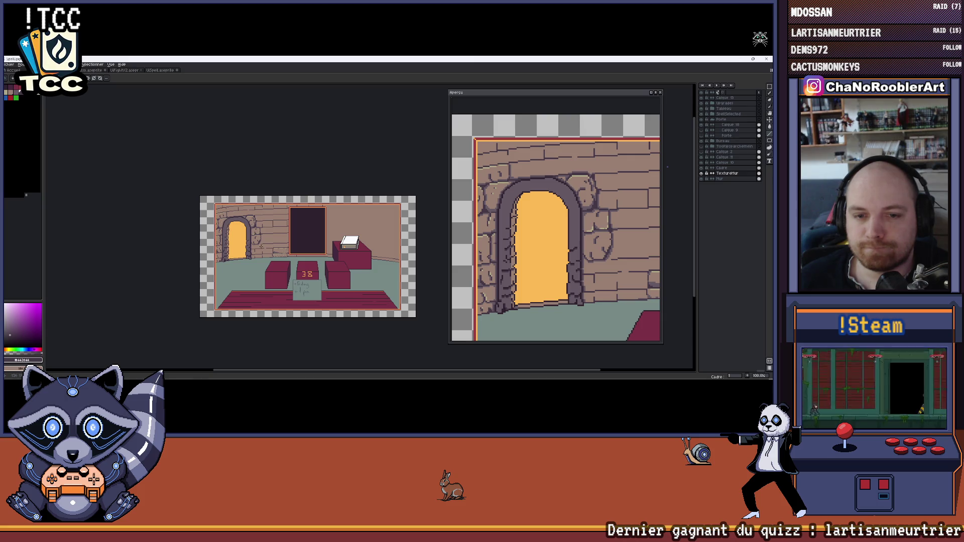
{"action": "scroll", "coordinate": [261, 246], "scroll_direction": "up", "scroll_amount": 10}
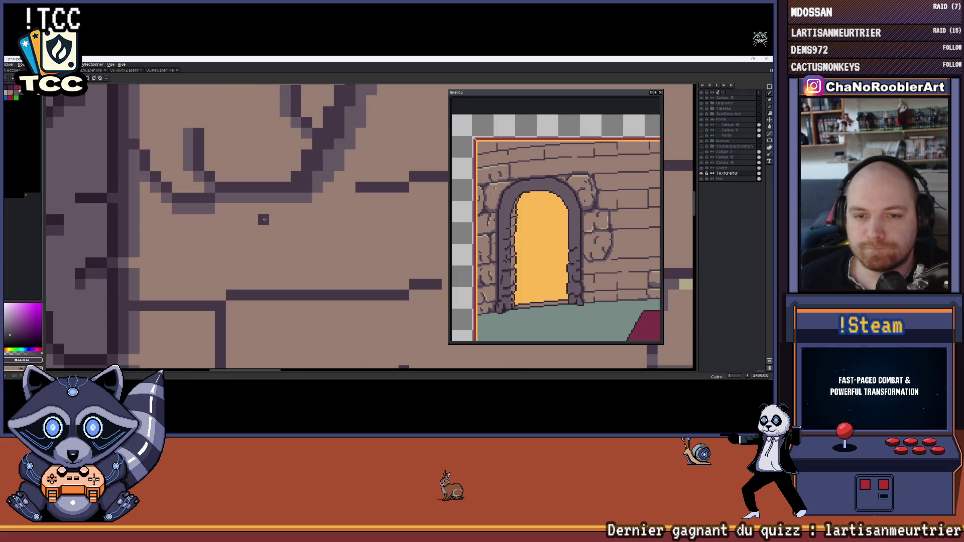
{"action": "scroll", "coordinate": [274, 208], "scroll_direction": "down", "scroll_amount": 1}
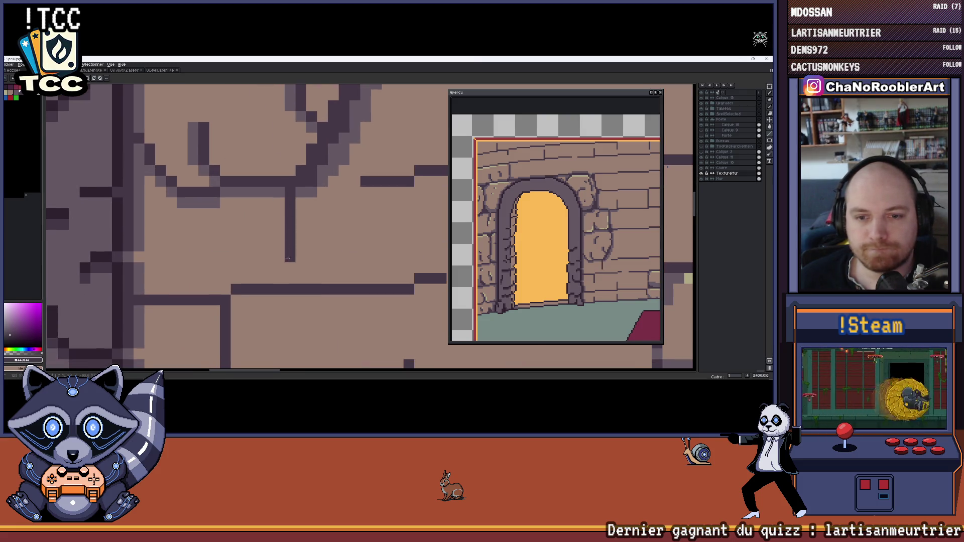
{"action": "scroll", "coordinate": [286, 270], "scroll_direction": "down", "scroll_amount": 5}
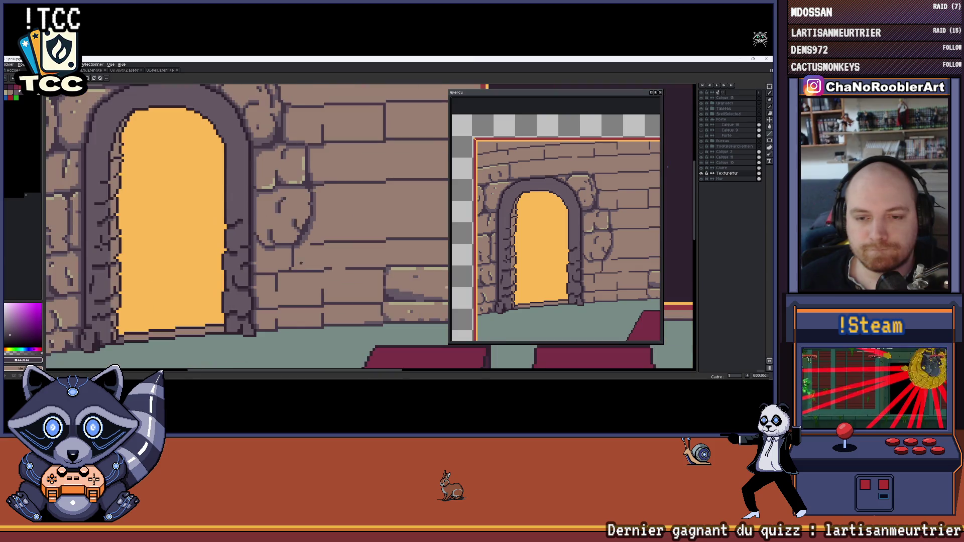
{"action": "left_click_drag", "start_coordinate": [301, 263], "coordinate": [299, 241]}
{"action": "scroll", "coordinate": [298, 239], "scroll_direction": "down", "scroll_amount": 2}
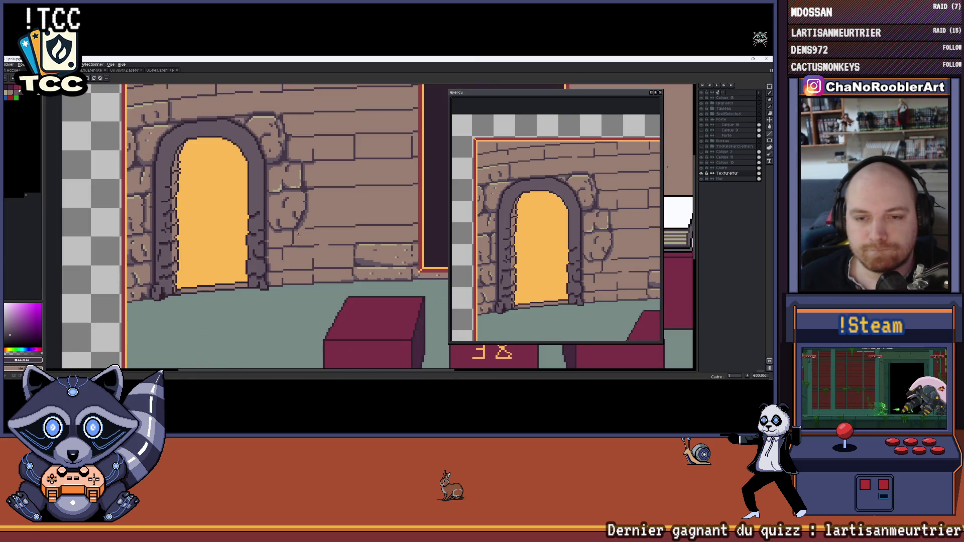
{"action": "scroll", "coordinate": [301, 233], "scroll_direction": "up", "scroll_amount": 5}
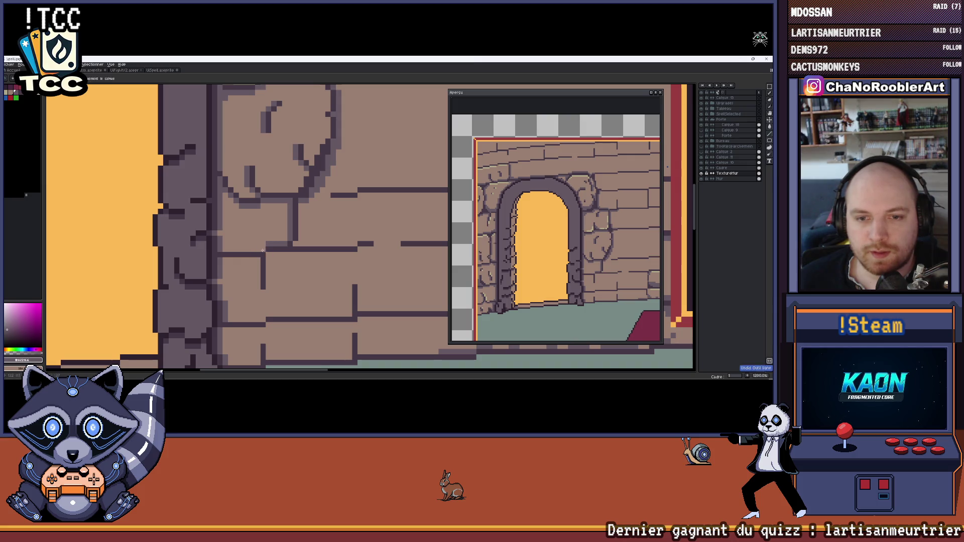
{"action": "scroll", "coordinate": [234, 251], "scroll_direction": "down", "scroll_amount": 6}
{"action": "scroll", "coordinate": [260, 240], "scroll_direction": "up", "scroll_amount": 3}
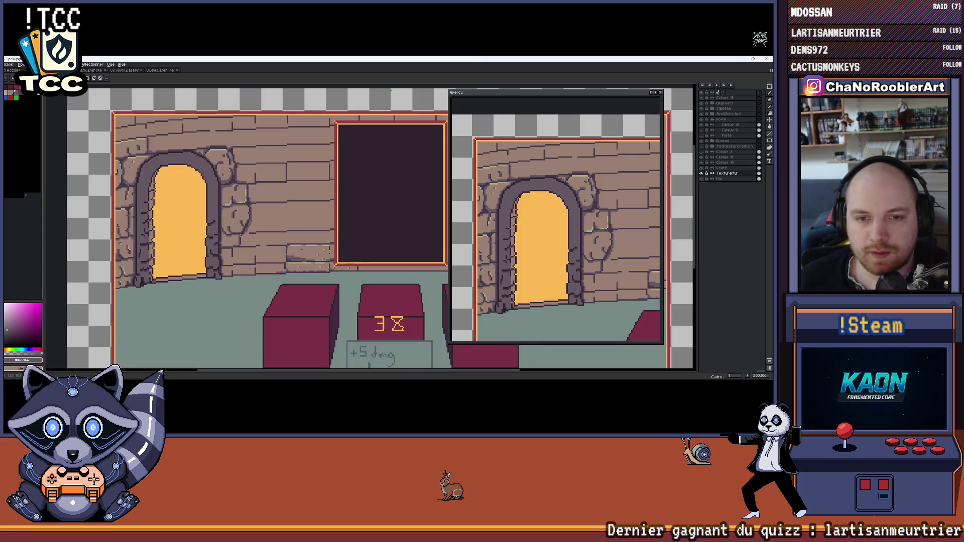
{"action": "scroll", "coordinate": [259, 240], "scroll_direction": "up", "scroll_amount": 5}
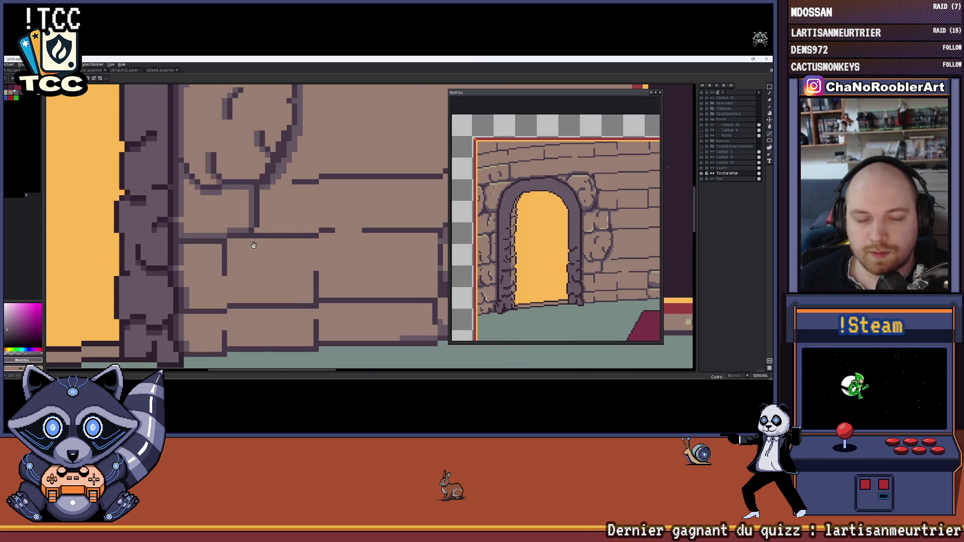
{"action": "key", "text": "i"}
{"action": "key", "text": "b"}
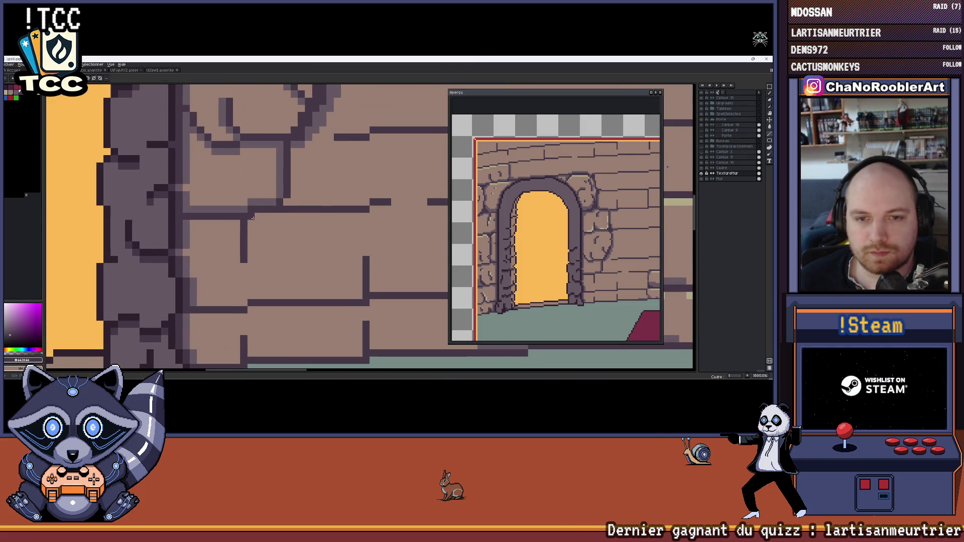
{"action": "scroll", "coordinate": [264, 216], "scroll_direction": "down", "scroll_amount": 7}
{"action": "scroll", "coordinate": [264, 230], "scroll_direction": "up", "scroll_amount": 1}
{"action": "scroll", "coordinate": [264, 230], "scroll_direction": "up", "scroll_amount": 6}
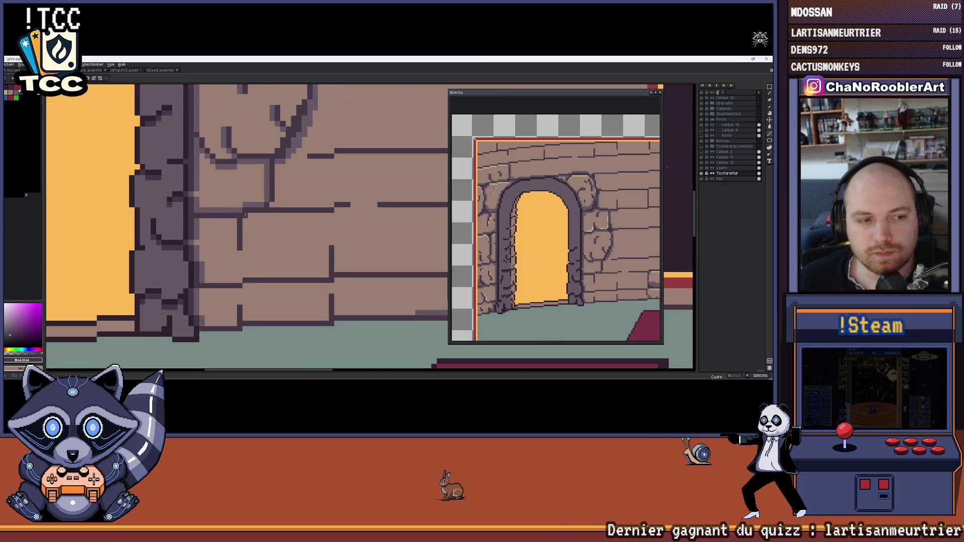
{"action": "scroll", "coordinate": [245, 215], "scroll_direction": "down", "scroll_amount": 2}
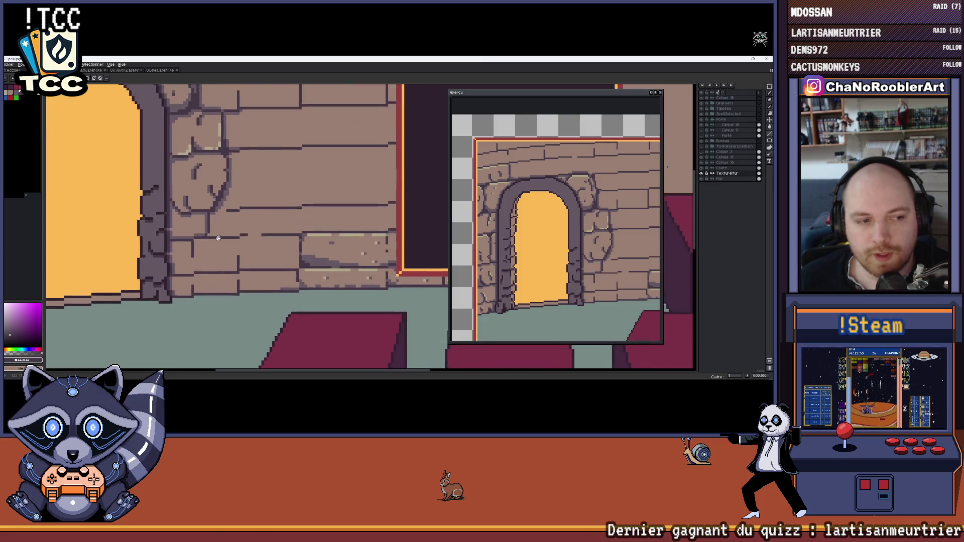
{"action": "scroll", "coordinate": [219, 238], "scroll_direction": "down", "scroll_amount": 1}
{"action": "scroll", "coordinate": [214, 243], "scroll_direction": "down", "scroll_amount": 4}
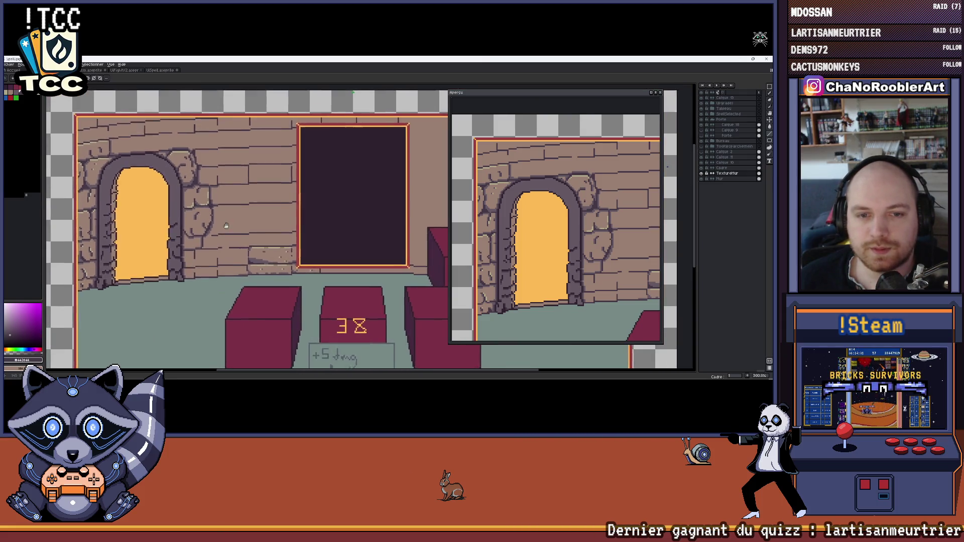
{"action": "scroll", "coordinate": [271, 236], "scroll_direction": "up", "scroll_amount": 10}
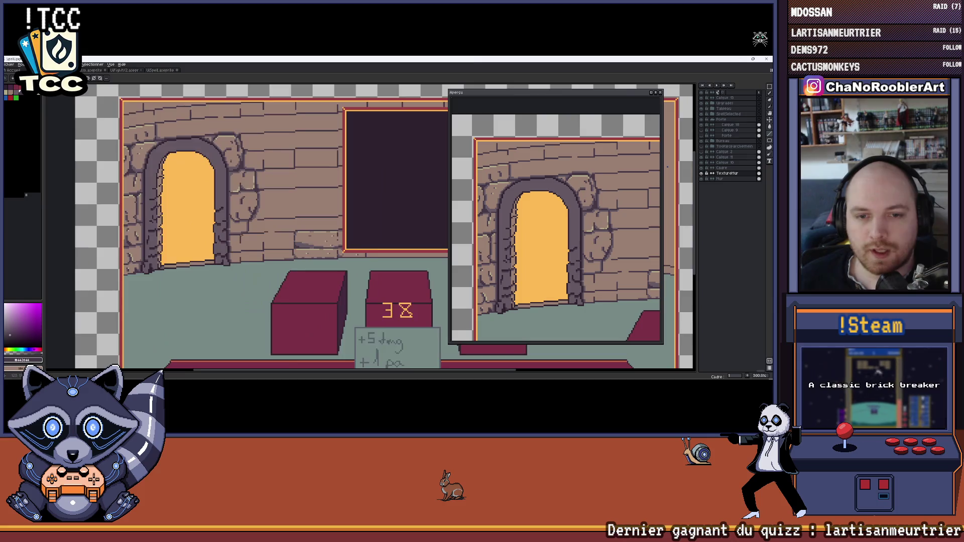
{"action": "scroll", "coordinate": [270, 236], "scroll_direction": "down", "scroll_amount": 8}
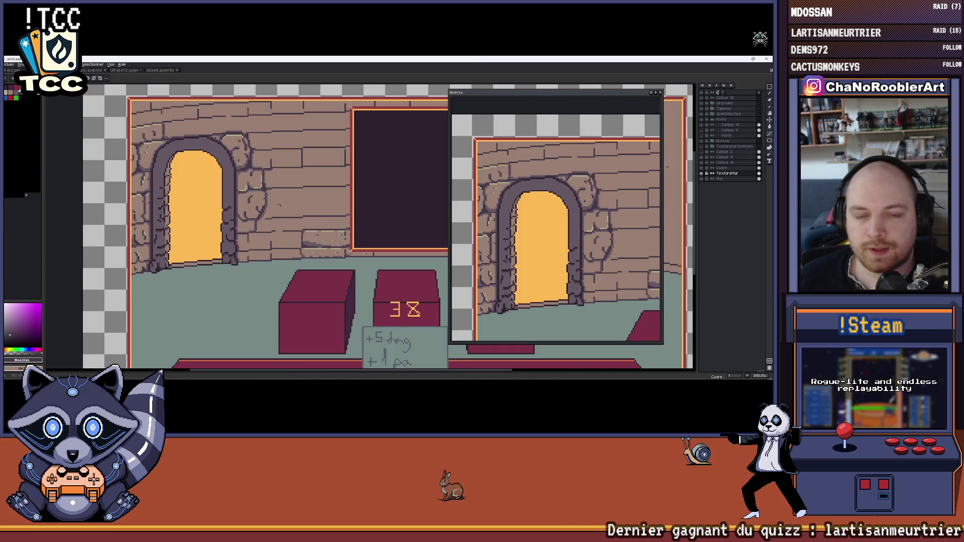
{"action": "scroll", "coordinate": [291, 224], "scroll_direction": "down", "scroll_amount": 3}
{"action": "scroll", "coordinate": [309, 233], "scroll_direction": "up", "scroll_amount": 4}
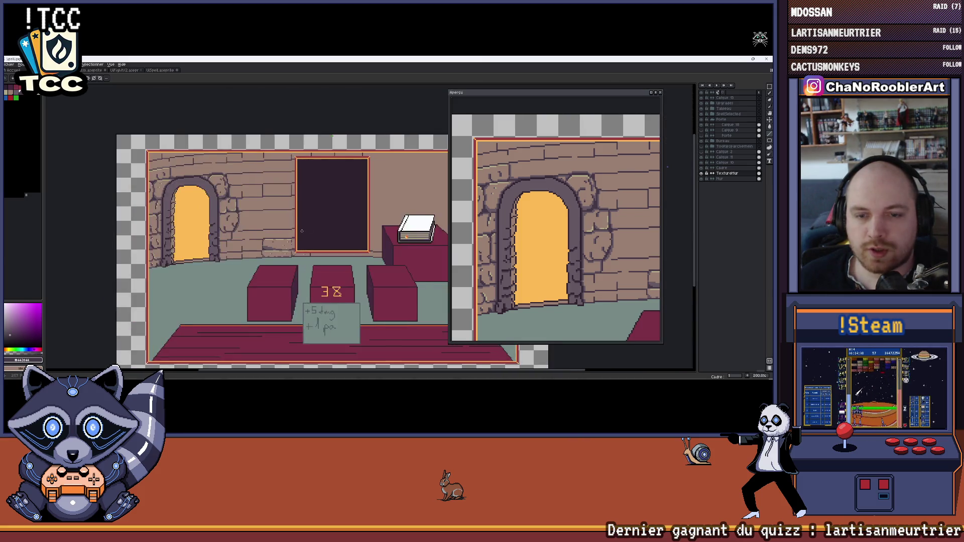
{"action": "scroll", "coordinate": [267, 189], "scroll_direction": "up", "scroll_amount": 3}
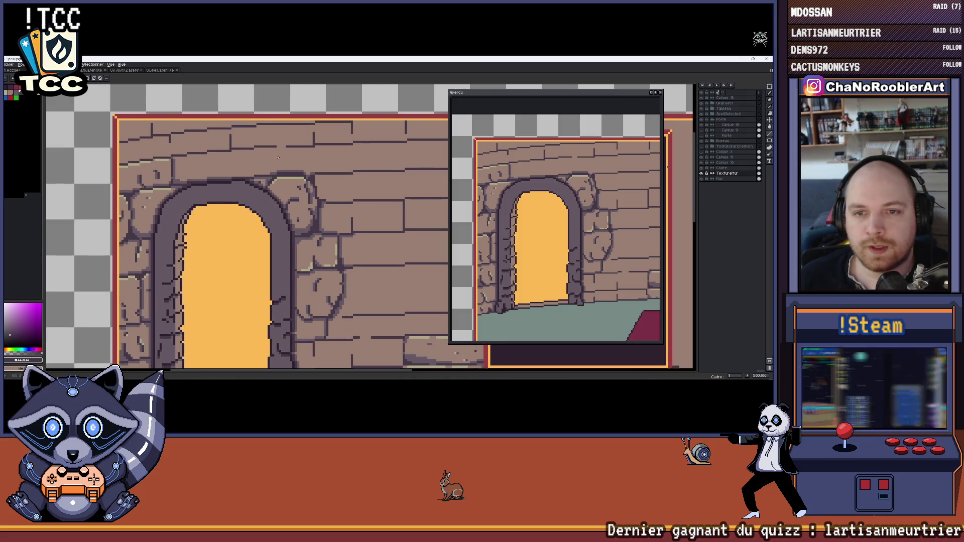
Bring the floor and crates into view and zoom in on the brick wall.
{"action": "scroll", "coordinate": [285, 191], "scroll_direction": "down", "scroll_amount": 1}
{"action": "left_click_drag", "start_coordinate": [355, 259], "coordinate": [285, 192]}
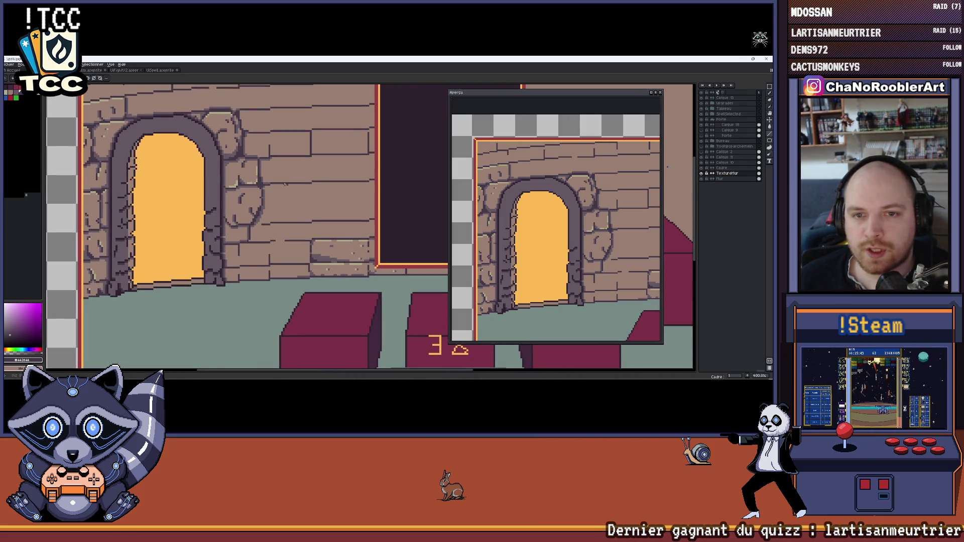
{"action": "scroll", "coordinate": [286, 185], "scroll_direction": "up", "scroll_amount": 6}
{"action": "scroll", "coordinate": [266, 212], "scroll_direction": "down", "scroll_amount": 6}
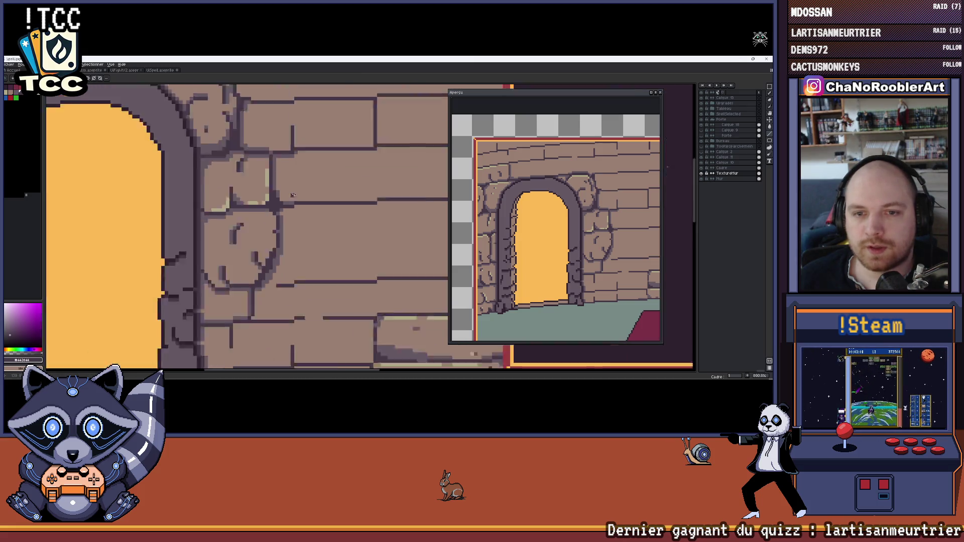
{"action": "scroll", "coordinate": [277, 202], "scroll_direction": "up", "scroll_amount": 5}
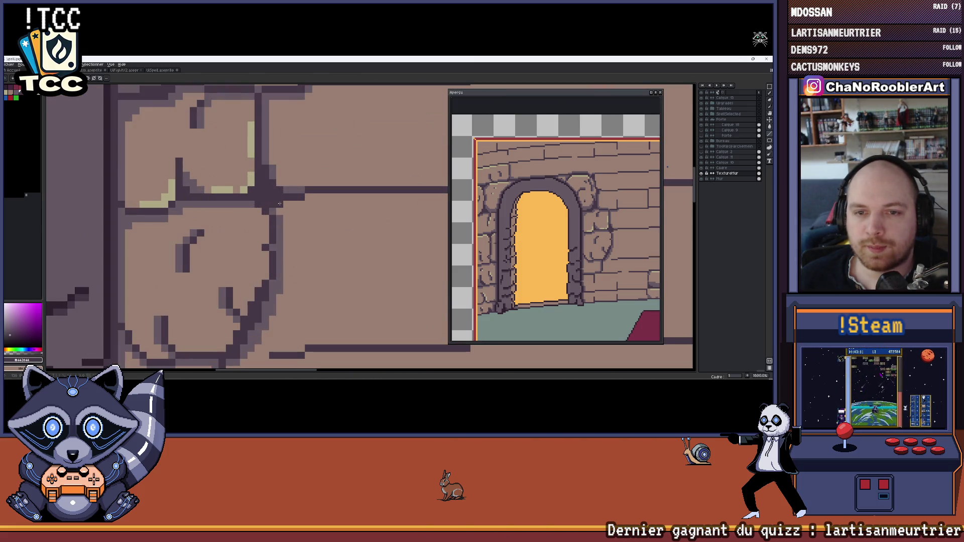
{"action": "scroll", "coordinate": [299, 204], "scroll_direction": "down", "scroll_amount": 3}
{"action": "scroll", "coordinate": [298, 205], "scroll_direction": "down", "scroll_amount": 3}
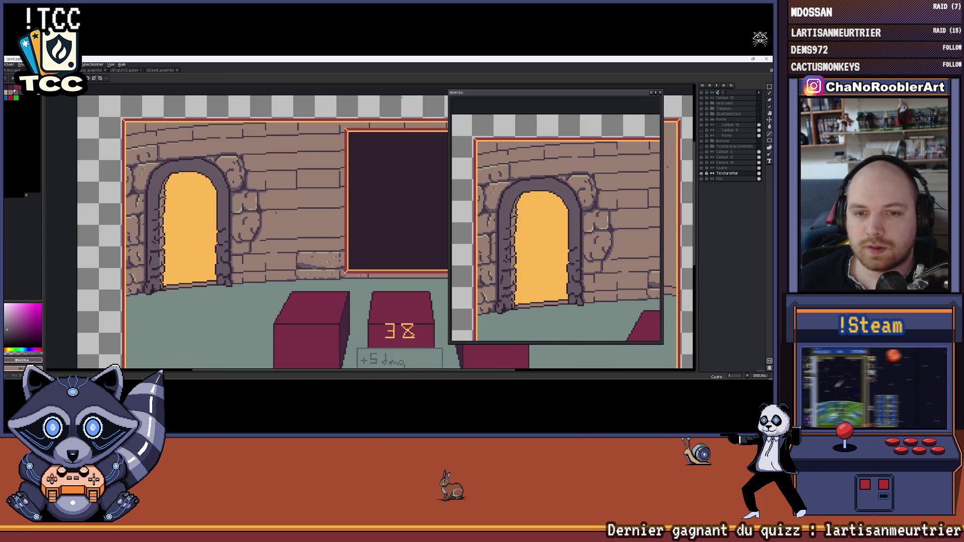
{"action": "scroll", "coordinate": [279, 212], "scroll_direction": "up", "scroll_amount": 3}
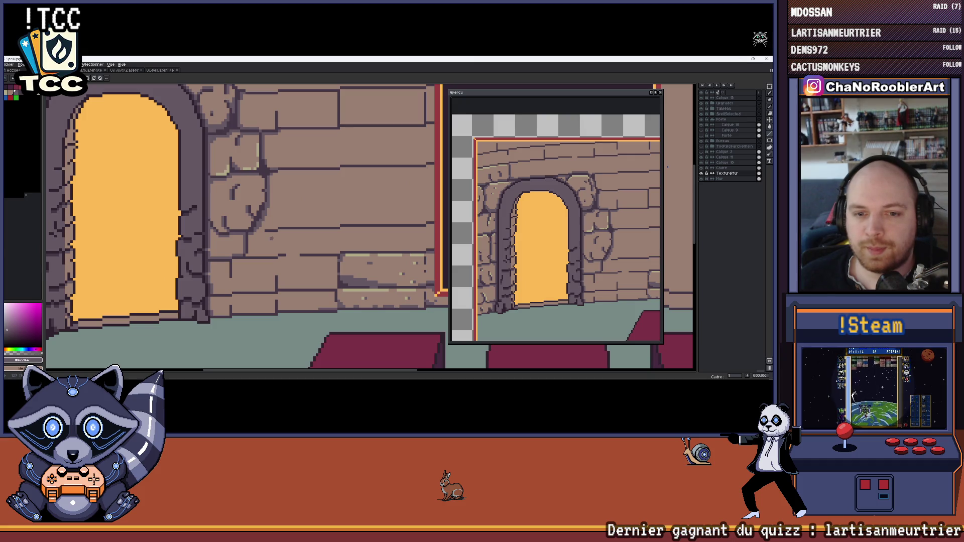
{"action": "scroll", "coordinate": [300, 243], "scroll_direction": "down", "scroll_amount": 4}
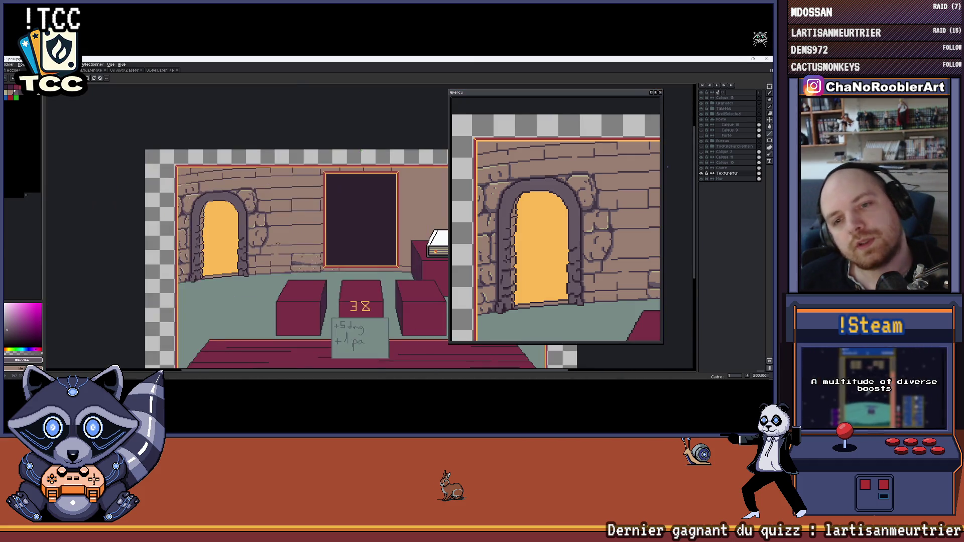
{"action": "scroll", "coordinate": [276, 241], "scroll_direction": "up", "scroll_amount": 4}
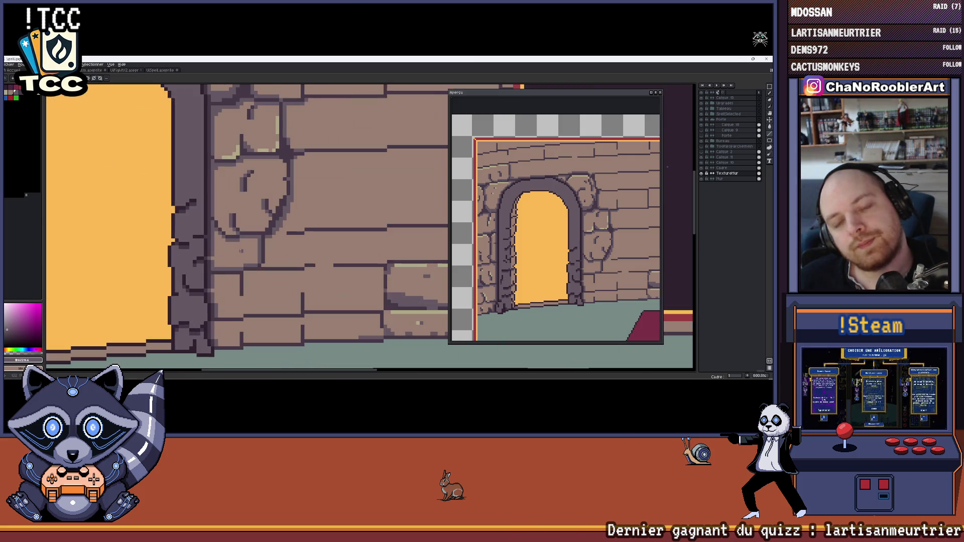
{"action": "scroll", "coordinate": [281, 250], "scroll_direction": "down", "scroll_amount": 4}
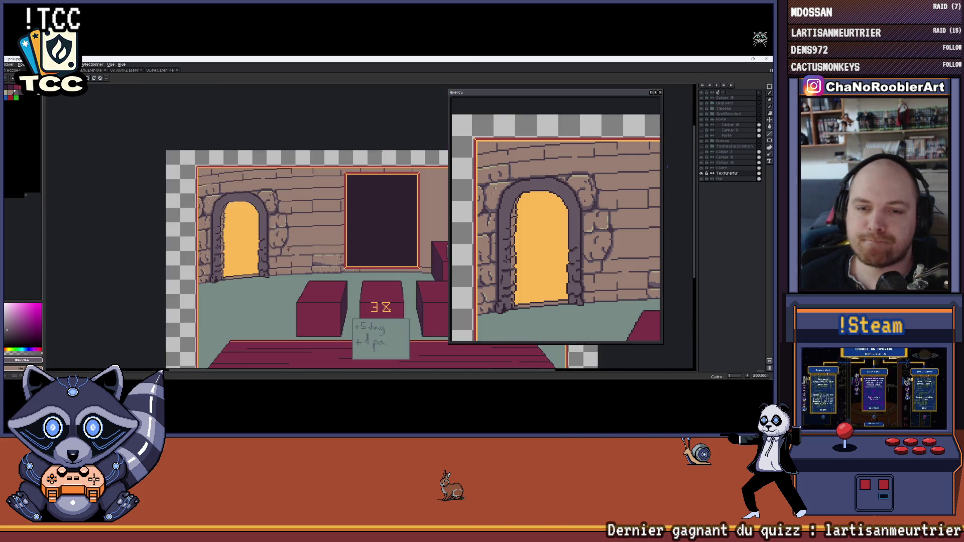
{"action": "scroll", "coordinate": [287, 250], "scroll_direction": "up", "scroll_amount": 4}
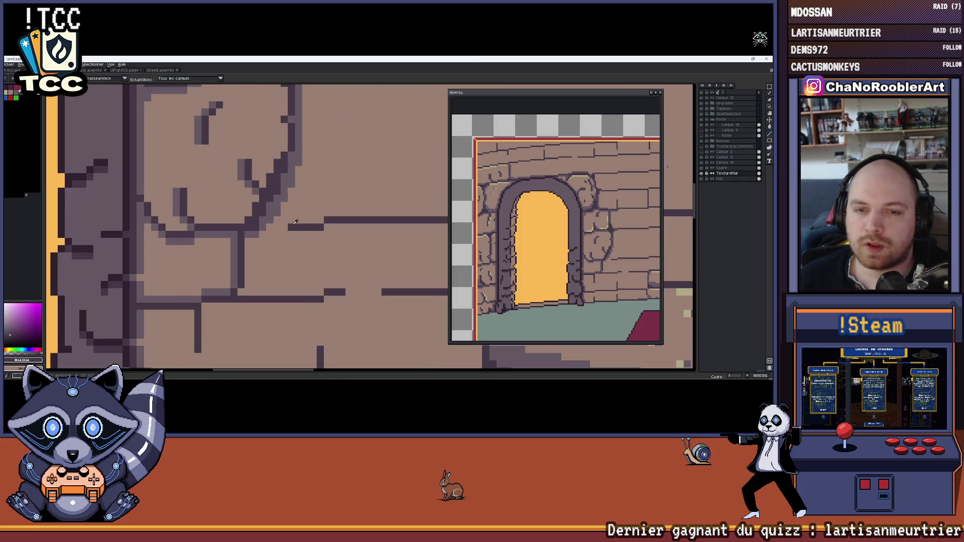
{"action": "scroll", "coordinate": [284, 228], "scroll_direction": "up", "scroll_amount": 5}
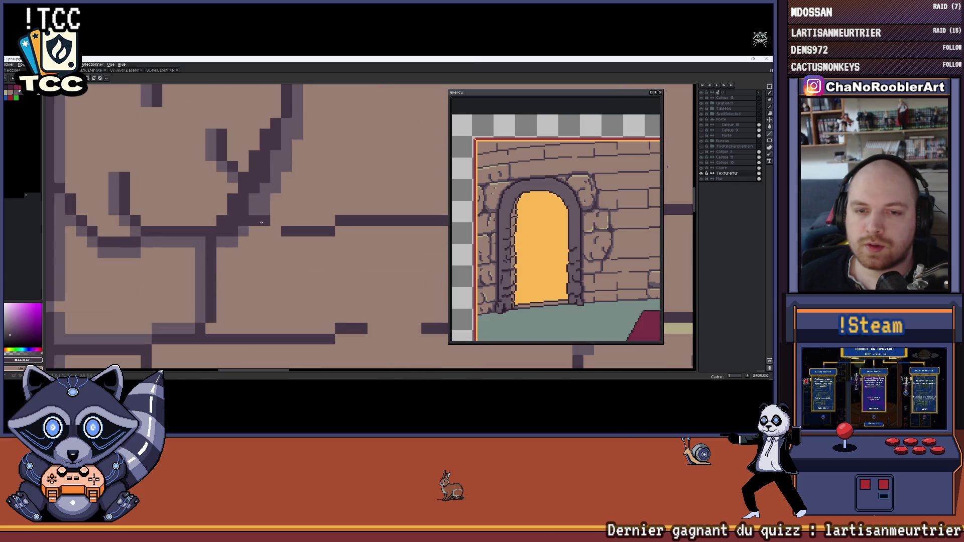
{"action": "scroll", "coordinate": [262, 222], "scroll_direction": "down", "scroll_amount": 9}
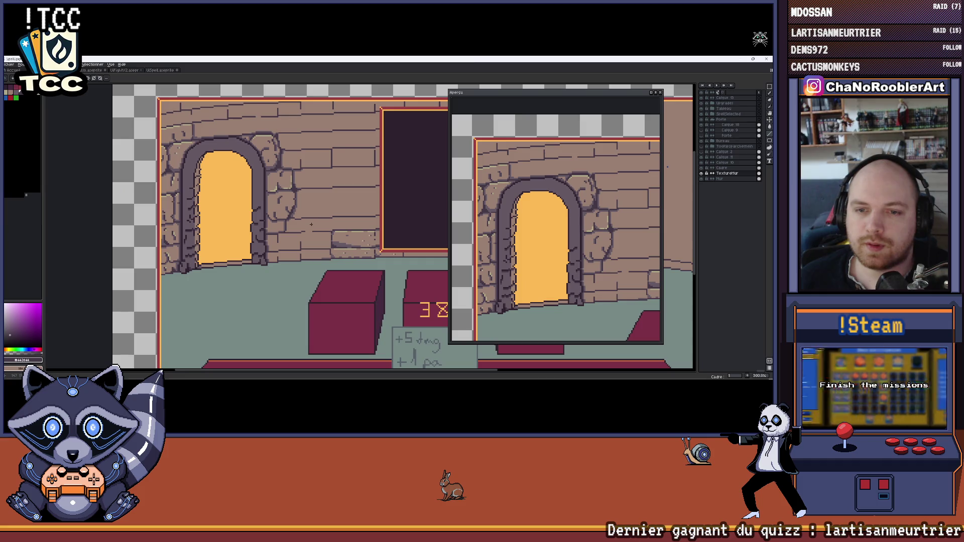
{"action": "scroll", "coordinate": [282, 245], "scroll_direction": "up", "scroll_amount": 6}
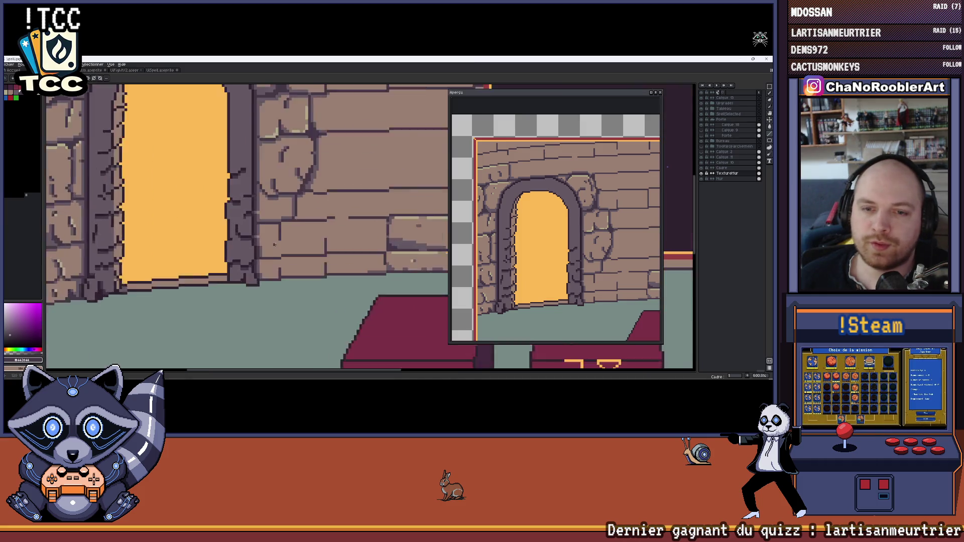
{"action": "scroll", "coordinate": [305, 212], "scroll_direction": "down", "scroll_amount": 6}
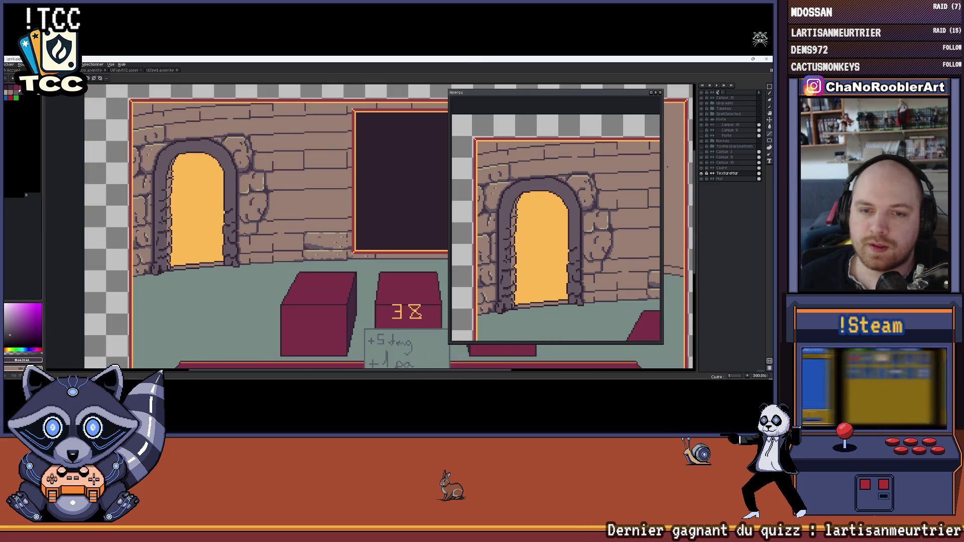
{"action": "scroll", "coordinate": [272, 230], "scroll_direction": "up", "scroll_amount": 7}
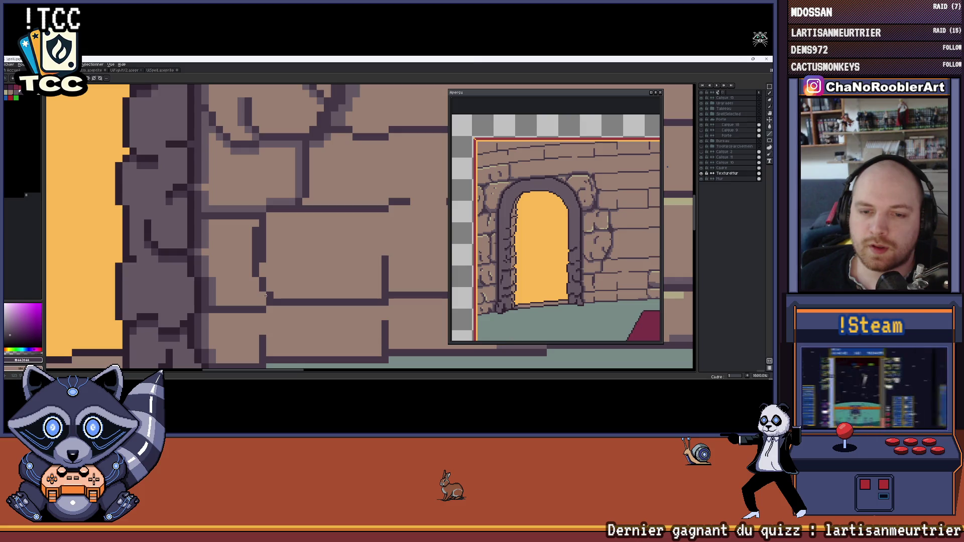
Pick the light brick brown and add a lighter pixel at the brick line corner.
{"action": "left_click", "coordinate": [270, 235], "text": "alt"}
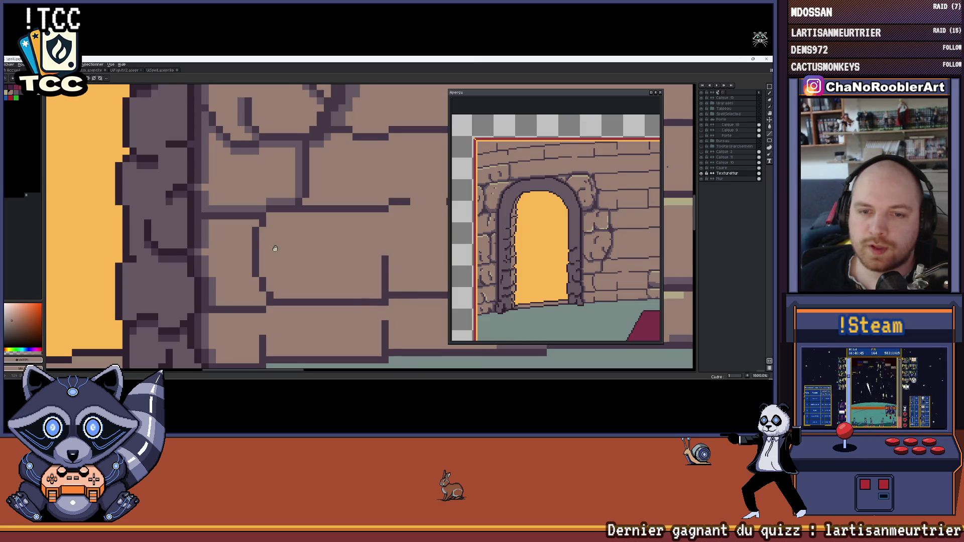
{"action": "scroll", "coordinate": [276, 248], "scroll_direction": "down", "scroll_amount": 2}
{"action": "scroll", "coordinate": [265, 242], "scroll_direction": "down", "scroll_amount": 1}
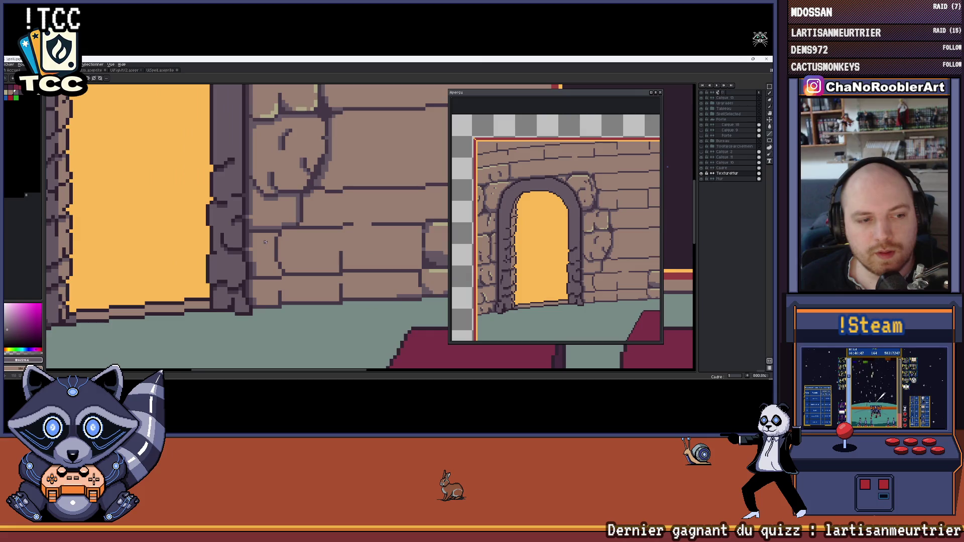
{"action": "scroll", "coordinate": [302, 230], "scroll_direction": "up", "scroll_amount": 2}
{"action": "scroll", "coordinate": [209, 263], "scroll_direction": "up", "scroll_amount": 3}
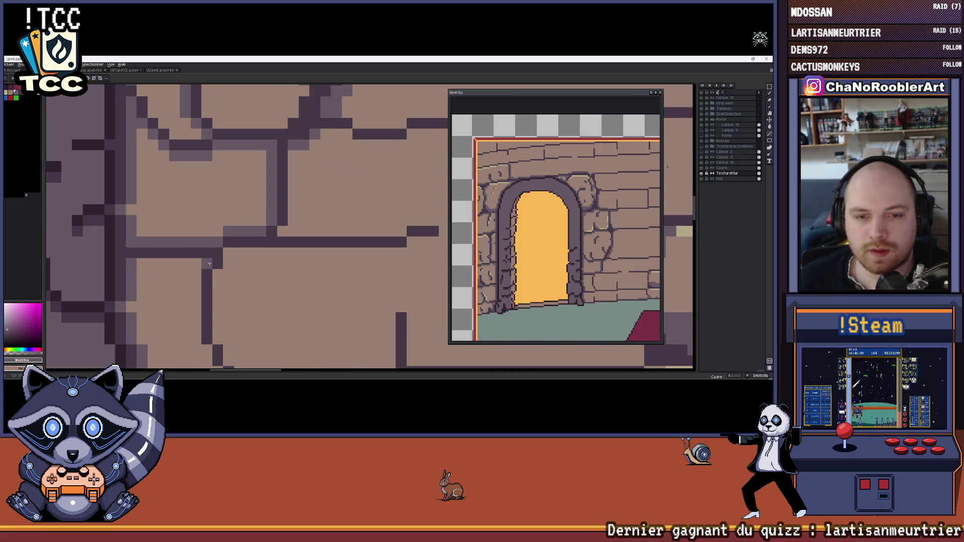
{"action": "left_click", "coordinate": [210, 262]}
{"action": "scroll", "coordinate": [263, 235], "scroll_direction": "up", "scroll_amount": 4}
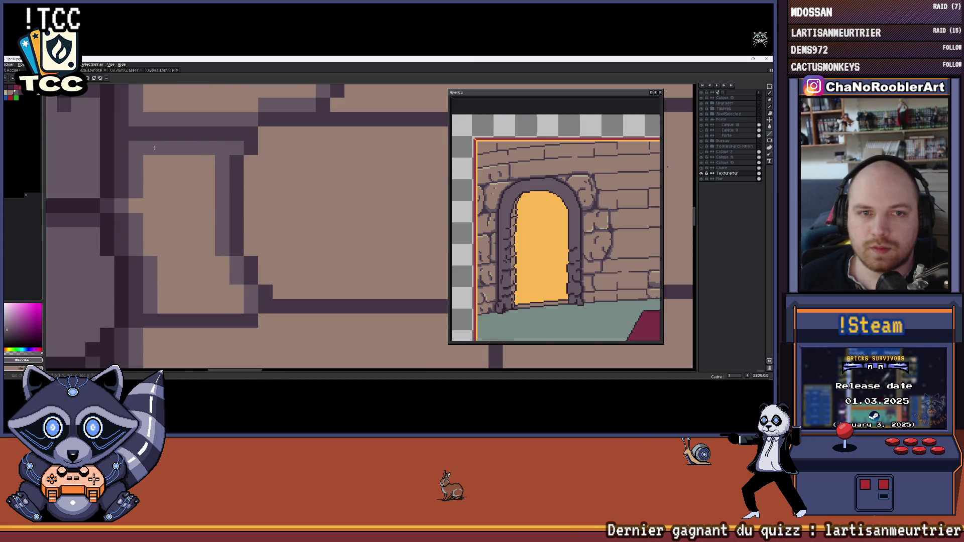
{"action": "scroll", "coordinate": [154, 147], "scroll_direction": "down", "scroll_amount": 8}
Reframe the view so the doorway and adjacent brick wall are centred.
{"action": "left_click_drag", "start_coordinate": [250, 145], "coordinate": [261, 207]}
{"action": "scroll", "coordinate": [298, 199], "scroll_direction": "down", "scroll_amount": 1}
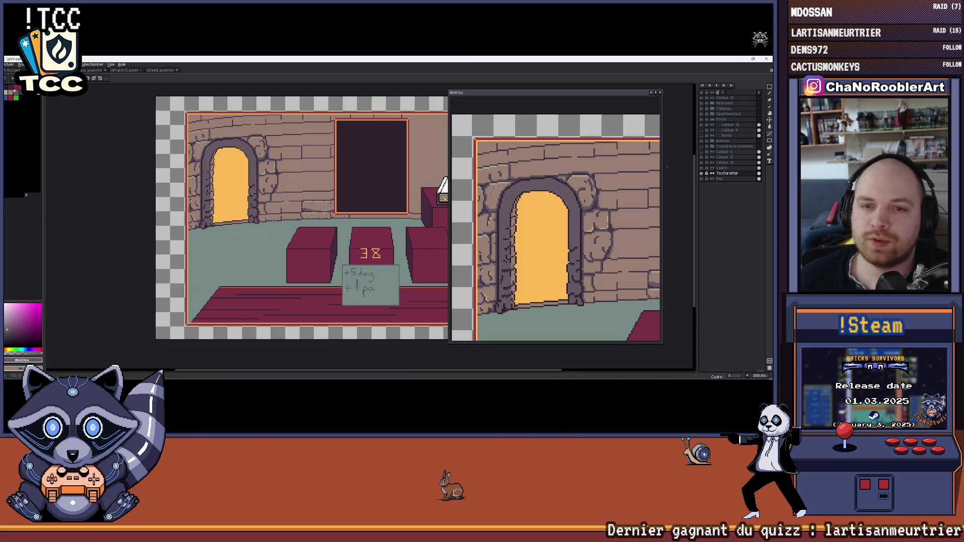
{"action": "scroll", "coordinate": [300, 196], "scroll_direction": "up", "scroll_amount": 6}
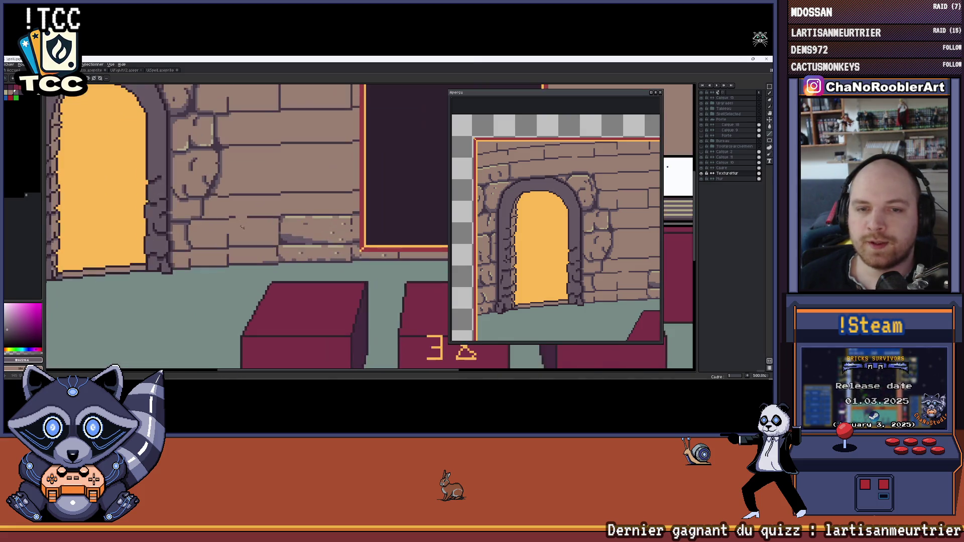
{"action": "scroll", "coordinate": [207, 229], "scroll_direction": "up", "scroll_amount": 3}
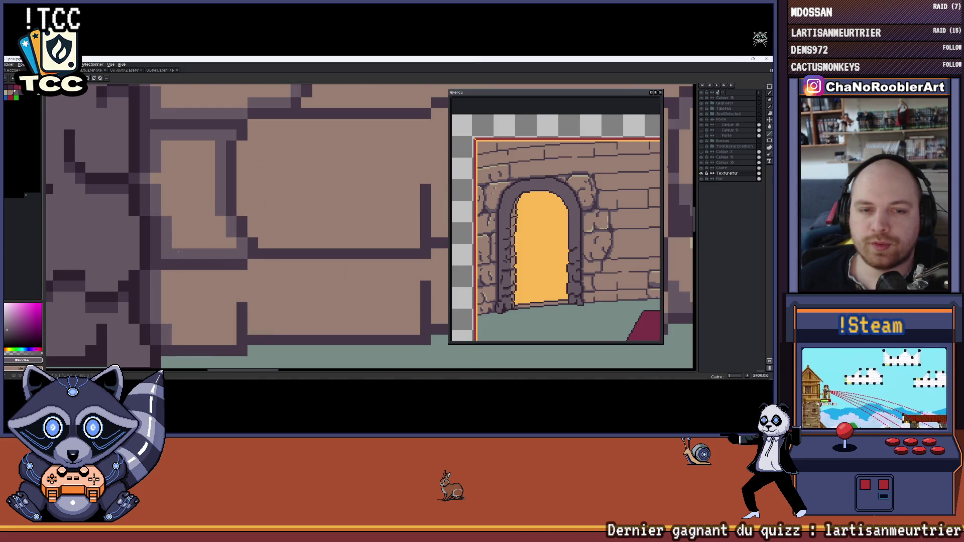
{"action": "scroll", "coordinate": [179, 251], "scroll_direction": "down", "scroll_amount": 7}
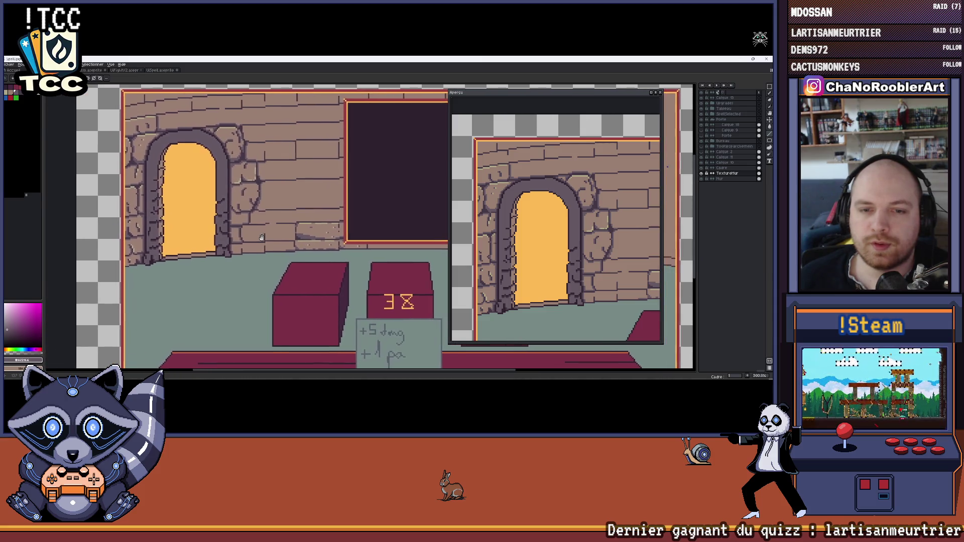
{"action": "scroll", "coordinate": [246, 245], "scroll_direction": "up", "scroll_amount": 10}
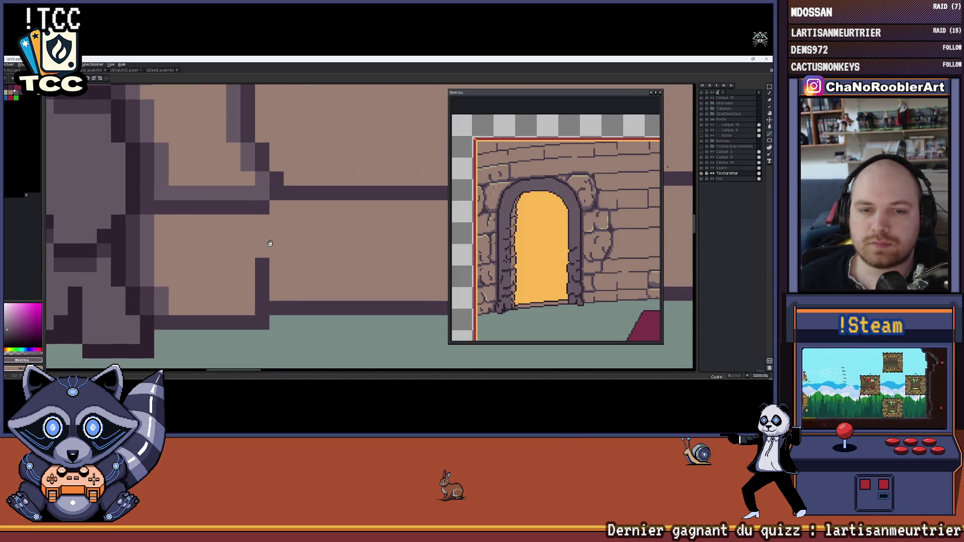
{"action": "key", "text": "i"}
{"action": "scroll", "coordinate": [251, 204], "scroll_direction": "down", "scroll_amount": 6}
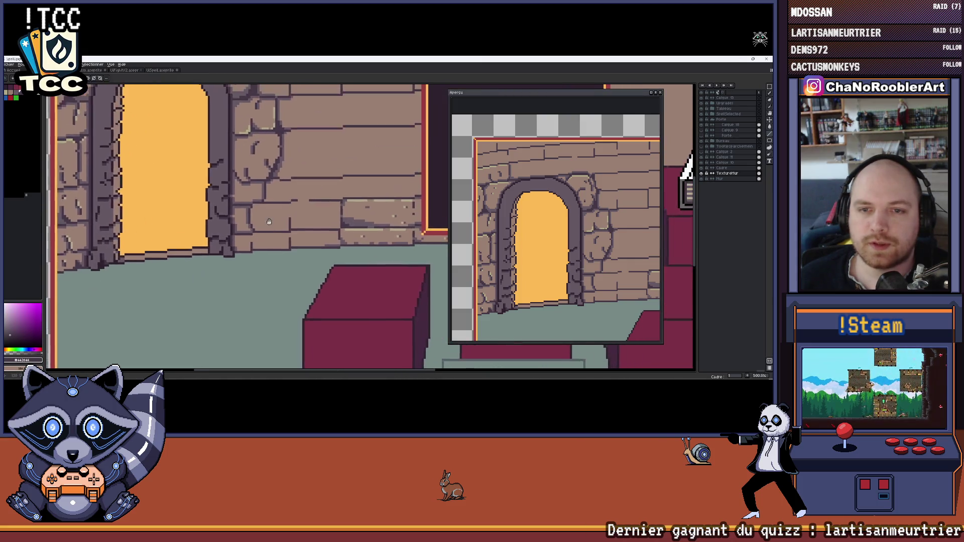
{"action": "left_click_drag", "start_coordinate": [284, 186], "coordinate": [255, 207]}
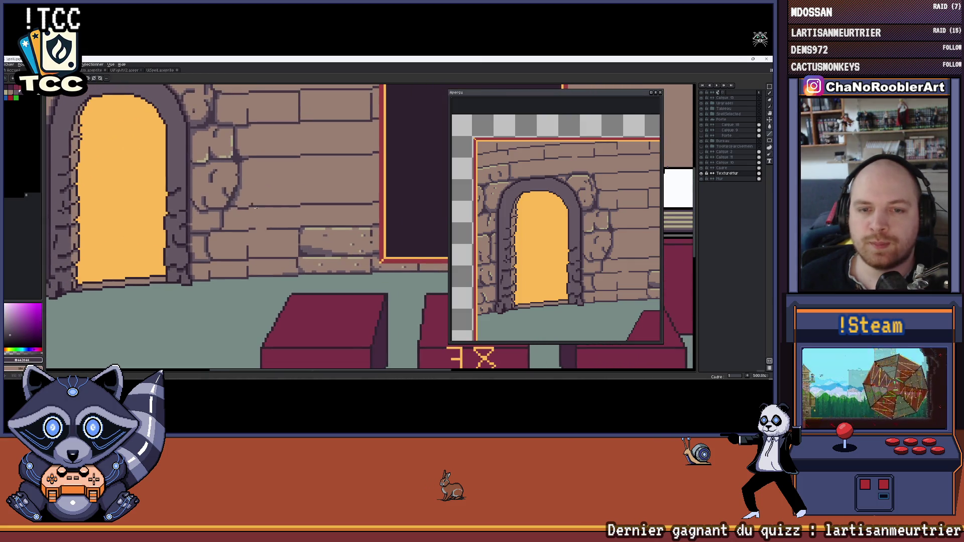
{"action": "scroll", "coordinate": [212, 238], "scroll_direction": "down", "scroll_amount": 1}
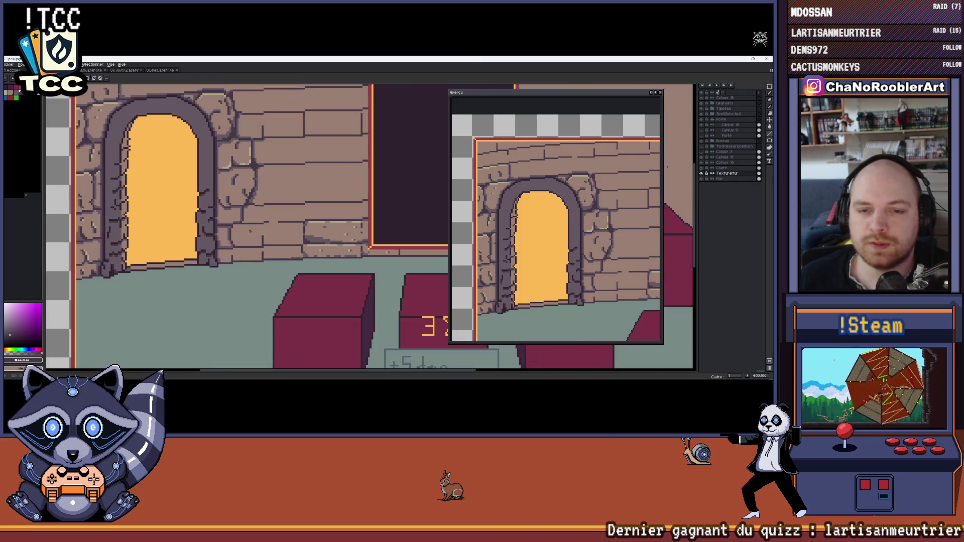
{"action": "left_click_drag", "start_coordinate": [238, 251], "coordinate": [253, 248]}
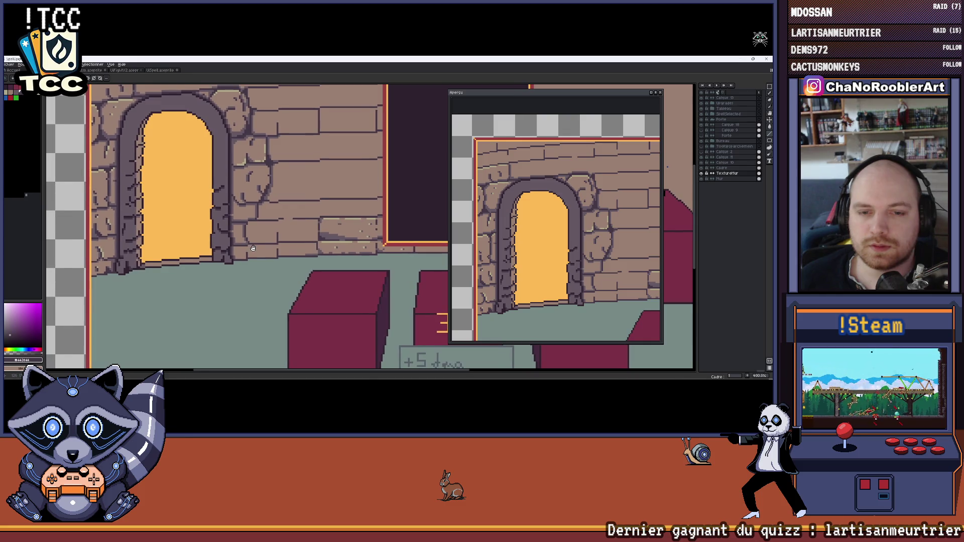
{"action": "scroll", "coordinate": [253, 248], "scroll_direction": "down", "scroll_amount": 3}
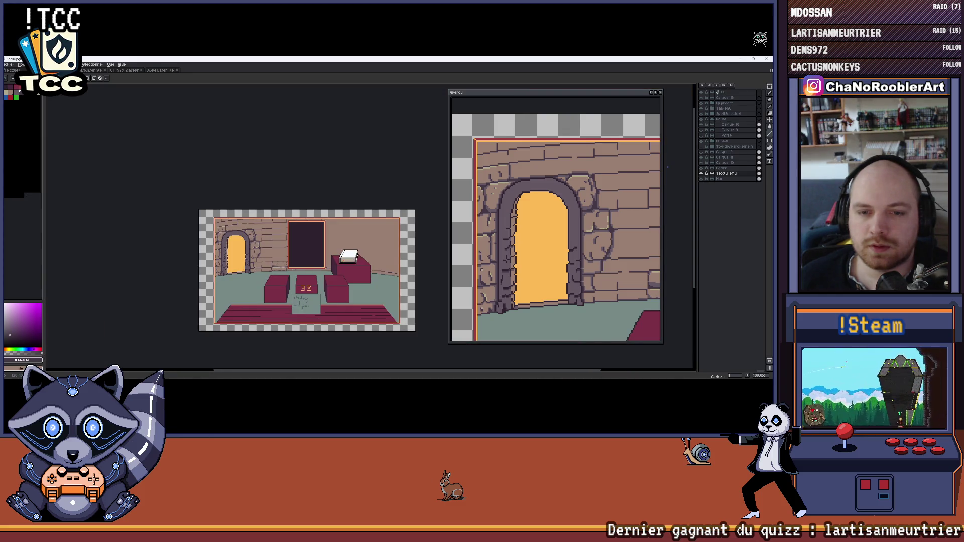
{"action": "scroll", "coordinate": [255, 266], "scroll_direction": "up", "scroll_amount": 4}
{"action": "scroll", "coordinate": [281, 234], "scroll_direction": "up", "scroll_amount": 3}
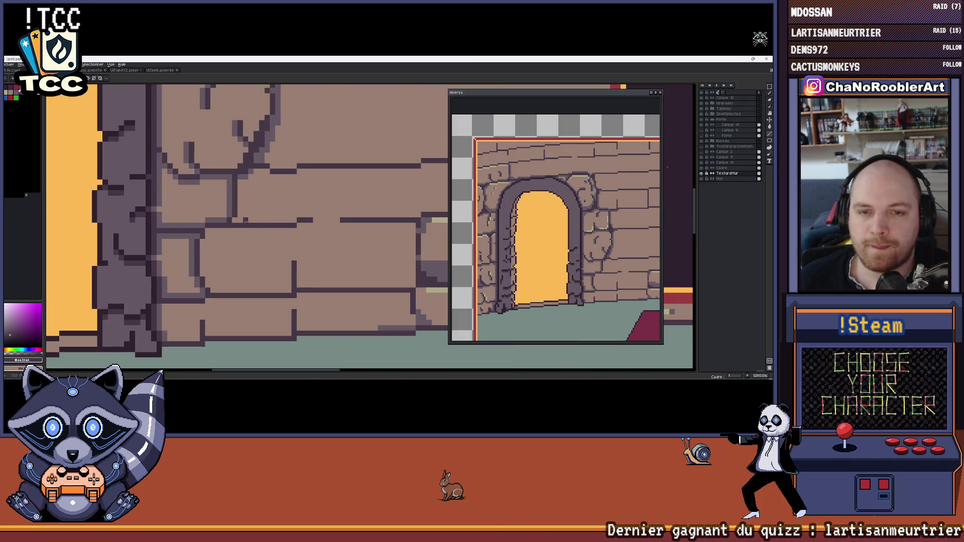
{"action": "scroll", "coordinate": [243, 226], "scroll_direction": "up", "scroll_amount": 1}
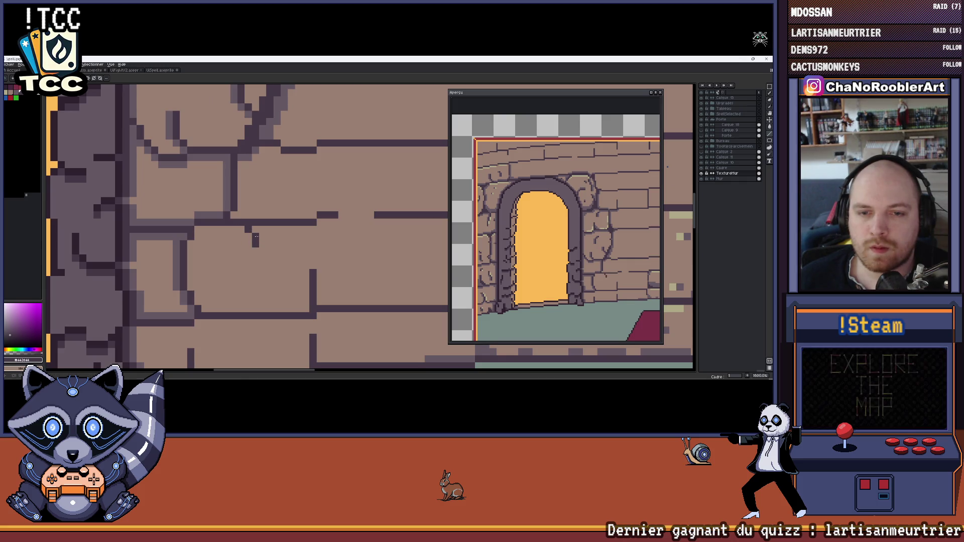
Sample the light brown wall colour and the dark purple outline colour for the cracks.
{"action": "left_click", "coordinate": [248, 227], "text": "alt"}
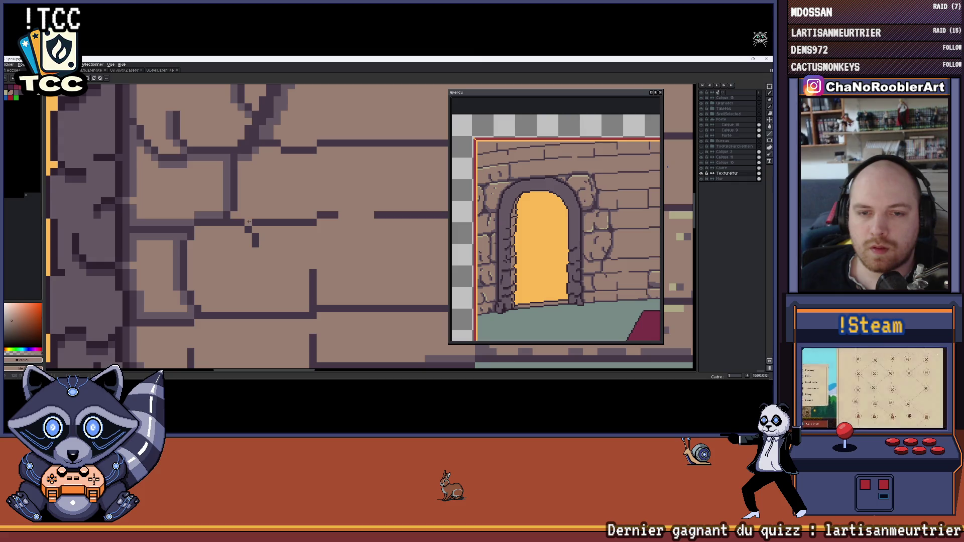
{"action": "key", "text": "alt"}
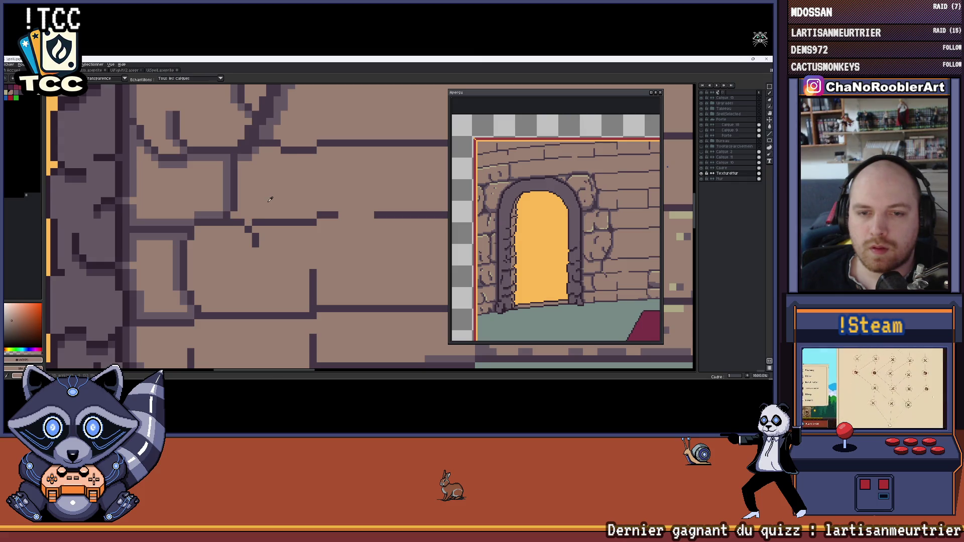
{"action": "scroll", "coordinate": [251, 211], "scroll_direction": "left", "scroll_amount": 2}
{"action": "scroll", "coordinate": [231, 201], "scroll_direction": "right", "scroll_amount": 2}
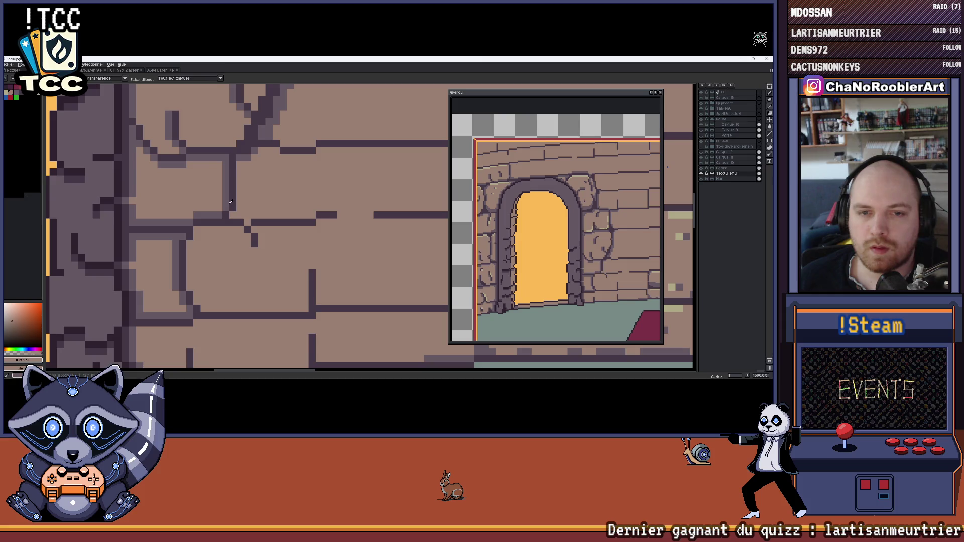
{"action": "left_click", "coordinate": [230, 205], "text": "alt"}
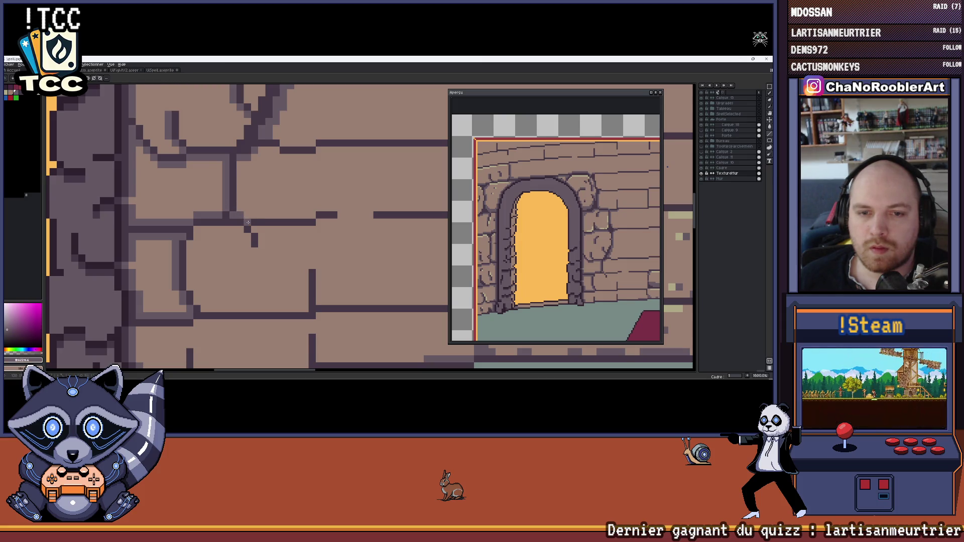
{"action": "scroll", "coordinate": [260, 244], "scroll_direction": "down", "scroll_amount": 4}
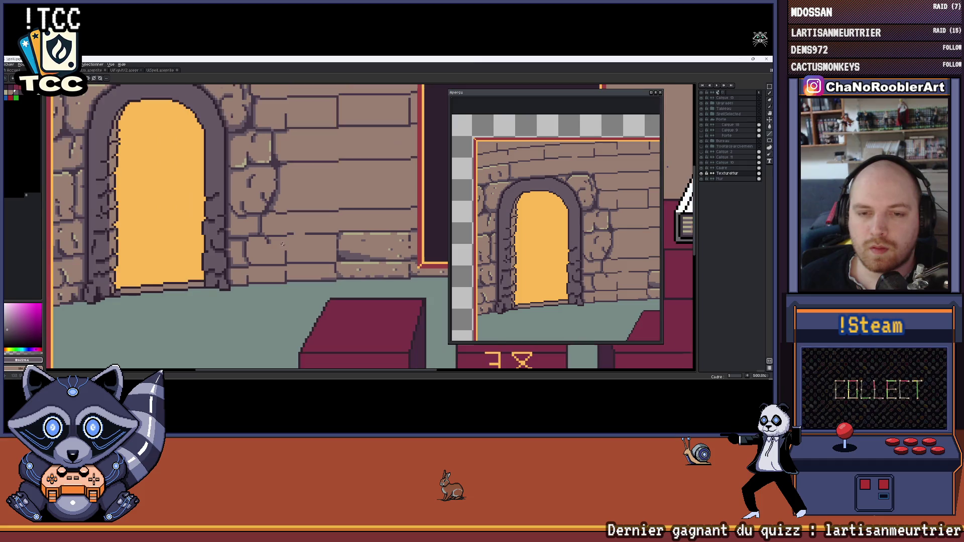
{"action": "scroll", "coordinate": [283, 244], "scroll_direction": "up", "scroll_amount": 4}
{"action": "scroll", "coordinate": [261, 238], "scroll_direction": "down", "scroll_amount": 2}
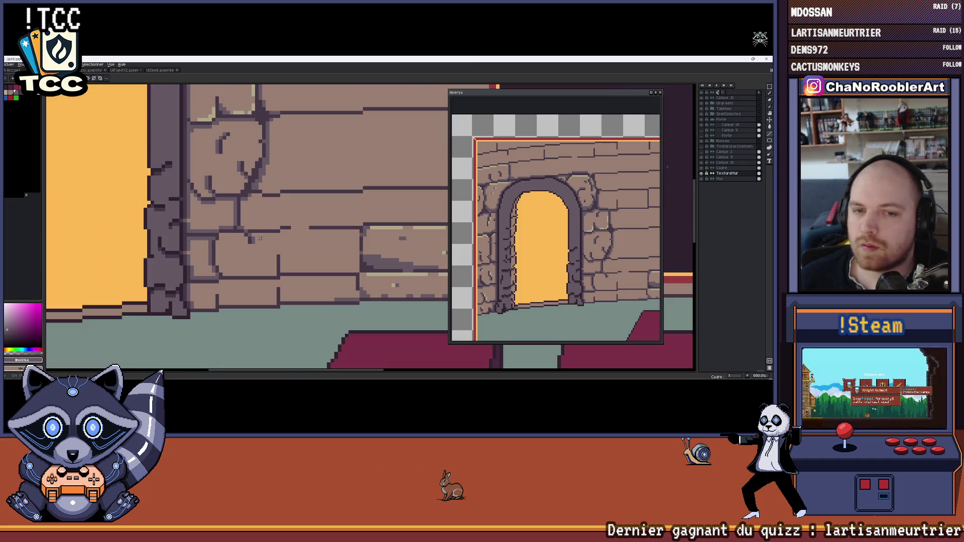
{"action": "left_click_drag", "start_coordinate": [534, 243], "coordinate": [553, 236]}
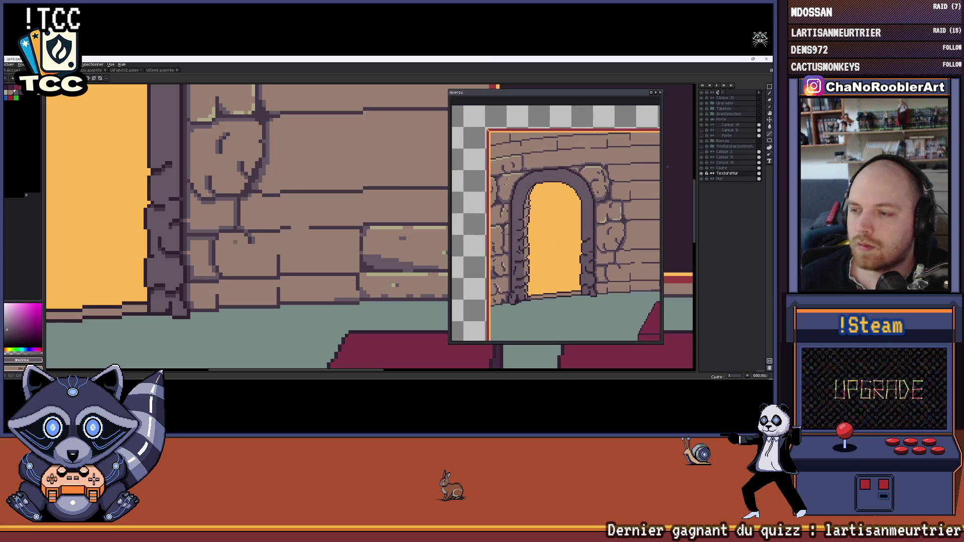
Adjust pixel shades beside the crack line and paint the stray purple pixels back to brick brown.
{"action": "scroll", "coordinate": [242, 232], "scroll_direction": "up", "scroll_amount": 5}
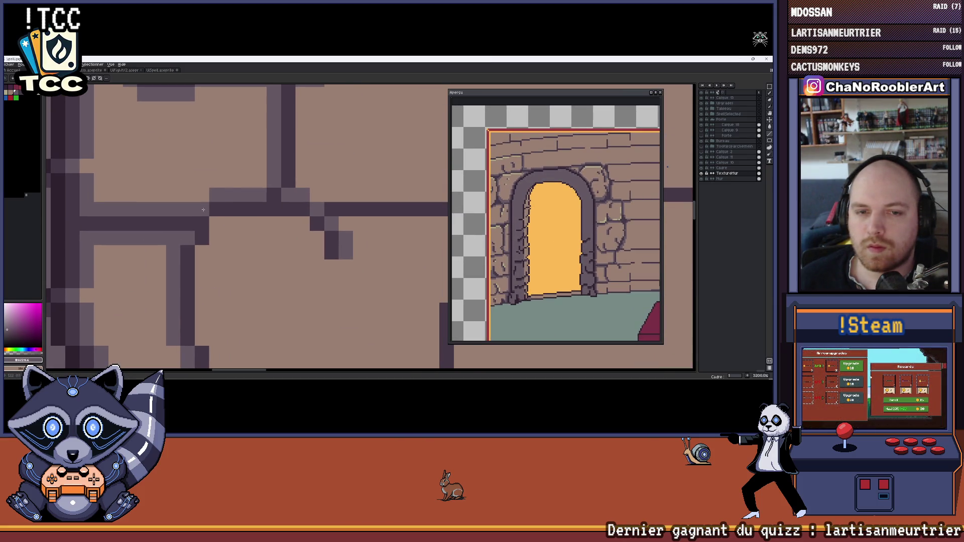
{"action": "left_click", "coordinate": [216, 223]}
{"action": "left_click", "coordinate": [204, 210]}
{"action": "key", "text": "b"}
{"action": "left_click", "coordinate": [216, 210]}
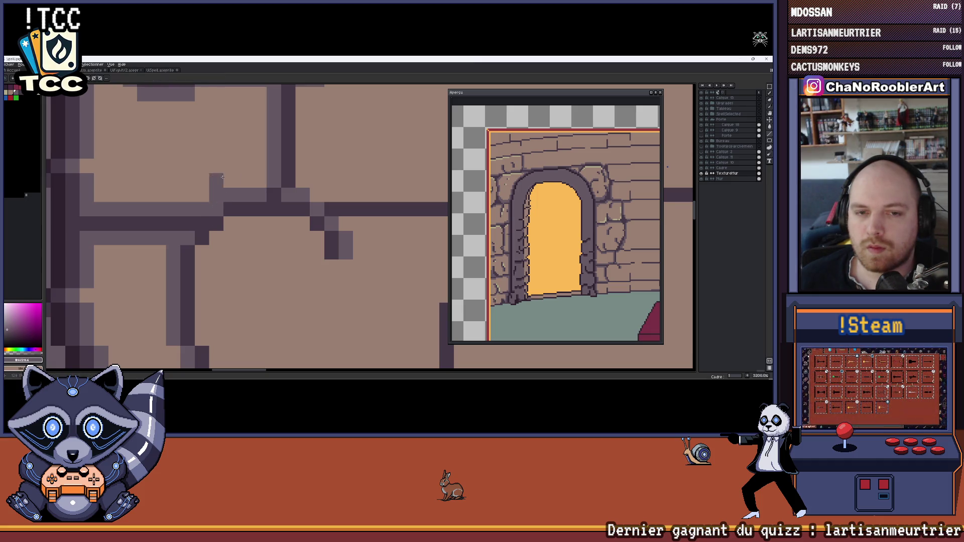
{"action": "left_click", "coordinate": [222, 177], "text": "alt"}
{"action": "left_click_drag", "start_coordinate": [216, 180], "coordinate": [214, 193]}
Sample the pinkish-brown brick colour and touch up the lower brick right of the arched doorway.
{"action": "scroll", "coordinate": [219, 190], "scroll_direction": "down", "scroll_amount": 5}
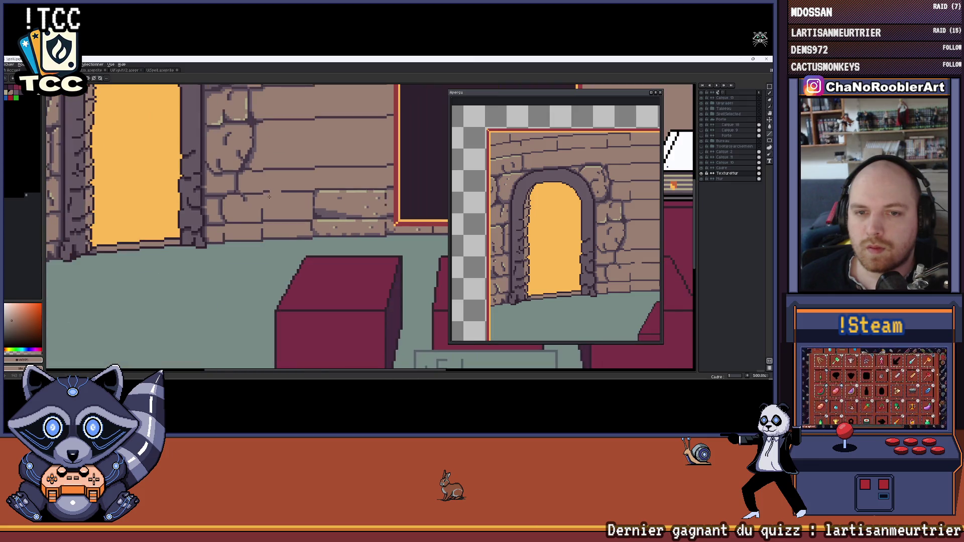
{"action": "scroll", "coordinate": [231, 215], "scroll_direction": "down", "scroll_amount": 2}
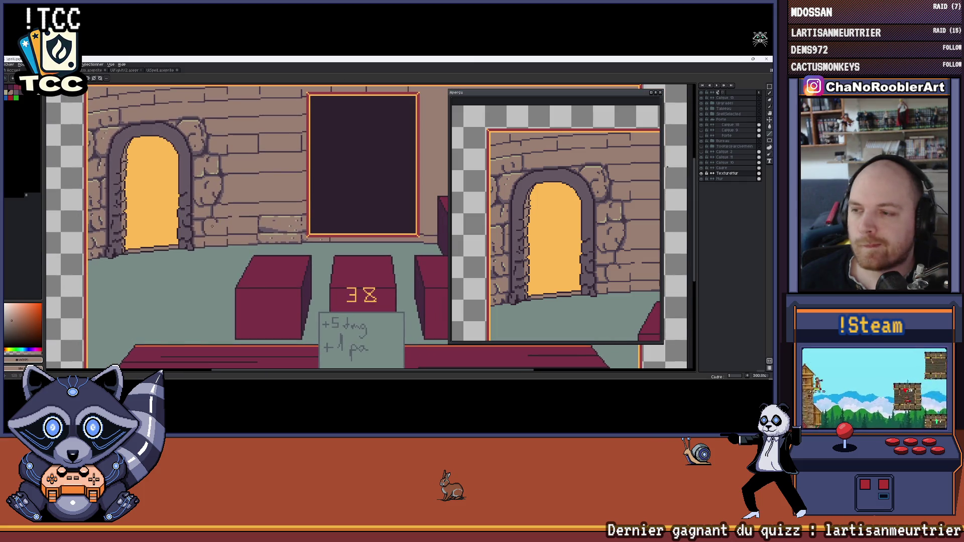
{"action": "left_click_drag", "start_coordinate": [239, 229], "coordinate": [282, 227]}
{"action": "scroll", "coordinate": [250, 223], "scroll_direction": "up", "scroll_amount": 3}
{"action": "scroll", "coordinate": [231, 205], "scroll_direction": "down", "scroll_amount": 3}
{"action": "scroll", "coordinate": [282, 227], "scroll_direction": "up", "scroll_amount": 6}
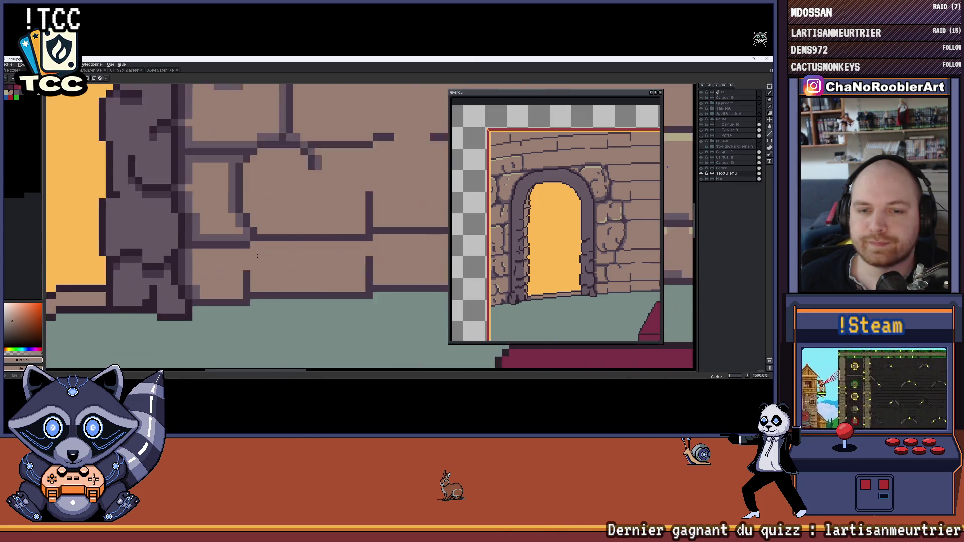
{"action": "scroll", "coordinate": [284, 250], "scroll_direction": "up", "scroll_amount": 2}
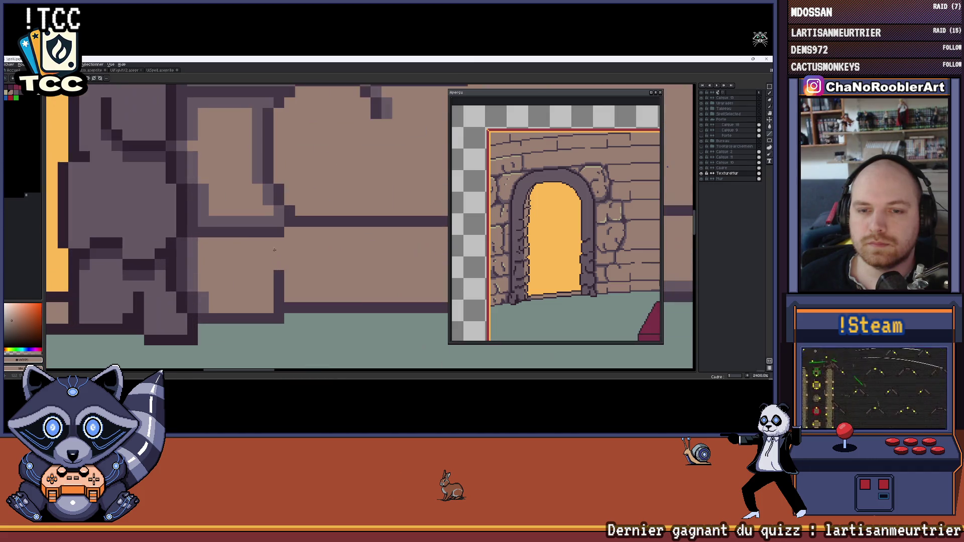
{"action": "left_click", "coordinate": [251, 221], "text": "alt"}
{"action": "scroll", "coordinate": [251, 221], "scroll_direction": "down", "scroll_amount": 5}
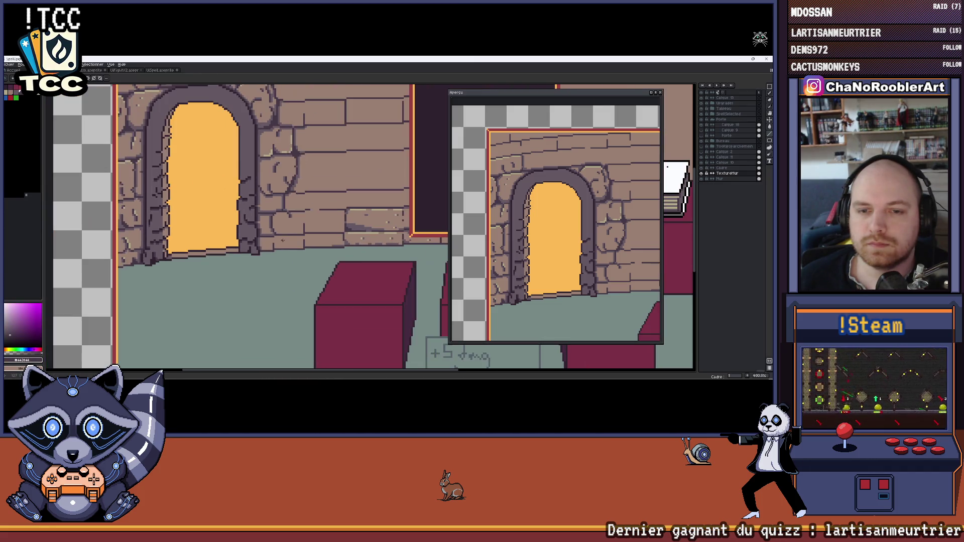
{"action": "scroll", "coordinate": [275, 241], "scroll_direction": "up", "scroll_amount": 4}
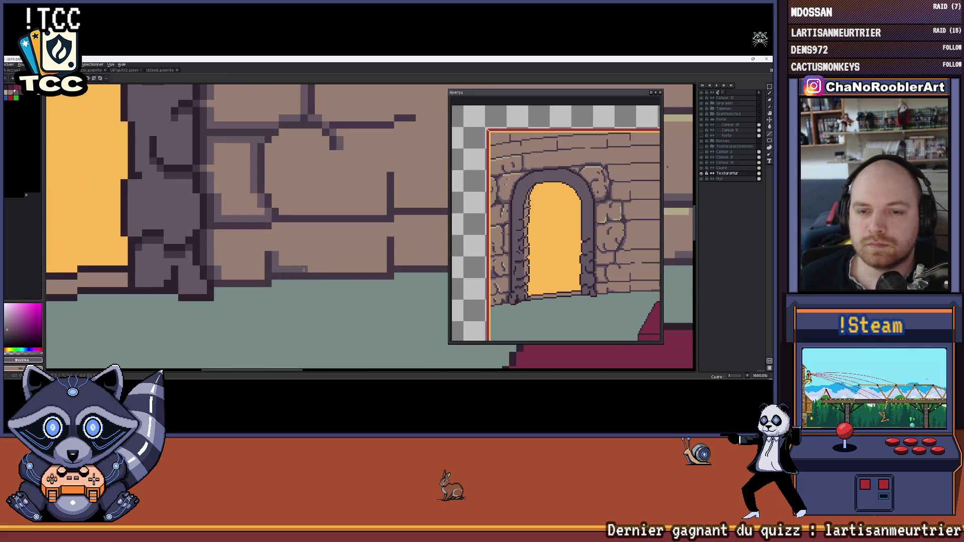
{"action": "scroll", "coordinate": [284, 261], "scroll_direction": "down", "scroll_amount": 4}
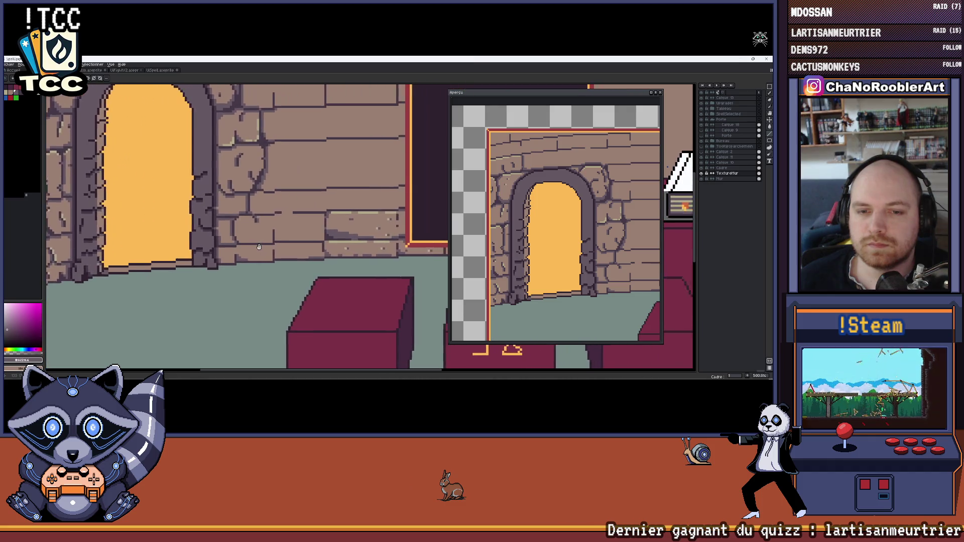
{"action": "scroll", "coordinate": [288, 246], "scroll_direction": "up", "scroll_amount": 2}
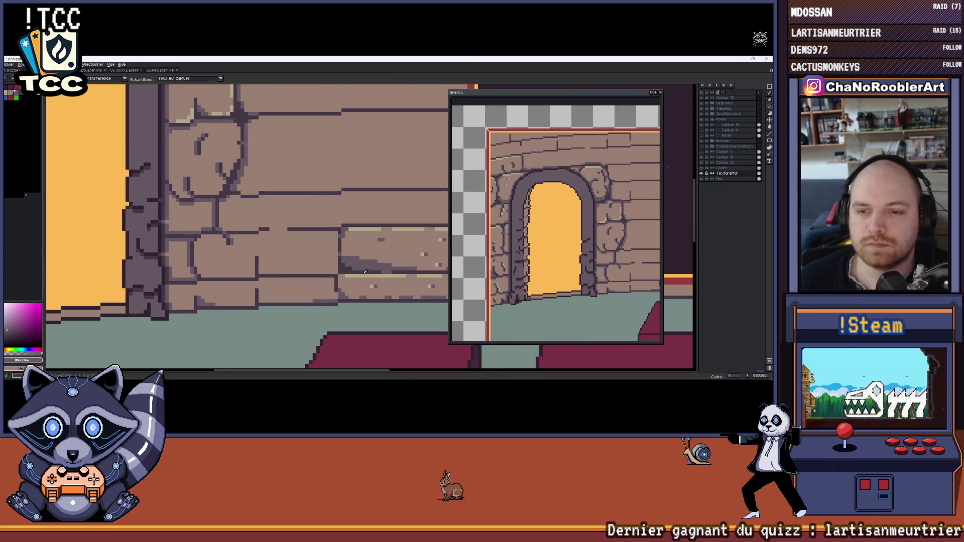
{"action": "scroll", "coordinate": [308, 253], "scroll_direction": "down", "scroll_amount": 3}
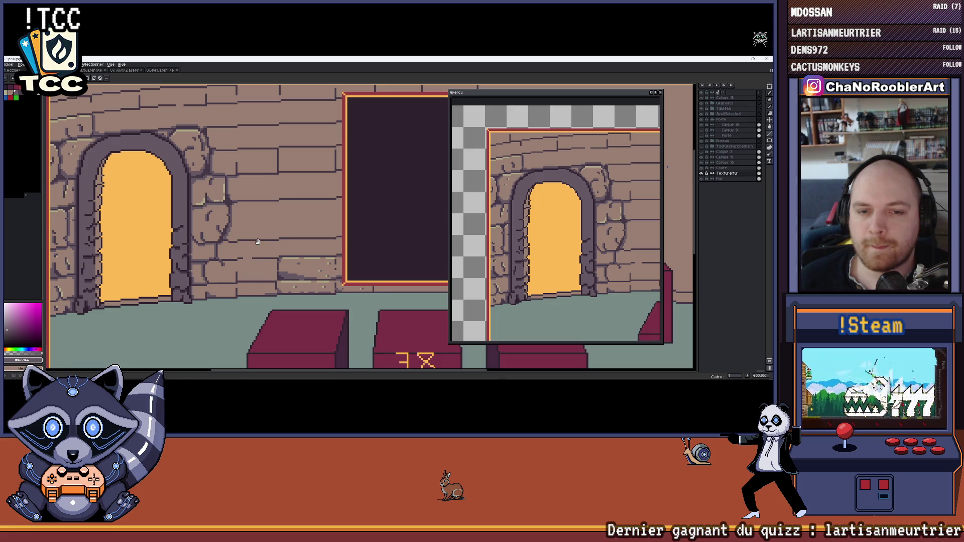
{"action": "scroll", "coordinate": [270, 237], "scroll_direction": "up", "scroll_amount": 5}
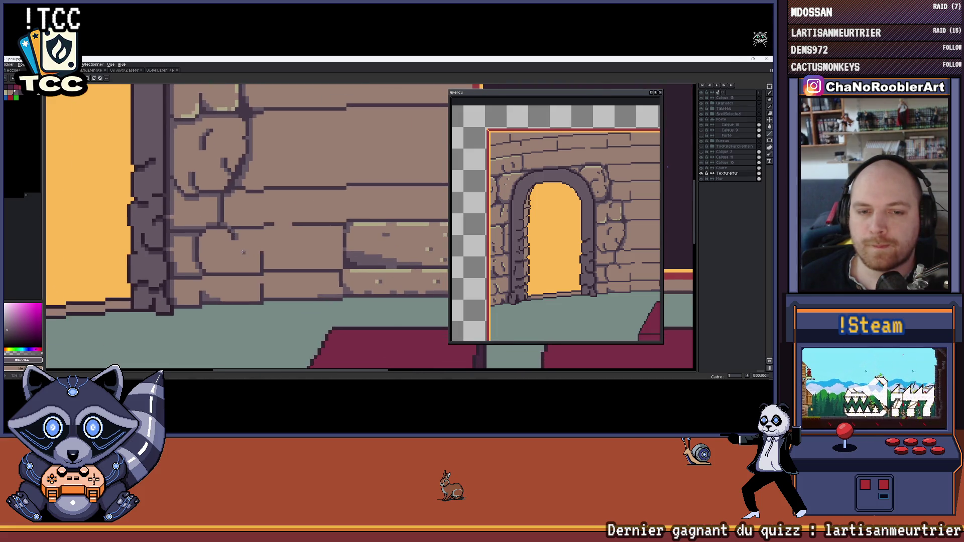
{"action": "left_click_drag", "start_coordinate": [220, 248], "coordinate": [218, 244]}
Undo the bad stroke, draw a light highlight line along a brick's top edge, then pick dark purple.
{"action": "left_click", "coordinate": [226, 224], "text": "alt"}
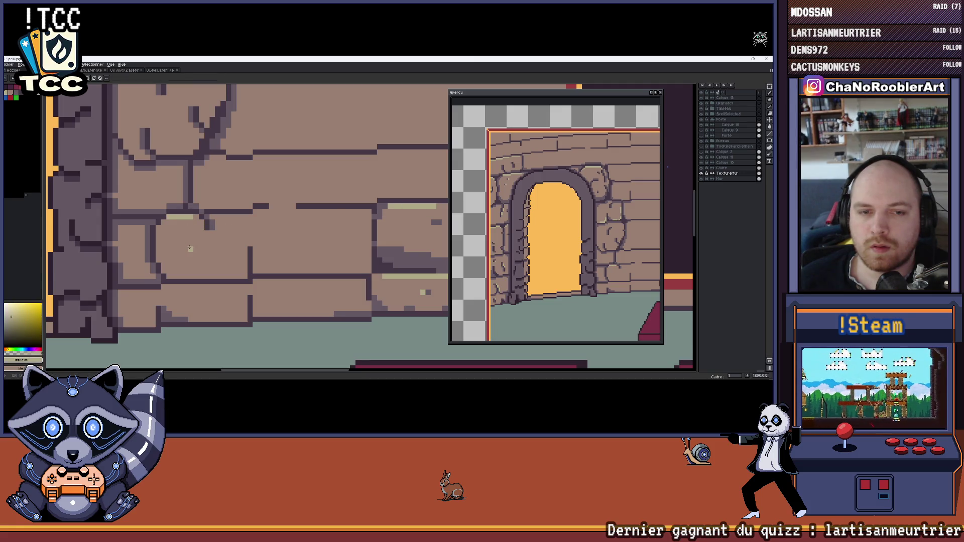
{"action": "scroll", "coordinate": [190, 248], "scroll_direction": "left", "scroll_amount": 2}
{"action": "key", "text": "ctrl+z"}
{"action": "left_click_drag", "start_coordinate": [224, 220], "coordinate": [237, 220]}
{"action": "scroll", "coordinate": [241, 221], "scroll_direction": "down", "scroll_amount": 6}
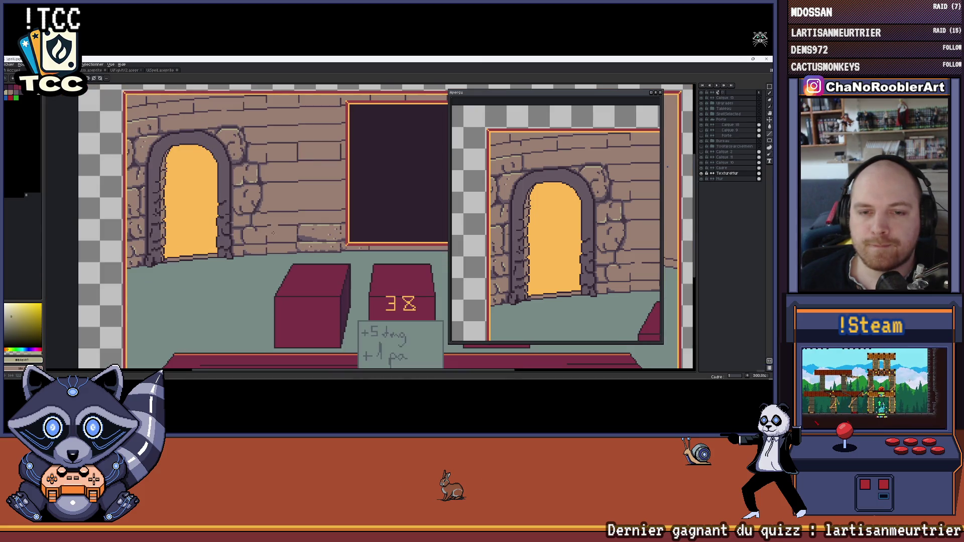
{"action": "scroll", "coordinate": [273, 233], "scroll_direction": "down", "scroll_amount": 3}
{"action": "scroll", "coordinate": [273, 233], "scroll_direction": "up", "scroll_amount": 2}
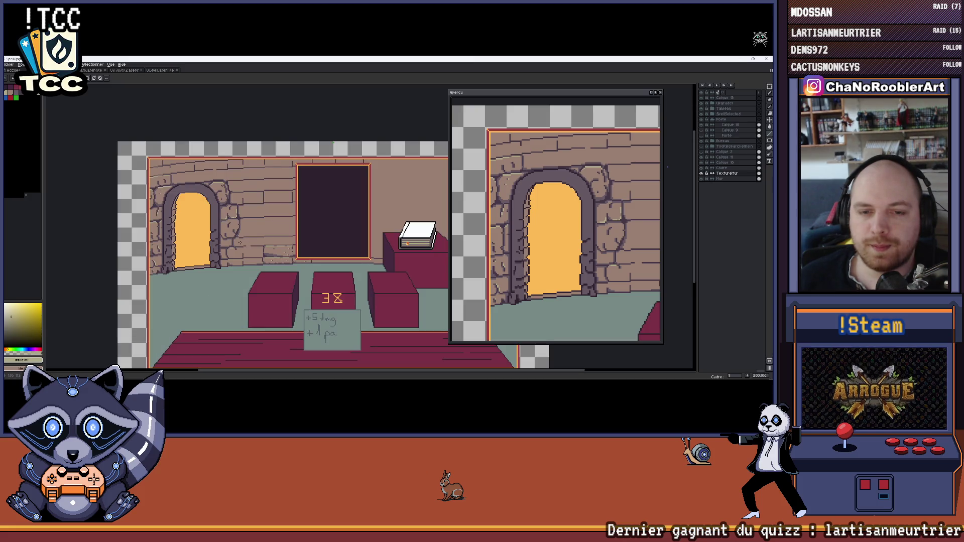
{"action": "scroll", "coordinate": [240, 243], "scroll_direction": "up", "scroll_amount": 7}
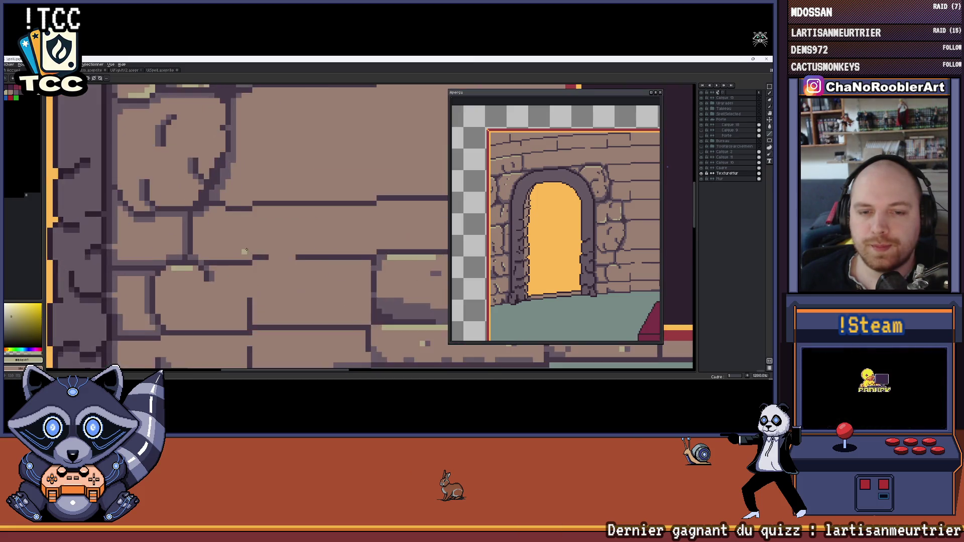
{"action": "left_click", "coordinate": [265, 217], "text": "alt"}
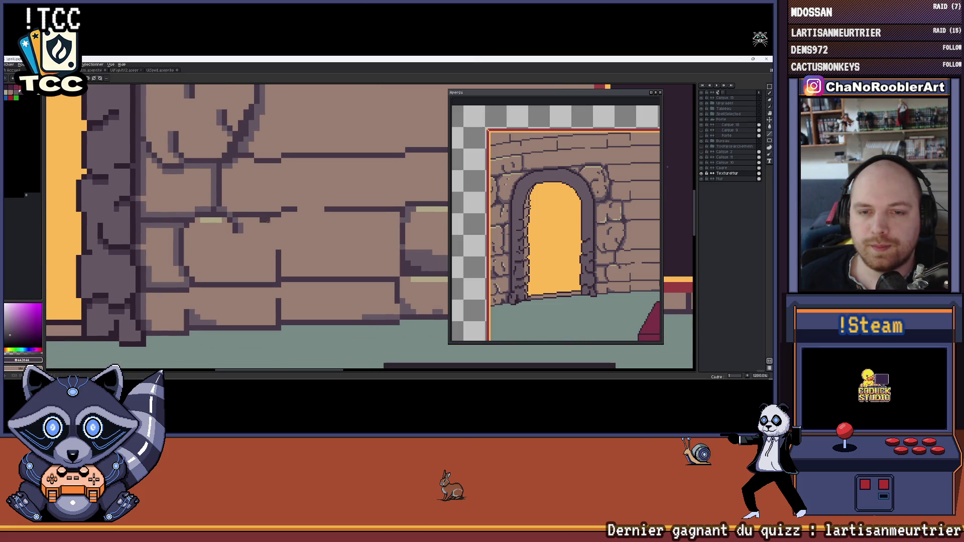
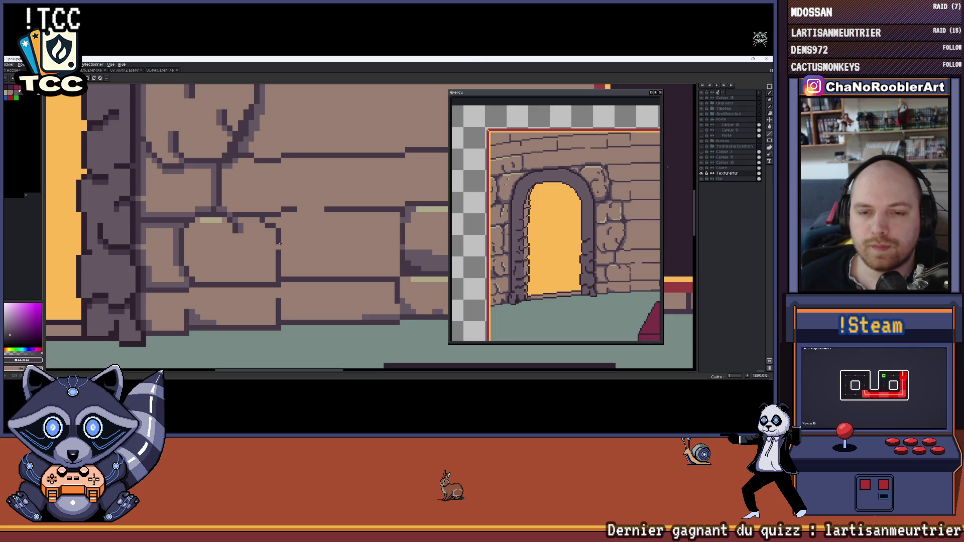
Sample the wall brown and dark purple, try a crack line down the brick, then undo it.
{"action": "scroll", "coordinate": [284, 257], "scroll_direction": "down", "scroll_amount": 2}
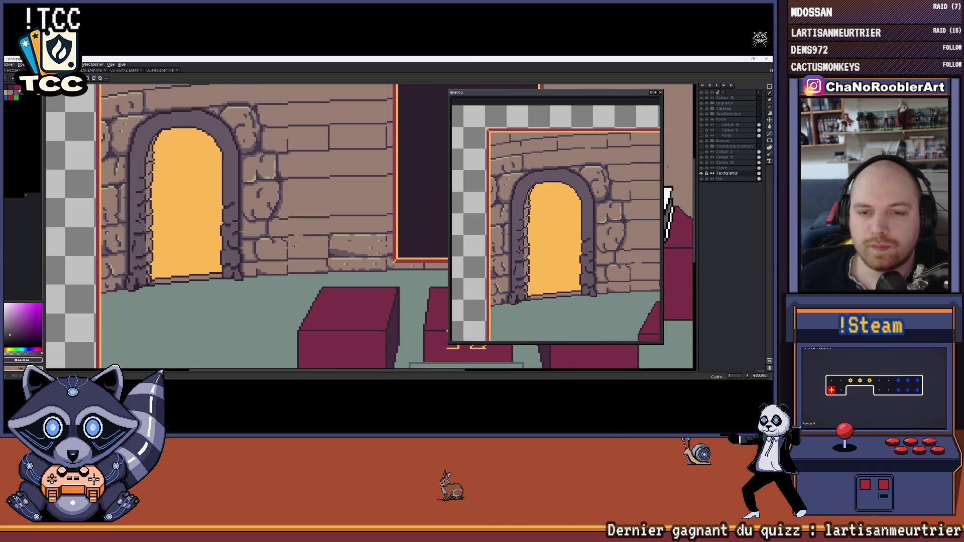
{"action": "scroll", "coordinate": [269, 250], "scroll_direction": "up", "scroll_amount": 2}
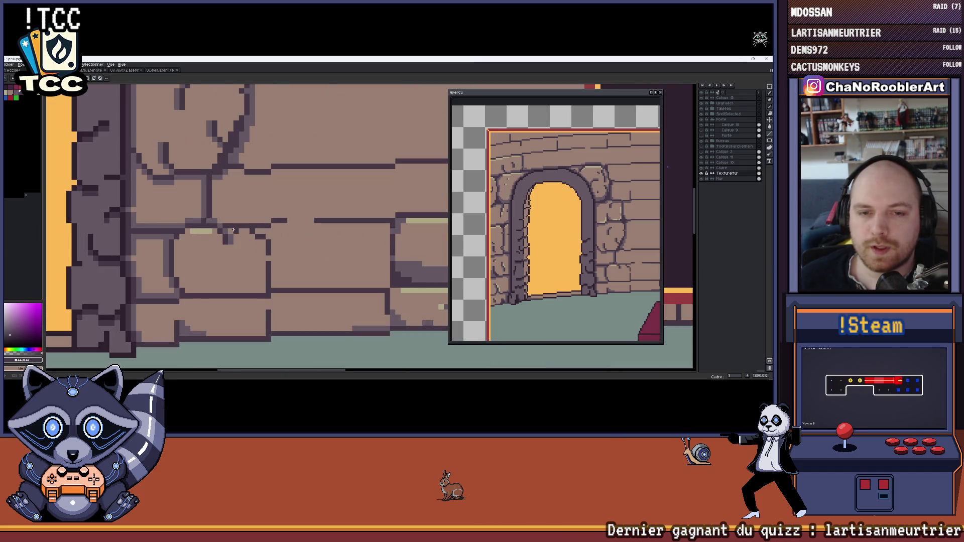
{"action": "scroll", "coordinate": [252, 229], "scroll_direction": "up", "scroll_amount": 1}
{"action": "scroll", "coordinate": [251, 229], "scroll_direction": "down", "scroll_amount": 3}
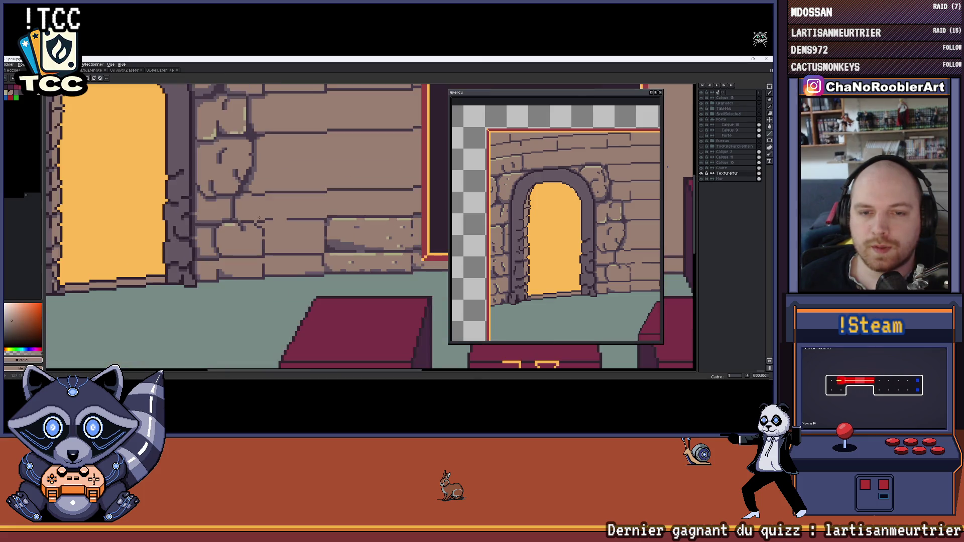
{"action": "scroll", "coordinate": [270, 228], "scroll_direction": "up", "scroll_amount": 2}
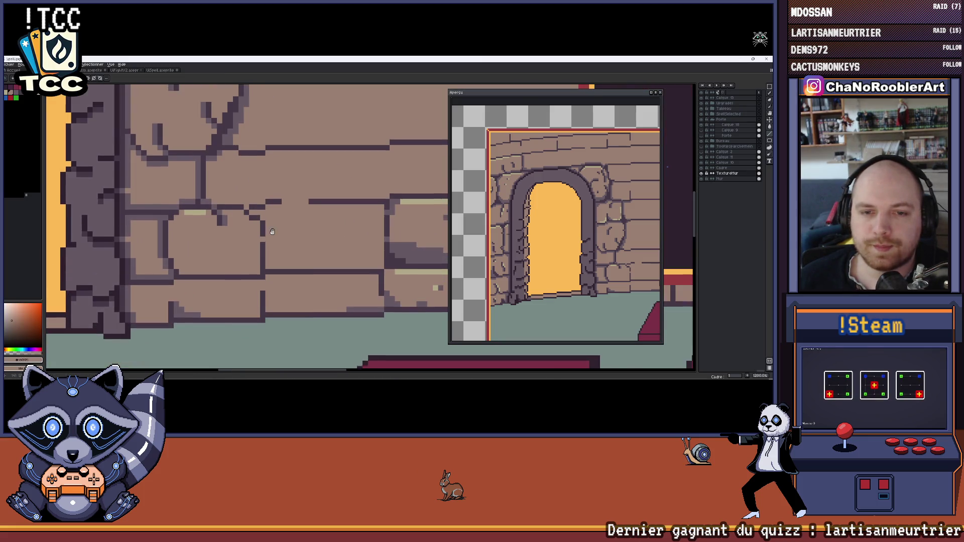
{"action": "scroll", "coordinate": [282, 241], "scroll_direction": "up", "scroll_amount": 1}
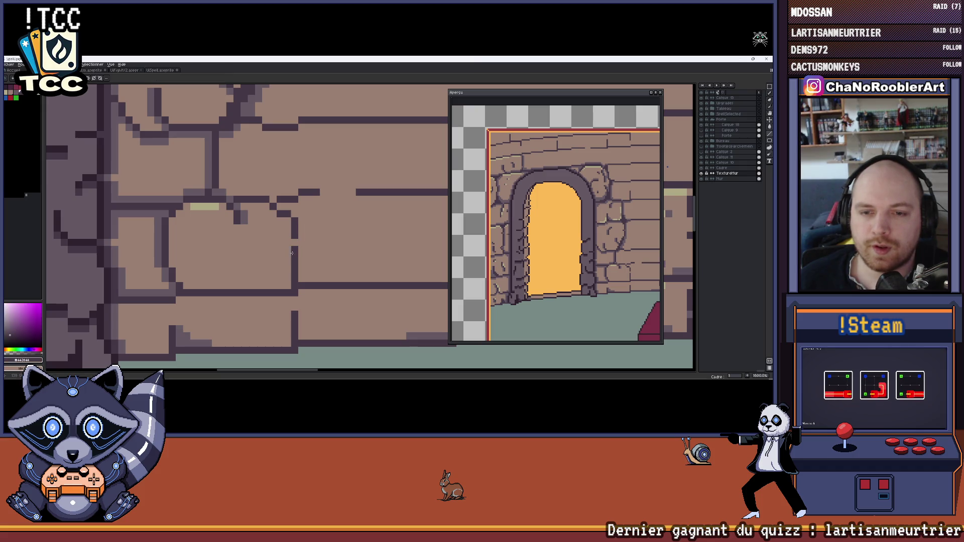
{"action": "left_click_drag", "start_coordinate": [308, 256], "coordinate": [315, 239]}
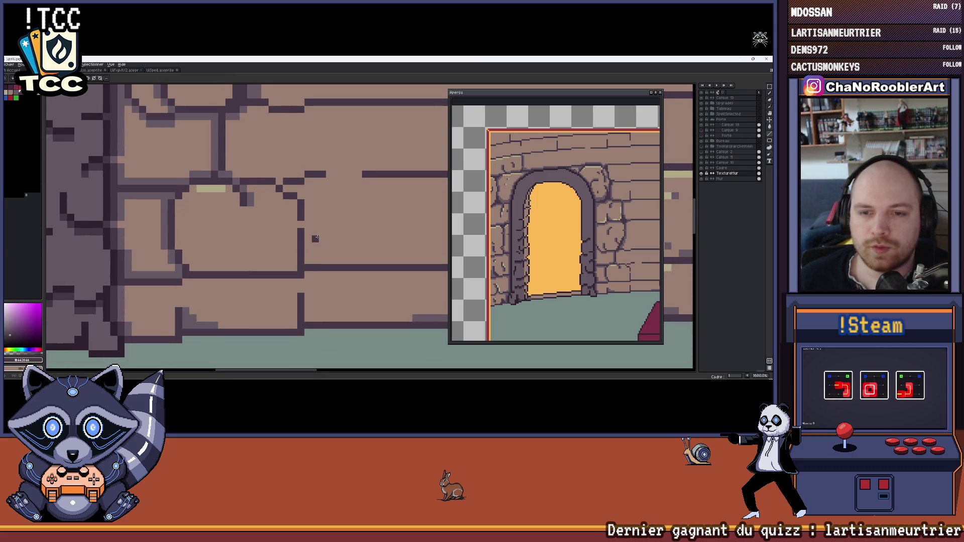
{"action": "scroll", "coordinate": [315, 239], "scroll_direction": "up", "scroll_amount": 2}
{"action": "left_click", "coordinate": [300, 221], "text": "alt"}
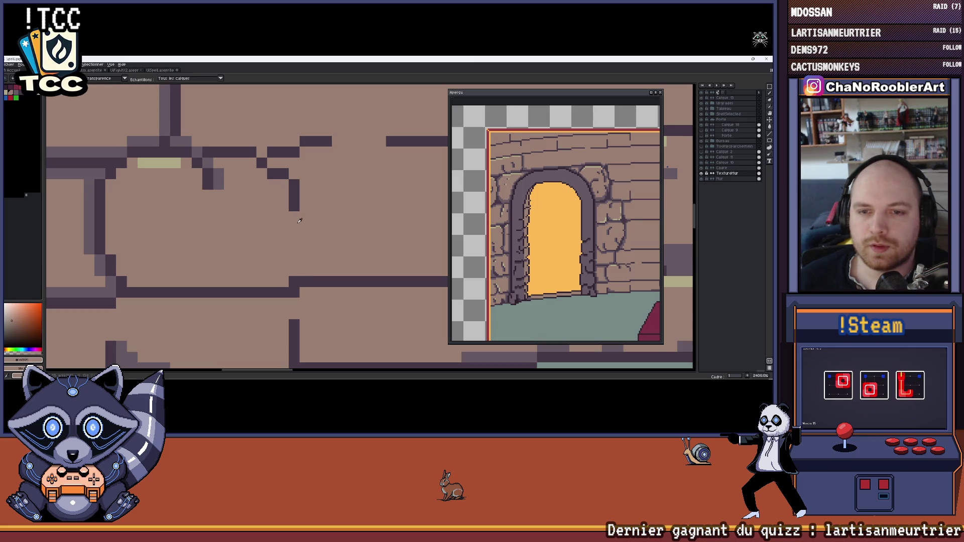
{"action": "left_click", "coordinate": [294, 206], "text": "alt"}
{"action": "left_click_drag", "start_coordinate": [294, 216], "coordinate": [288, 239]}
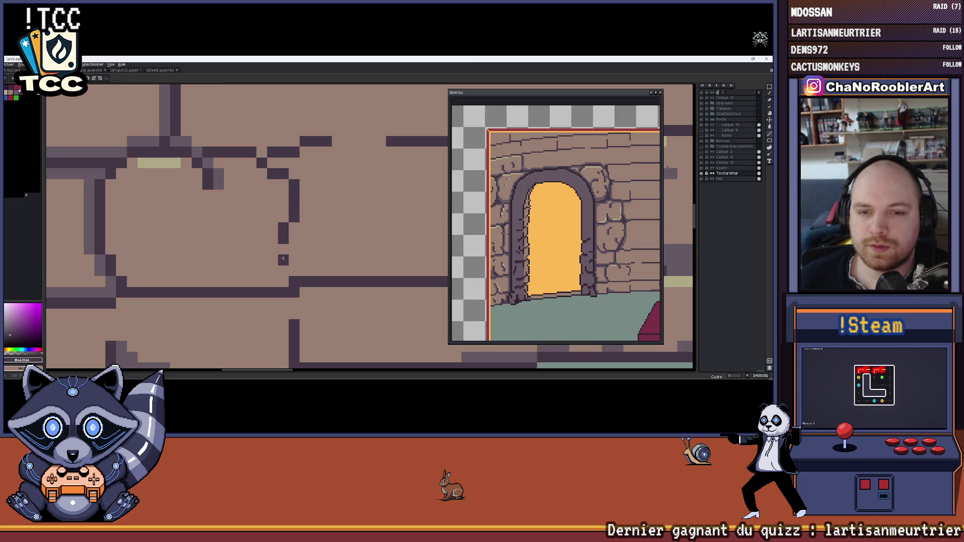
{"action": "key", "text": "ctrl+z"}
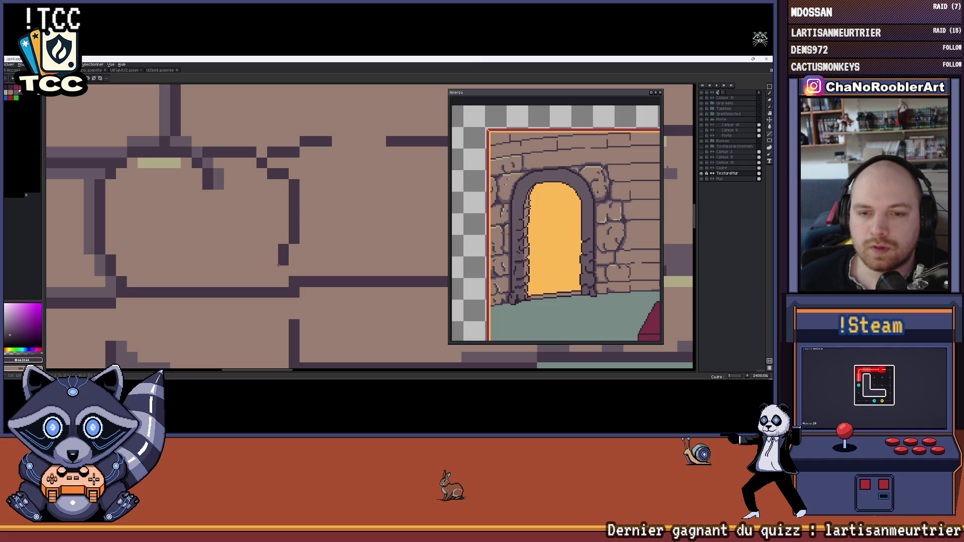
Add light-yellow highlight pixels along the brick's top edge.
{"action": "scroll", "coordinate": [271, 278], "scroll_direction": "down", "scroll_amount": 4}
{"action": "scroll", "coordinate": [274, 271], "scroll_direction": "up", "scroll_amount": 1}
{"action": "scroll", "coordinate": [277, 264], "scroll_direction": "down", "scroll_amount": 1}
{"action": "scroll", "coordinate": [279, 259], "scroll_direction": "down", "scroll_amount": 1}
{"action": "scroll", "coordinate": [279, 259], "scroll_direction": "up", "scroll_amount": 4}
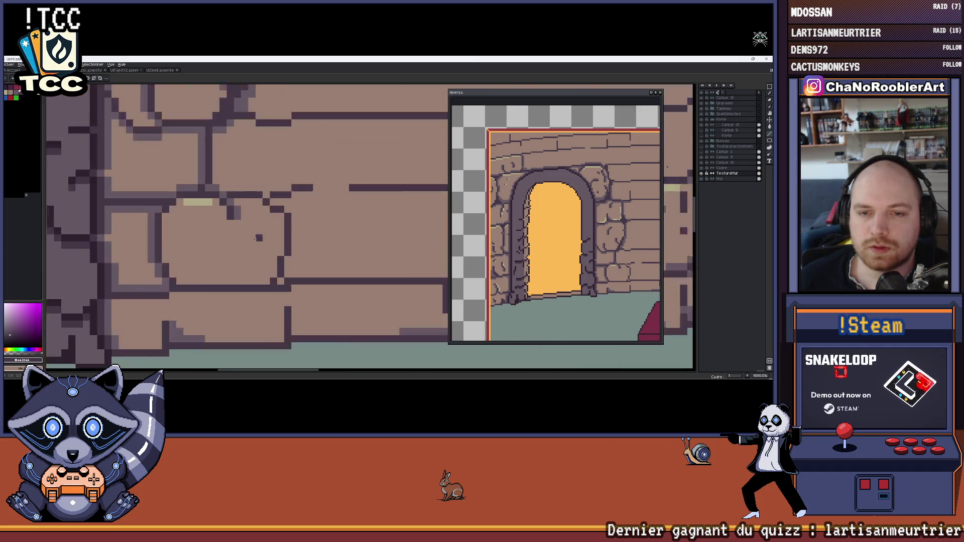
{"action": "scroll", "coordinate": [253, 193], "scroll_direction": "down", "scroll_amount": 1}
{"action": "scroll", "coordinate": [253, 193], "scroll_direction": "down", "scroll_amount": 2}
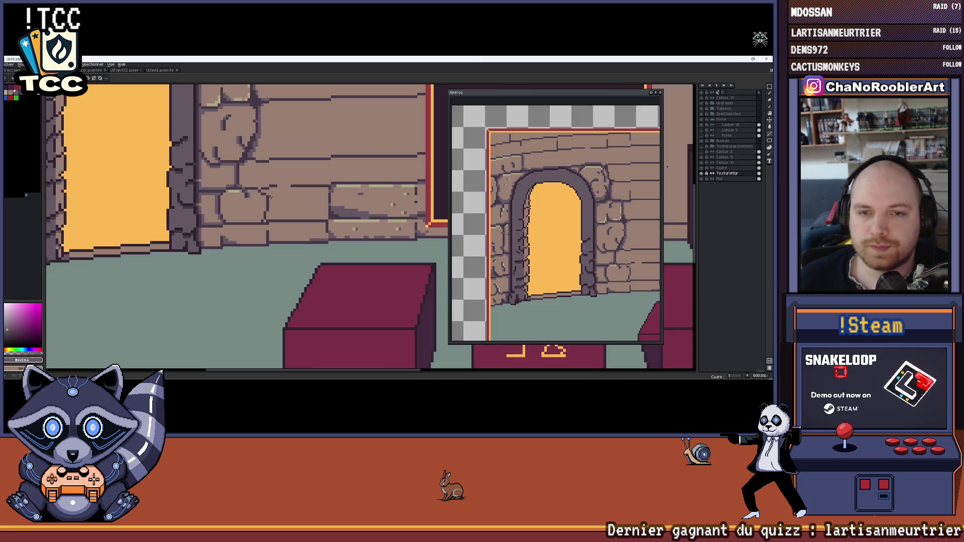
{"action": "scroll", "coordinate": [258, 193], "scroll_direction": "down", "scroll_amount": 1}
{"action": "scroll", "coordinate": [266, 195], "scroll_direction": "up", "scroll_amount": 2}
{"action": "scroll", "coordinate": [266, 195], "scroll_direction": "up", "scroll_amount": 3}
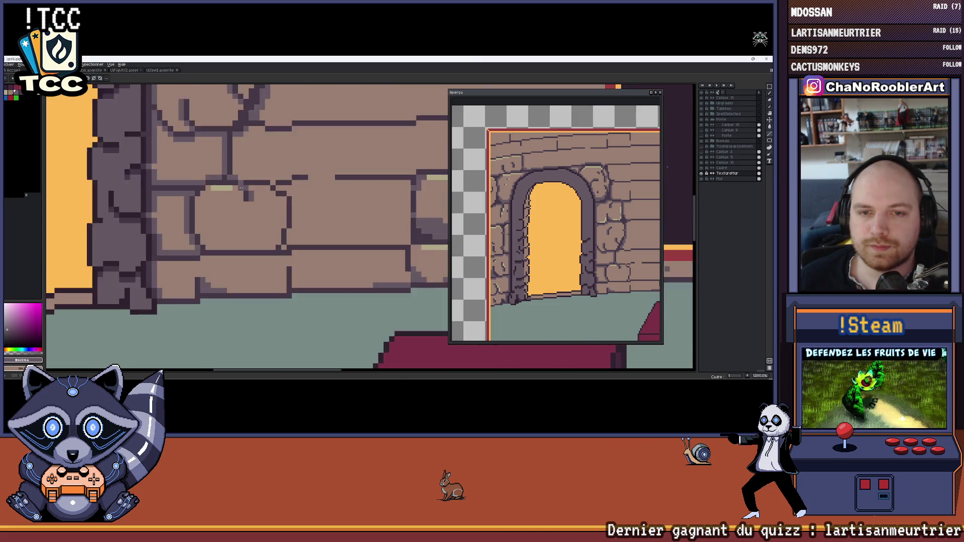
{"action": "left_click_drag", "start_coordinate": [277, 185], "coordinate": [287, 188]}
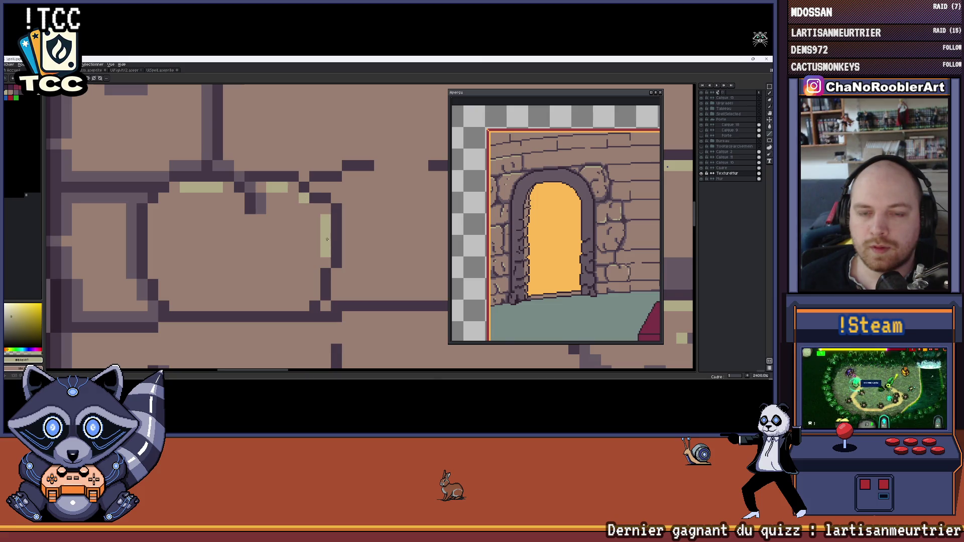
Draw grey-purple pixels under the brick's right edge.
{"action": "scroll", "coordinate": [327, 239], "scroll_direction": "down", "scroll_amount": 8}
{"action": "scroll", "coordinate": [311, 224], "scroll_direction": "up", "scroll_amount": 7}
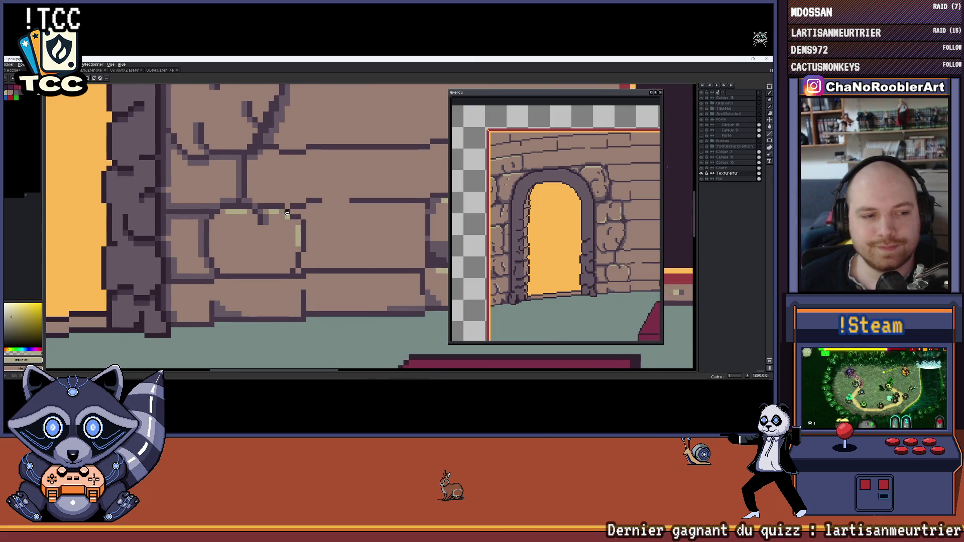
{"action": "left_click_drag", "start_coordinate": [287, 212], "coordinate": [302, 212]}
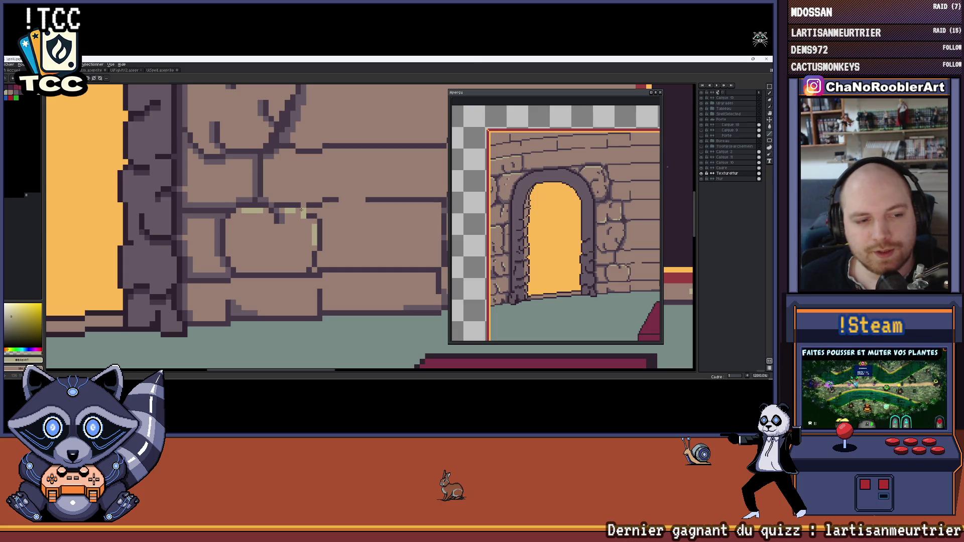
{"action": "scroll", "coordinate": [302, 210], "scroll_direction": "up", "scroll_amount": 3}
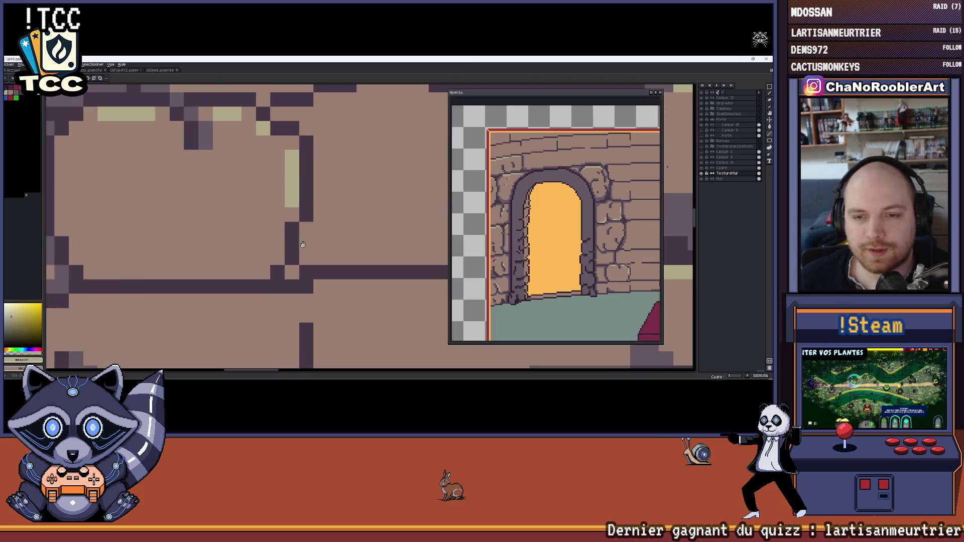
{"action": "scroll", "coordinate": [303, 238], "scroll_direction": "up", "scroll_amount": 1}
{"action": "left_click_drag", "start_coordinate": [309, 223], "coordinate": [297, 267]}
Sample the light brown wall colour and the dark purple outline colour from the canvas.
{"action": "scroll", "coordinate": [338, 282], "scroll_direction": "down", "scroll_amount": 5}
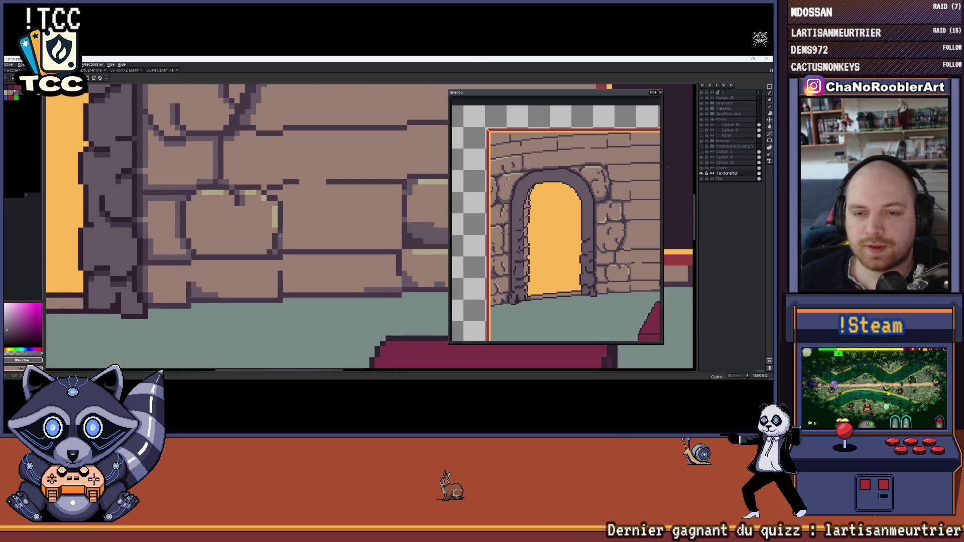
{"action": "scroll", "coordinate": [276, 222], "scroll_direction": "up", "scroll_amount": 4}
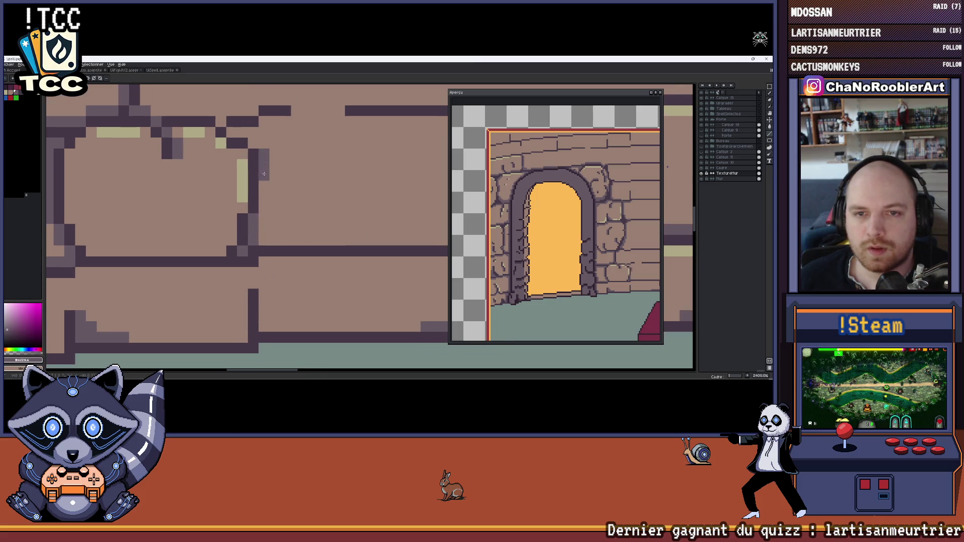
{"action": "mouse_move", "coordinate": [268, 196]}
{"action": "left_mouse_down"}
{"action": "mouse_move", "coordinate": [301, 198]}
{"action": "mouse_move", "coordinate": [280, 186]}
{"action": "left_mouse_up"}
{"action": "scroll", "coordinate": [301, 201], "scroll_direction": "down", "scroll_amount": 3}
{"action": "scroll", "coordinate": [315, 207], "scroll_direction": "up", "scroll_amount": 1}
{"action": "scroll", "coordinate": [314, 207], "scroll_direction": "up", "scroll_amount": 5}
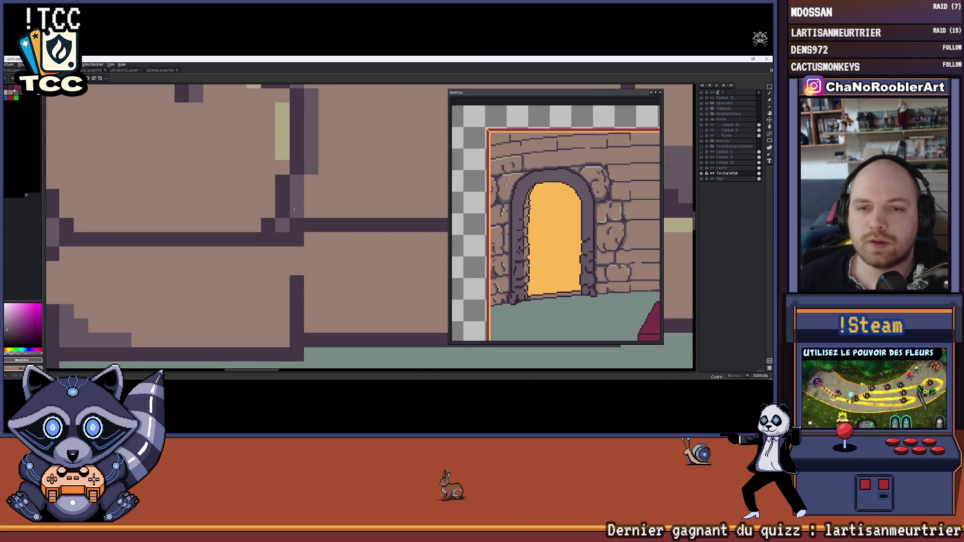
{"action": "scroll", "coordinate": [339, 183], "scroll_direction": "down", "scroll_amount": 3}
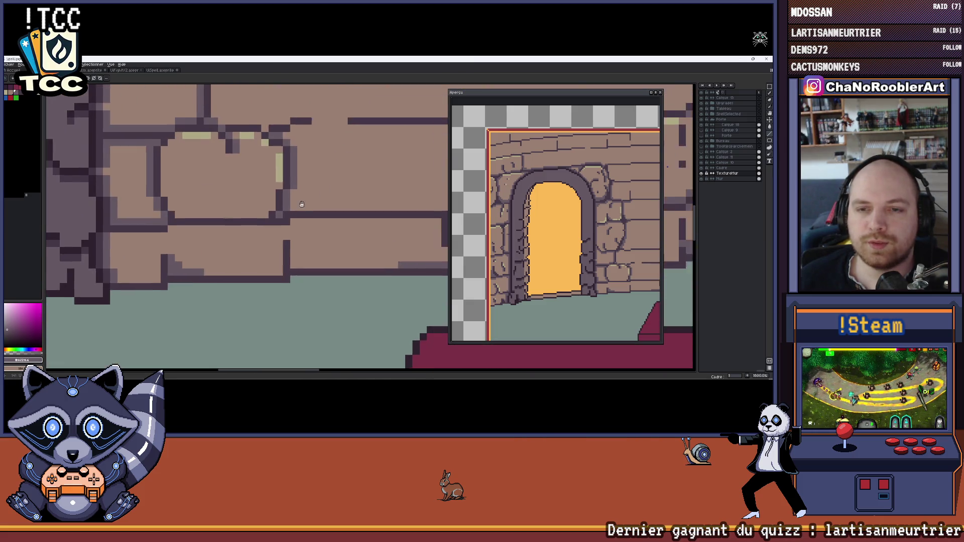
{"action": "scroll", "coordinate": [301, 211], "scroll_direction": "up", "scroll_amount": 1}
{"action": "left_click", "coordinate": [292, 219]}
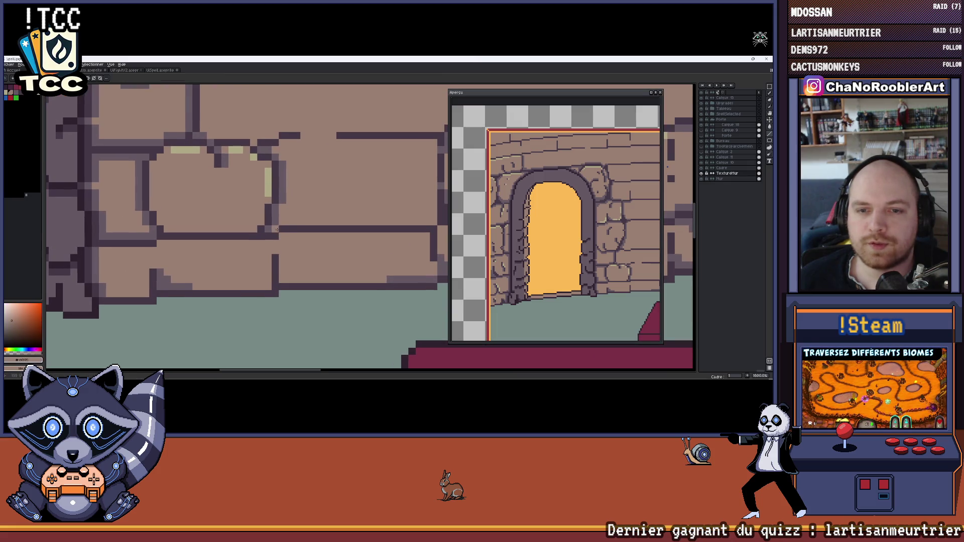
{"action": "scroll", "coordinate": [276, 229], "scroll_direction": "down", "scroll_amount": 2}
{"action": "scroll", "coordinate": [261, 224], "scroll_direction": "up", "scroll_amount": 1}
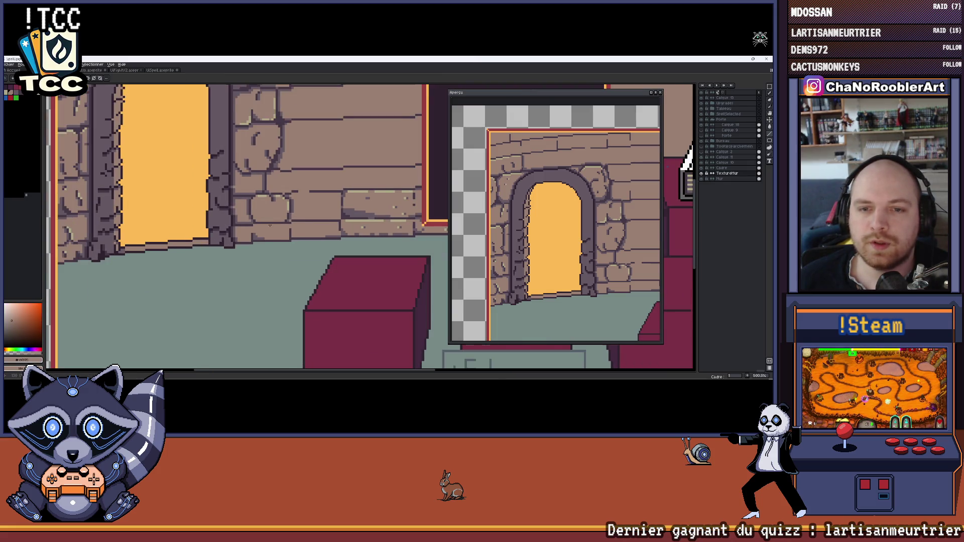
{"action": "scroll", "coordinate": [251, 219], "scroll_direction": "down", "scroll_amount": 1}
{"action": "left_click", "coordinate": [243, 222], "text": "alt"}
Paint over a stray dark pixel with the light brown brick colour.
{"action": "scroll", "coordinate": [273, 232], "scroll_direction": "down", "scroll_amount": 1}
{"action": "scroll", "coordinate": [256, 226], "scroll_direction": "up", "scroll_amount": 4}
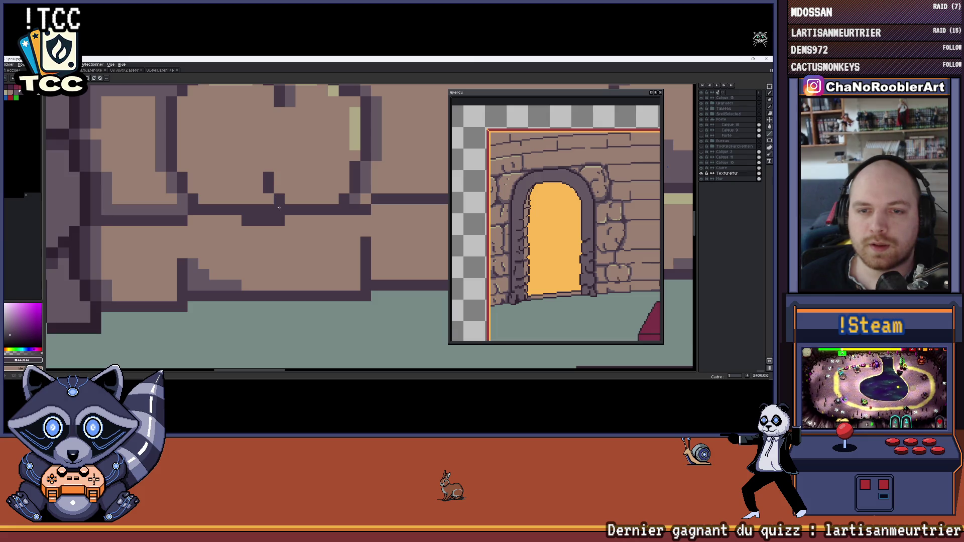
{"action": "scroll", "coordinate": [263, 219], "scroll_direction": "left", "scroll_amount": 2}
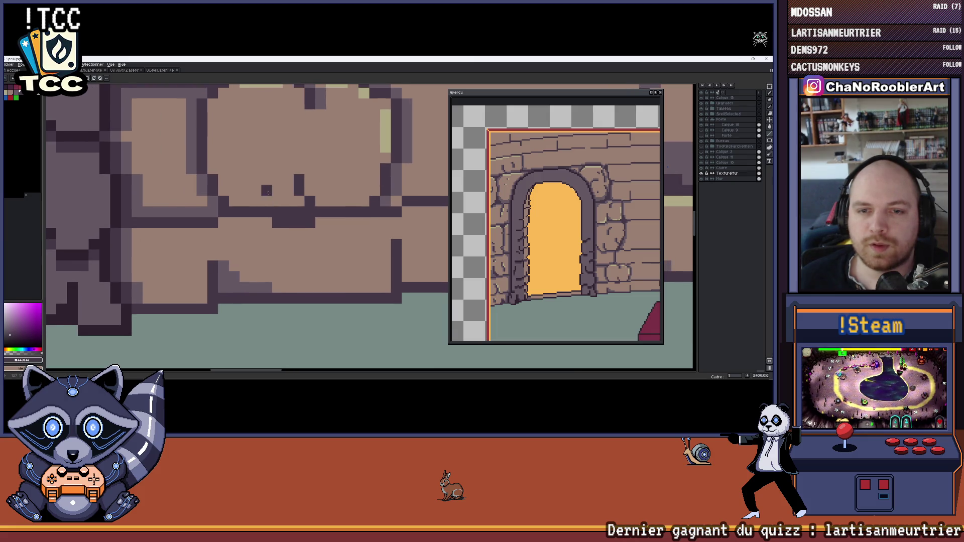
{"action": "left_click", "coordinate": [278, 200], "text": "alt"}
{"action": "left_click", "coordinate": [267, 190]}
Pick the dark purple #665964 from the wall outline.
{"action": "scroll", "coordinate": [311, 211], "scroll_direction": "down", "scroll_amount": 3}
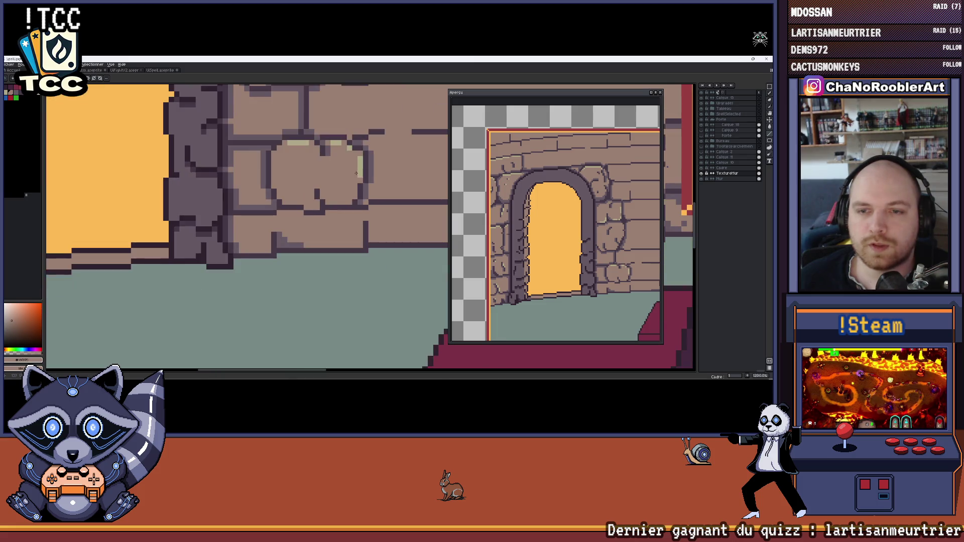
{"action": "scroll", "coordinate": [283, 216], "scroll_direction": "up", "scroll_amount": 1}
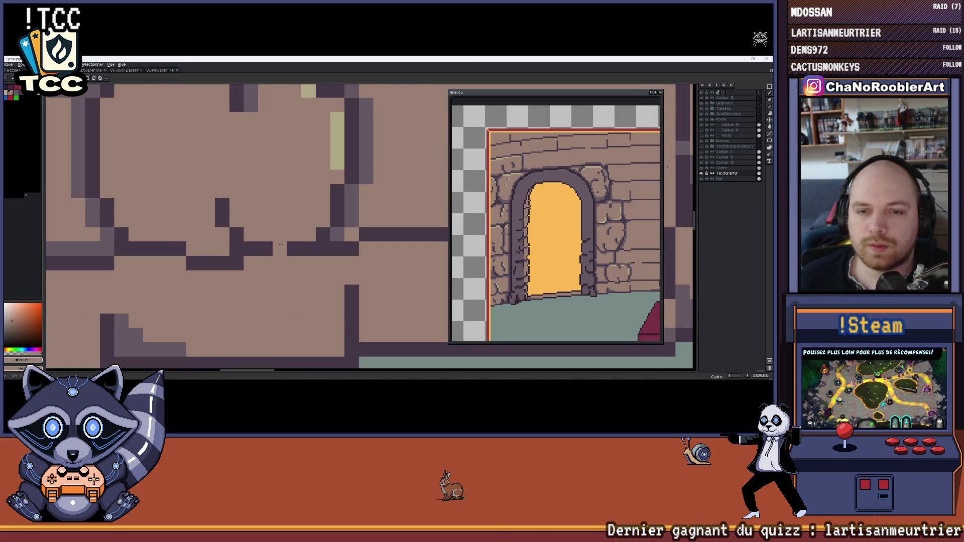
{"action": "scroll", "coordinate": [346, 235], "scroll_direction": "right", "scroll_amount": 1}
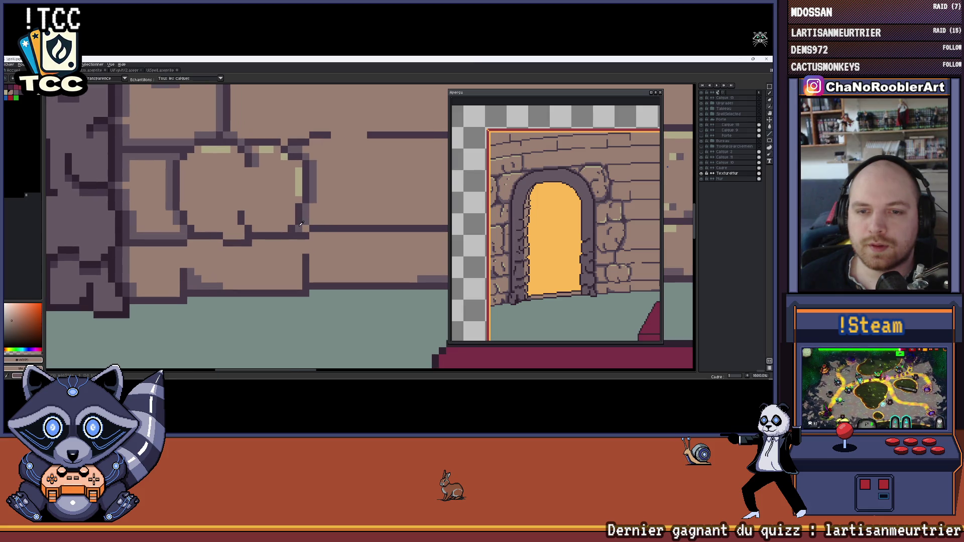
{"action": "left_click", "coordinate": [317, 234], "text": "alt"}
{"action": "scroll", "coordinate": [270, 227], "scroll_direction": "down", "scroll_amount": 5}
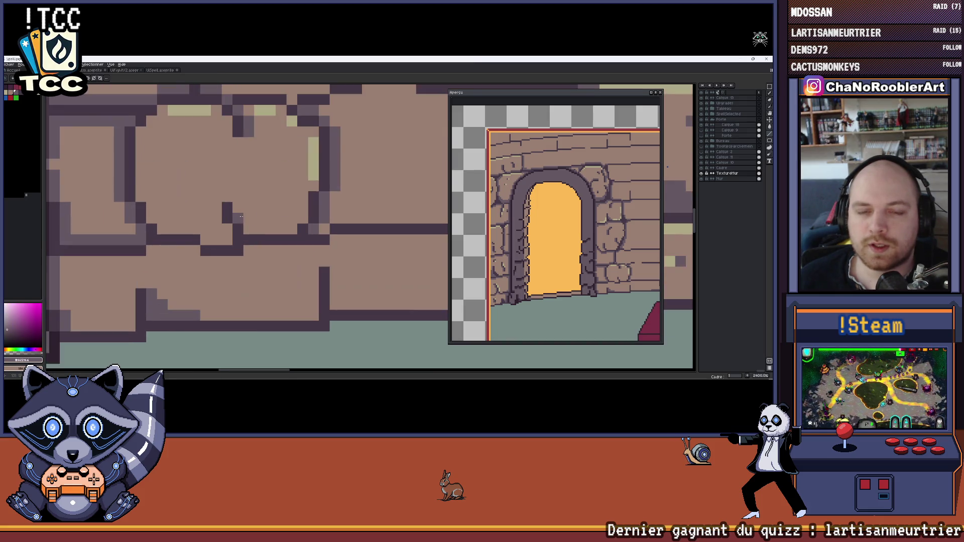
{"action": "scroll", "coordinate": [311, 216], "scroll_direction": "up", "scroll_amount": 3}
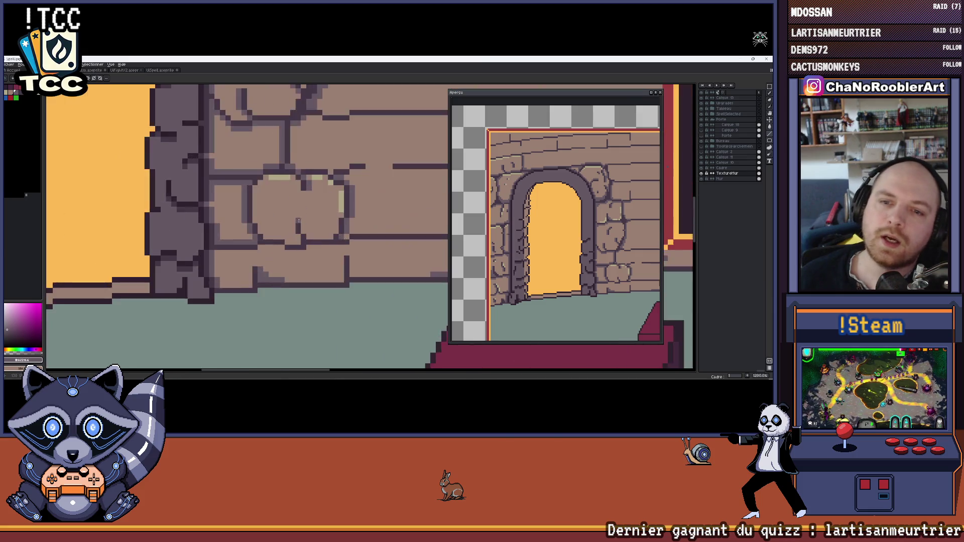
{"action": "scroll", "coordinate": [333, 229], "scroll_direction": "down", "scroll_amount": 2}
{"action": "scroll", "coordinate": [313, 222], "scroll_direction": "down", "scroll_amount": 3}
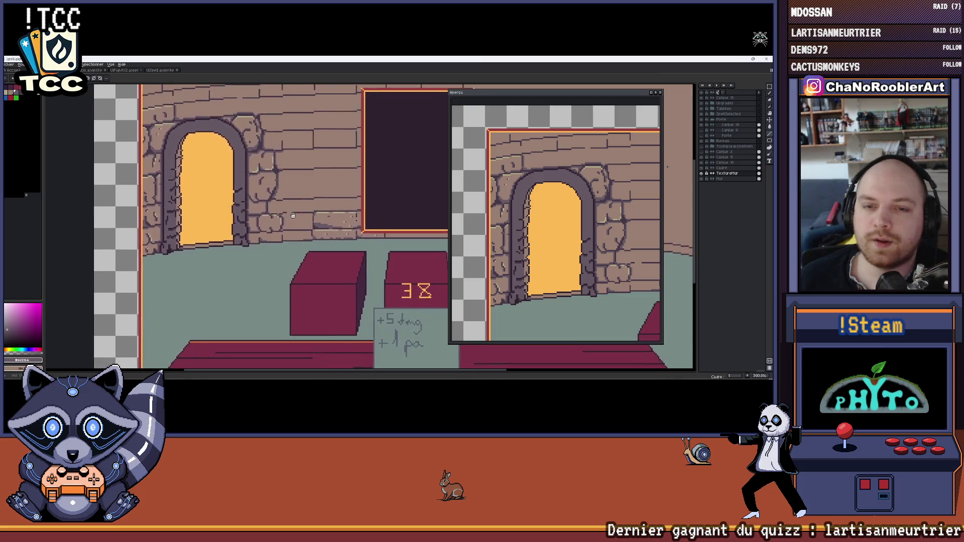
Paint over the highlight on the stone's right edge with light stone brown.
{"action": "scroll", "coordinate": [249, 228], "scroll_direction": "up", "scroll_amount": 7}
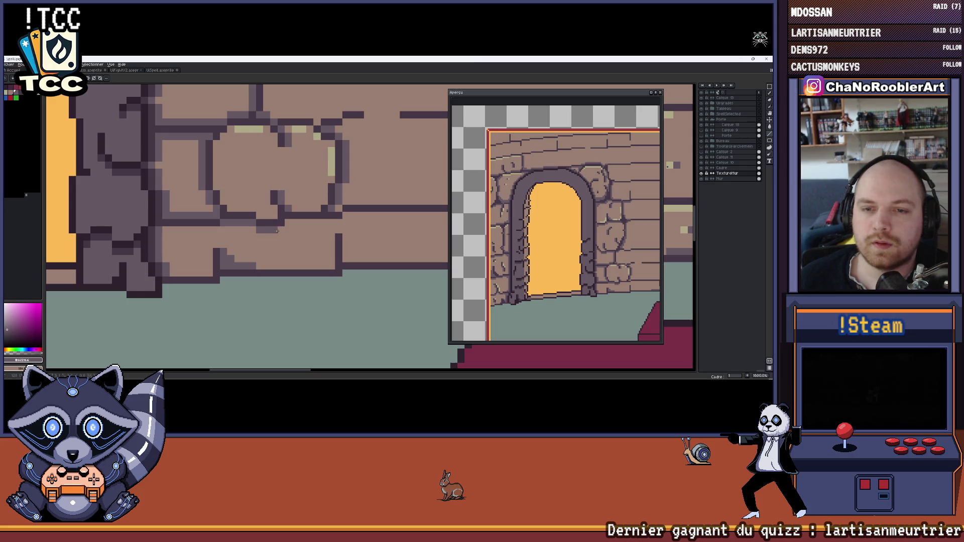
{"action": "scroll", "coordinate": [322, 221], "scroll_direction": "down", "scroll_amount": 4}
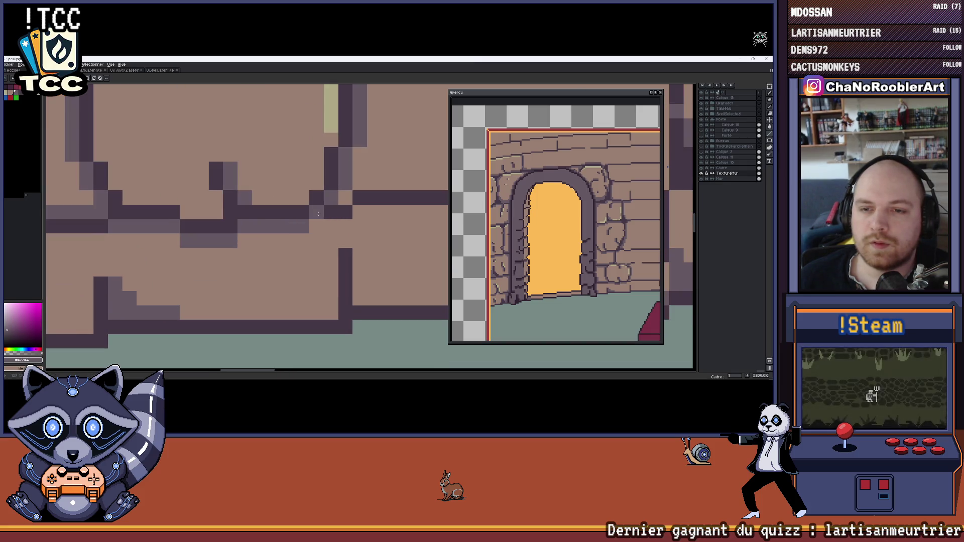
{"action": "scroll", "coordinate": [291, 237], "scroll_direction": "down", "scroll_amount": 2}
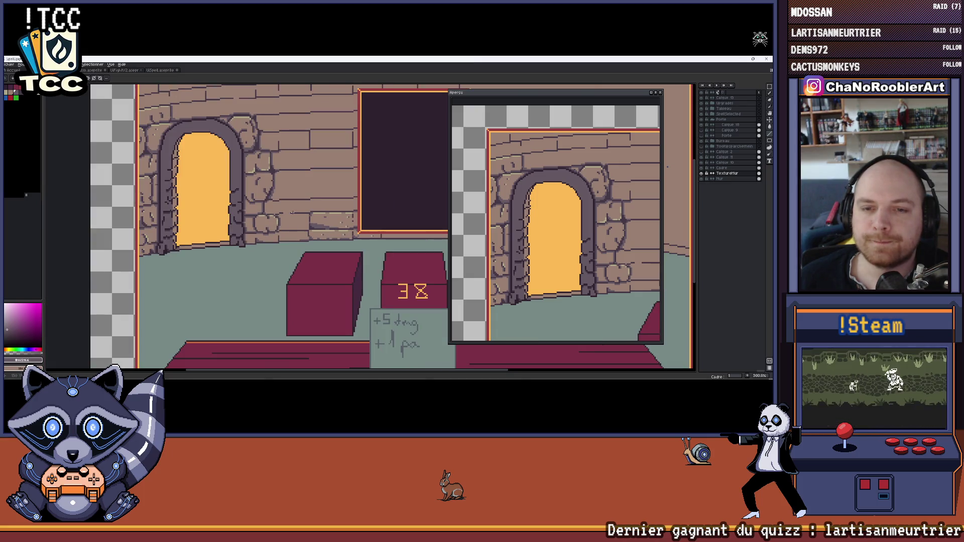
{"action": "scroll", "coordinate": [261, 254], "scroll_direction": "up", "scroll_amount": 5}
{"action": "left_click", "coordinate": [260, 254], "text": "alt"}
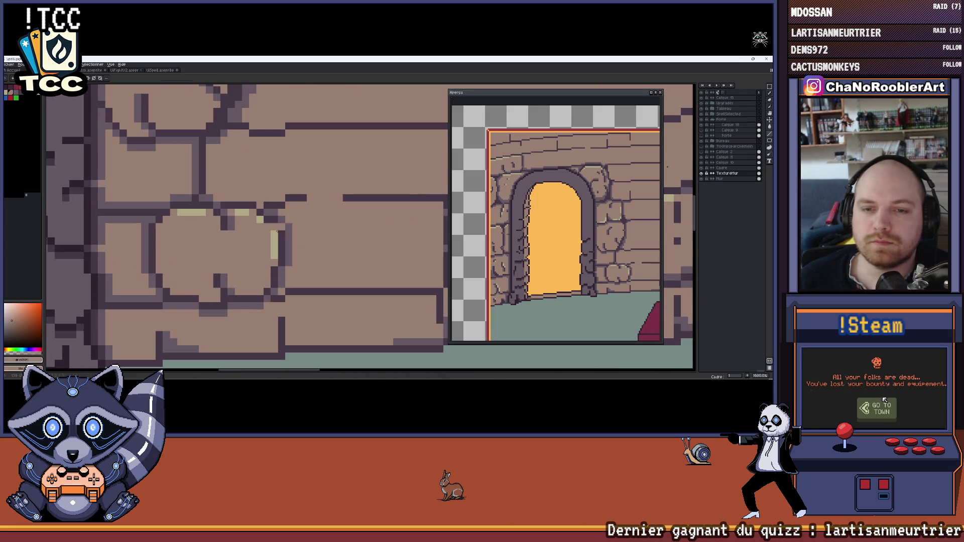
{"action": "left_click_drag", "start_coordinate": [275, 233], "coordinate": [271, 249]}
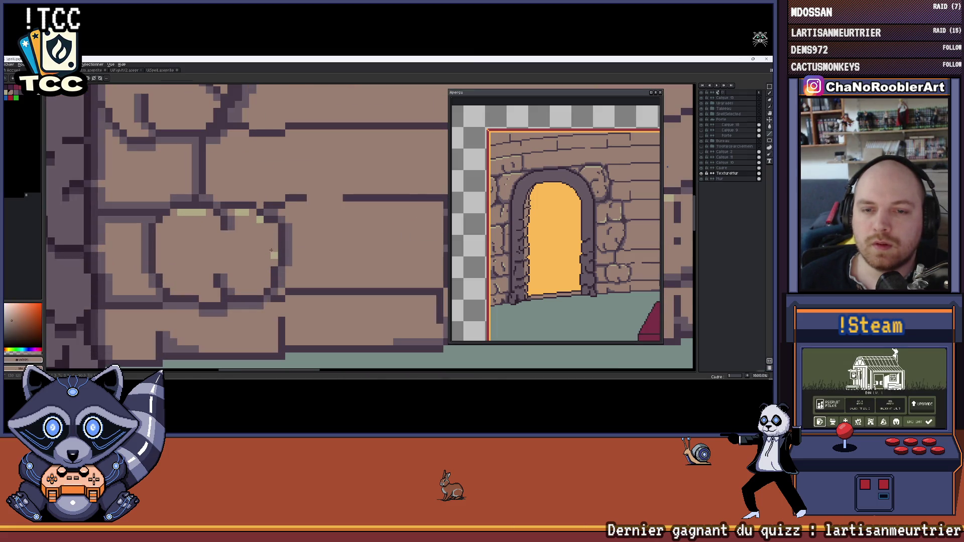
Add dark purple pixels and lighter purple shading along the stone's right outline.
{"action": "scroll", "coordinate": [259, 222], "scroll_direction": "down", "scroll_amount": 5}
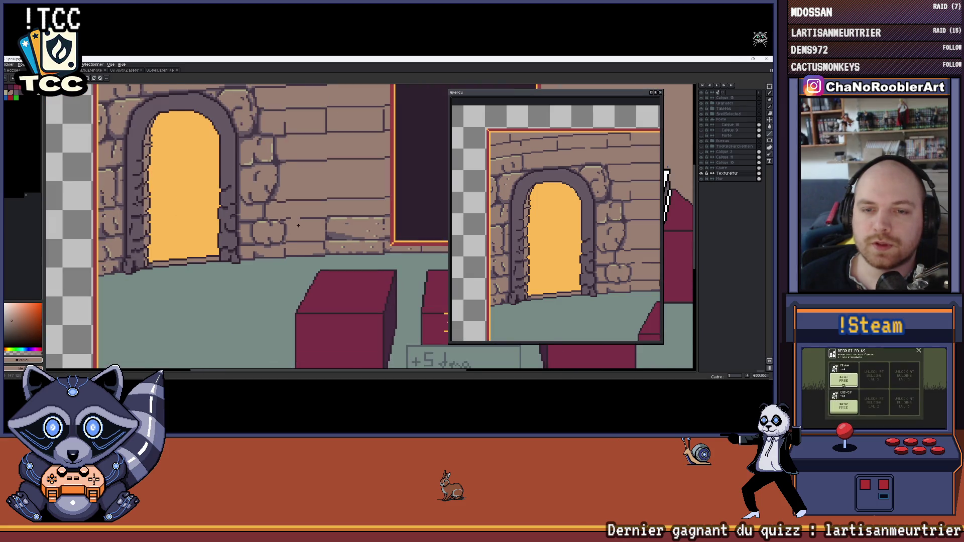
{"action": "scroll", "coordinate": [297, 226], "scroll_direction": "down", "scroll_amount": 2}
{"action": "left_click_drag", "start_coordinate": [298, 226], "coordinate": [278, 215]}
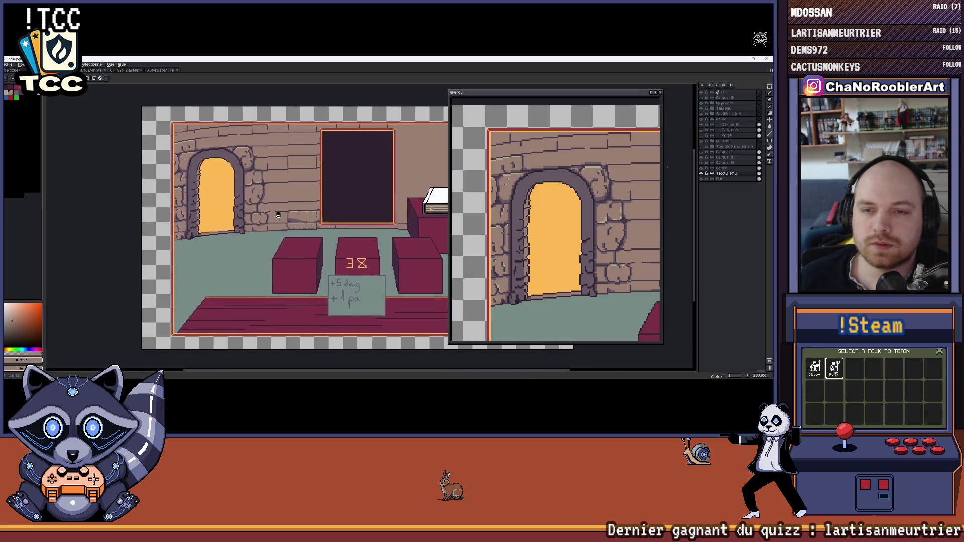
{"action": "scroll", "coordinate": [325, 181], "scroll_direction": "up", "scroll_amount": 9}
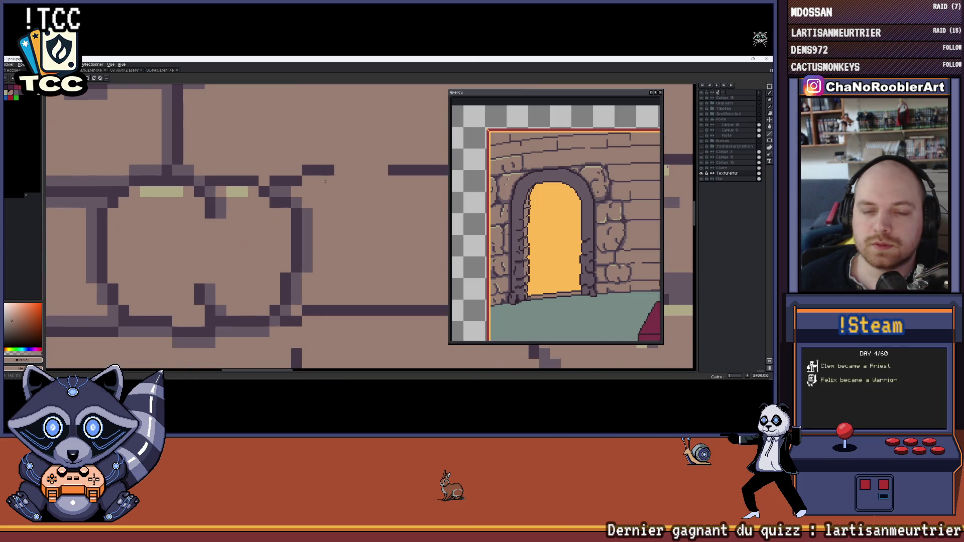
{"action": "scroll", "coordinate": [309, 198], "scroll_direction": "down", "scroll_amount": 2}
{"action": "scroll", "coordinate": [309, 199], "scroll_direction": "up", "scroll_amount": 2}
{"action": "left_click", "coordinate": [307, 219], "text": "alt"}
{"action": "mouse_move", "coordinate": [307, 218]}
{"action": "left_mouse_down"}
{"action": "mouse_move", "coordinate": [296, 234]}
{"action": "mouse_move", "coordinate": [307, 254]}
{"action": "left_mouse_up"}
{"action": "left_click", "coordinate": [327, 221], "text": "alt"}
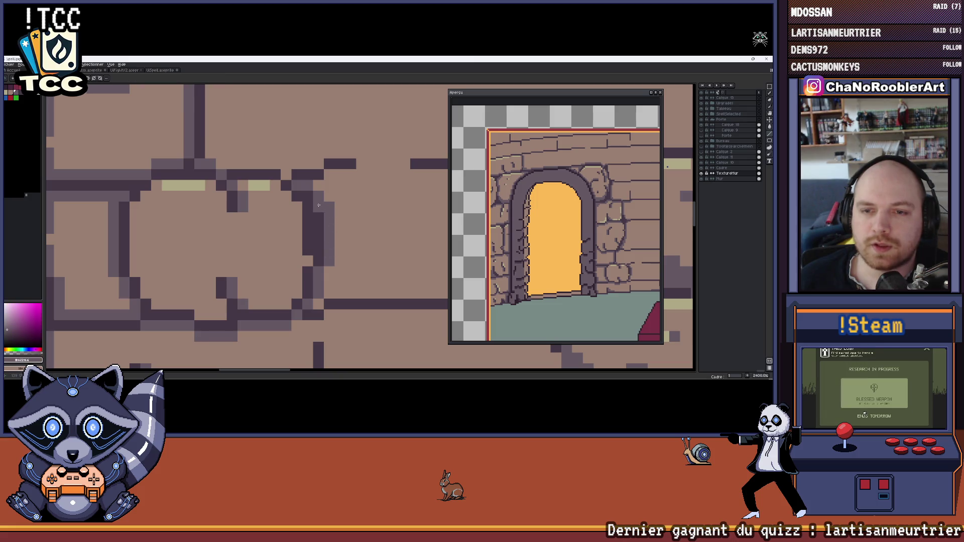
{"action": "left_click_drag", "start_coordinate": [319, 213], "coordinate": [313, 261]}
Zoom out and reframe the preview on the arched doorway.
{"action": "scroll", "coordinate": [305, 198], "scroll_direction": "down", "scroll_amount": 9}
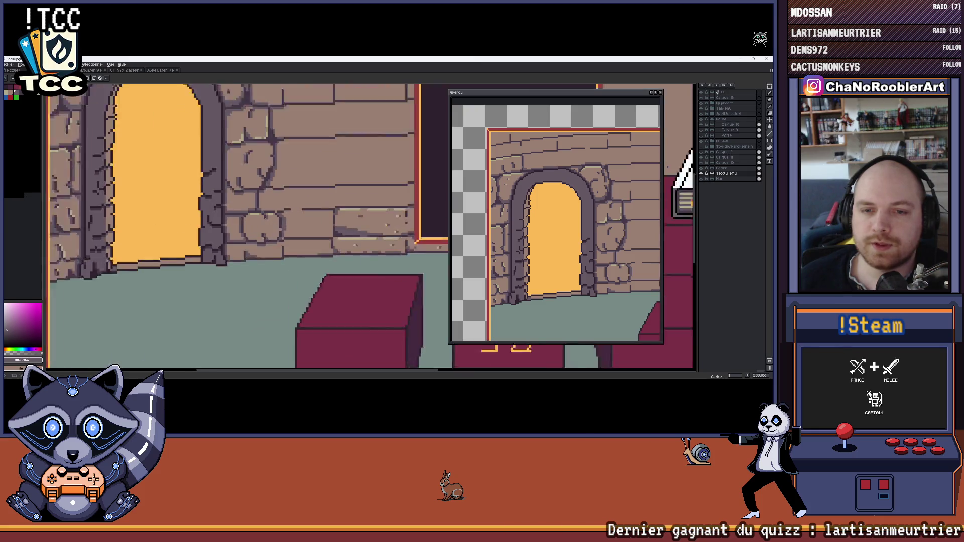
{"action": "scroll", "coordinate": [289, 221], "scroll_direction": "up", "scroll_amount": 8}
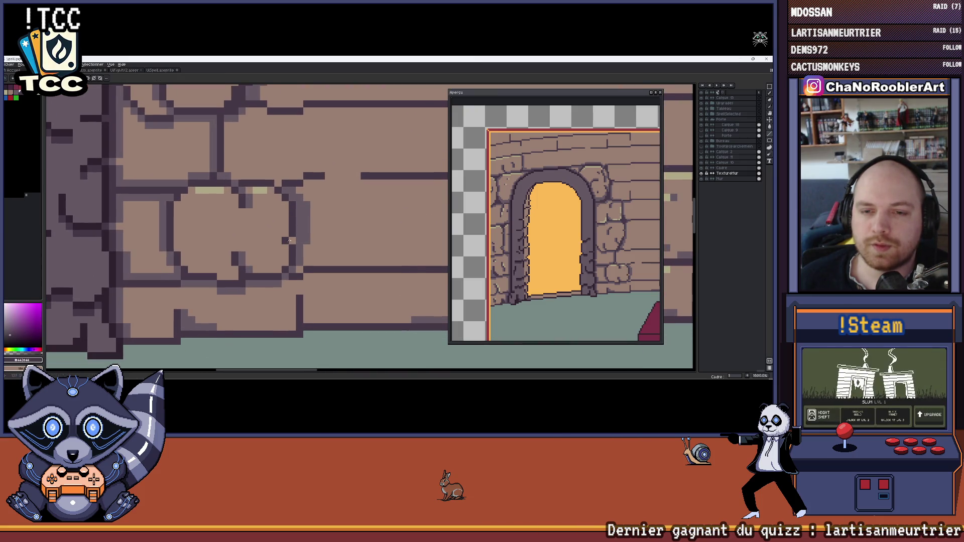
{"action": "scroll", "coordinate": [260, 241], "scroll_direction": "down", "scroll_amount": 3}
{"action": "scroll", "coordinate": [260, 242], "scroll_direction": "down", "scroll_amount": 4}
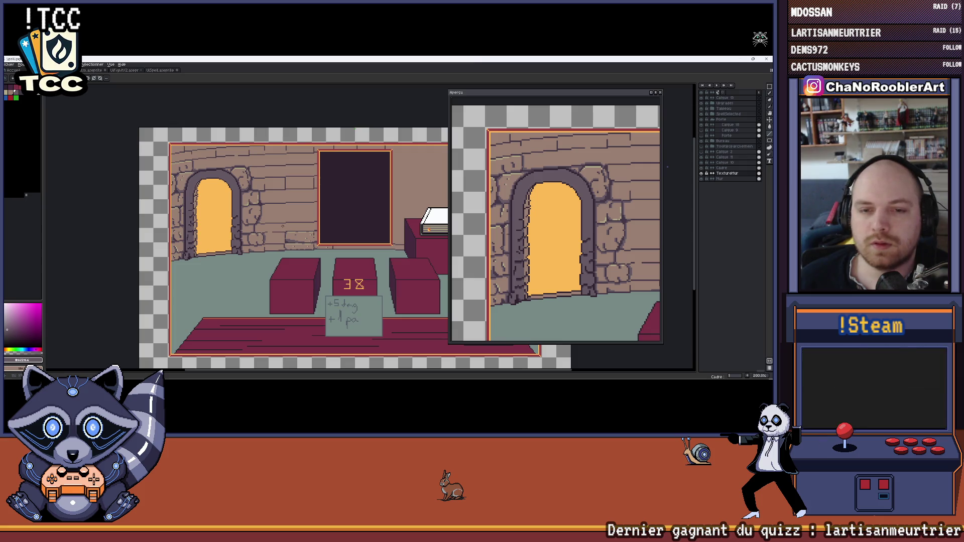
{"action": "scroll", "coordinate": [246, 227], "scroll_direction": "up", "scroll_amount": 3}
{"action": "scroll", "coordinate": [272, 237], "scroll_direction": "up", "scroll_amount": 5}
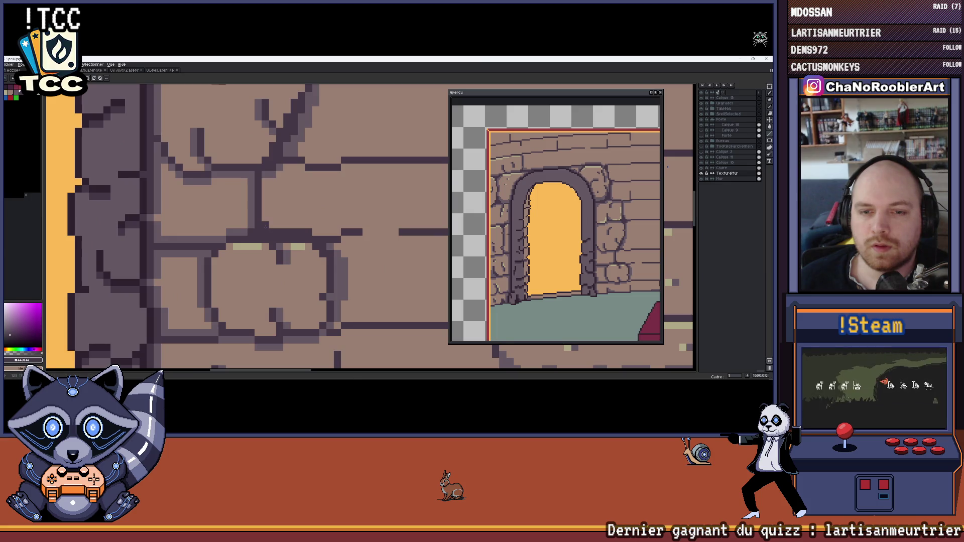
{"action": "scroll", "coordinate": [297, 232], "scroll_direction": "down", "scroll_amount": 5}
{"action": "scroll", "coordinate": [526, 237], "scroll_direction": "down", "scroll_amount": 4}
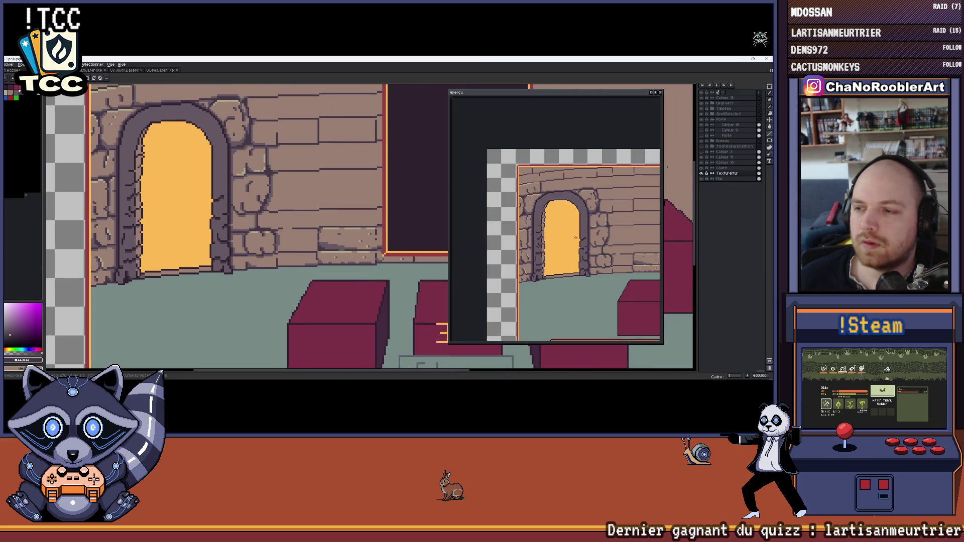
{"action": "scroll", "coordinate": [526, 238], "scroll_direction": "up", "scroll_amount": 3}
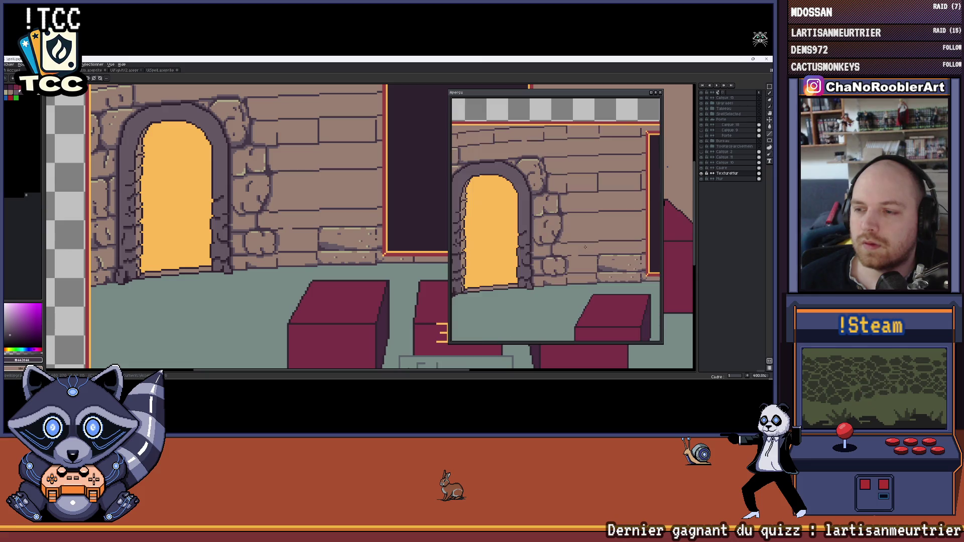
{"action": "left_click_drag", "start_coordinate": [564, 244], "coordinate": [577, 233]}
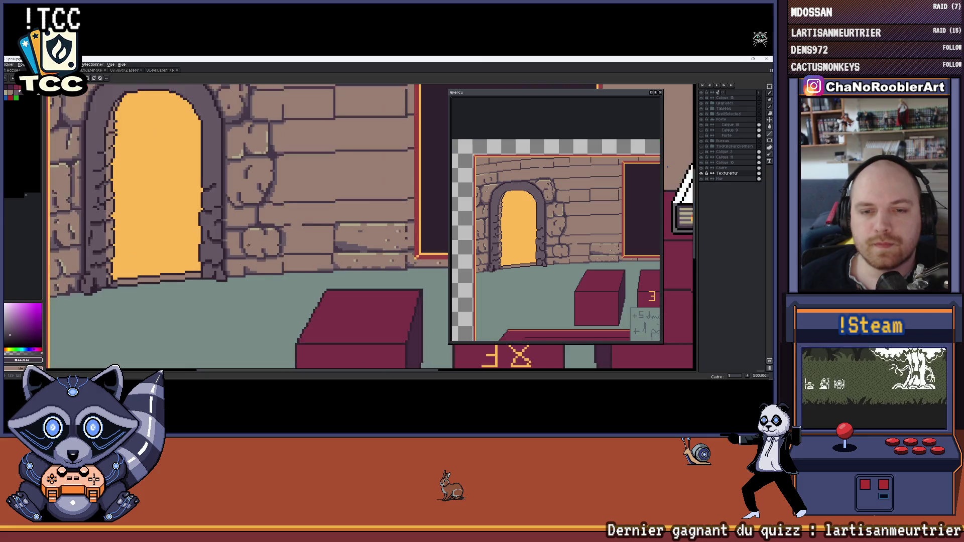
{"action": "scroll", "coordinate": [270, 209], "scroll_direction": "up", "scroll_amount": 5}
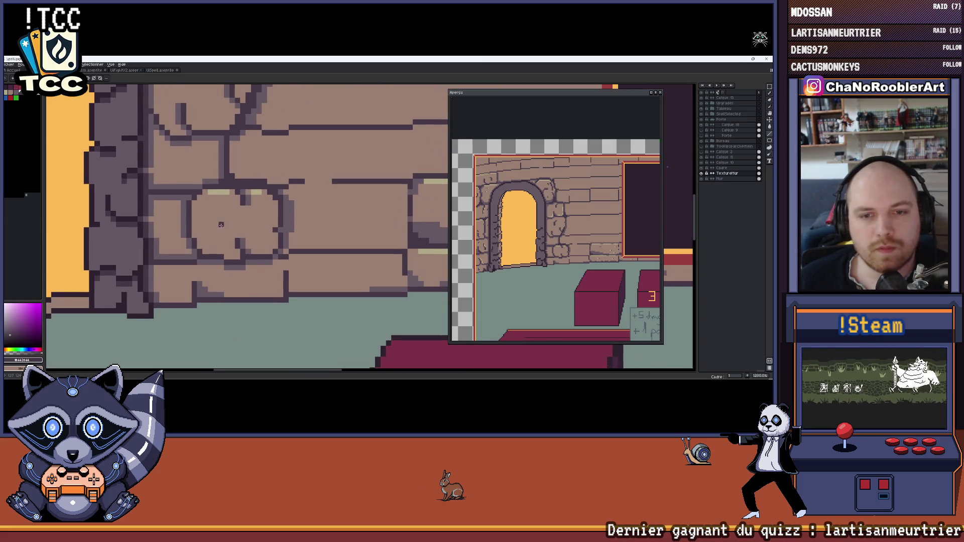
{"action": "scroll", "coordinate": [232, 228], "scroll_direction": "down", "scroll_amount": 2}
{"action": "scroll", "coordinate": [226, 239], "scroll_direction": "up", "scroll_amount": 3}
{"action": "scroll", "coordinate": [224, 242], "scroll_direction": "down", "scroll_amount": 2}
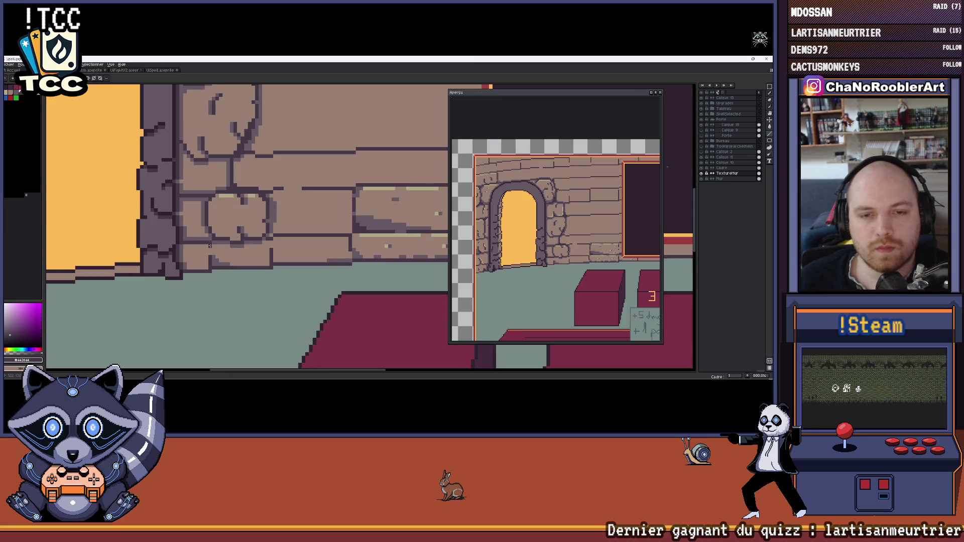
{"action": "scroll", "coordinate": [231, 240], "scroll_direction": "up", "scroll_amount": 2}
Pan along the stones beside the door down to the floor and pedestal.
{"action": "left_click_drag", "start_coordinate": [239, 240], "coordinate": [265, 235]}
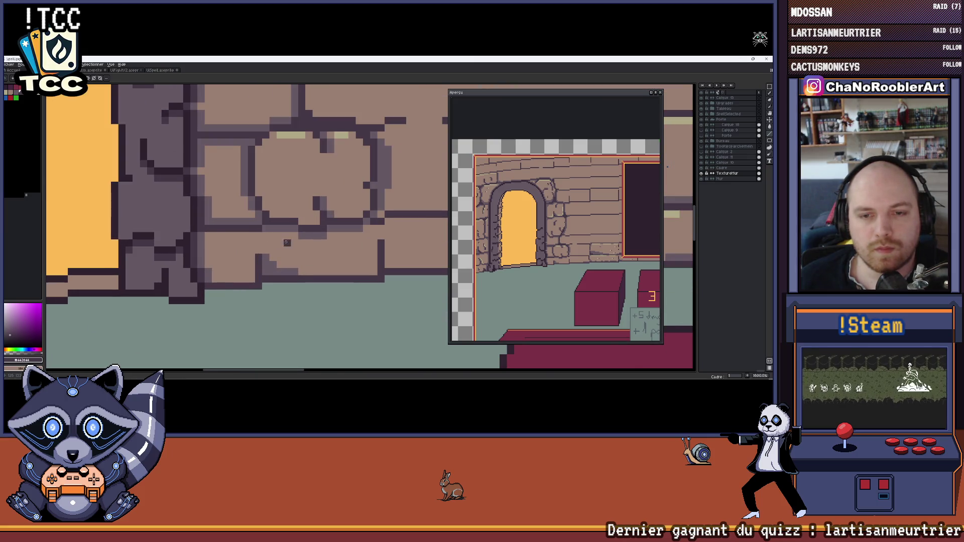
{"action": "scroll", "coordinate": [287, 242], "scroll_direction": "down", "scroll_amount": 2}
{"action": "scroll", "coordinate": [281, 244], "scroll_direction": "up", "scroll_amount": 2}
{"action": "scroll", "coordinate": [276, 243], "scroll_direction": "down", "scroll_amount": 2}
{"action": "scroll", "coordinate": [269, 244], "scroll_direction": "up", "scroll_amount": 1}
{"action": "scroll", "coordinate": [270, 243], "scroll_direction": "down", "scroll_amount": 1}
{"action": "scroll", "coordinate": [270, 244], "scroll_direction": "up", "scroll_amount": 1}
{"action": "scroll", "coordinate": [270, 243], "scroll_direction": "up", "scroll_amount": 1}
{"action": "left_click_drag", "start_coordinate": [269, 245], "coordinate": [266, 270]}
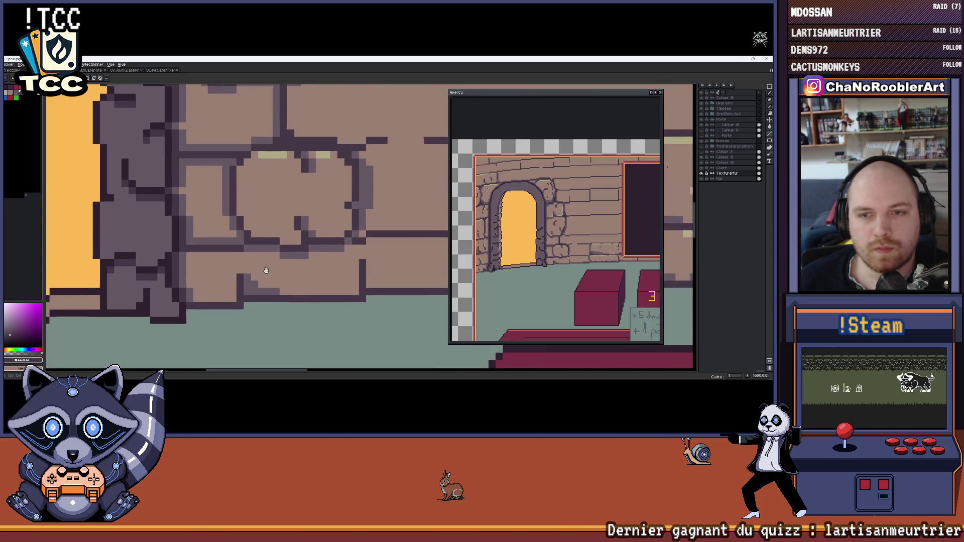
{"action": "scroll", "coordinate": [228, 281], "scroll_direction": "down", "scroll_amount": 1}
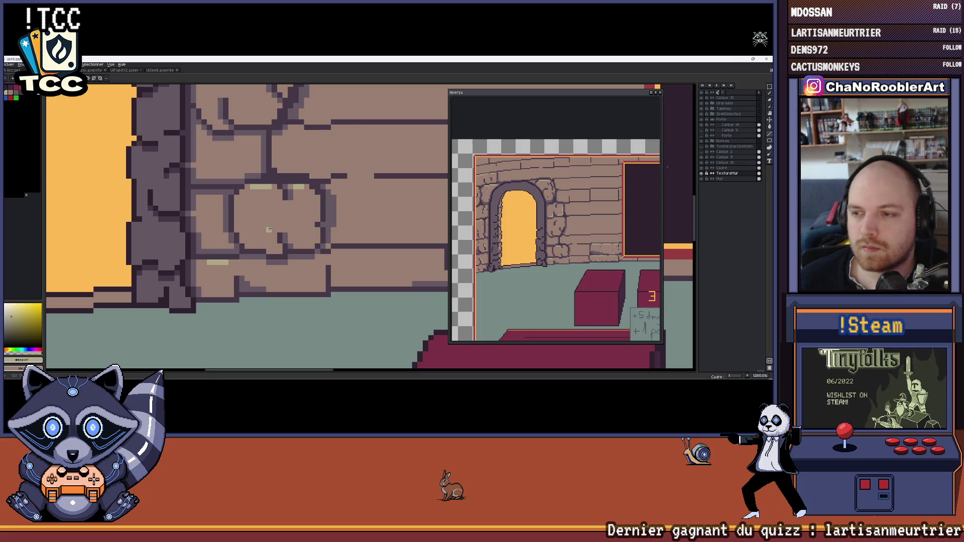
{"action": "scroll", "coordinate": [270, 229], "scroll_direction": "up", "scroll_amount": 1}
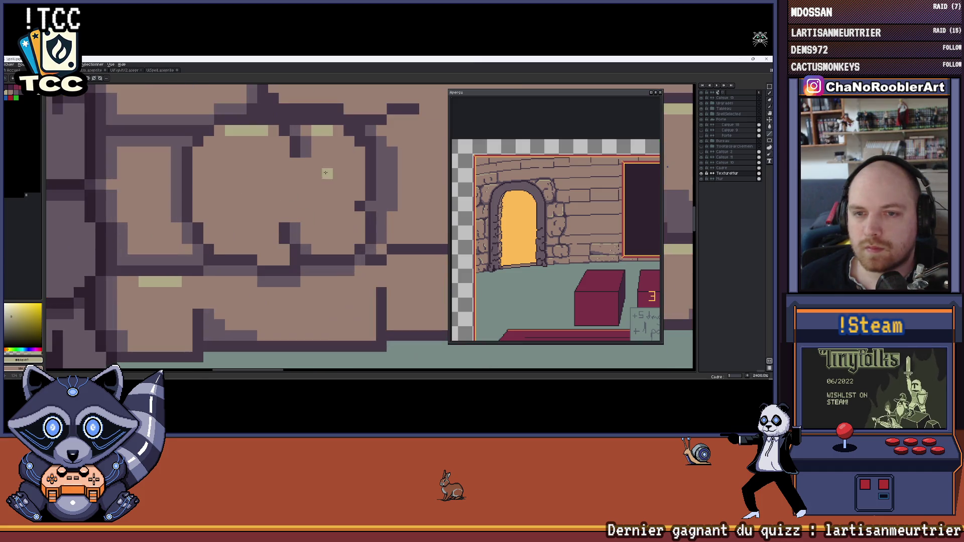
{"action": "scroll", "coordinate": [308, 198], "scroll_direction": "up", "scroll_amount": 1}
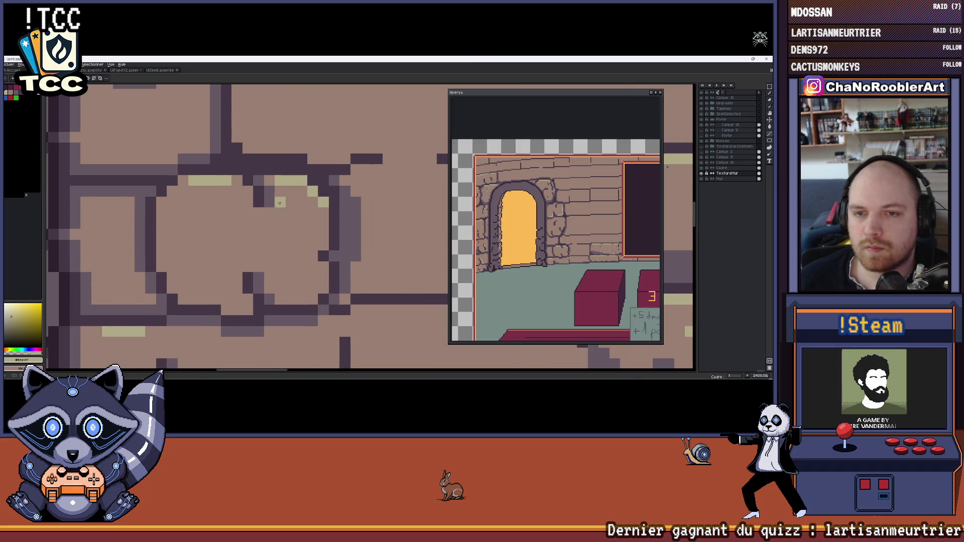
{"action": "scroll", "coordinate": [280, 203], "scroll_direction": "down", "scroll_amount": 2}
{"action": "left_click_drag", "start_coordinate": [268, 247], "coordinate": [238, 219]}
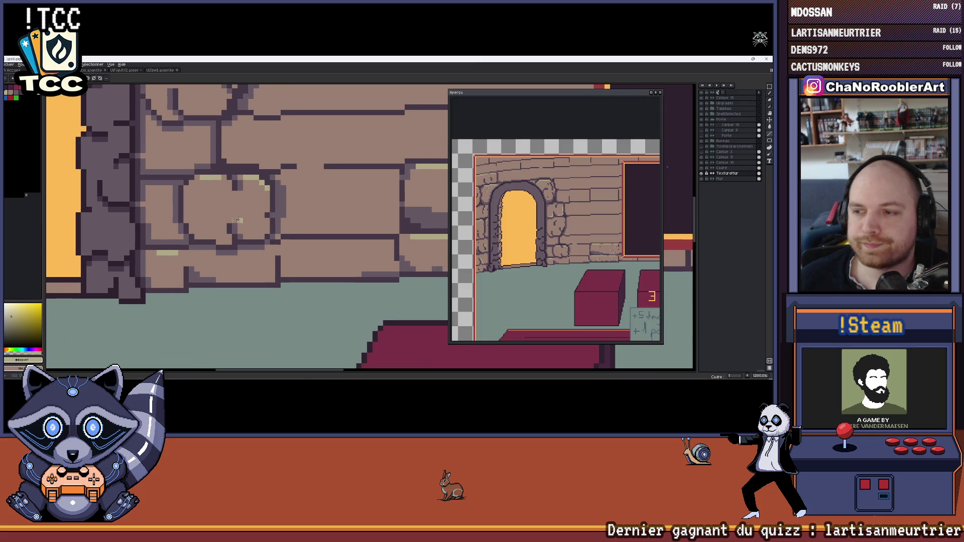
{"action": "left_click_drag", "start_coordinate": [521, 235], "coordinate": [555, 246]}
{"action": "scroll", "coordinate": [299, 218], "scroll_direction": "up", "scroll_amount": 2}
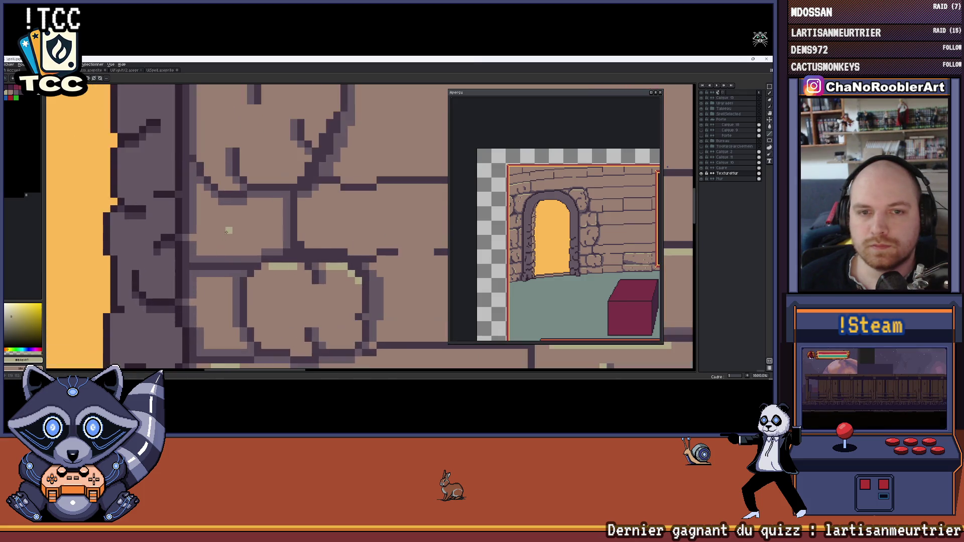
Pick the dark purple and add single shading pixels to the wall stones beside the door.
{"action": "left_click", "coordinate": [298, 218], "text": "alt"}
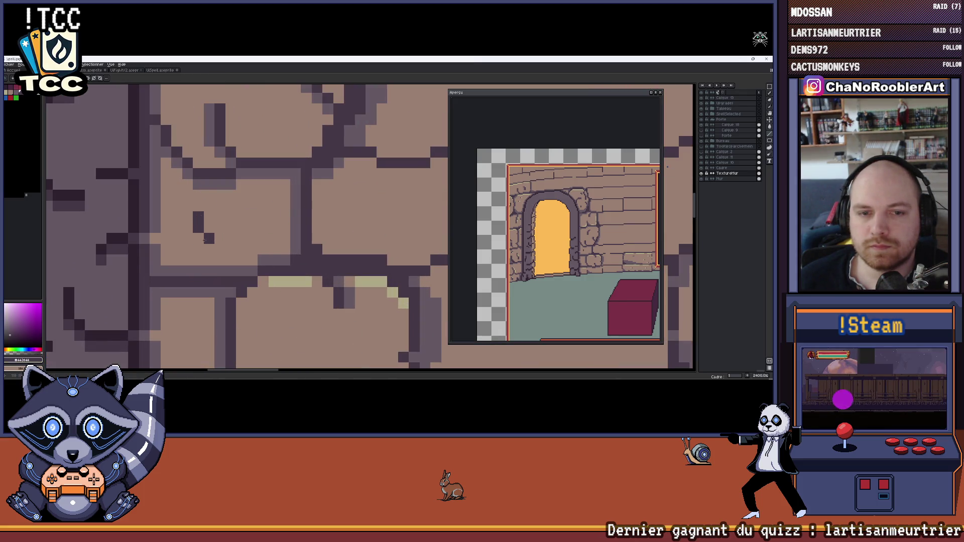
{"action": "scroll", "coordinate": [206, 241], "scroll_direction": "up", "scroll_amount": 1}
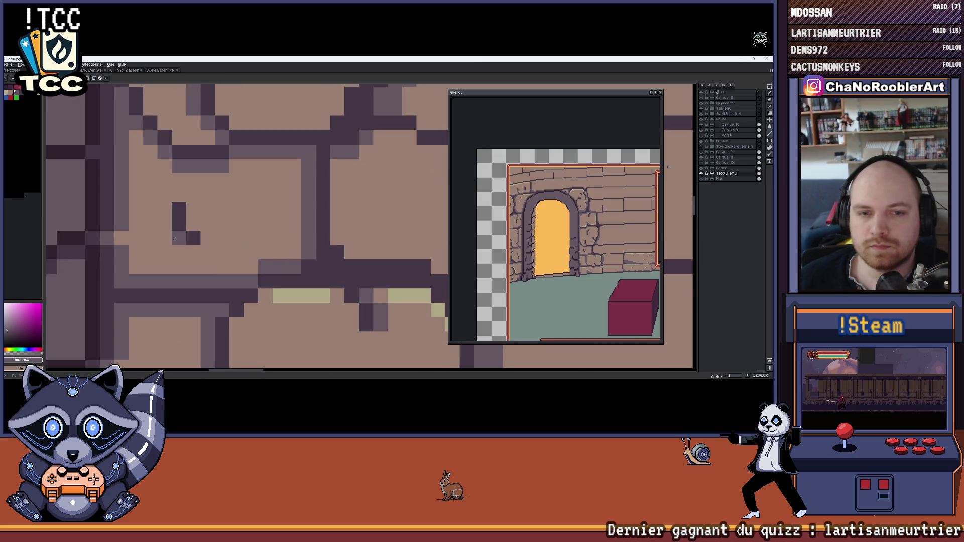
{"action": "scroll", "coordinate": [166, 208], "scroll_direction": "down", "scroll_amount": 2}
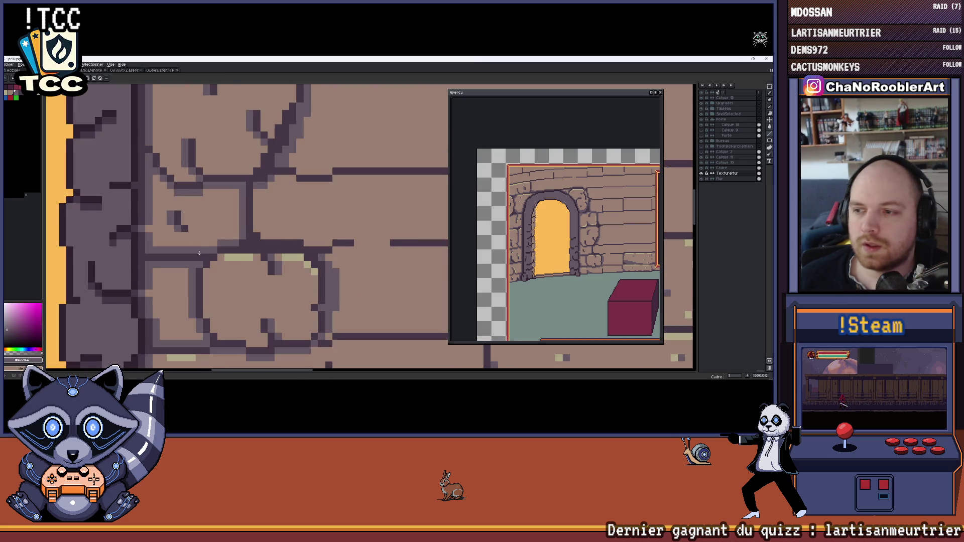
{"action": "left_click_drag", "start_coordinate": [191, 204], "coordinate": [224, 204]}
{"action": "scroll", "coordinate": [194, 246], "scroll_direction": "up", "scroll_amount": 2}
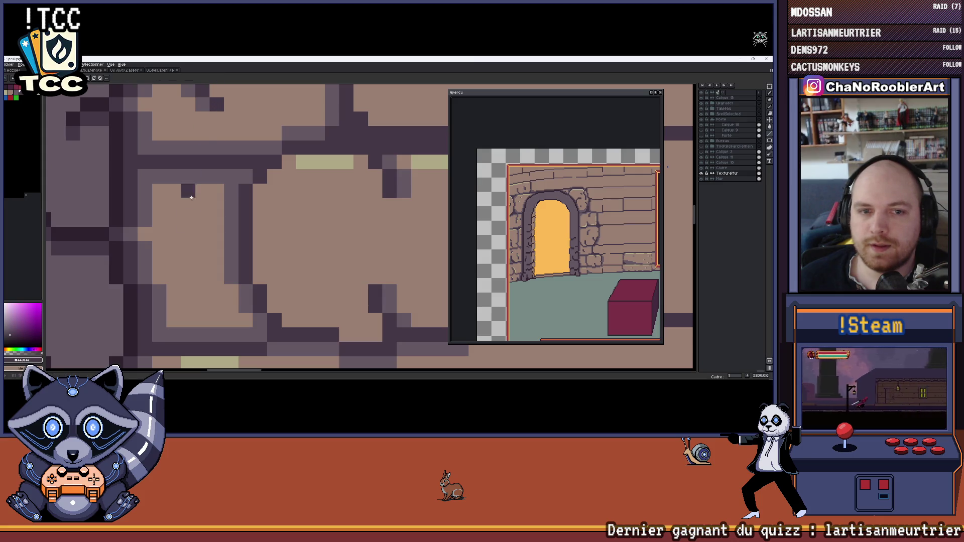
{"action": "left_click", "coordinate": [173, 248]}
{"action": "left_click", "coordinate": [188, 219]}
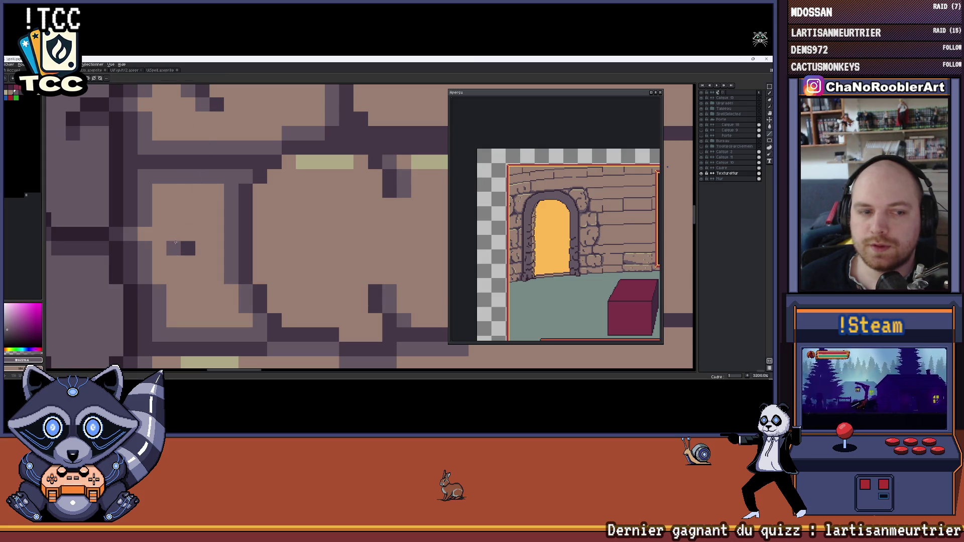
{"action": "scroll", "coordinate": [250, 216], "scroll_direction": "down", "scroll_amount": 5}
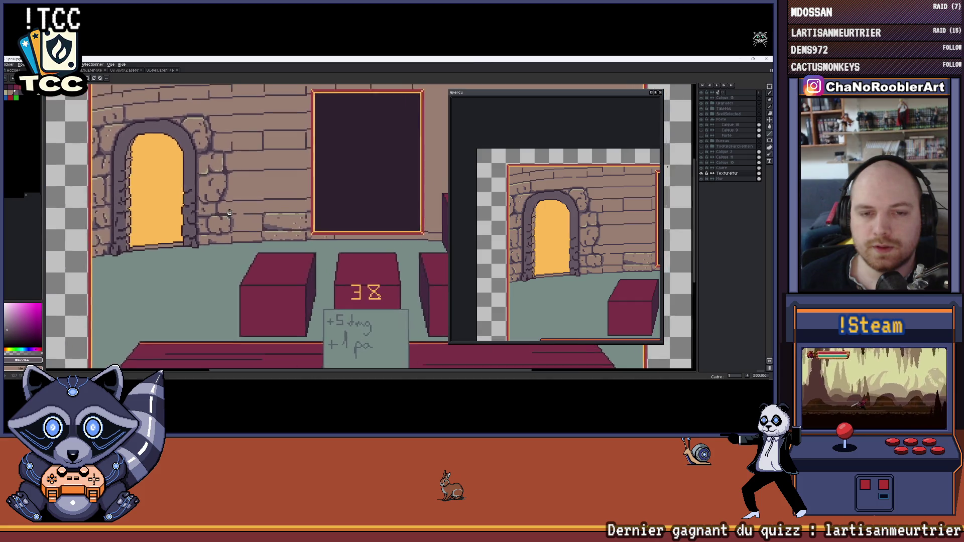
Eyedrop the dark mortar colour and extend the mortar line rightward across the wall.
{"action": "left_click_drag", "start_coordinate": [250, 216], "coordinate": [260, 210]}
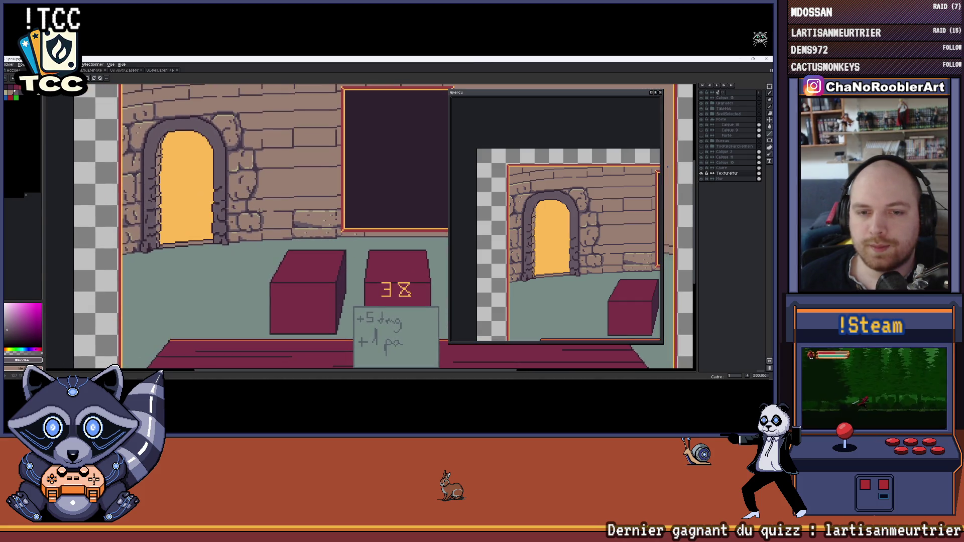
{"action": "scroll", "coordinate": [278, 229], "scroll_direction": "up", "scroll_amount": 6}
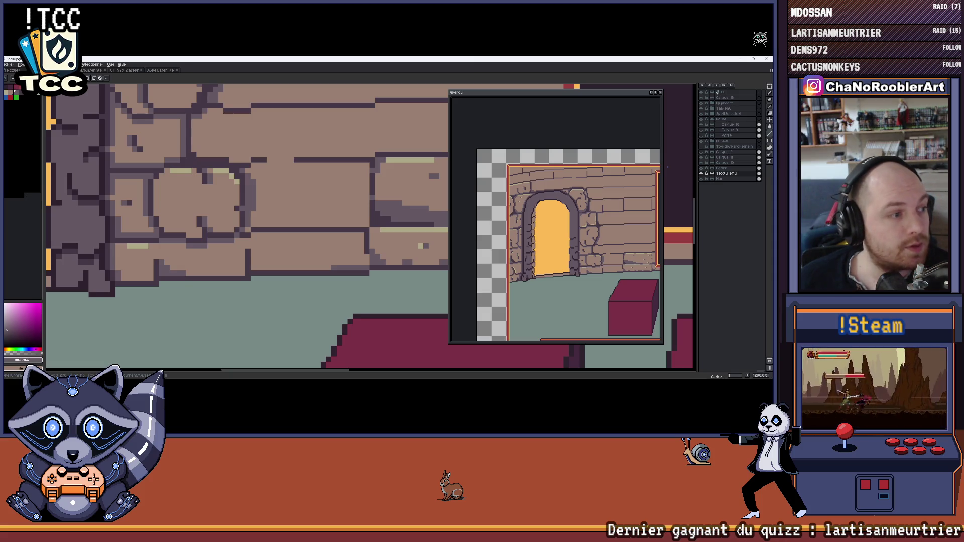
{"action": "scroll", "coordinate": [280, 209], "scroll_direction": "down", "scroll_amount": 4}
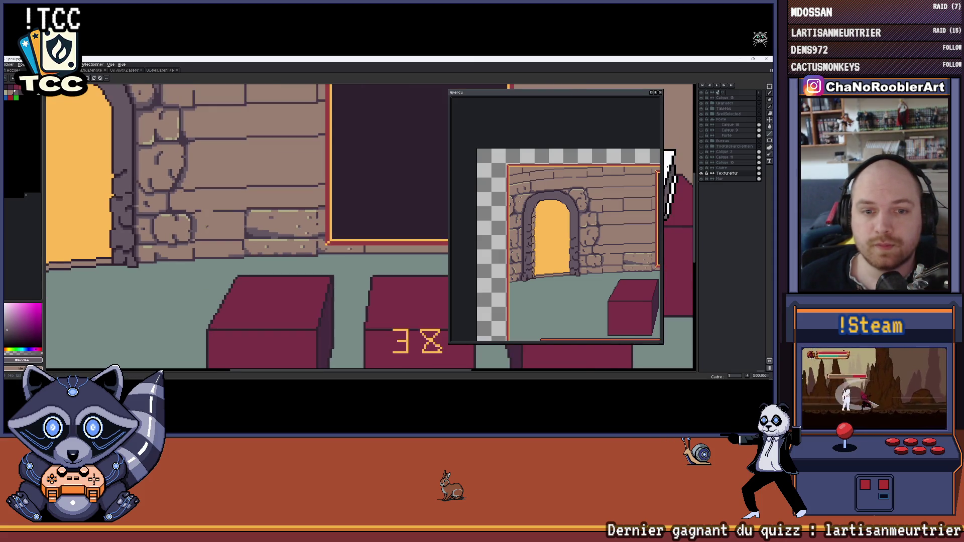
{"action": "scroll", "coordinate": [212, 236], "scroll_direction": "up", "scroll_amount": 4}
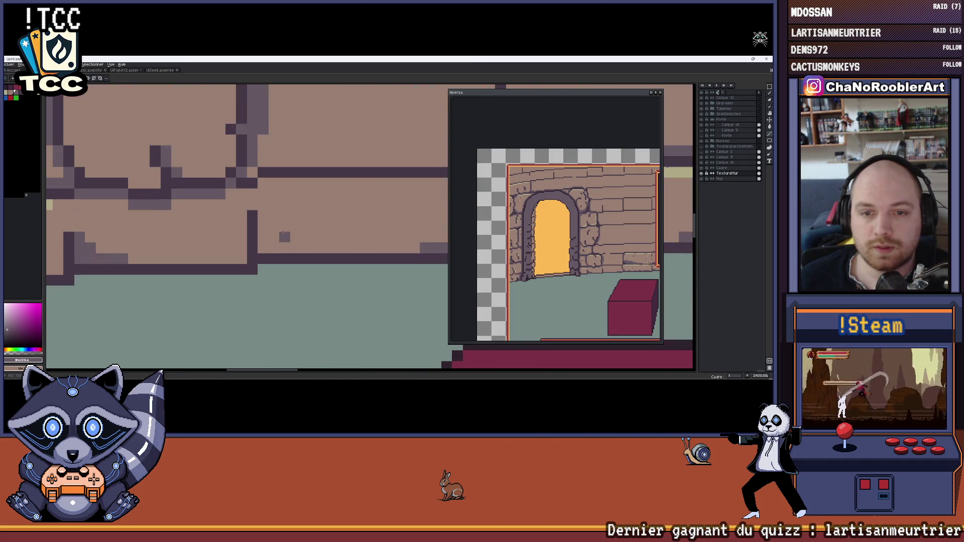
{"action": "scroll", "coordinate": [317, 241], "scroll_direction": "down", "scroll_amount": 2}
{"action": "scroll", "coordinate": [316, 241], "scroll_direction": "up", "scroll_amount": 4}
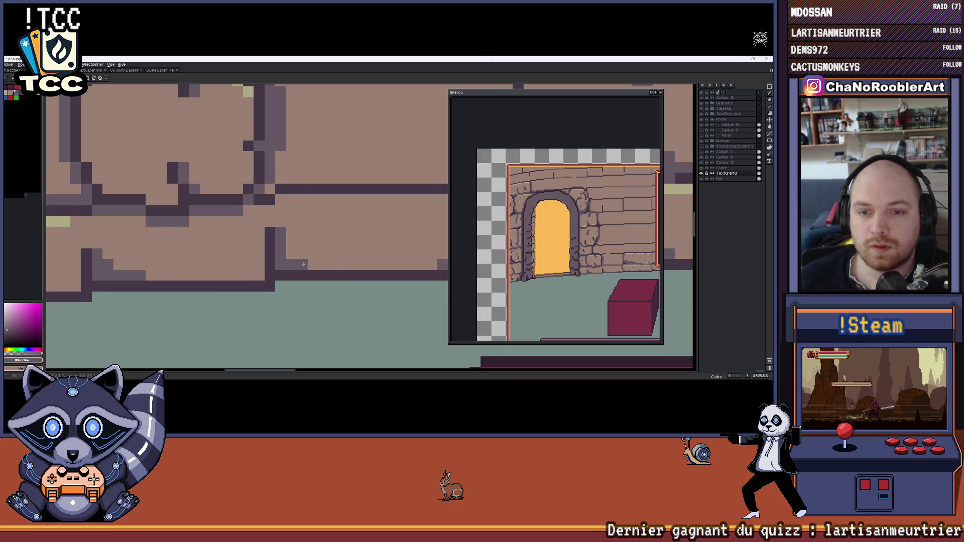
{"action": "scroll", "coordinate": [326, 262], "scroll_direction": "down", "scroll_amount": 4}
{"action": "scroll", "coordinate": [335, 255], "scroll_direction": "down", "scroll_amount": 5}
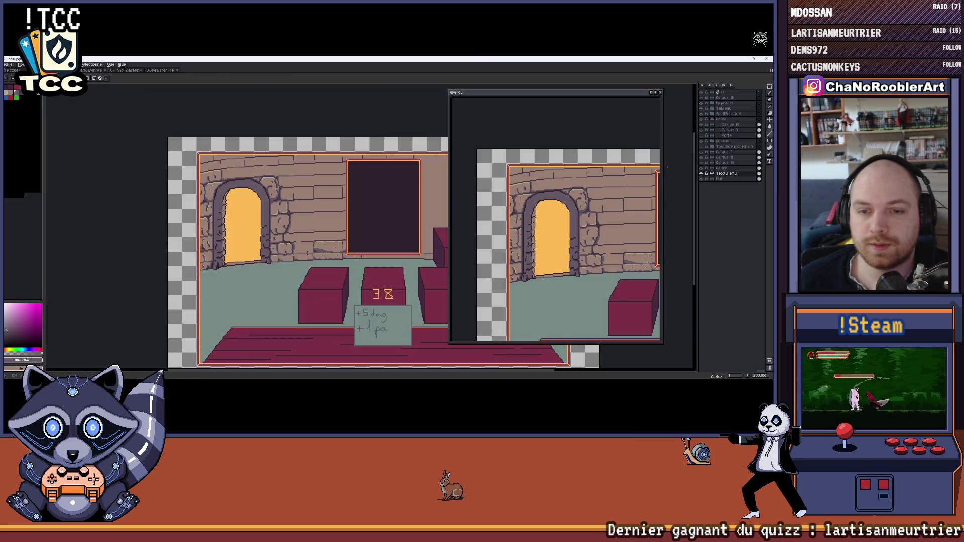
{"action": "scroll", "coordinate": [207, 221], "scroll_direction": "up", "scroll_amount": 8}
{"action": "key", "text": "i"}
{"action": "left_click", "coordinate": [201, 218], "text": "alt"}
{"action": "left_click_drag", "start_coordinate": [235, 219], "coordinate": [331, 221]}
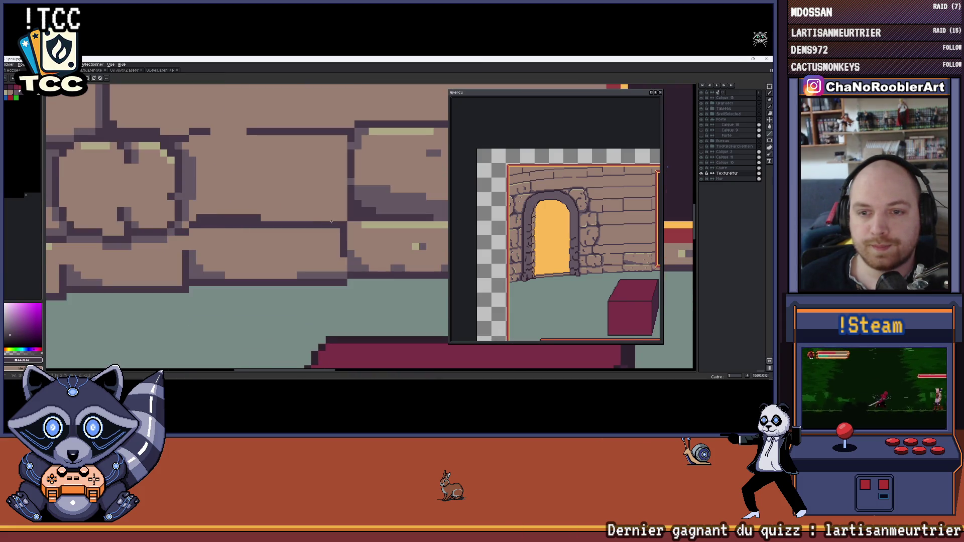
Shade a purple-grey strip just above the mortar line.
{"action": "left_click", "coordinate": [333, 226], "text": "alt"}
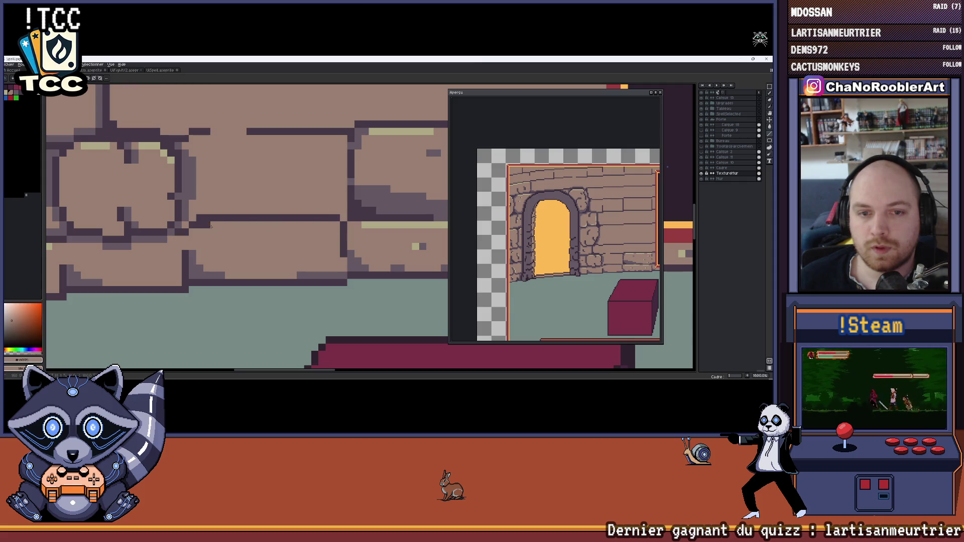
{"action": "scroll", "coordinate": [200, 227], "scroll_direction": "down", "scroll_amount": 3}
{"action": "scroll", "coordinate": [209, 216], "scroll_direction": "up", "scroll_amount": 3}
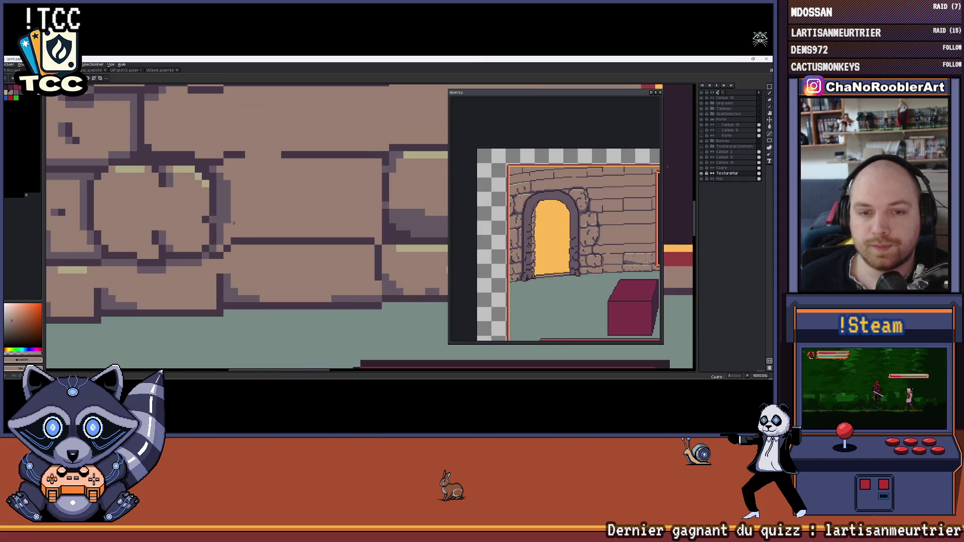
{"action": "left_click", "coordinate": [225, 240], "text": "alt"}
{"action": "left_click_drag", "start_coordinate": [236, 234], "coordinate": [353, 233]}
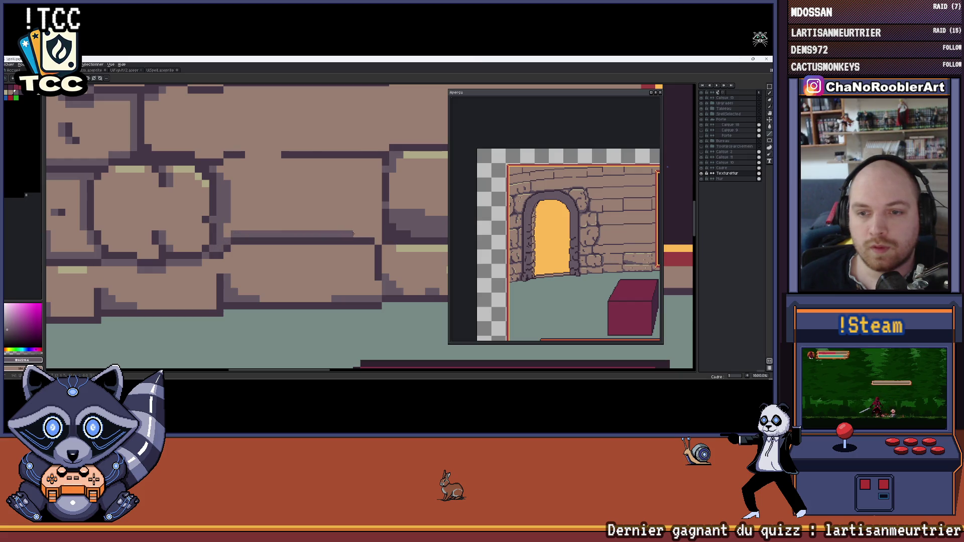
{"action": "scroll", "coordinate": [376, 241], "scroll_direction": "down", "scroll_amount": 3}
{"action": "scroll", "coordinate": [187, 245], "scroll_direction": "up", "scroll_amount": 3}
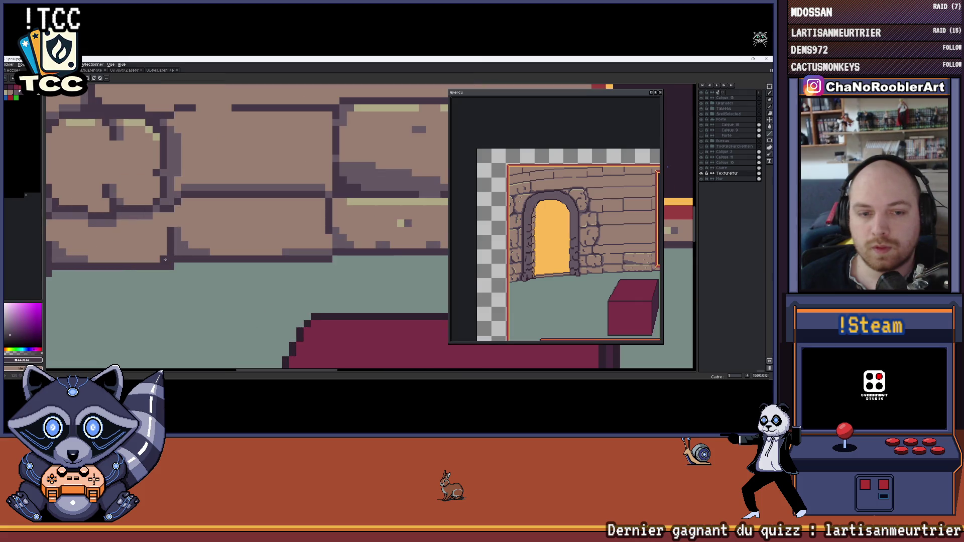
{"action": "scroll", "coordinate": [221, 277], "scroll_direction": "down", "scroll_amount": 3}
{"action": "scroll", "coordinate": [207, 275], "scroll_direction": "up", "scroll_amount": 3}
Hide a floor layer to compare the floor layout.
{"action": "key", "text": "b"}
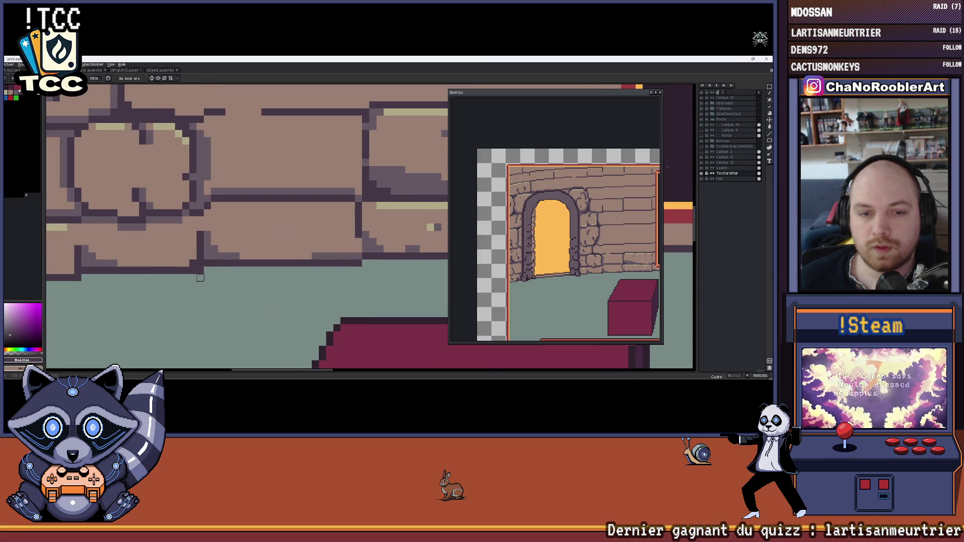
{"action": "scroll", "coordinate": [200, 271], "scroll_direction": "down", "scroll_amount": 6}
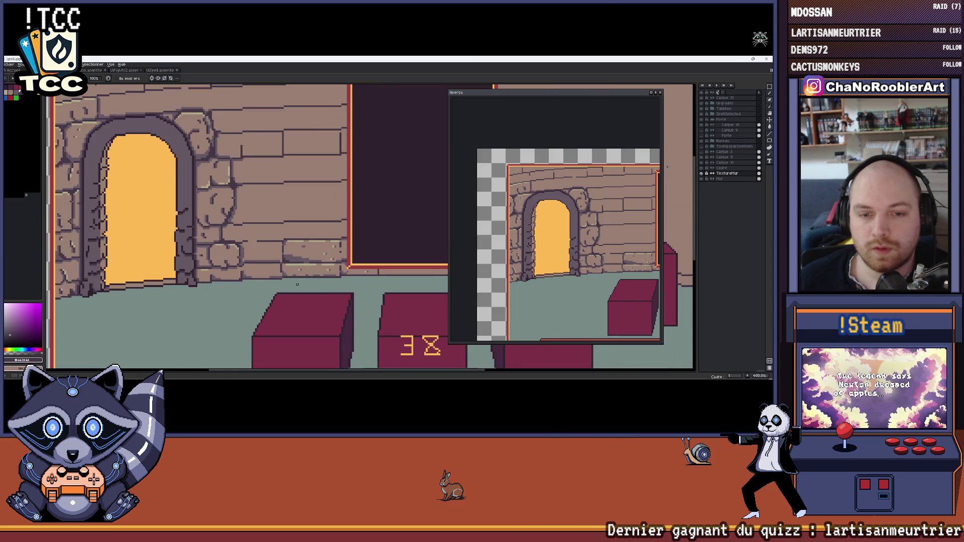
{"action": "scroll", "coordinate": [271, 280], "scroll_direction": "up", "scroll_amount": 2}
{"action": "scroll", "coordinate": [272, 279], "scroll_direction": "up", "scroll_amount": 8}
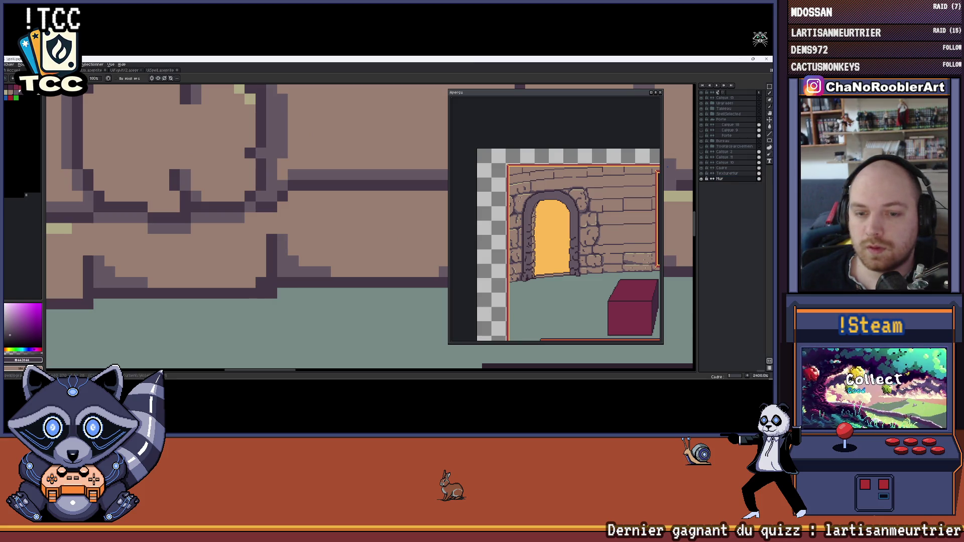
{"action": "left_click", "coordinate": [704, 159]}
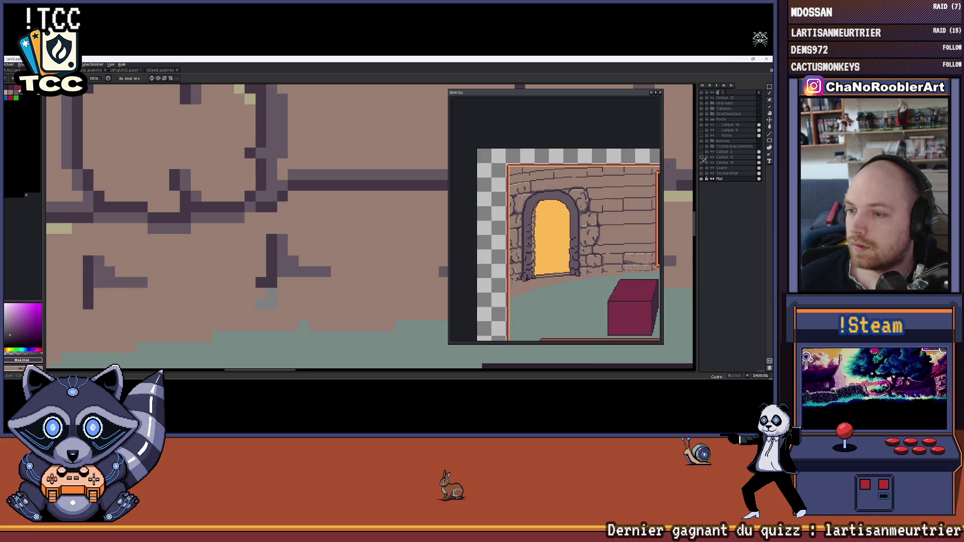
Toggle the layer back on, keeping the straight floor edge, and pan to the doorway wall.
{"action": "left_click", "coordinate": [705, 159]}
{"action": "left_click", "coordinate": [704, 159]}
{"action": "left_click", "coordinate": [704, 158]}
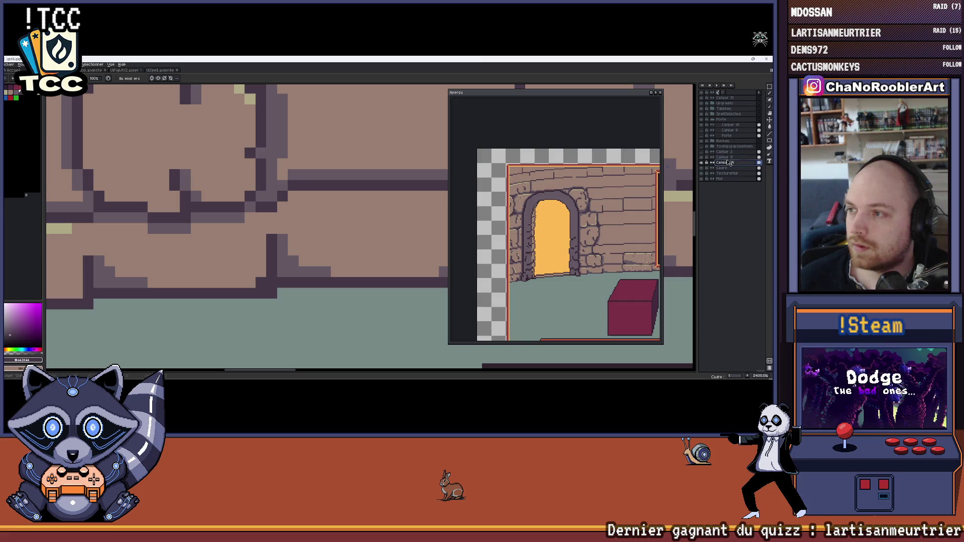
{"action": "scroll", "coordinate": [284, 290], "scroll_direction": "up", "scroll_amount": 1}
{"action": "scroll", "coordinate": [270, 290], "scroll_direction": "down", "scroll_amount": 8}
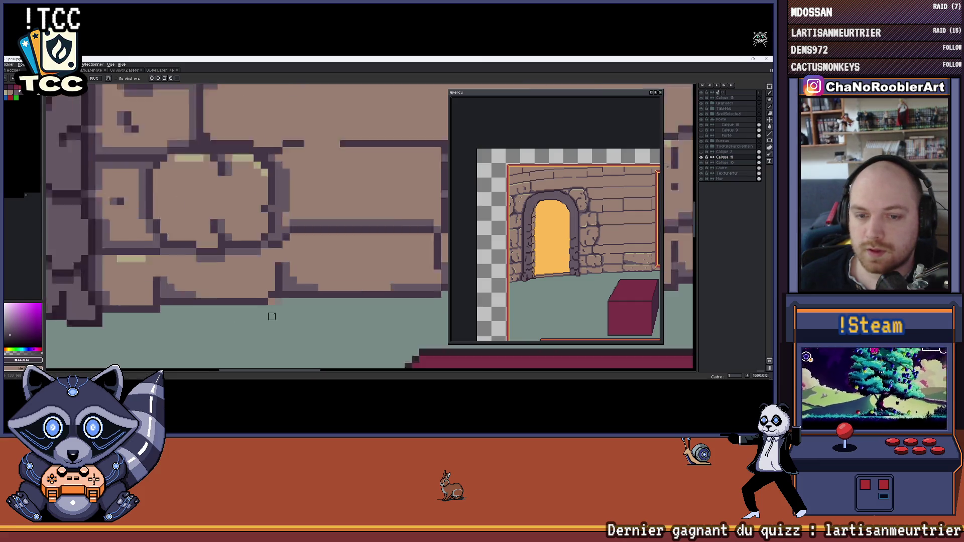
{"action": "scroll", "coordinate": [270, 291], "scroll_direction": "up", "scroll_amount": 2}
{"action": "left_click_drag", "start_coordinate": [288, 313], "coordinate": [295, 294]}
{"action": "scroll", "coordinate": [296, 294], "scroll_direction": "up", "scroll_amount": 4}
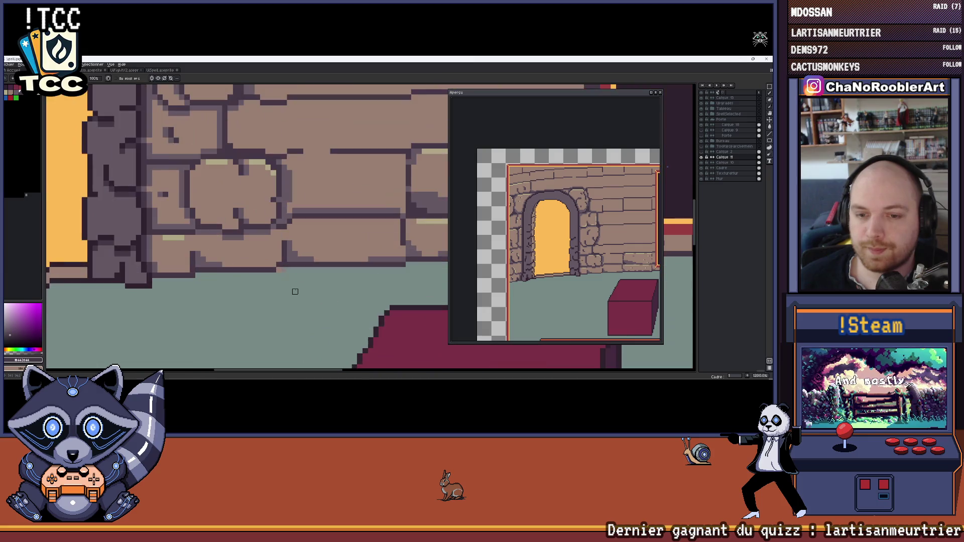
{"action": "scroll", "coordinate": [282, 270], "scroll_direction": "down", "scroll_amount": 5}
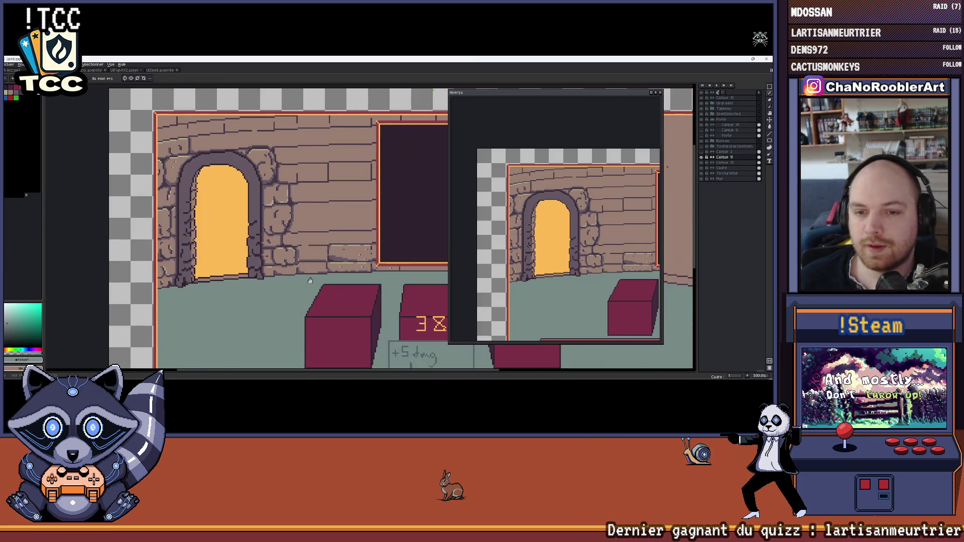
{"action": "scroll", "coordinate": [275, 276], "scroll_direction": "up", "scroll_amount": 2}
{"action": "scroll", "coordinate": [275, 276], "scroll_direction": "up", "scroll_amount": 3}
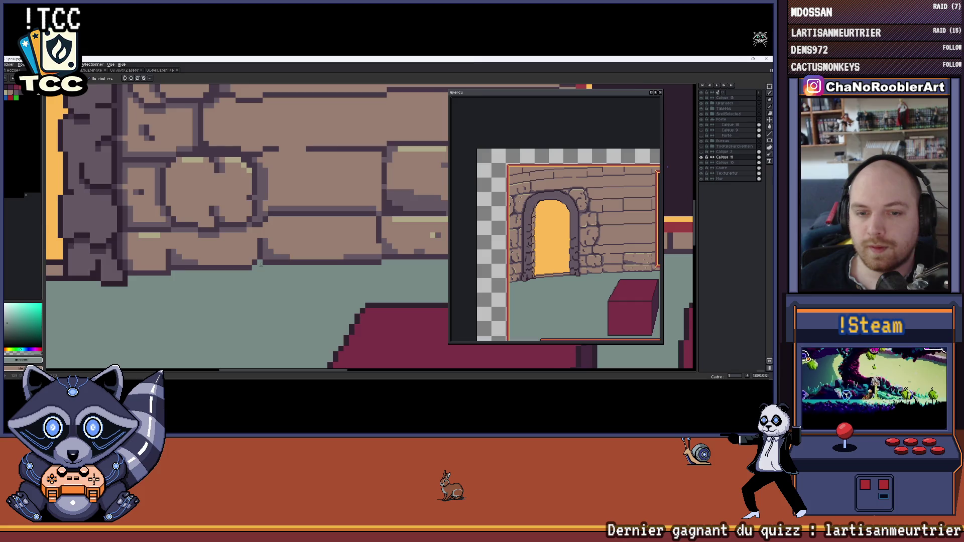
{"action": "scroll", "coordinate": [261, 264], "scroll_direction": "down", "scroll_amount": 6}
{"action": "scroll", "coordinate": [273, 236], "scroll_direction": "down", "scroll_amount": 1}
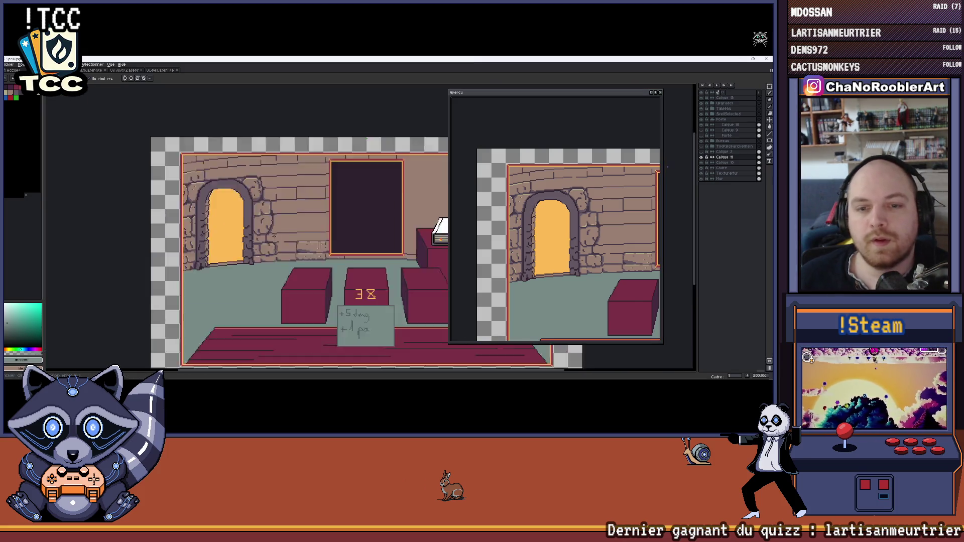
{"action": "scroll", "coordinate": [274, 236], "scroll_direction": "down", "scroll_amount": 1}
{"action": "scroll", "coordinate": [251, 226], "scroll_direction": "up", "scroll_amount": 1}
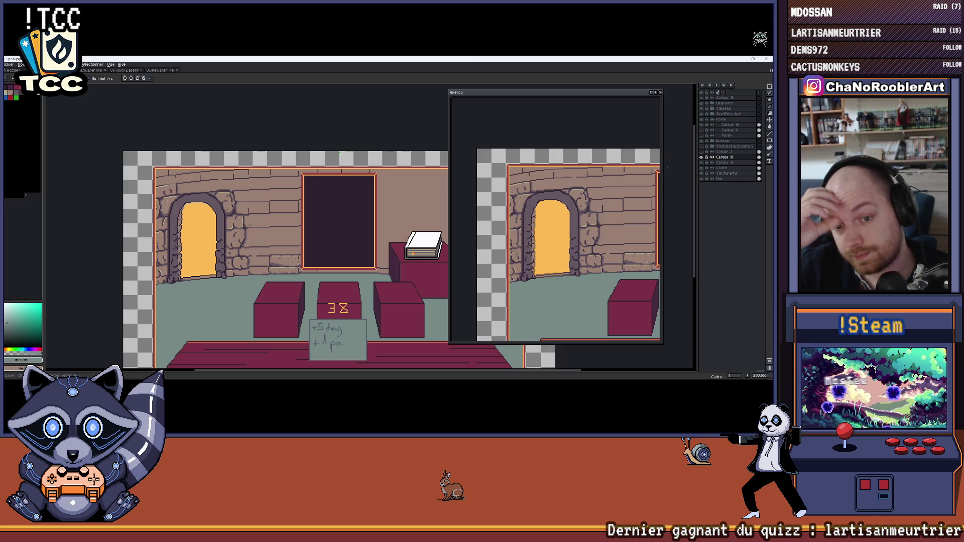
{"action": "scroll", "coordinate": [238, 301], "scroll_direction": "up", "scroll_amount": 5}
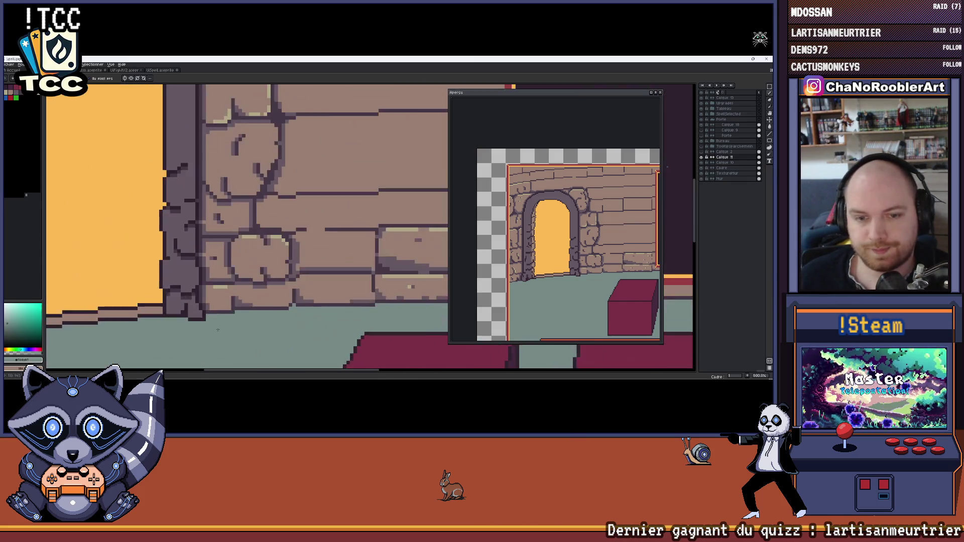
{"action": "scroll", "coordinate": [239, 301], "scroll_direction": "down", "scroll_amount": 6}
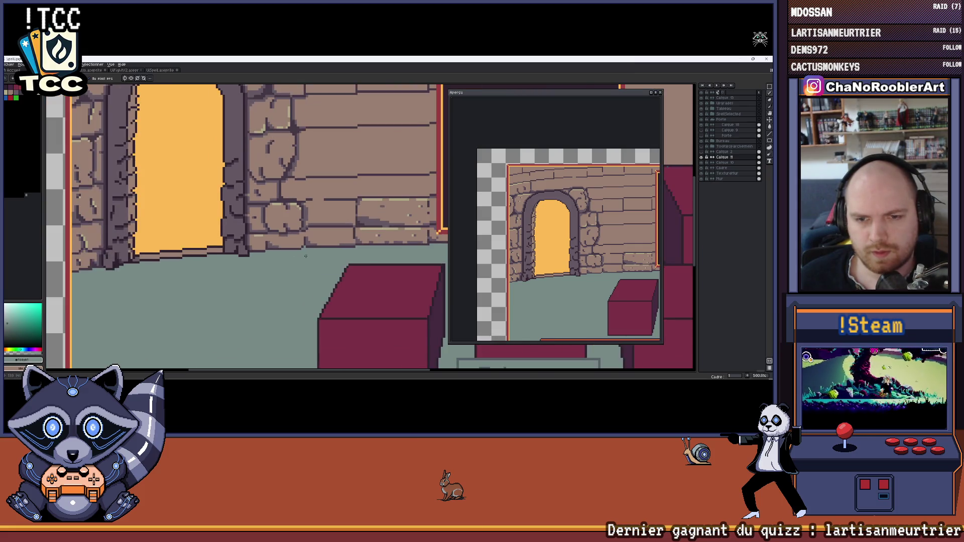
{"action": "scroll", "coordinate": [238, 285], "scroll_direction": "down", "scroll_amount": 2}
{"action": "scroll", "coordinate": [237, 285], "scroll_direction": "up", "scroll_amount": 4}
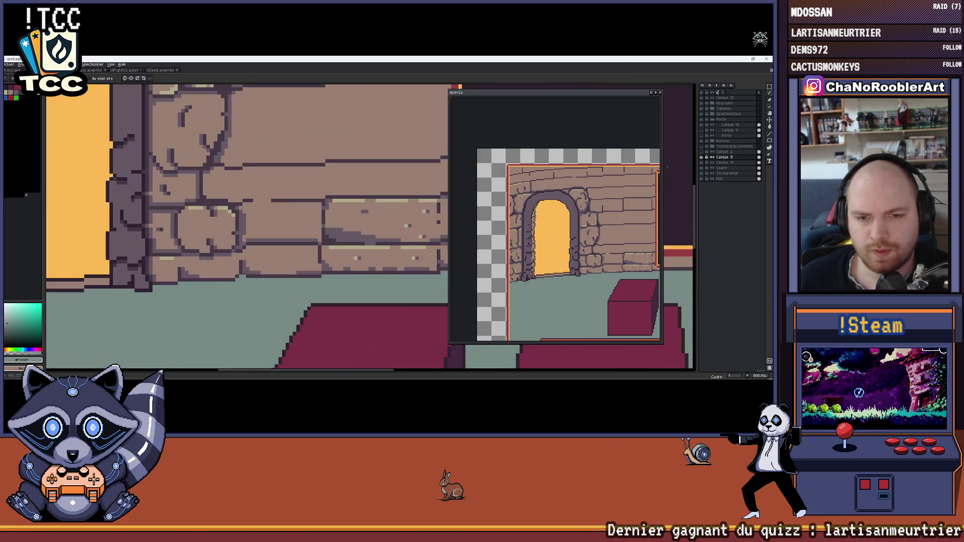
{"action": "scroll", "coordinate": [234, 272], "scroll_direction": "down", "scroll_amount": 1}
{"action": "scroll", "coordinate": [214, 263], "scroll_direction": "up", "scroll_amount": 1}
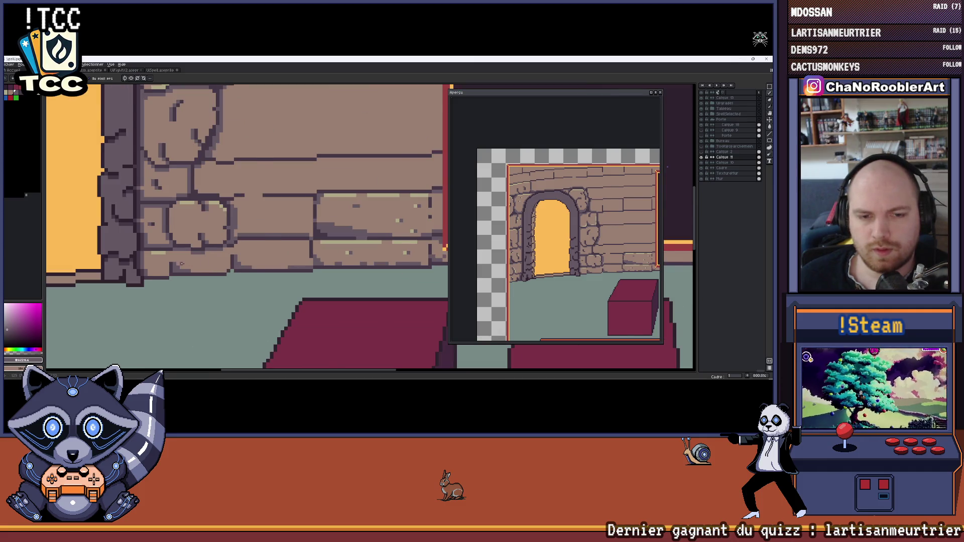
{"action": "scroll", "coordinate": [181, 264], "scroll_direction": "up", "scroll_amount": 3}
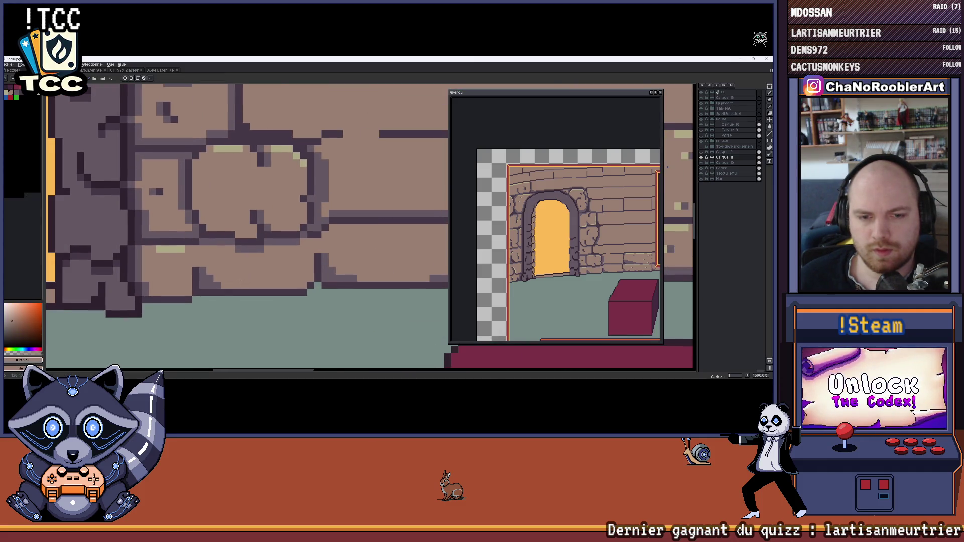
{"action": "scroll", "coordinate": [239, 281], "scroll_direction": "down", "scroll_amount": 1}
{"action": "scroll", "coordinate": [226, 284], "scroll_direction": "up", "scroll_amount": 1}
Eyedrop the dark purple outline colour, then the grey-green floor colour.
{"action": "left_click", "coordinate": [204, 288], "text": "alt"}
{"action": "scroll", "coordinate": [224, 284], "scroll_direction": "down", "scroll_amount": 2}
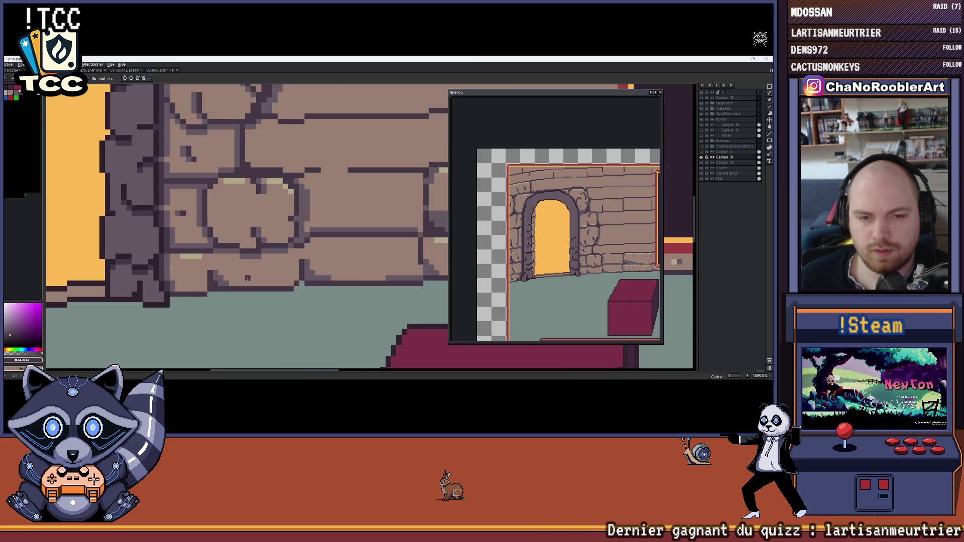
{"action": "scroll", "coordinate": [221, 287], "scroll_direction": "up", "scroll_amount": 1}
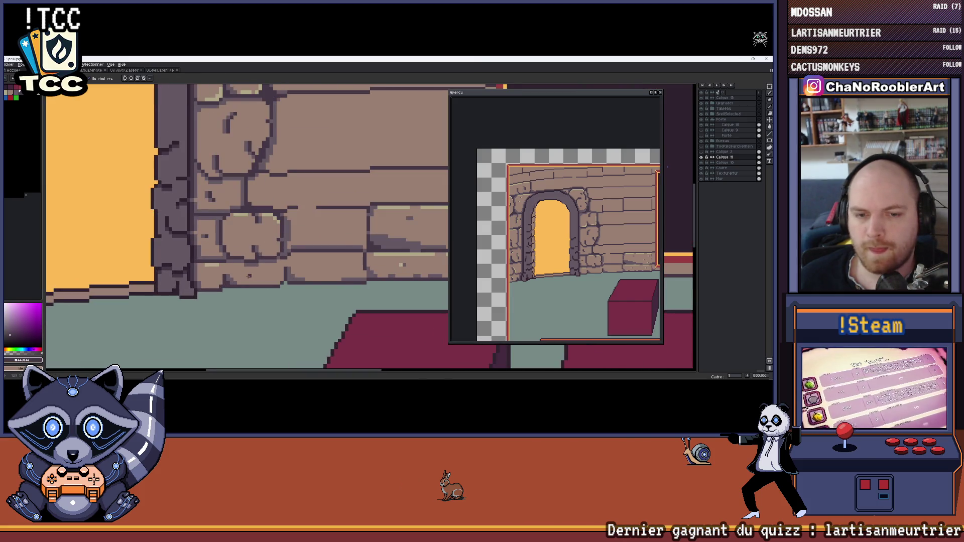
{"action": "scroll", "coordinate": [249, 276], "scroll_direction": "down", "scroll_amount": 1}
{"action": "scroll", "coordinate": [246, 271], "scroll_direction": "up", "scroll_amount": 4}
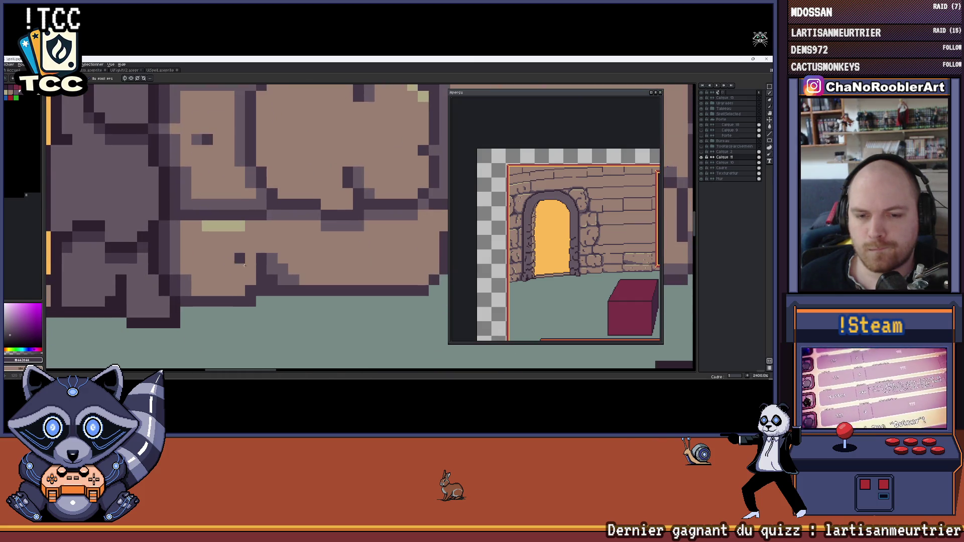
{"action": "scroll", "coordinate": [241, 292], "scroll_direction": "down", "scroll_amount": 3}
{"action": "scroll", "coordinate": [242, 292], "scroll_direction": "up", "scroll_amount": 1}
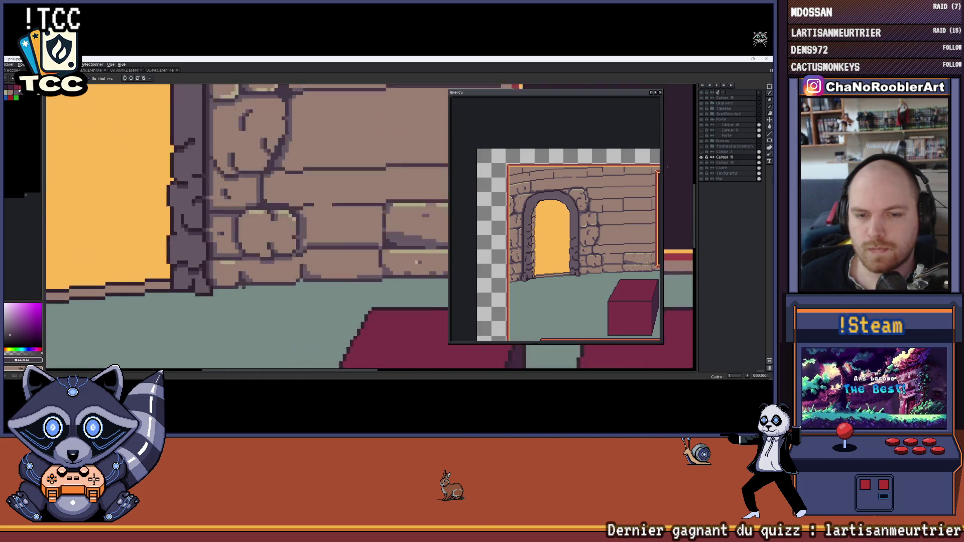
{"action": "left_click", "coordinate": [240, 291], "text": "alt"}
{"action": "scroll", "coordinate": [235, 289], "scroll_direction": "down", "scroll_amount": 4}
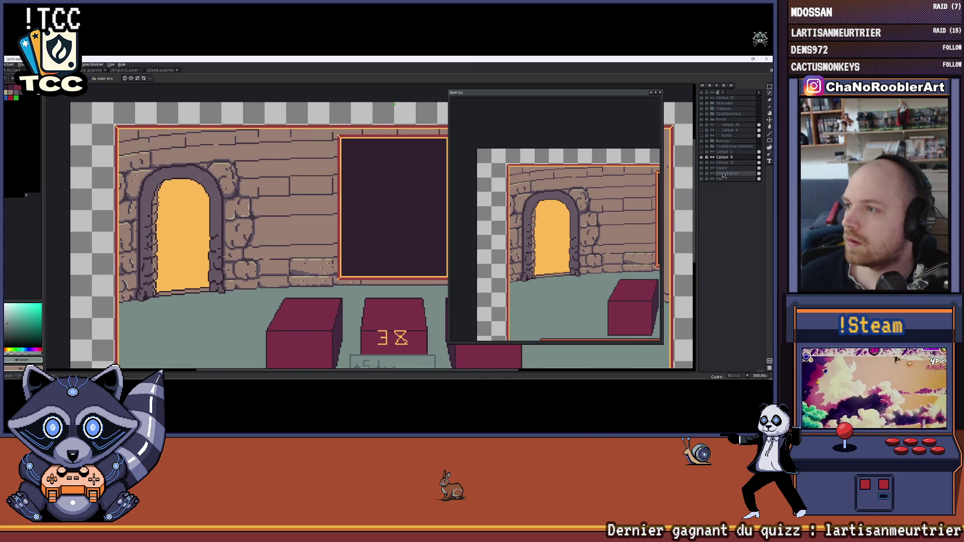
Hide and re-show the TextureMur wall texture layer to compare the wall.
{"action": "left_click", "coordinate": [702, 174]}
{"action": "left_click", "coordinate": [702, 173]}
{"action": "left_click_drag", "start_coordinate": [314, 251], "coordinate": [271, 236]}
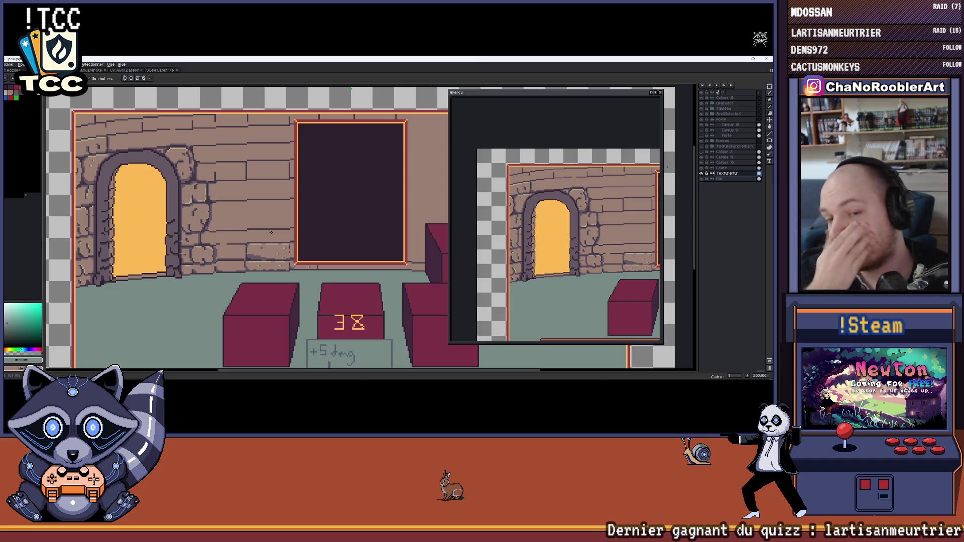
{"action": "scroll", "coordinate": [264, 264], "scroll_direction": "up", "scroll_amount": 4}
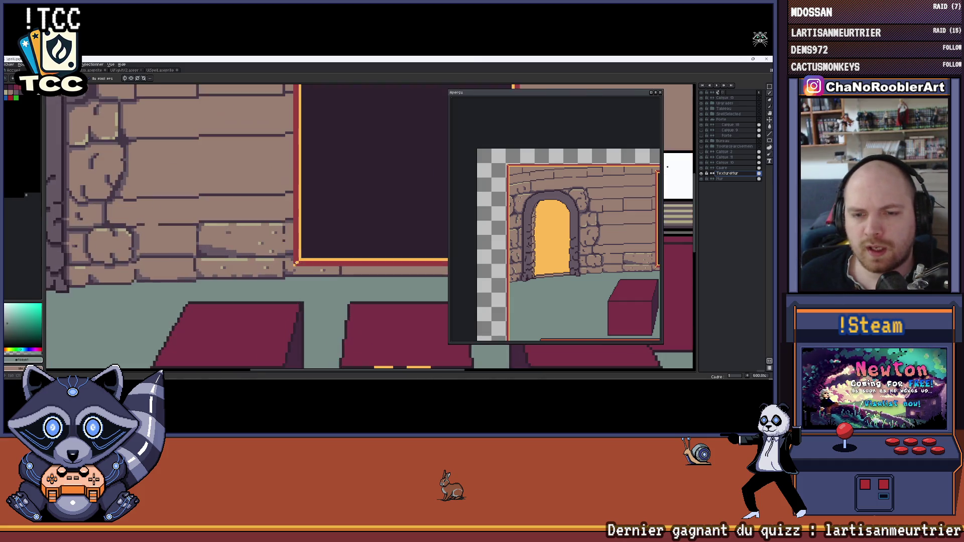
{"action": "scroll", "coordinate": [307, 273], "scroll_direction": "down", "scroll_amount": 2}
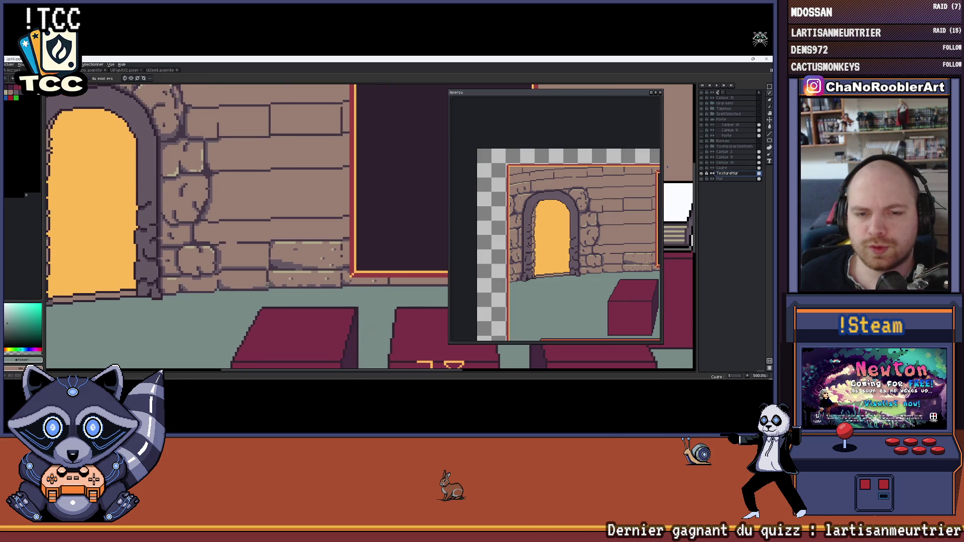
Redraw a dark wall pixel one cell to the right and zoom the canvas to 3200%.
{"action": "scroll", "coordinate": [278, 267], "scroll_direction": "down", "scroll_amount": 4}
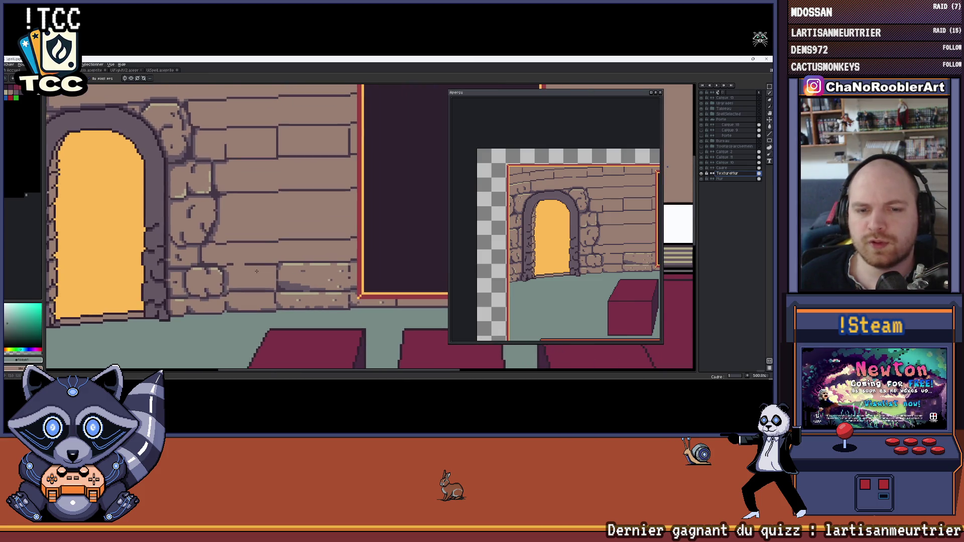
{"action": "scroll", "coordinate": [287, 272], "scroll_direction": "up", "scroll_amount": 3}
{"action": "scroll", "coordinate": [286, 272], "scroll_direction": "up", "scroll_amount": 8}
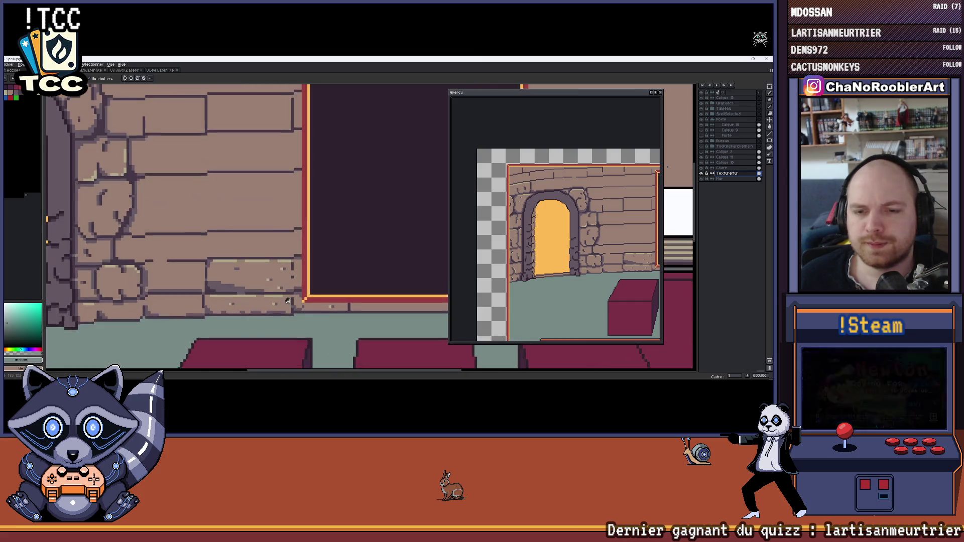
{"action": "scroll", "coordinate": [368, 286], "scroll_direction": "down", "scroll_amount": 5}
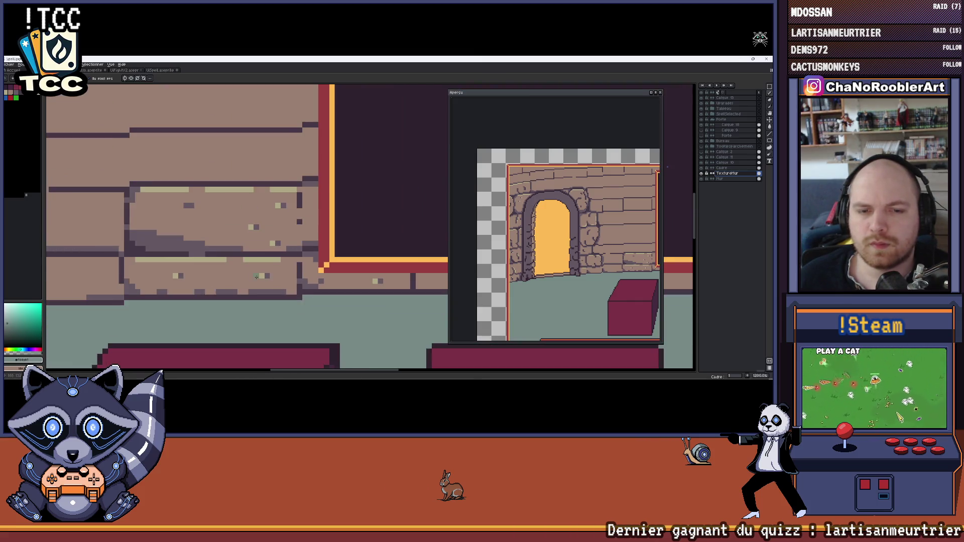
{"action": "scroll", "coordinate": [279, 269], "scroll_direction": "down", "scroll_amount": 3}
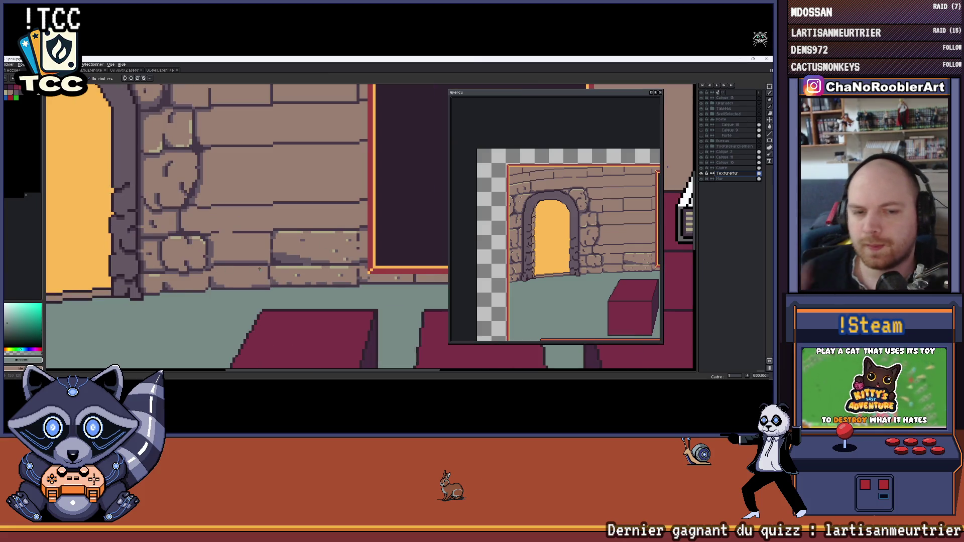
{"action": "scroll", "coordinate": [260, 269], "scroll_direction": "down", "scroll_amount": 5}
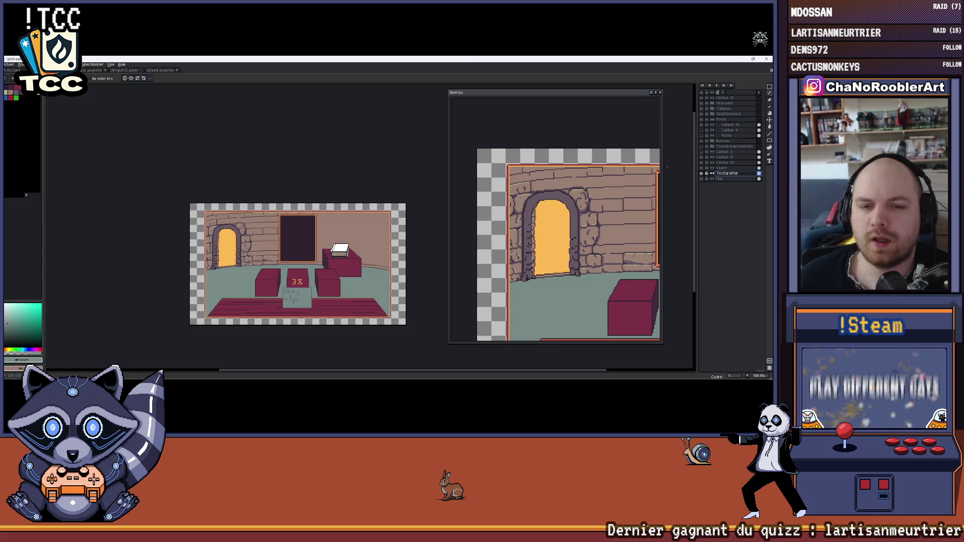
{"action": "scroll", "coordinate": [272, 277], "scroll_direction": "up", "scroll_amount": 8}
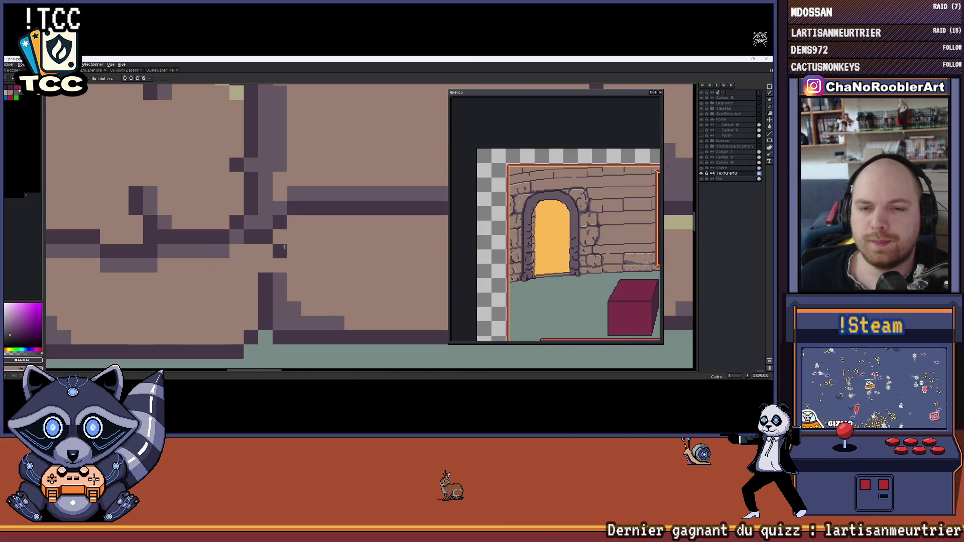
{"action": "left_click", "coordinate": [302, 264]}
{"action": "key", "text": "z"}
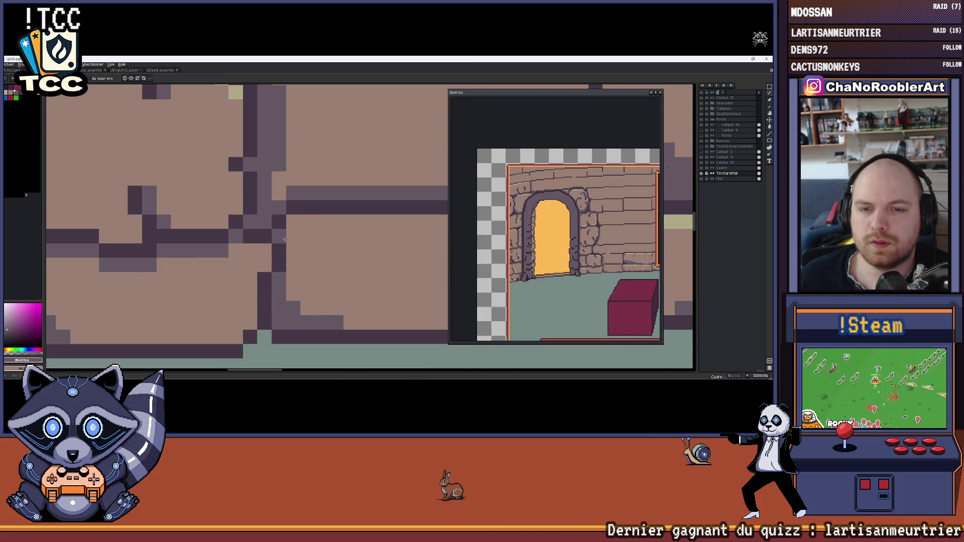
{"action": "scroll", "coordinate": [294, 262], "scroll_direction": "down", "scroll_amount": 6}
{"action": "scroll", "coordinate": [295, 261], "scroll_direction": "down", "scroll_amount": 3}
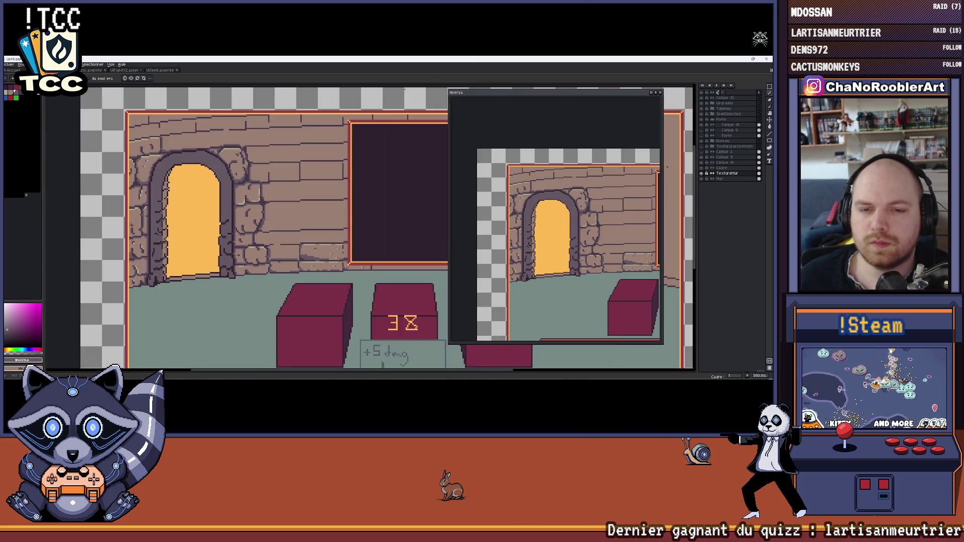
{"action": "scroll", "coordinate": [254, 244], "scroll_direction": "up", "scroll_amount": 3}
{"action": "scroll", "coordinate": [255, 245], "scroll_direction": "up", "scroll_amount": 4}
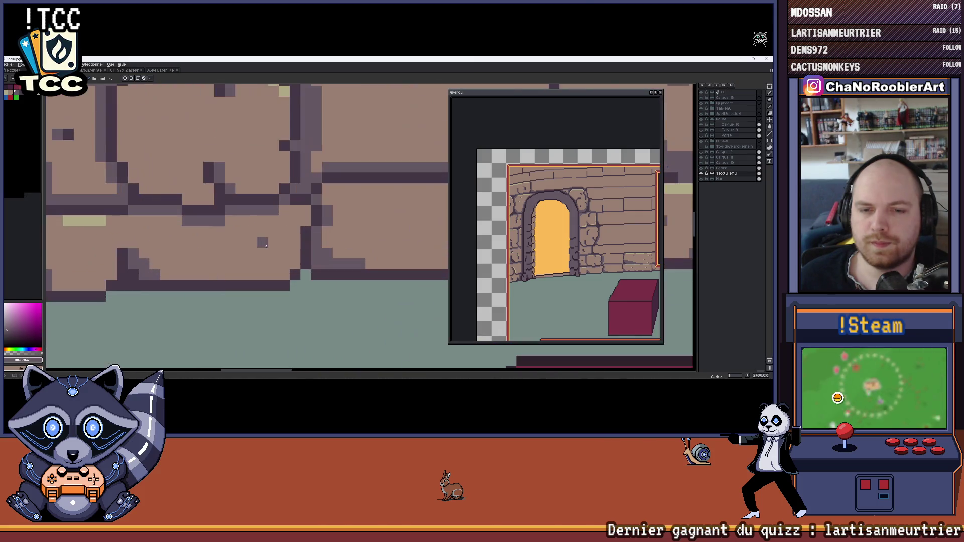
{"action": "scroll", "coordinate": [183, 184], "scroll_direction": "up", "scroll_amount": 2}
Pan the wall-brick close-up and pick up the dark mortar colour for the pencil.
{"action": "key", "text": "i"}
{"action": "key", "text": "h"}
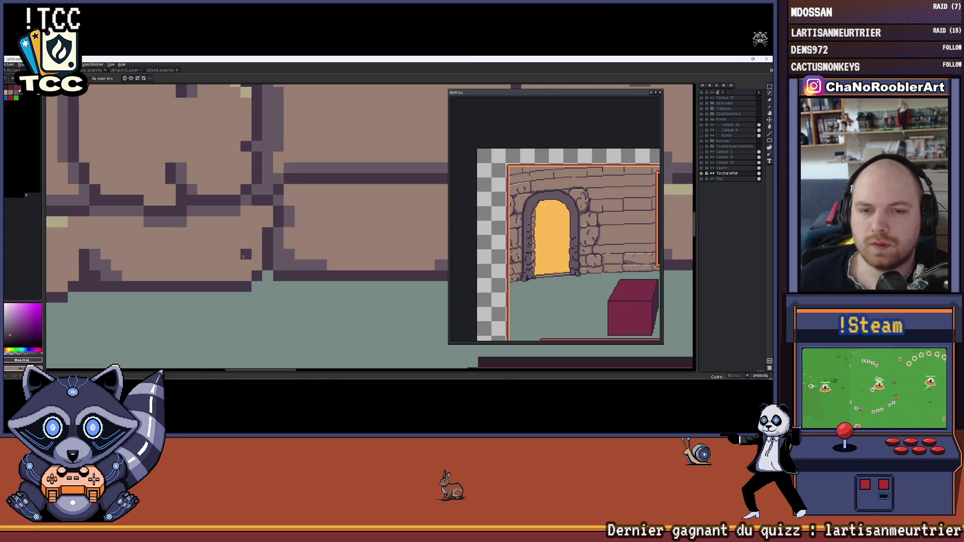
{"action": "left_click_drag", "start_coordinate": [234, 257], "coordinate": [299, 245]}
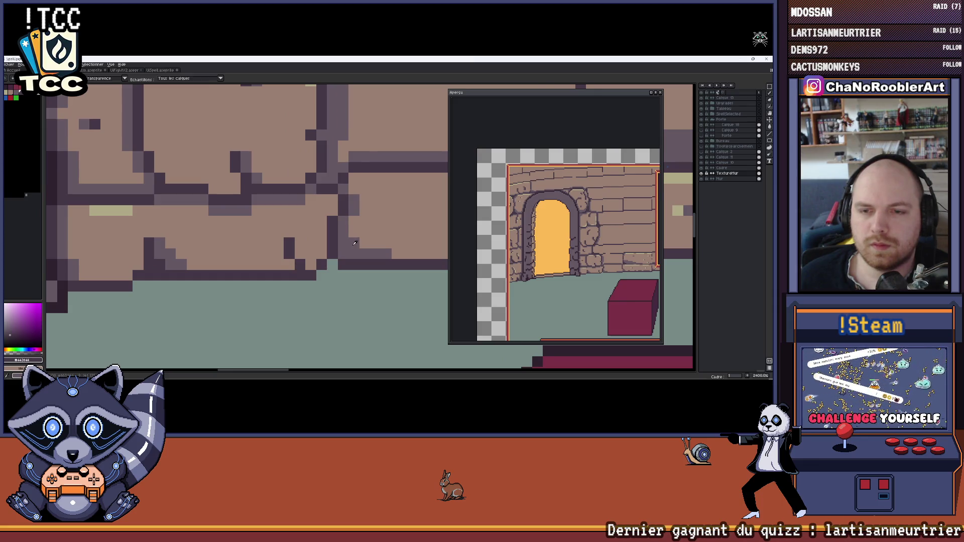
{"action": "scroll", "coordinate": [314, 243], "scroll_direction": "down", "scroll_amount": 6}
{"action": "scroll", "coordinate": [314, 243], "scroll_direction": "down", "scroll_amount": 2}
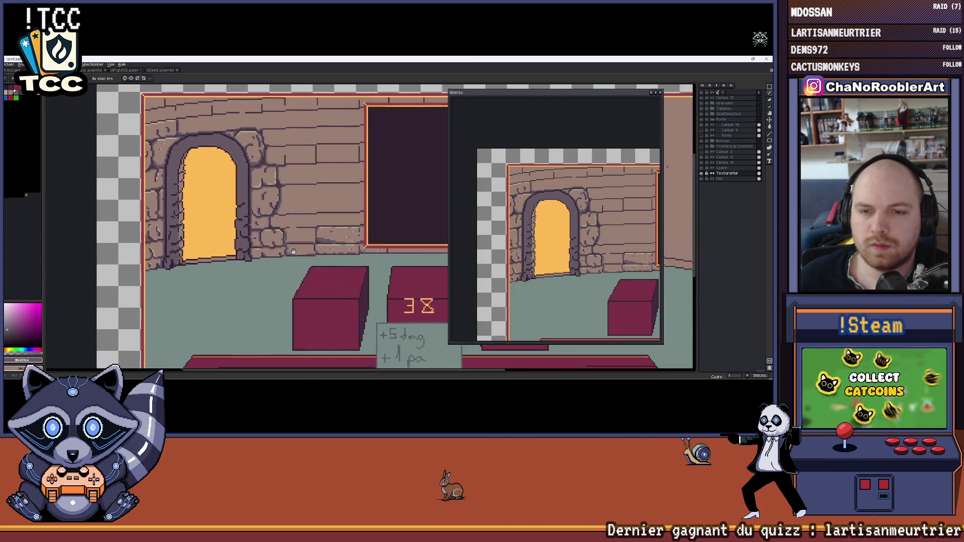
{"action": "key", "text": "b"}
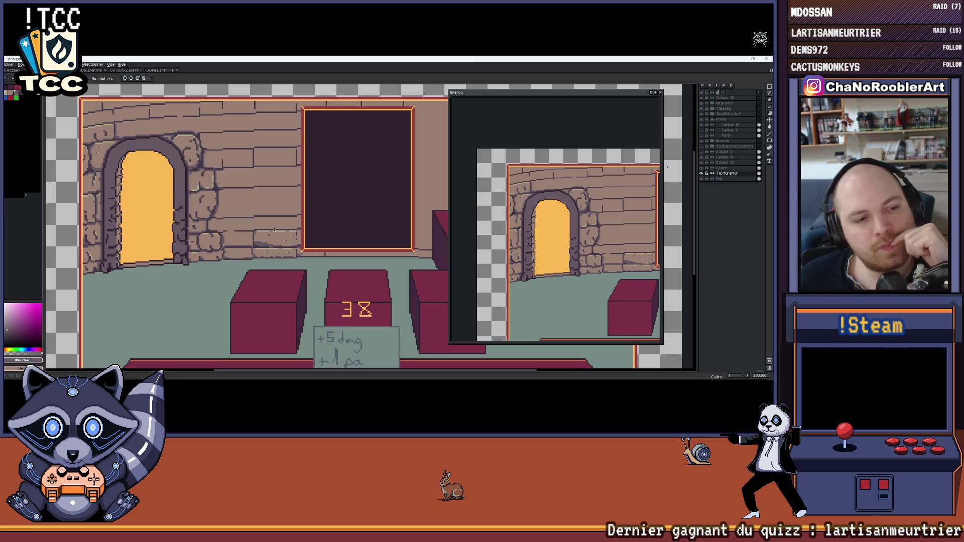
{"action": "scroll", "coordinate": [162, 213], "scroll_direction": "up", "scroll_amount": 7}
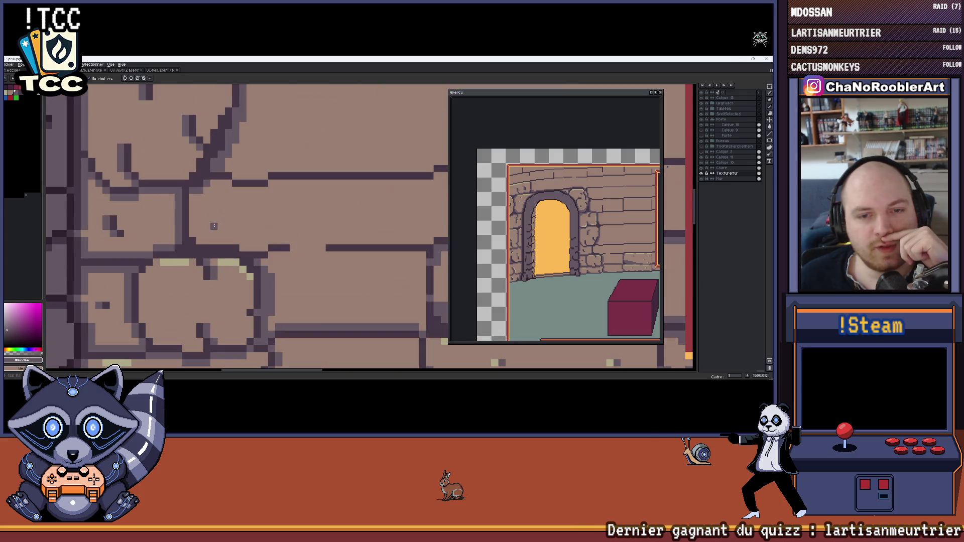
{"action": "scroll", "coordinate": [227, 228], "scroll_direction": "up", "scroll_amount": 6}
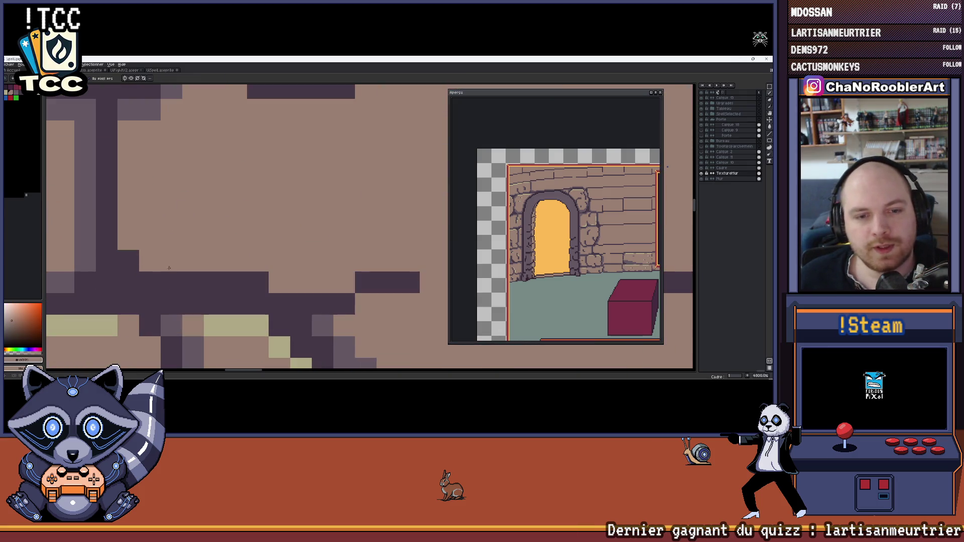
{"action": "scroll", "coordinate": [233, 273], "scroll_direction": "down", "scroll_amount": 8}
{"action": "scroll", "coordinate": [246, 279], "scroll_direction": "up", "scroll_amount": 5}
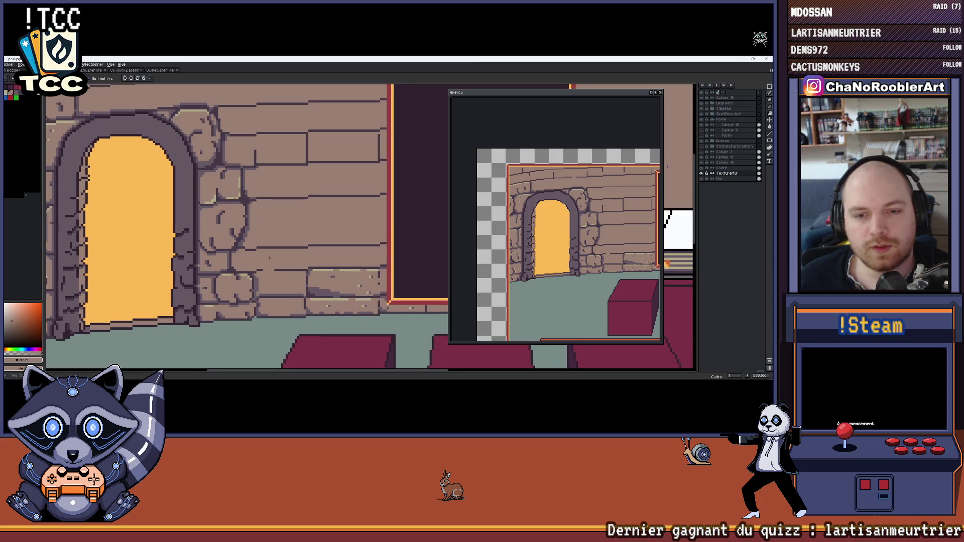
{"action": "left_click", "coordinate": [254, 296], "text": "alt"}
Zoom and pan the preview window's view of the room.
{"action": "scroll", "coordinate": [238, 288], "scroll_direction": "down", "scroll_amount": 3}
{"action": "scroll", "coordinate": [236, 296], "scroll_direction": "up", "scroll_amount": 4}
{"action": "scroll", "coordinate": [247, 308], "scroll_direction": "down", "scroll_amount": 8}
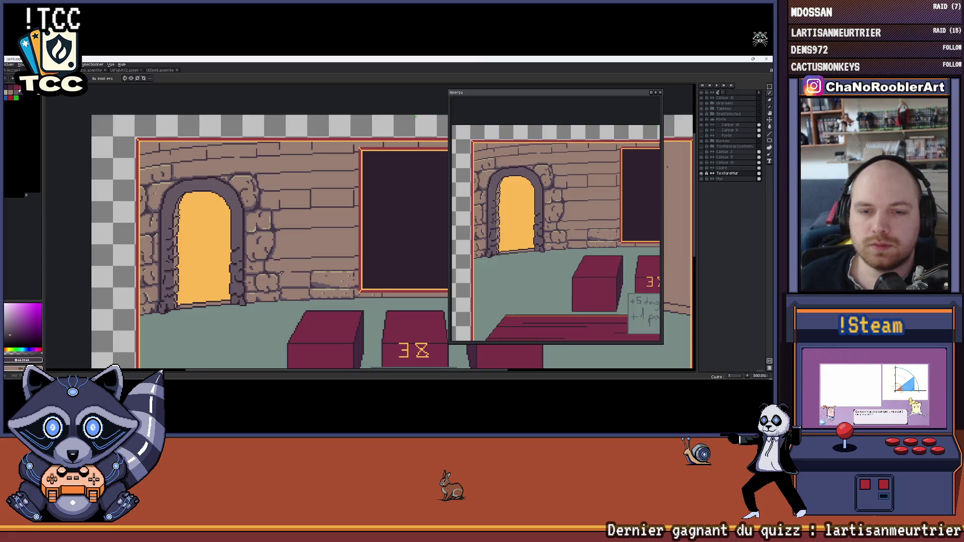
{"action": "scroll", "coordinate": [279, 268], "scroll_direction": "up", "scroll_amount": 5}
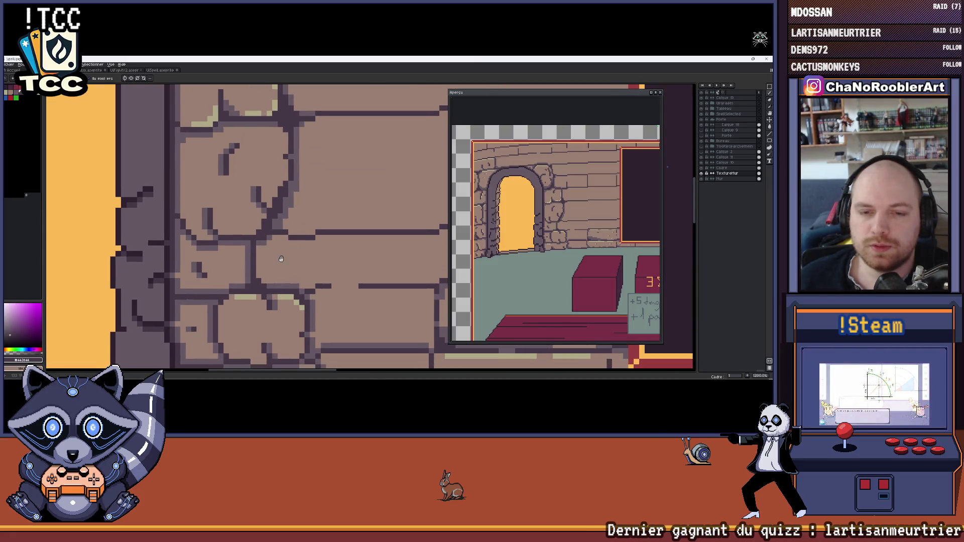
{"action": "scroll", "coordinate": [271, 263], "scroll_direction": "down", "scroll_amount": 3}
{"action": "scroll", "coordinate": [446, 246], "scroll_direction": "down", "scroll_amount": 4}
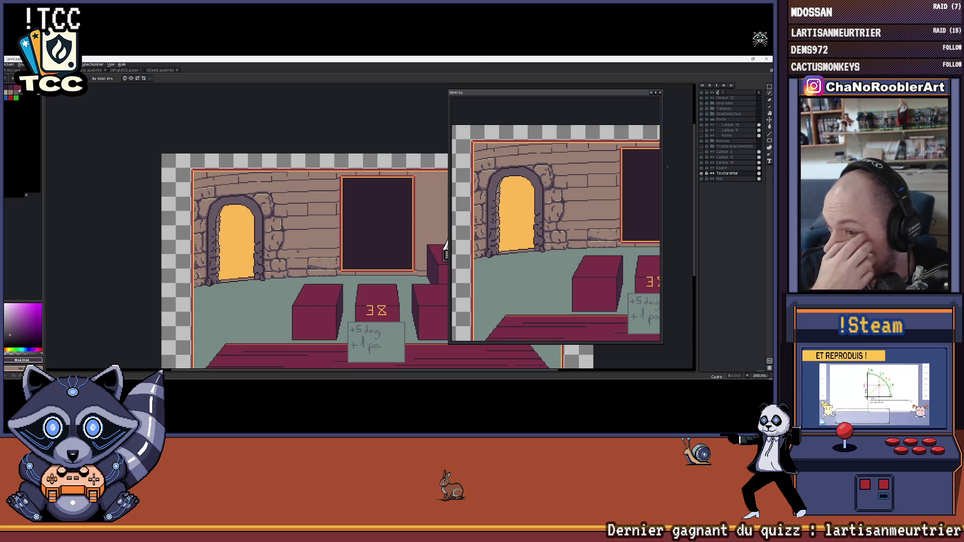
{"action": "left_click_drag", "start_coordinate": [519, 277], "coordinate": [491, 228]}
{"action": "scroll", "coordinate": [328, 214], "scroll_direction": "up", "scroll_amount": 4}
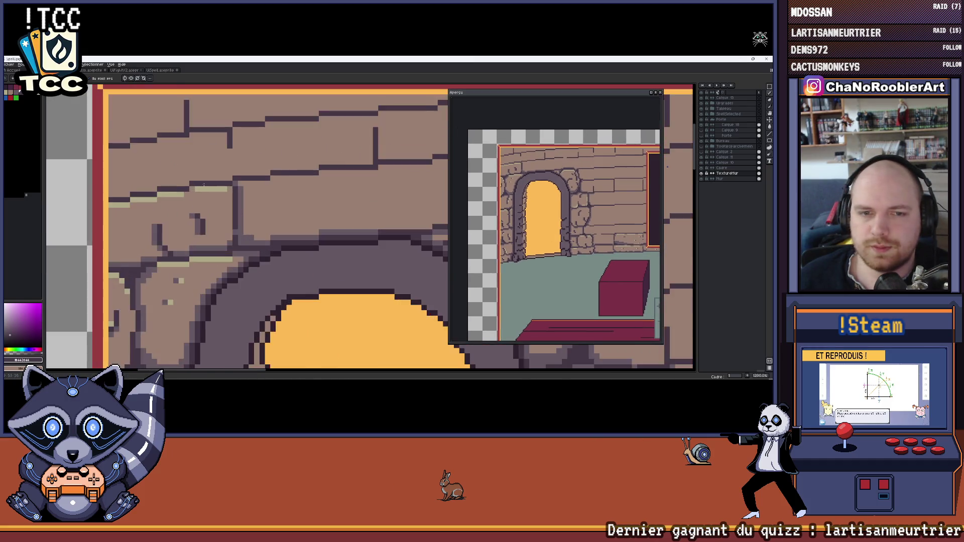
{"action": "scroll", "coordinate": [244, 212], "scroll_direction": "down", "scroll_amount": 2}
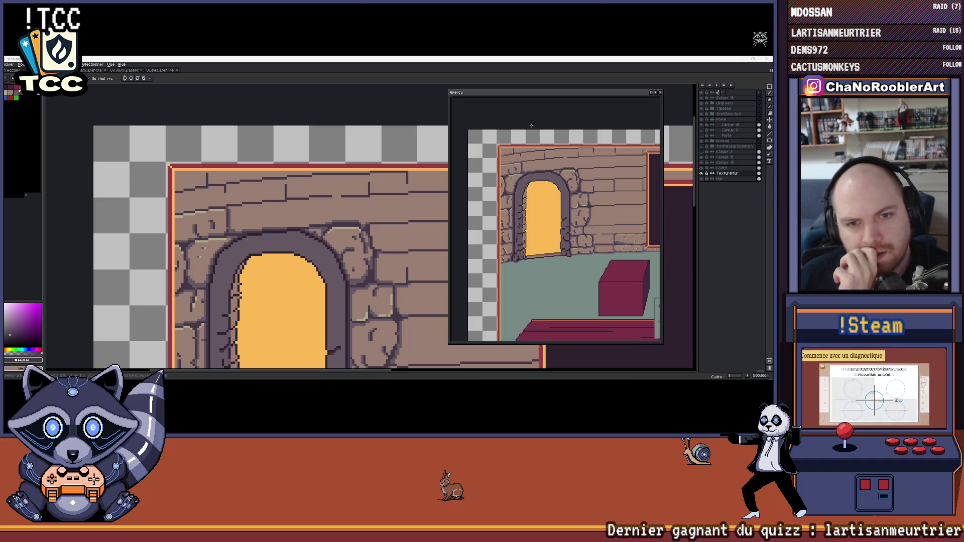
Zoom in above the arch and draw a dark purple vertical line between the bricks.
{"action": "scroll", "coordinate": [223, 158], "scroll_direction": "down", "scroll_amount": 3}
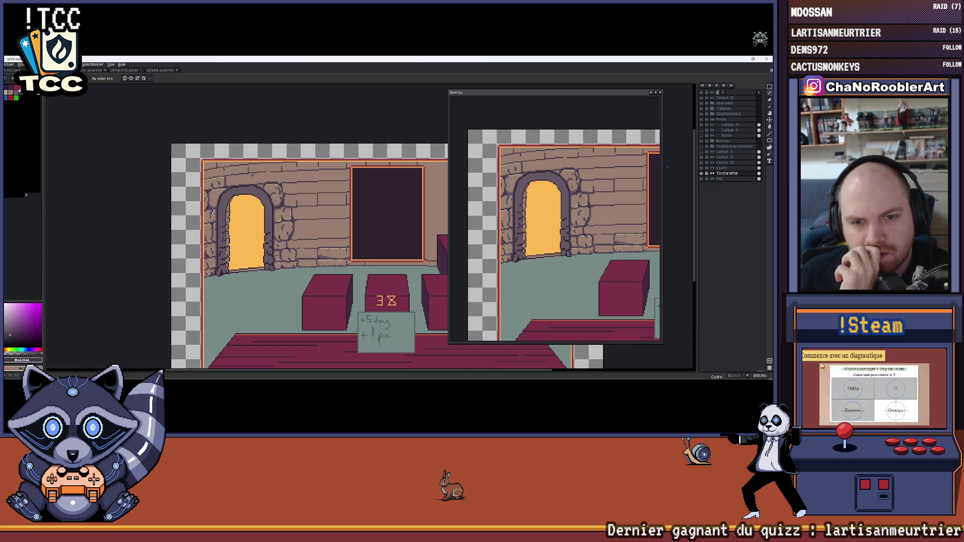
{"action": "scroll", "coordinate": [218, 173], "scroll_direction": "up", "scroll_amount": 7}
{"action": "scroll", "coordinate": [218, 173], "scroll_direction": "down", "scroll_amount": 2}
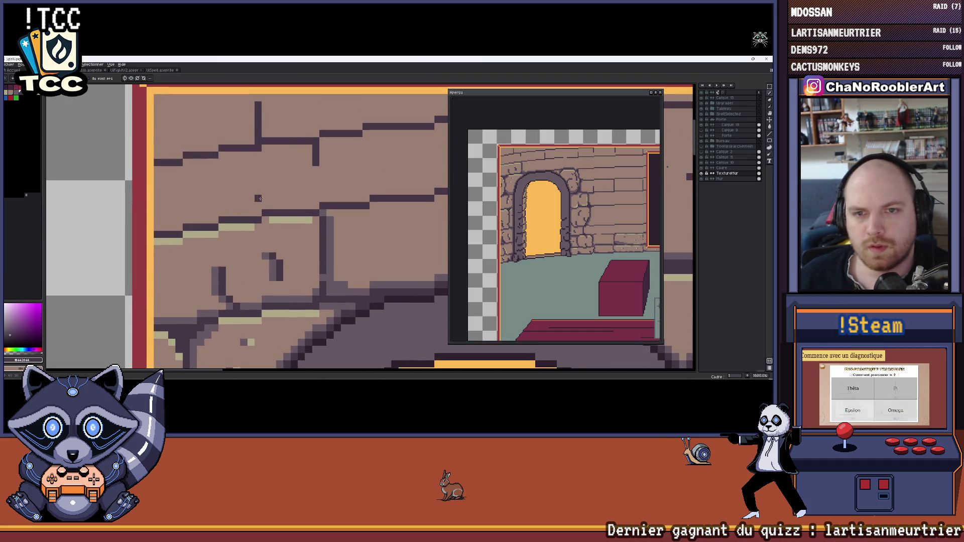
{"action": "scroll", "coordinate": [236, 191], "scroll_direction": "up", "scroll_amount": 3}
{"action": "scroll", "coordinate": [261, 208], "scroll_direction": "up", "scroll_amount": 1}
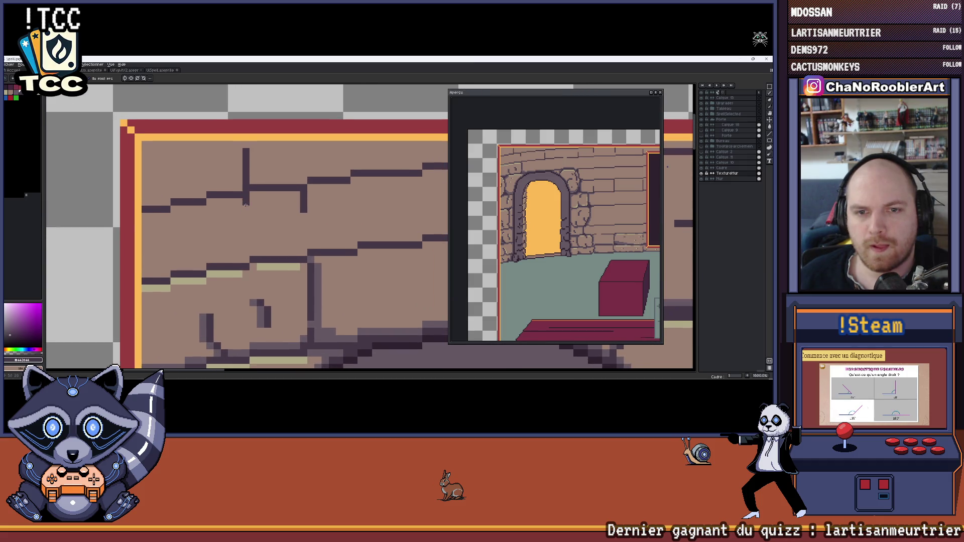
{"action": "scroll", "coordinate": [260, 209], "scroll_direction": "down", "scroll_amount": 8}
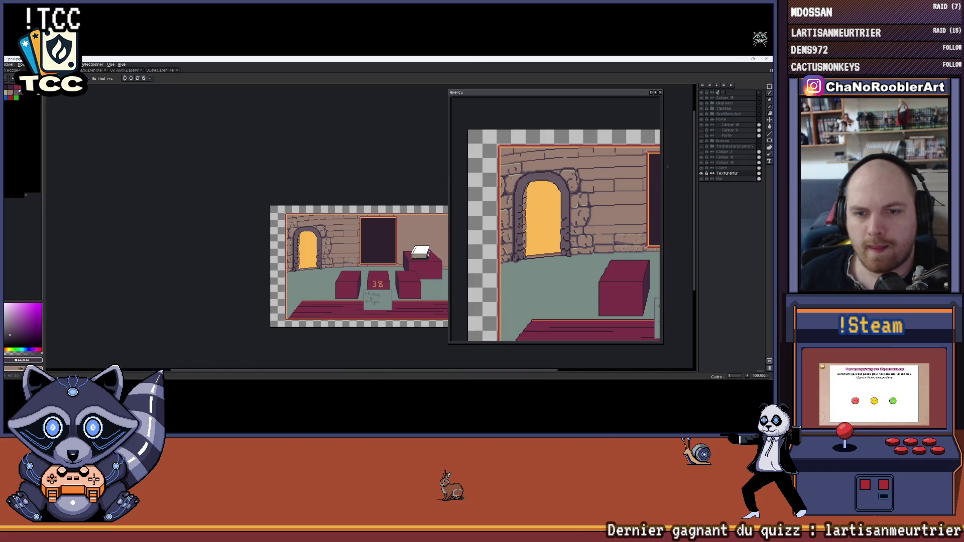
{"action": "scroll", "coordinate": [291, 221], "scroll_direction": "up", "scroll_amount": 8}
{"action": "scroll", "coordinate": [288, 234], "scroll_direction": "down", "scroll_amount": 4}
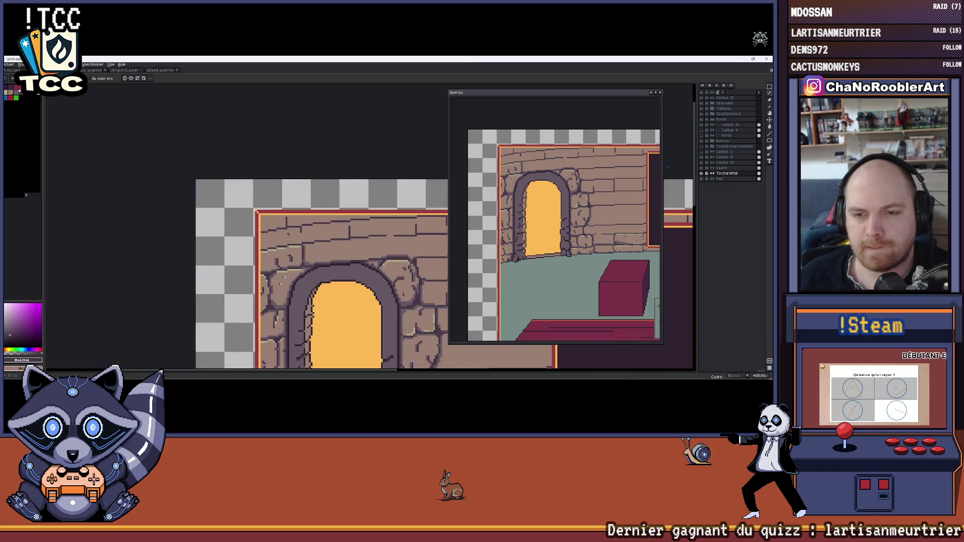
{"action": "scroll", "coordinate": [289, 226], "scroll_direction": "down", "scroll_amount": 3}
{"action": "scroll", "coordinate": [297, 212], "scroll_direction": "up", "scroll_amount": 1}
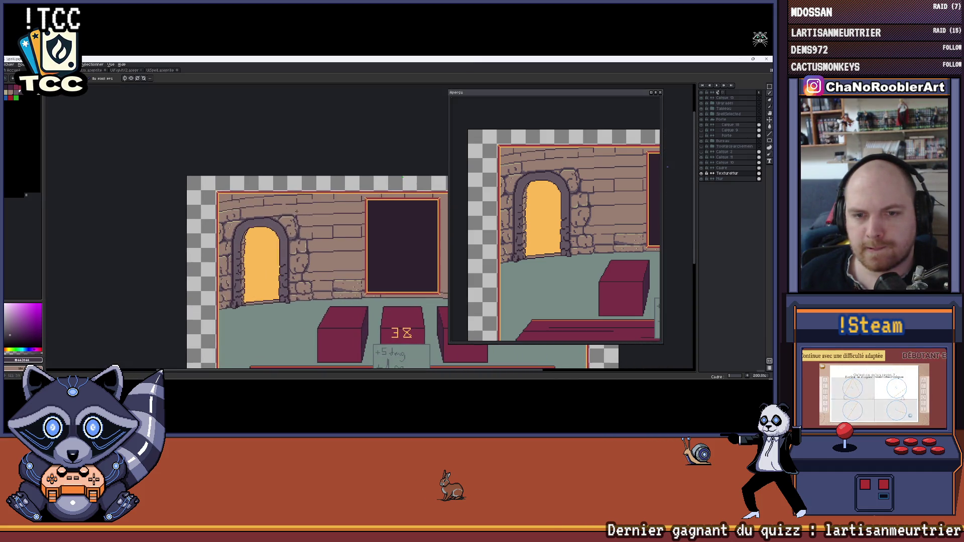
{"action": "scroll", "coordinate": [296, 212], "scroll_direction": "up", "scroll_amount": 6}
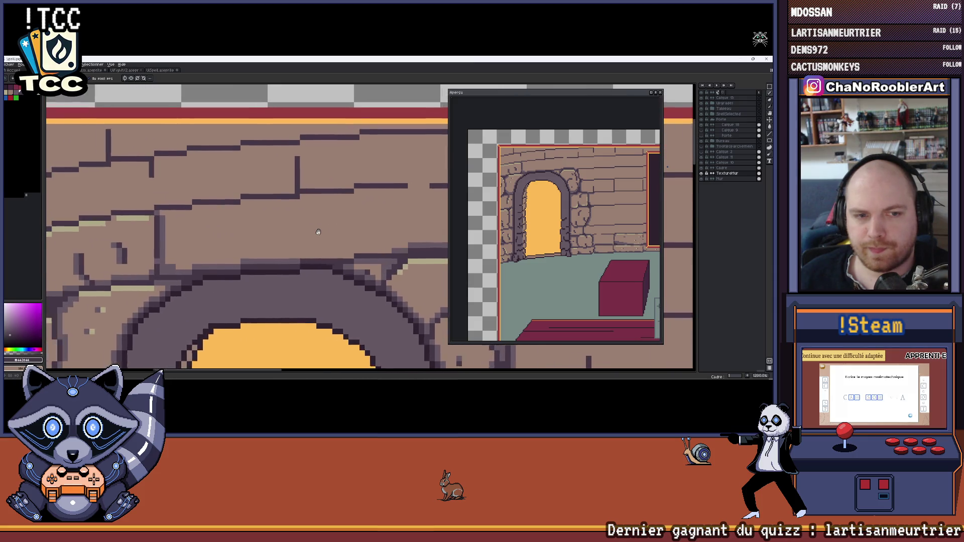
{"action": "scroll", "coordinate": [317, 233], "scroll_direction": "down", "scroll_amount": 3}
{"action": "scroll", "coordinate": [306, 234], "scroll_direction": "up", "scroll_amount": 2}
{"action": "scroll", "coordinate": [301, 234], "scroll_direction": "up", "scroll_amount": 1}
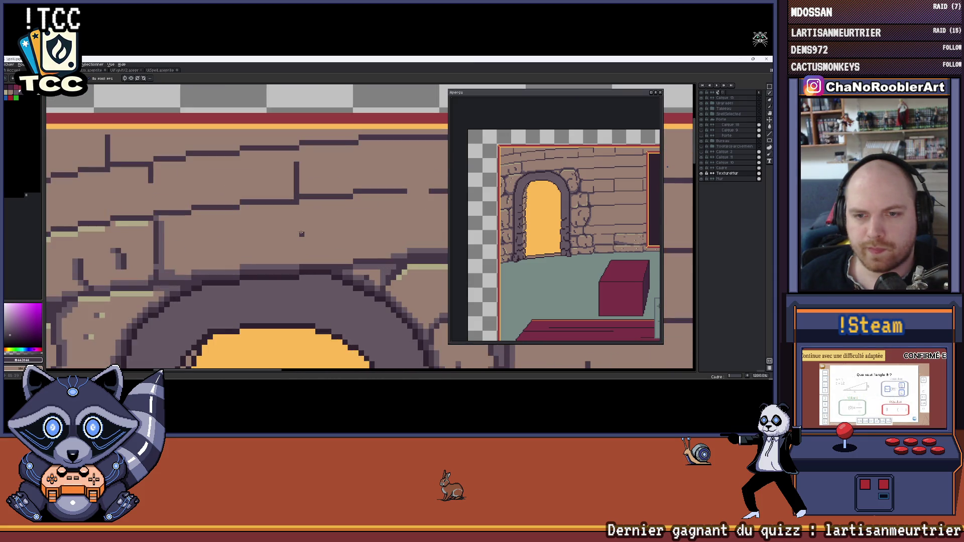
{"action": "scroll", "coordinate": [346, 234], "scroll_direction": "down", "scroll_amount": 7}
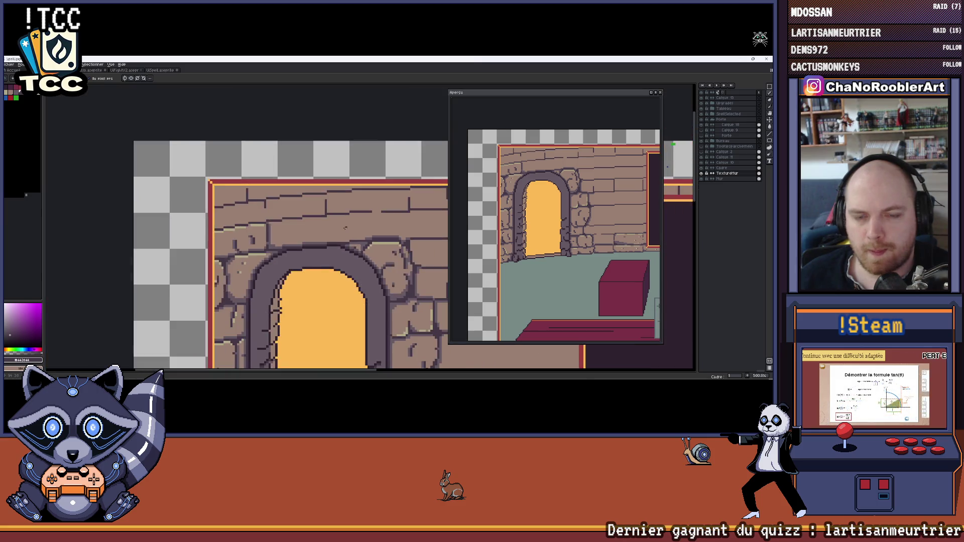
{"action": "scroll", "coordinate": [286, 228], "scroll_direction": "up", "scroll_amount": 5}
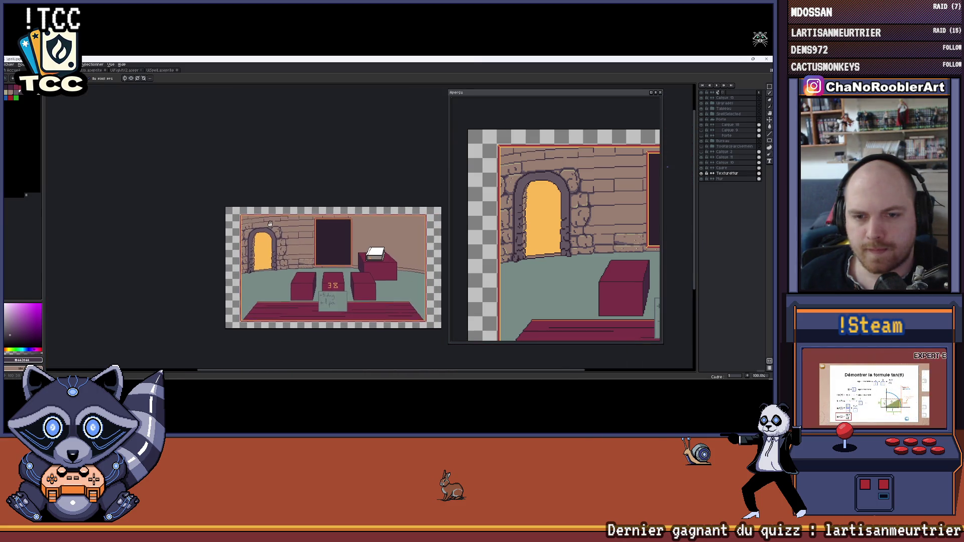
{"action": "scroll", "coordinate": [288, 235], "scroll_direction": "up", "scroll_amount": 3}
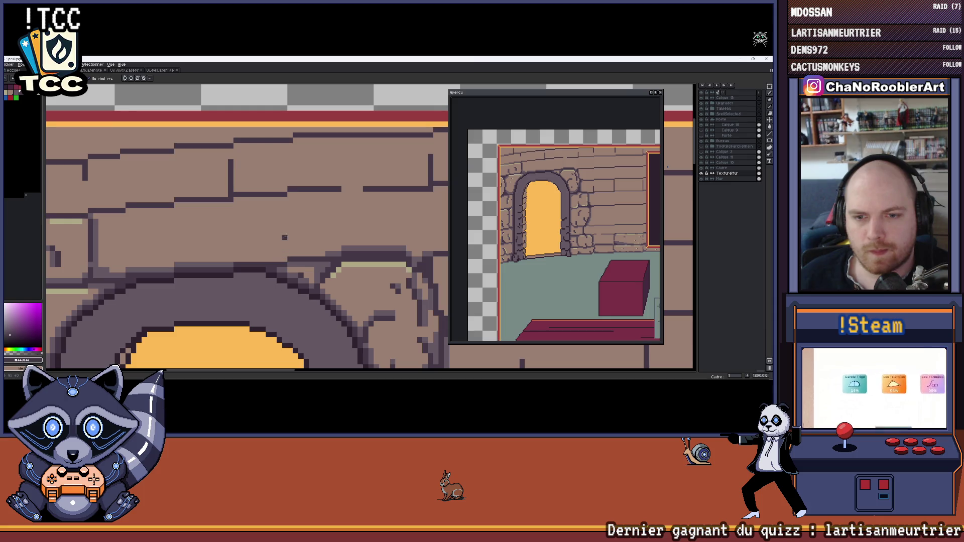
{"action": "left_click_drag", "start_coordinate": [285, 221], "coordinate": [284, 260]}
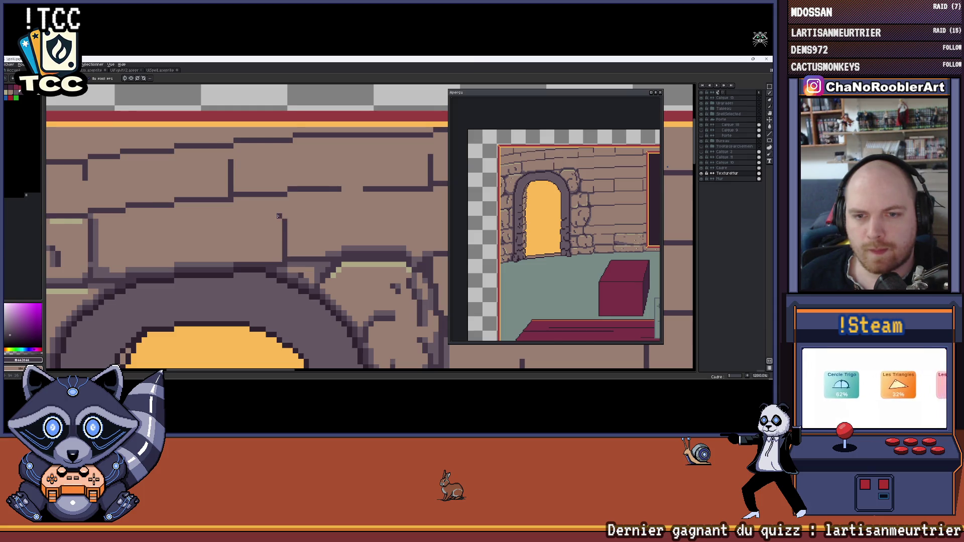
{"action": "scroll", "coordinate": [278, 219], "scroll_direction": "up", "scroll_amount": 1}
{"action": "left_click_drag", "start_coordinate": [280, 216], "coordinate": [264, 190]}
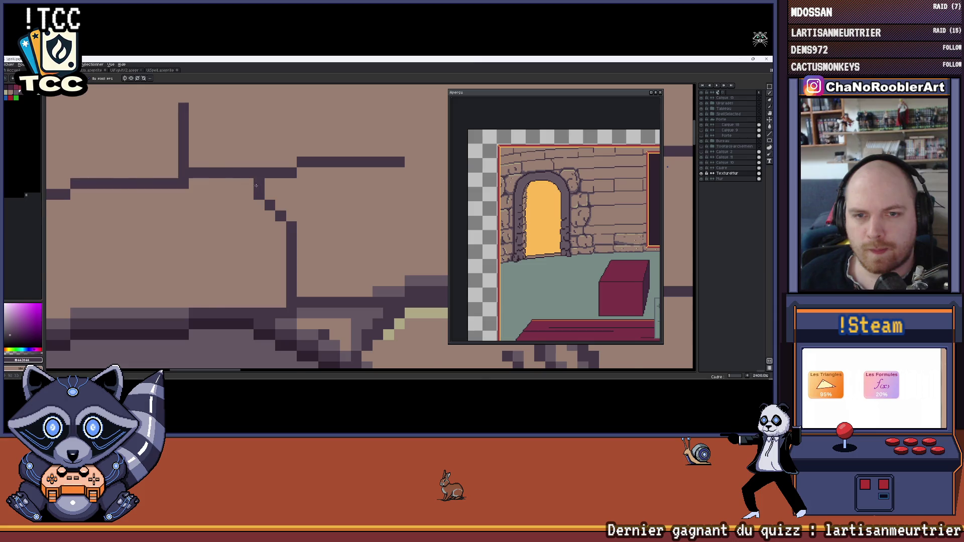
{"action": "scroll", "coordinate": [256, 186], "scroll_direction": "down", "scroll_amount": 5}
{"action": "scroll", "coordinate": [310, 190], "scroll_direction": "up", "scroll_amount": 3}
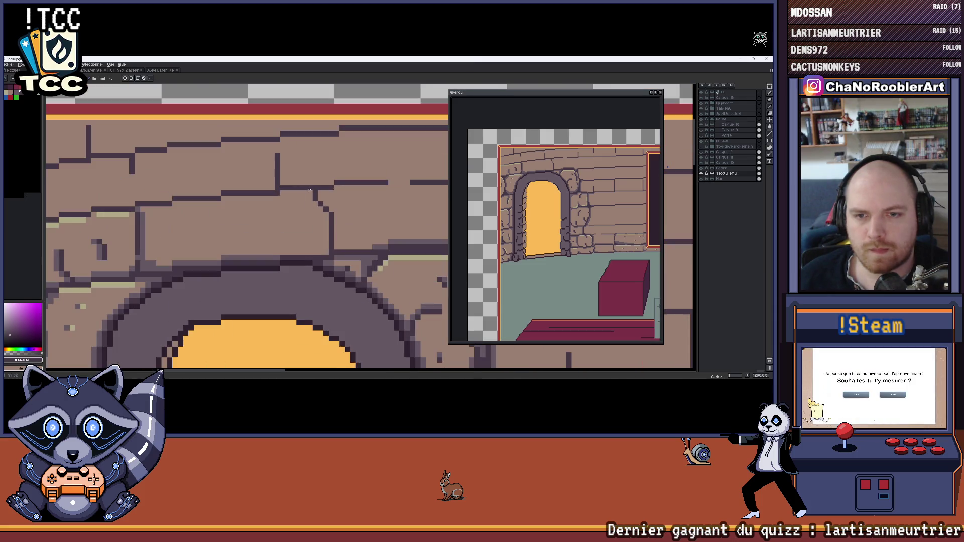
{"action": "left_click", "coordinate": [240, 203]}
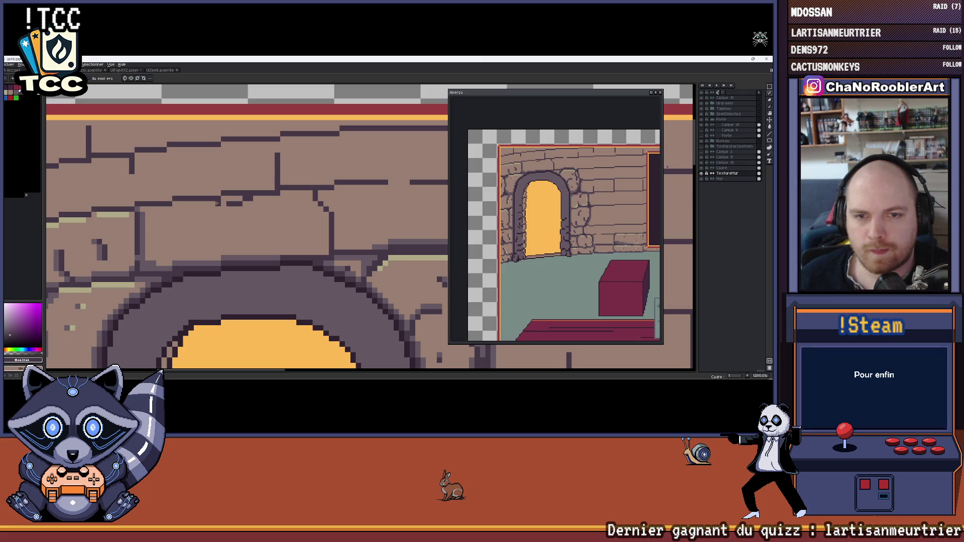
{"action": "scroll", "coordinate": [298, 176], "scroll_direction": "up", "scroll_amount": 1}
{"action": "left_click", "coordinate": [296, 179], "text": "alt"}
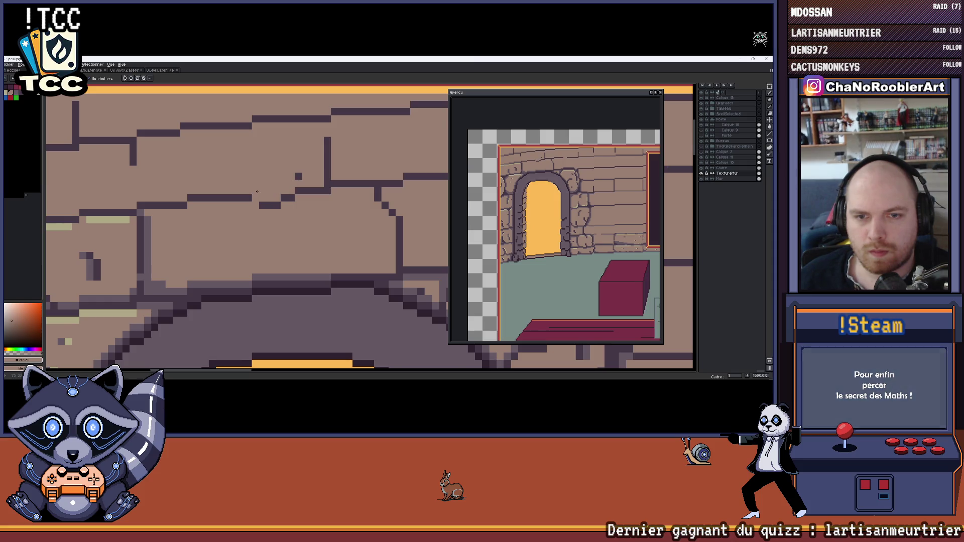
{"action": "scroll", "coordinate": [257, 192], "scroll_direction": "down", "scroll_amount": 2}
{"action": "scroll", "coordinate": [288, 201], "scroll_direction": "up", "scroll_amount": 2}
{"action": "left_click", "coordinate": [288, 200], "text": "alt"}
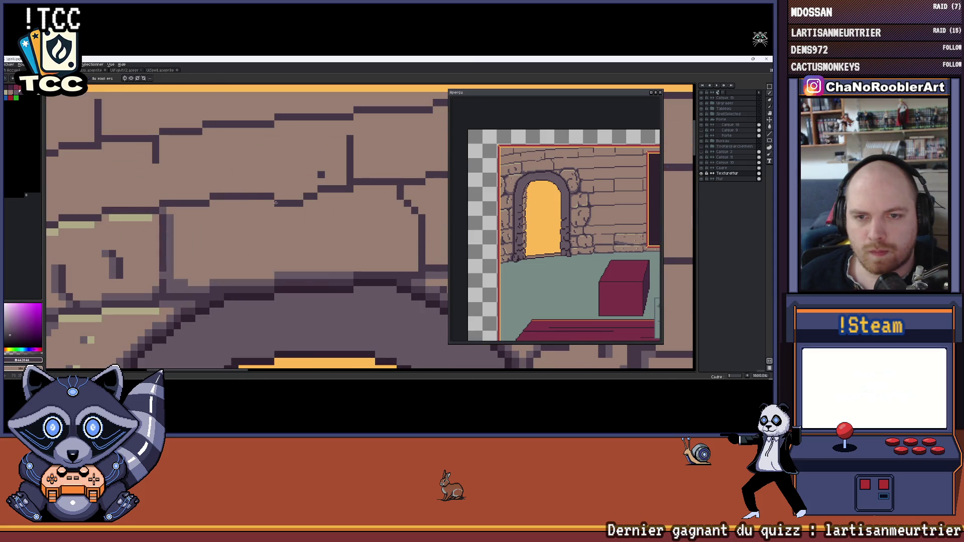
{"action": "left_click_drag", "start_coordinate": [274, 207], "coordinate": [263, 227]}
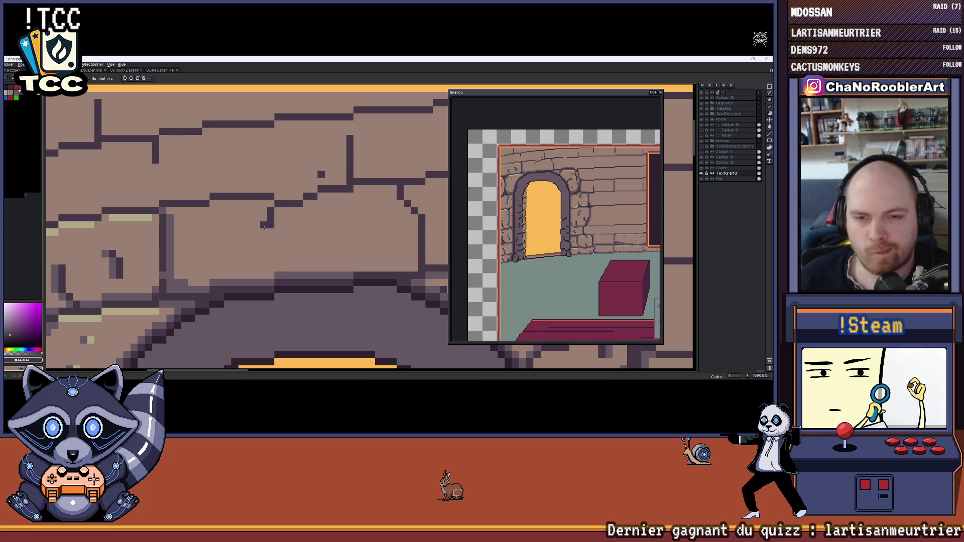
{"action": "scroll", "coordinate": [263, 228], "scroll_direction": "down", "scroll_amount": 5}
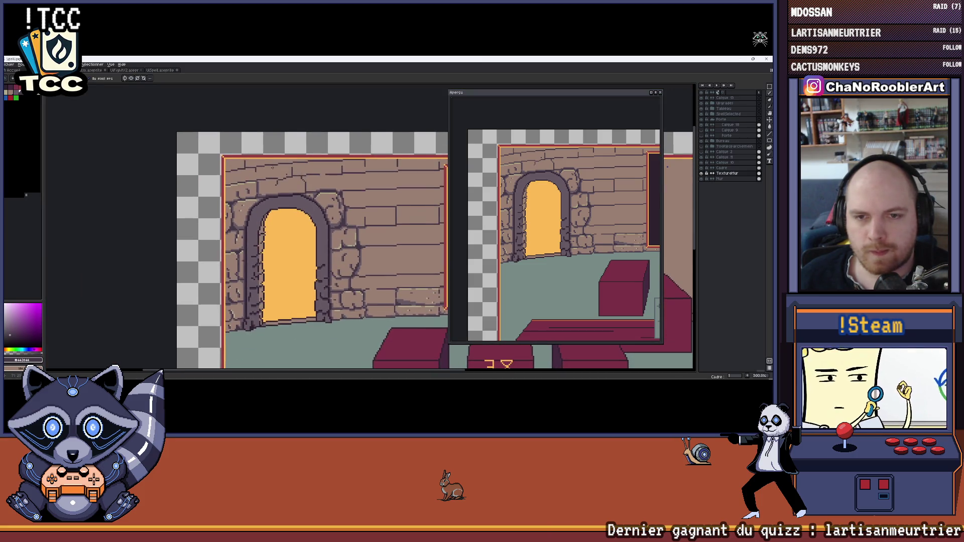
{"action": "scroll", "coordinate": [276, 173], "scroll_direction": "up", "scroll_amount": 2}
{"action": "scroll", "coordinate": [276, 173], "scroll_direction": "up", "scroll_amount": 2}
{"action": "scroll", "coordinate": [271, 175], "scroll_direction": "up", "scroll_amount": 1}
{"action": "scroll", "coordinate": [271, 176], "scroll_direction": "down", "scroll_amount": 1}
{"action": "scroll", "coordinate": [271, 176], "scroll_direction": "down", "scroll_amount": 6}
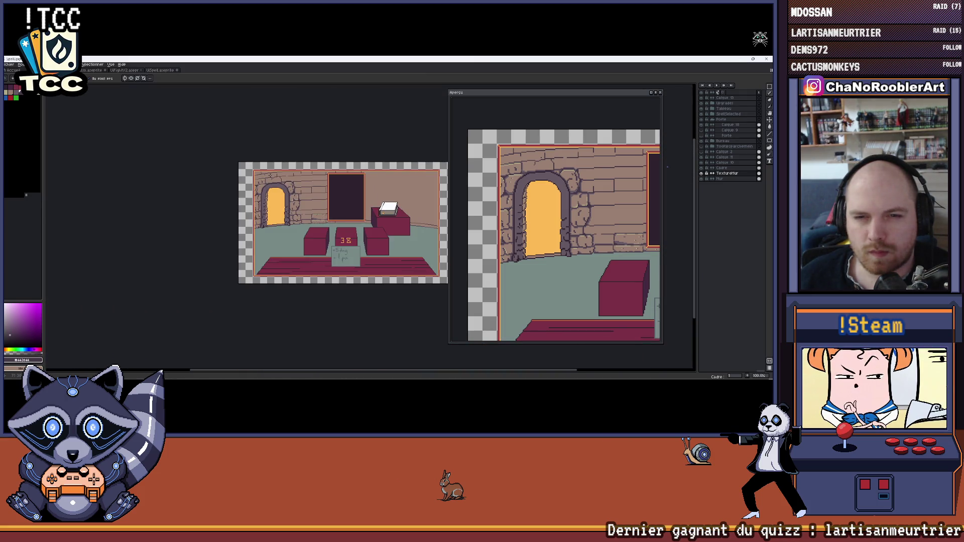
{"action": "scroll", "coordinate": [270, 176], "scroll_direction": "up", "scroll_amount": 1}
{"action": "scroll", "coordinate": [276, 183], "scroll_direction": "up", "scroll_amount": 6}
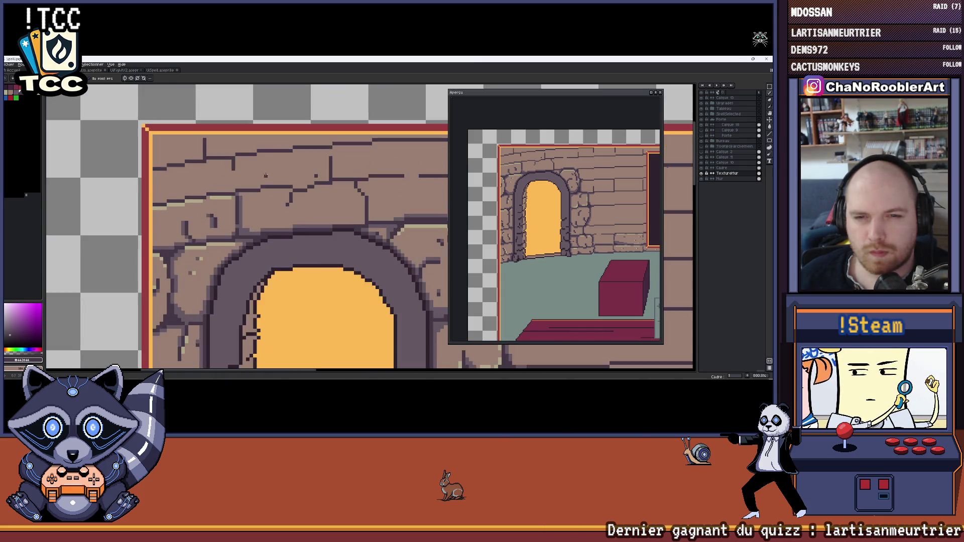
{"action": "scroll", "coordinate": [276, 183], "scroll_direction": "down", "scroll_amount": 2}
{"action": "scroll", "coordinate": [246, 193], "scroll_direction": "up", "scroll_amount": 2}
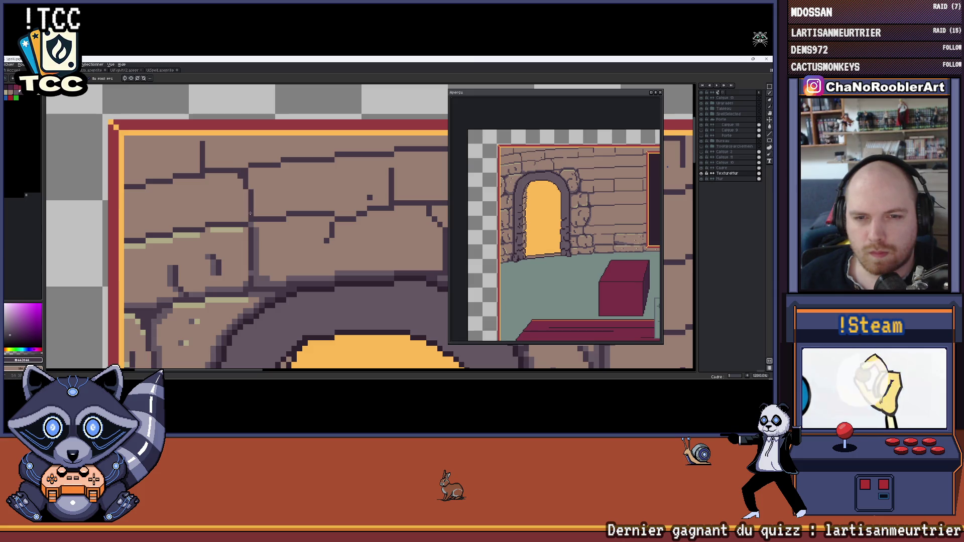
{"action": "scroll", "coordinate": [259, 188], "scroll_direction": "up", "scroll_amount": 1}
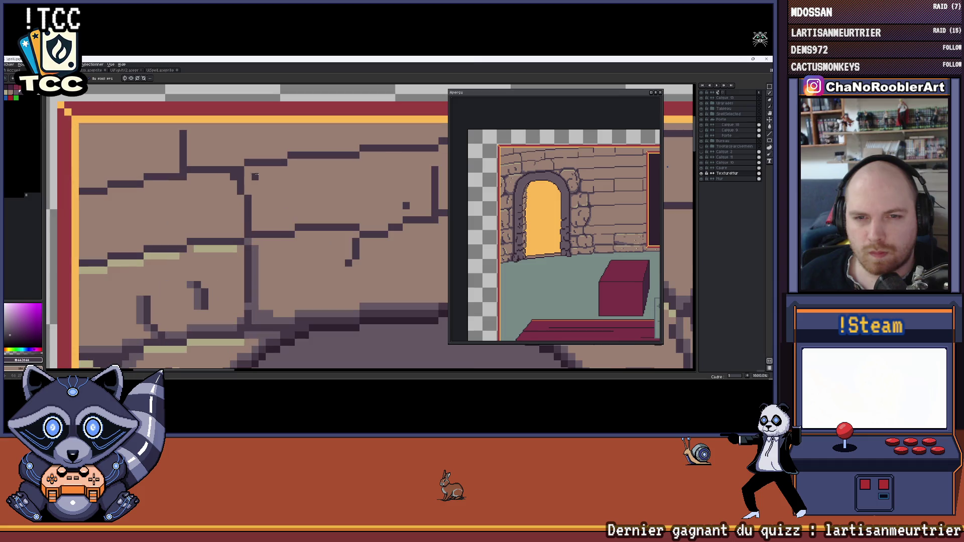
{"action": "left_click", "coordinate": [248, 162], "text": "alt"}
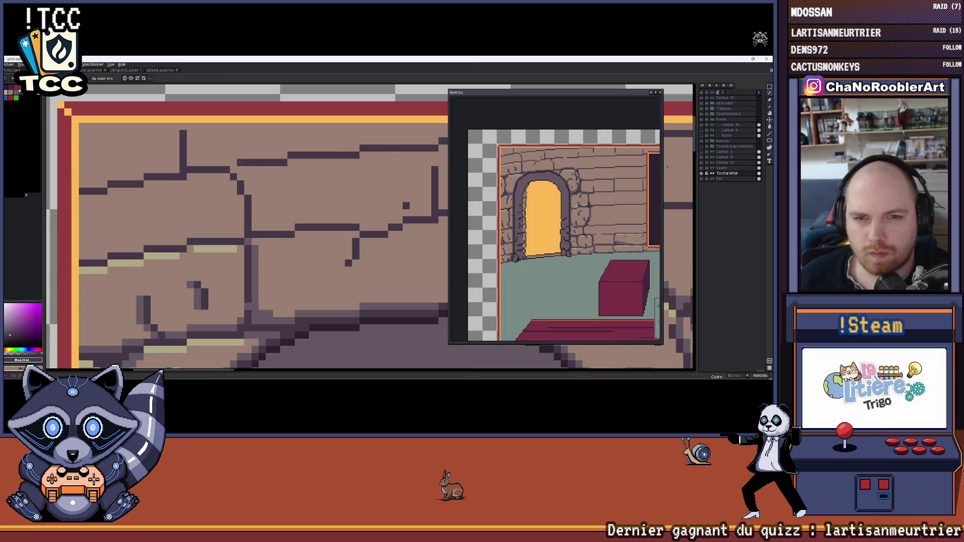
{"action": "scroll", "coordinate": [232, 161], "scroll_direction": "down", "scroll_amount": 5}
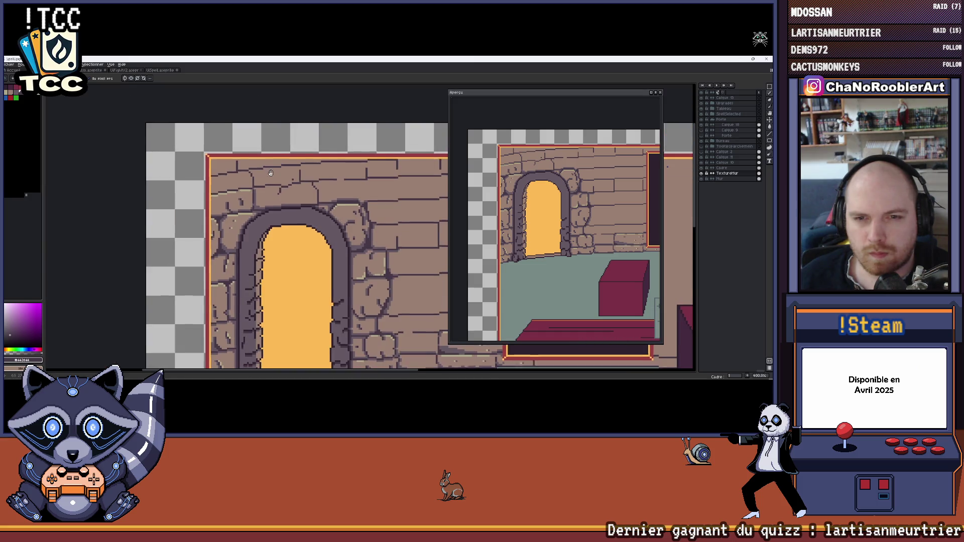
{"action": "scroll", "coordinate": [234, 179], "scroll_direction": "up", "scroll_amount": 8}
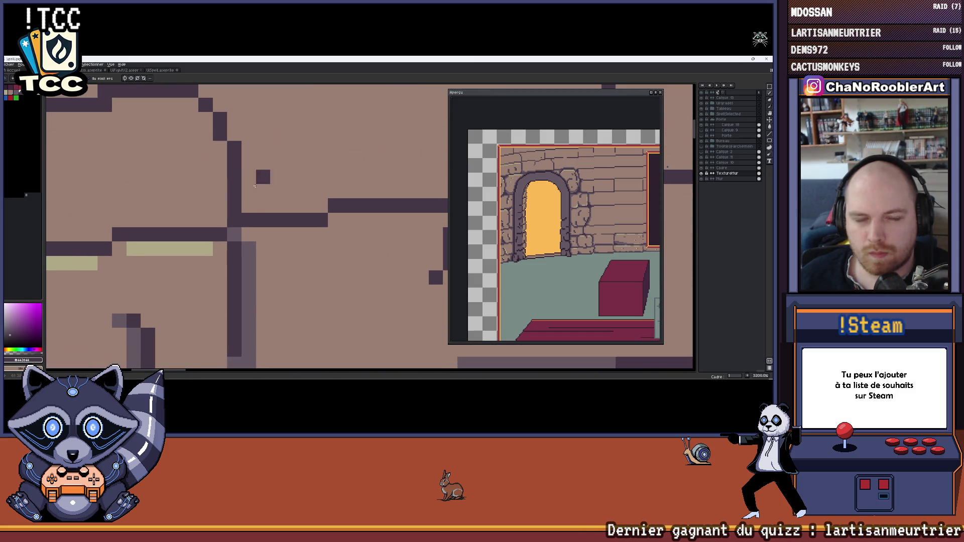
{"action": "scroll", "coordinate": [248, 206], "scroll_direction": "down", "scroll_amount": 5}
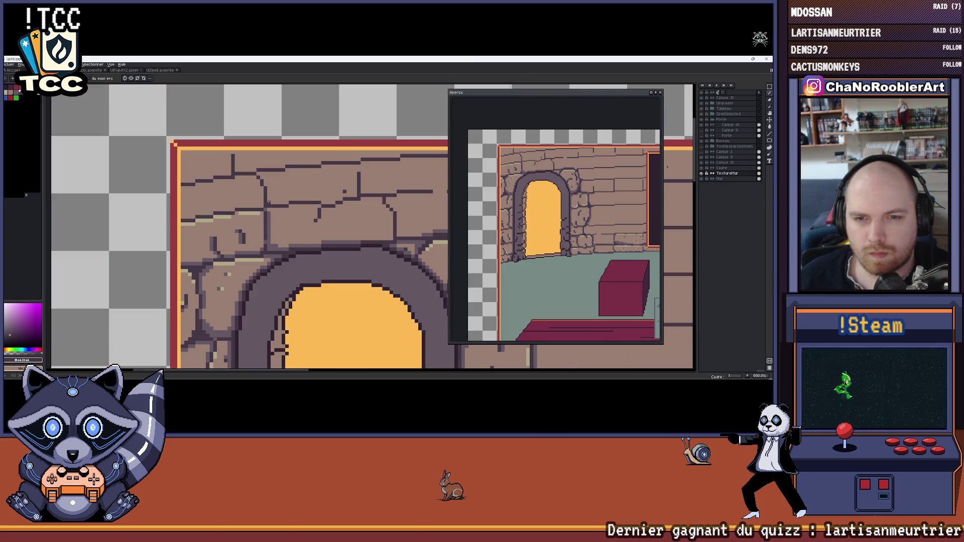
{"action": "scroll", "coordinate": [276, 195], "scroll_direction": "down", "scroll_amount": 2}
{"action": "scroll", "coordinate": [271, 200], "scroll_direction": "up", "scroll_amount": 4}
{"action": "scroll", "coordinate": [268, 202], "scroll_direction": "down", "scroll_amount": 3}
{"action": "scroll", "coordinate": [268, 204], "scroll_direction": "up", "scroll_amount": 3}
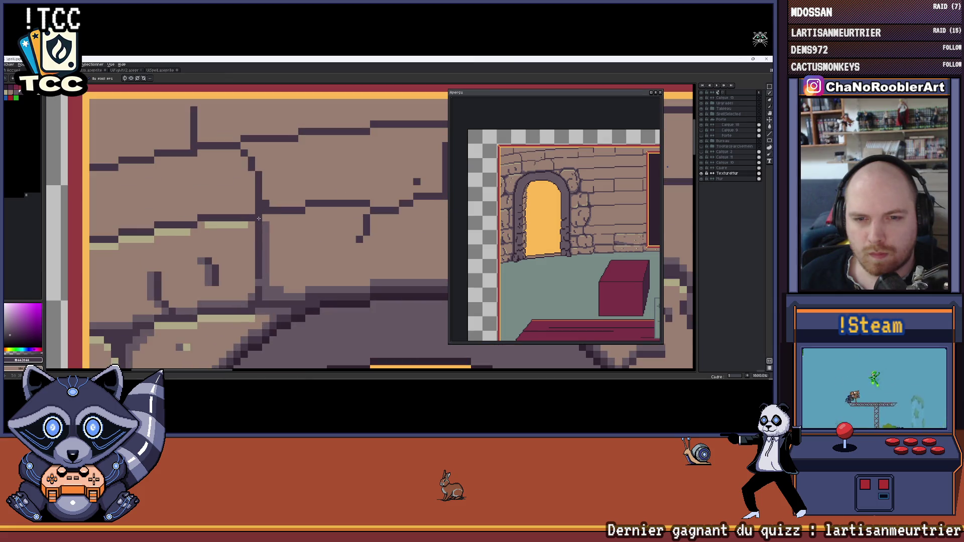
{"action": "scroll", "coordinate": [264, 216], "scroll_direction": "down", "scroll_amount": 3}
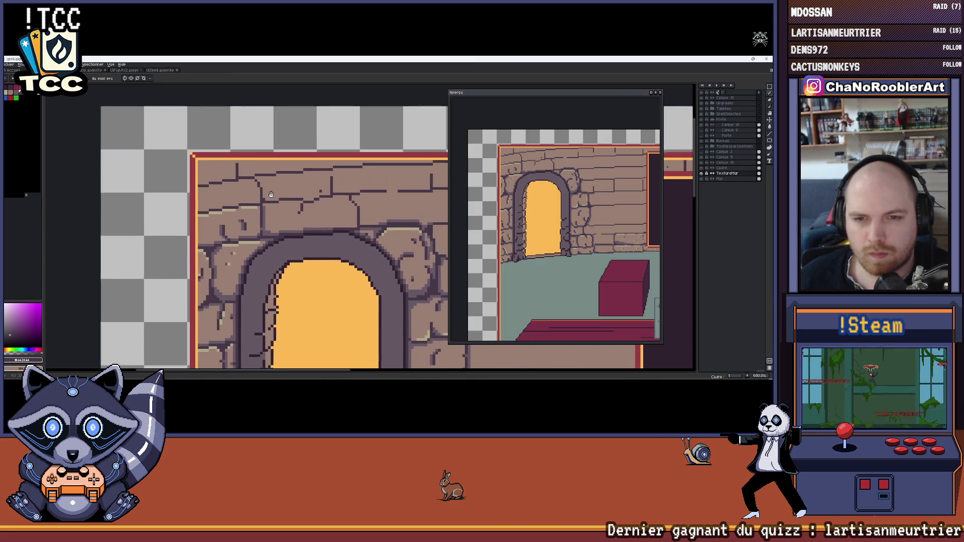
{"action": "scroll", "coordinate": [265, 201], "scroll_direction": "up", "scroll_amount": 2}
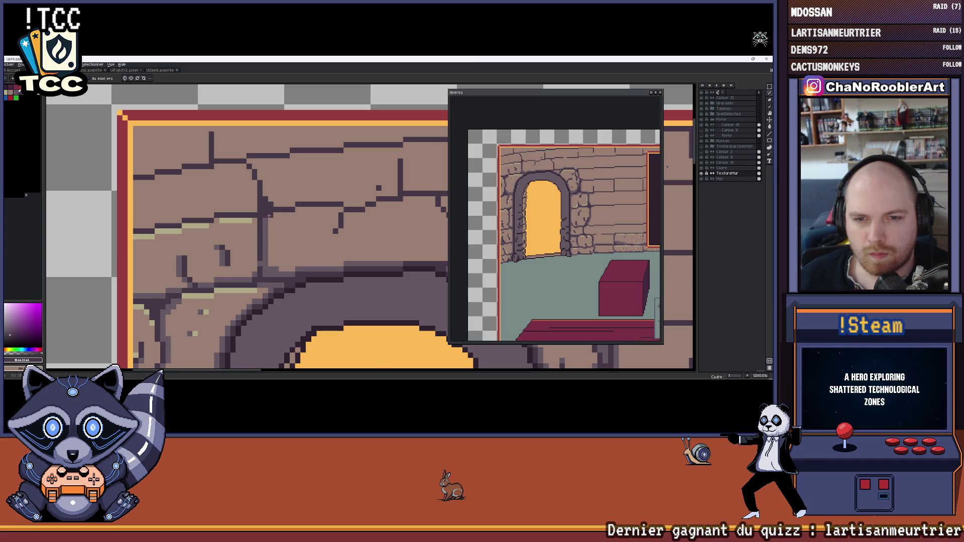
{"action": "scroll", "coordinate": [269, 216], "scroll_direction": "down", "scroll_amount": 6}
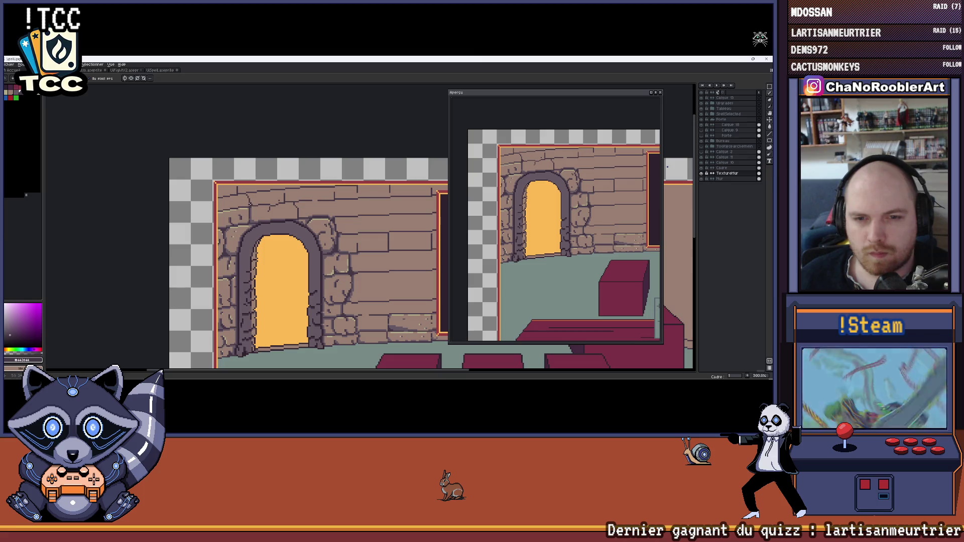
{"action": "scroll", "coordinate": [251, 213], "scroll_direction": "up", "scroll_amount": 7}
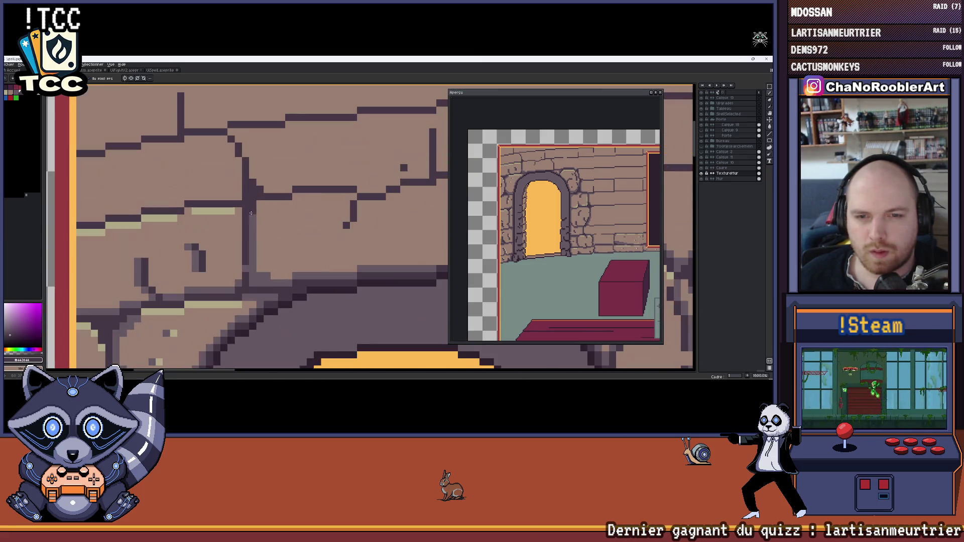
{"action": "scroll", "coordinate": [260, 231], "scroll_direction": "down", "scroll_amount": 7}
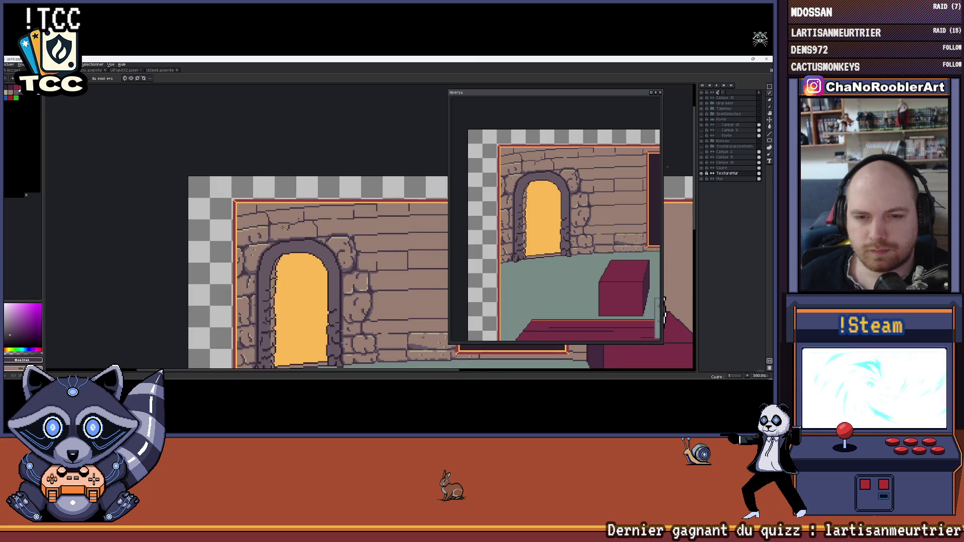
{"action": "left_click_drag", "start_coordinate": [271, 226], "coordinate": [261, 225]}
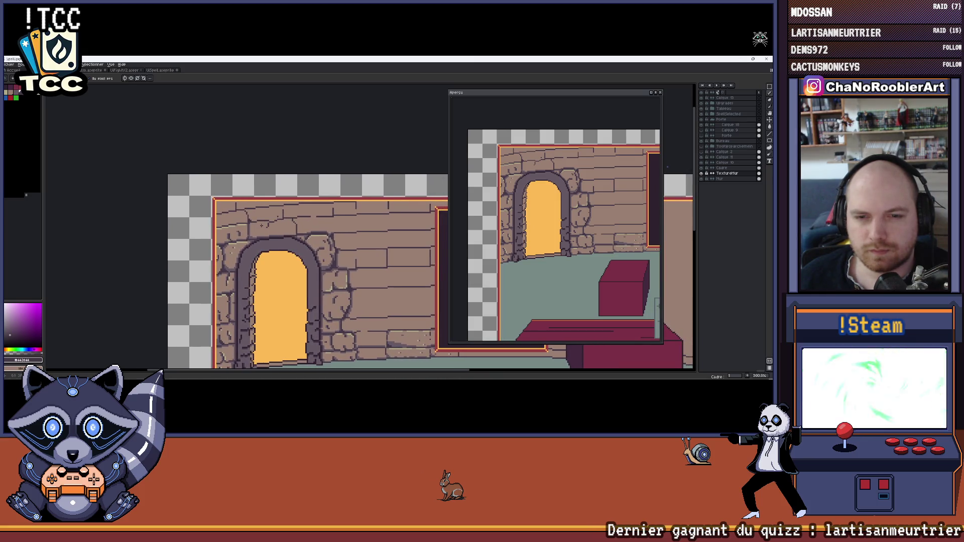
{"action": "scroll", "coordinate": [251, 222], "scroll_direction": "up", "scroll_amount": 6}
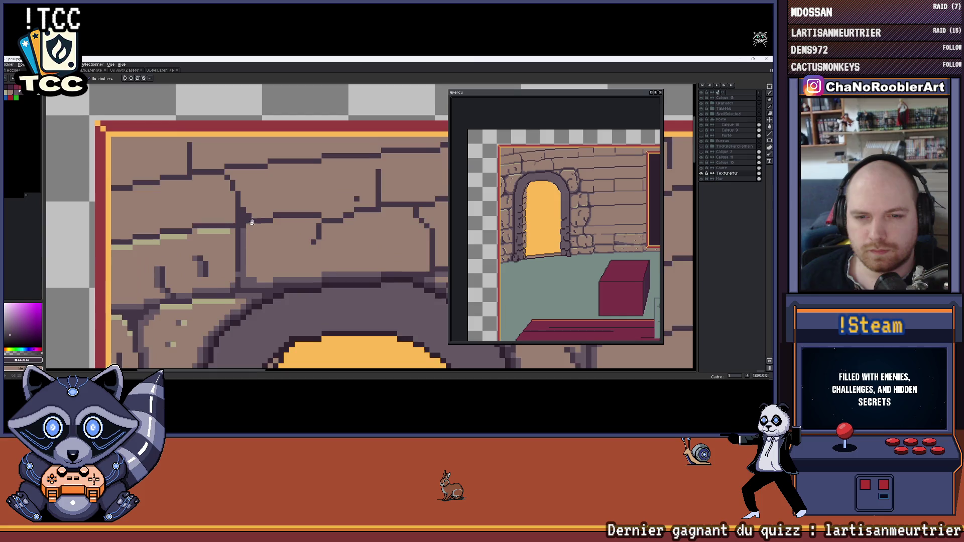
{"action": "key", "text": "i"}
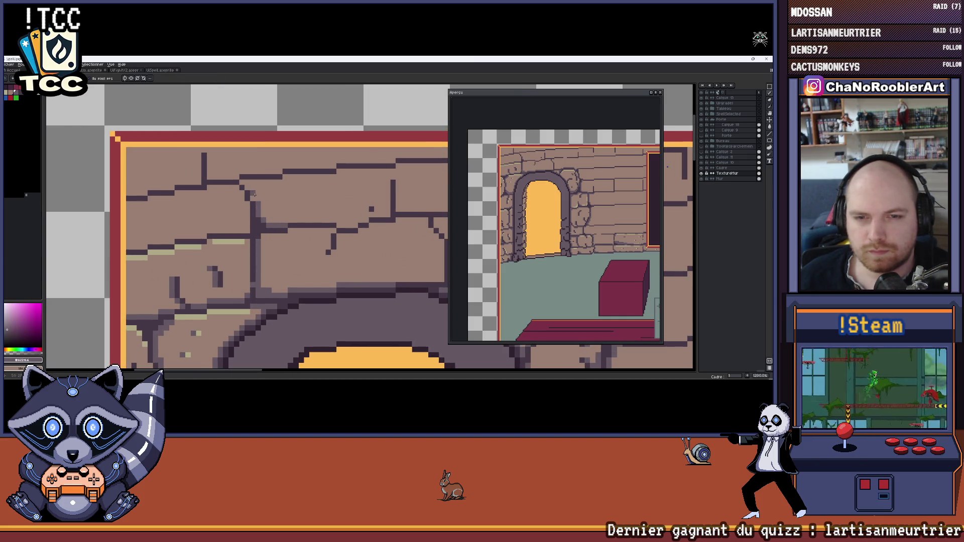
{"action": "scroll", "coordinate": [242, 183], "scroll_direction": "down", "scroll_amount": 3}
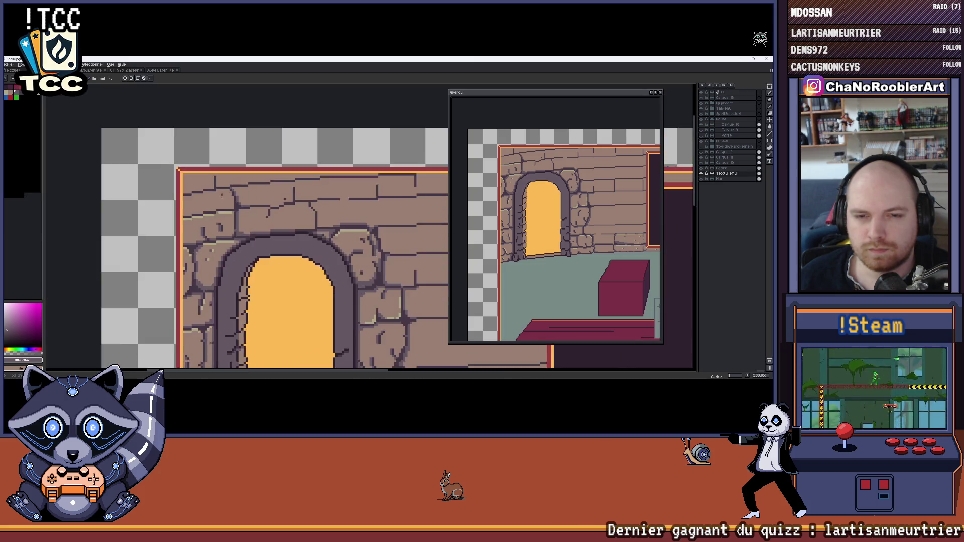
{"action": "scroll", "coordinate": [261, 231], "scroll_direction": "up", "scroll_amount": 5}
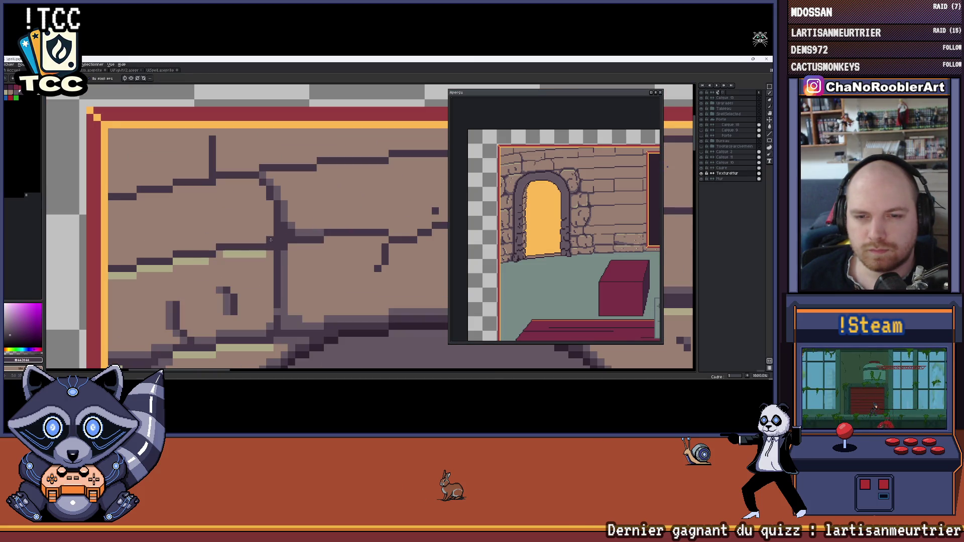
{"action": "scroll", "coordinate": [271, 240], "scroll_direction": "down", "scroll_amount": 6}
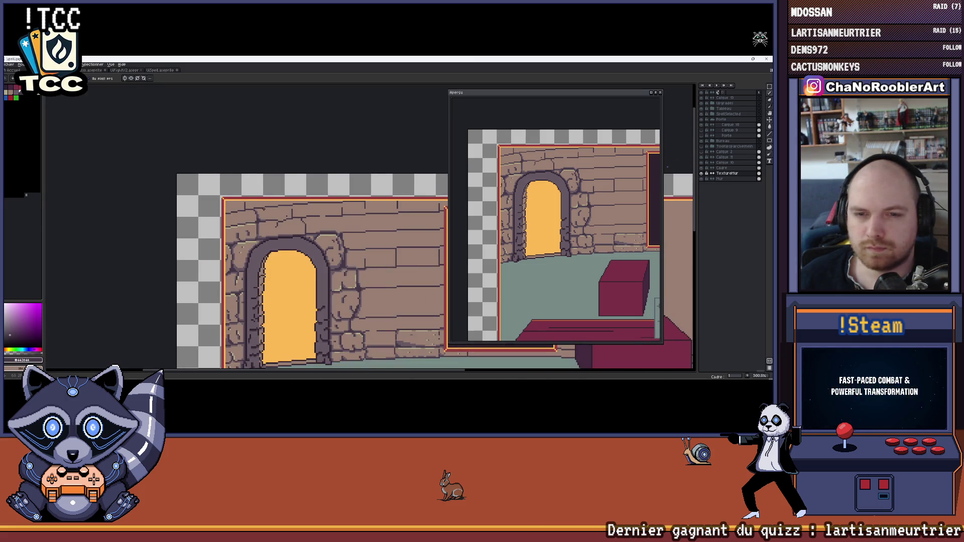
{"action": "scroll", "coordinate": [271, 241], "scroll_direction": "up", "scroll_amount": 3}
{"action": "scroll", "coordinate": [280, 240], "scroll_direction": "down", "scroll_amount": 3}
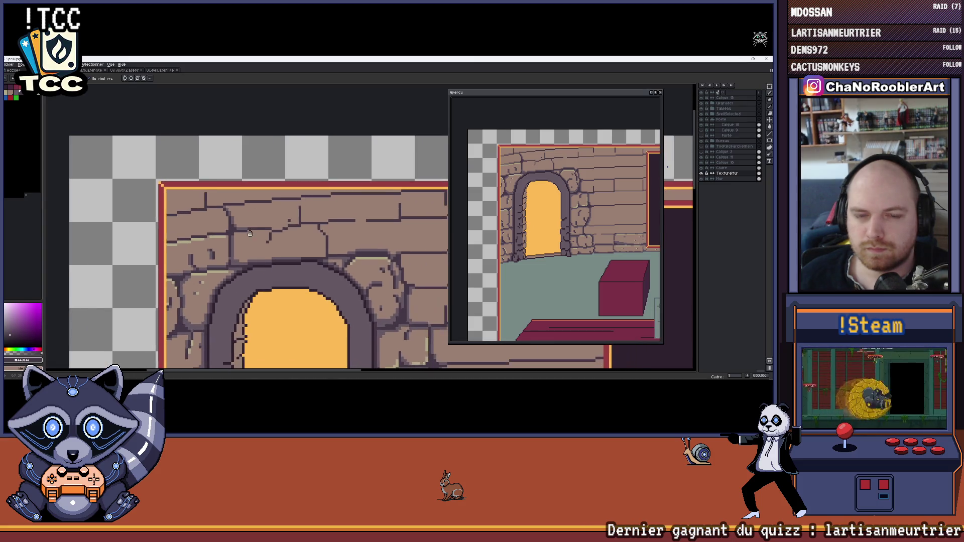
{"action": "scroll", "coordinate": [246, 237], "scroll_direction": "up", "scroll_amount": 2}
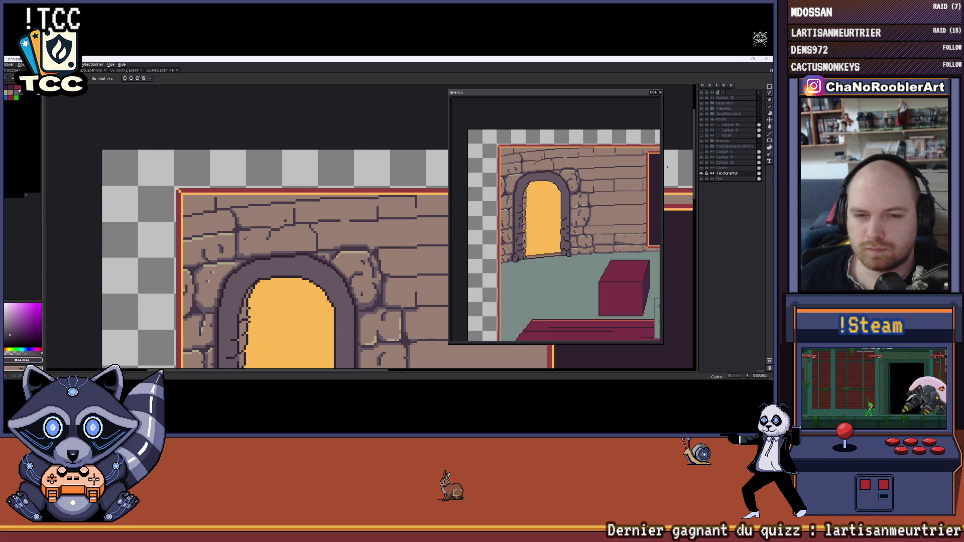
{"action": "scroll", "coordinate": [246, 238], "scroll_direction": "up", "scroll_amount": 5}
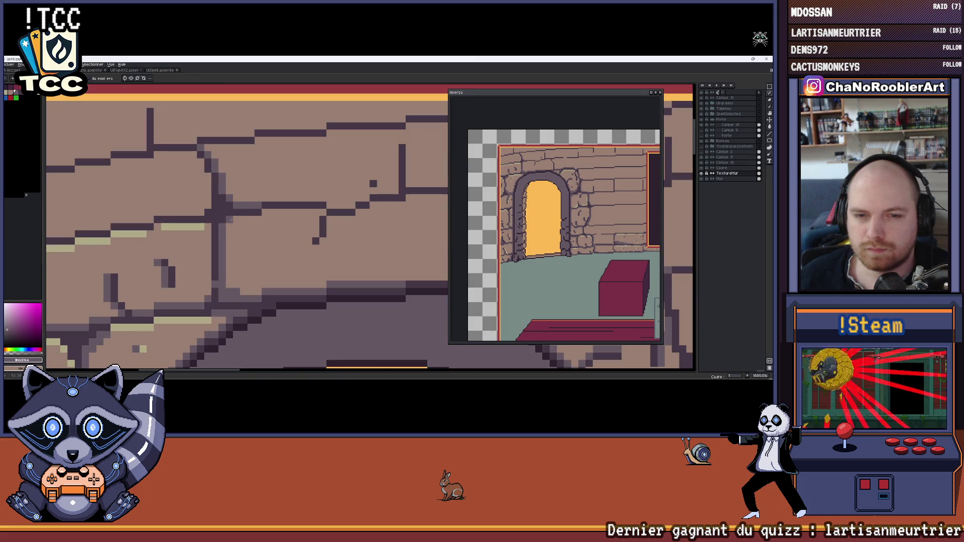
{"action": "scroll", "coordinate": [263, 225], "scroll_direction": "down", "scroll_amount": 4}
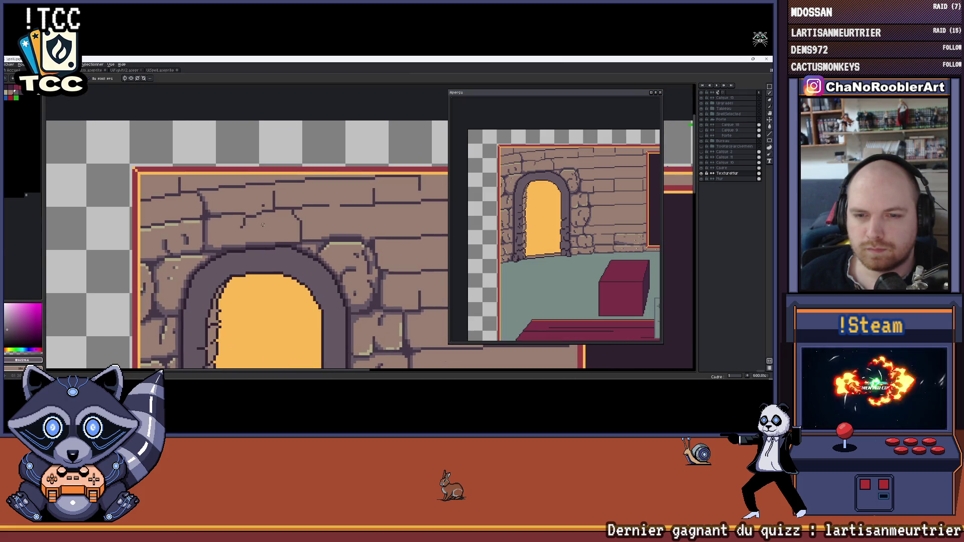
{"action": "scroll", "coordinate": [262, 235], "scroll_direction": "down", "scroll_amount": 3}
{"action": "scroll", "coordinate": [252, 239], "scroll_direction": "up", "scroll_amount": 5}
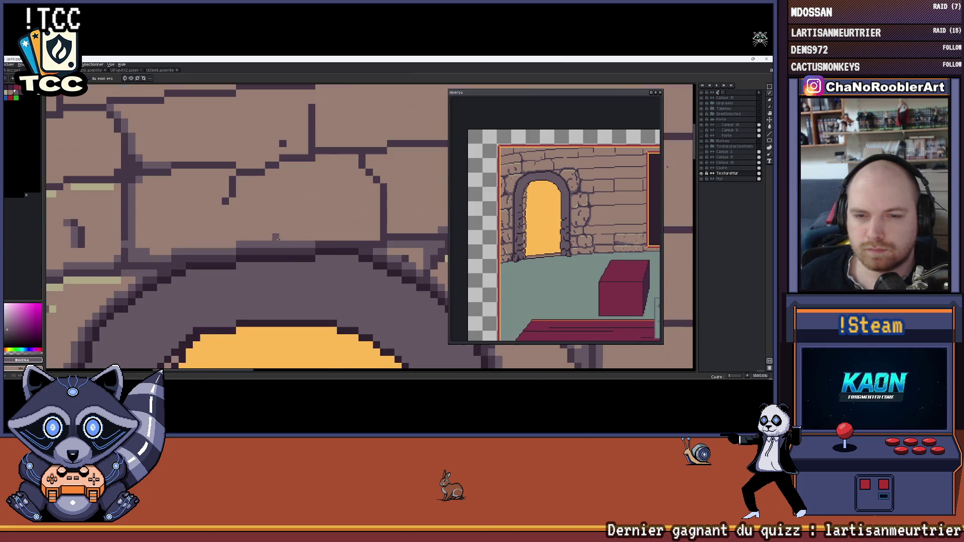
{"action": "scroll", "coordinate": [372, 237], "scroll_direction": "down", "scroll_amount": 8}
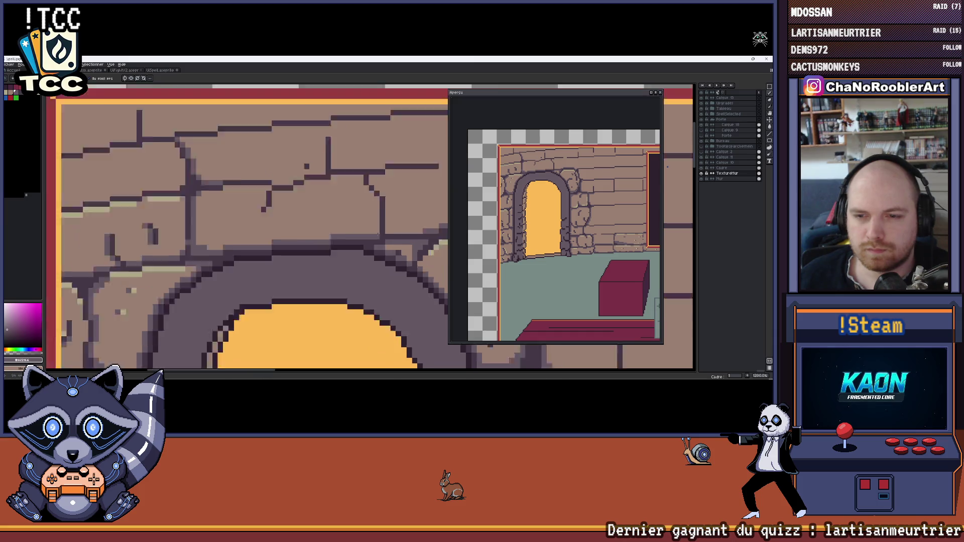
{"action": "scroll", "coordinate": [290, 213], "scroll_direction": "up", "scroll_amount": 8}
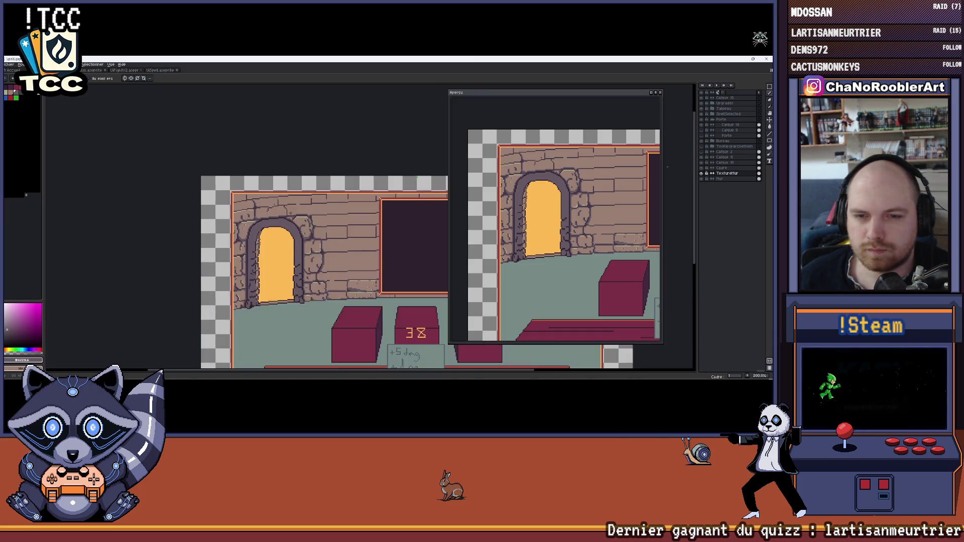
{"action": "scroll", "coordinate": [290, 212], "scroll_direction": "down", "scroll_amount": 3}
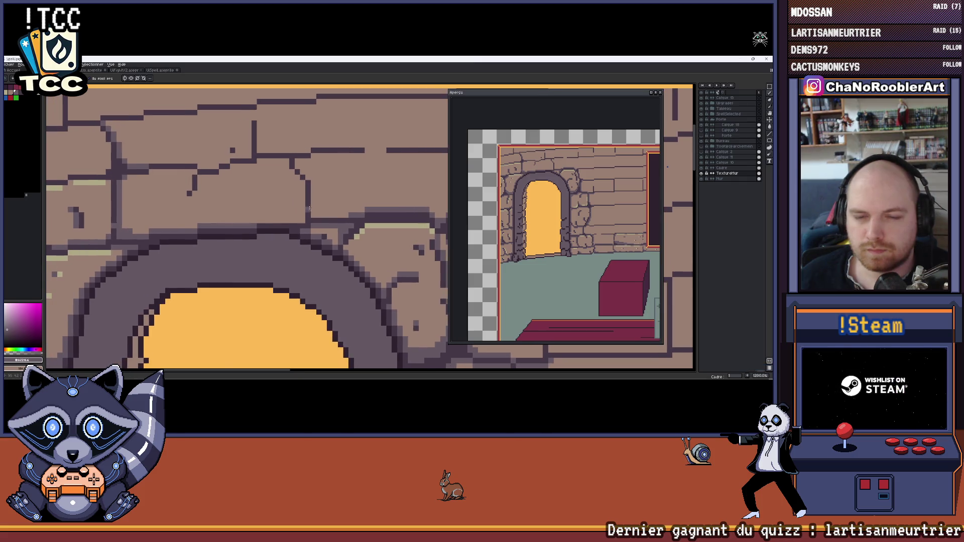
{"action": "scroll", "coordinate": [326, 201], "scroll_direction": "up", "scroll_amount": 6}
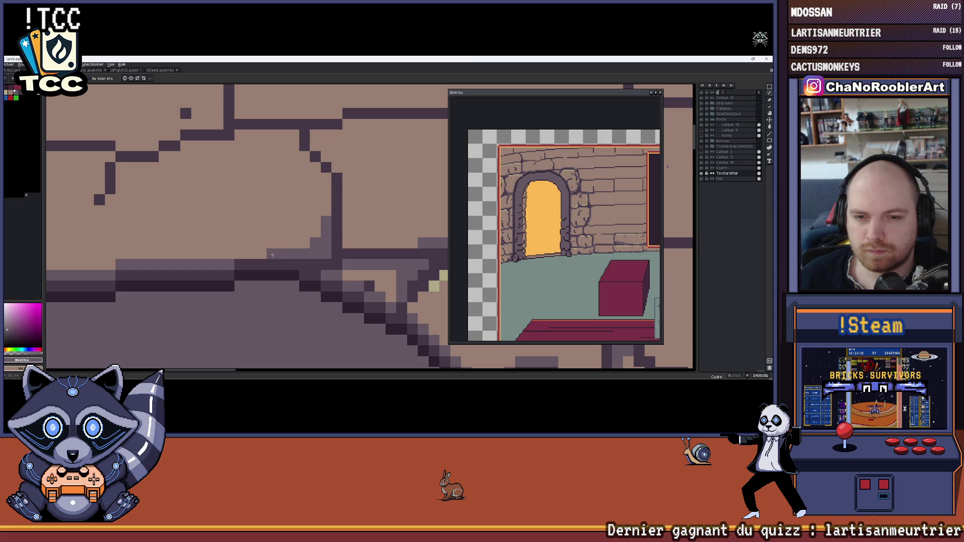
{"action": "scroll", "coordinate": [272, 255], "scroll_direction": "down", "scroll_amount": 5}
{"action": "scroll", "coordinate": [297, 251], "scroll_direction": "up", "scroll_amount": 1}
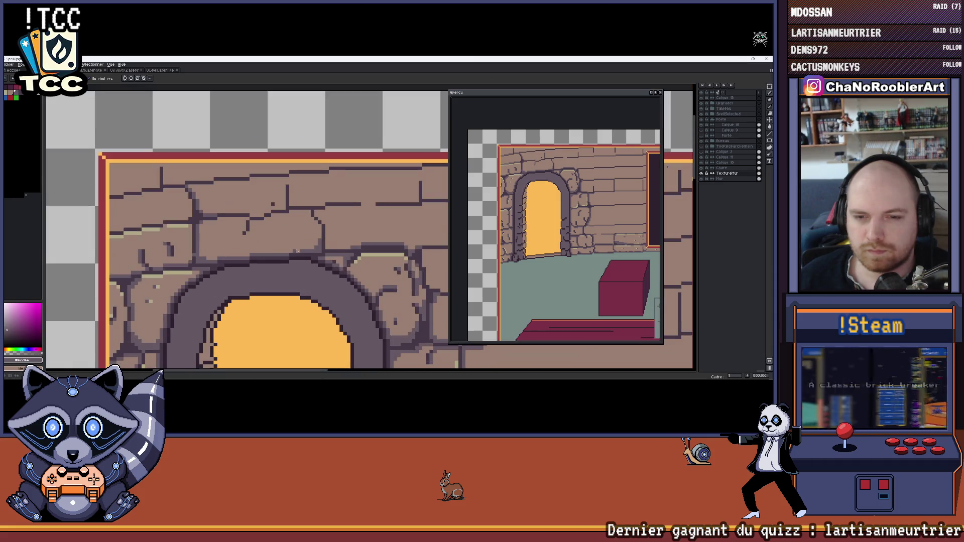
{"action": "scroll", "coordinate": [297, 252], "scroll_direction": "up", "scroll_amount": 1}
{"action": "scroll", "coordinate": [292, 236], "scroll_direction": "down", "scroll_amount": 2}
{"action": "scroll", "coordinate": [283, 216], "scroll_direction": "up", "scroll_amount": 1}
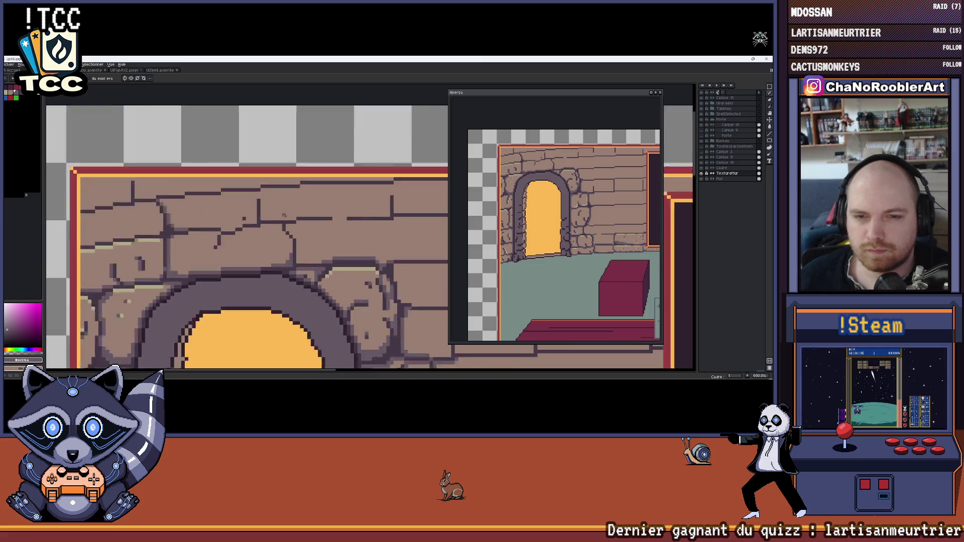
{"action": "scroll", "coordinate": [283, 216], "scroll_direction": "up", "scroll_amount": 5}
{"action": "left_click", "coordinate": [281, 243], "text": "alt"}
Add a dark pixel to the brick crack and paint a stray dark pixel wall brown.
{"action": "left_click", "coordinate": [270, 244]}
{"action": "left_click", "coordinate": [297, 242], "text": "alt"}
{"action": "left_click", "coordinate": [282, 234]}
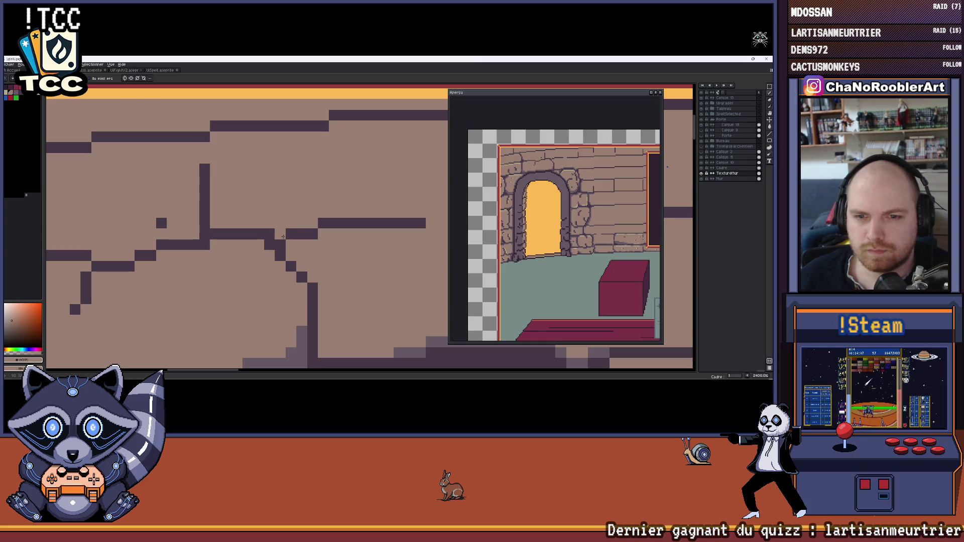
{"action": "scroll", "coordinate": [287, 242], "scroll_direction": "down", "scroll_amount": 3}
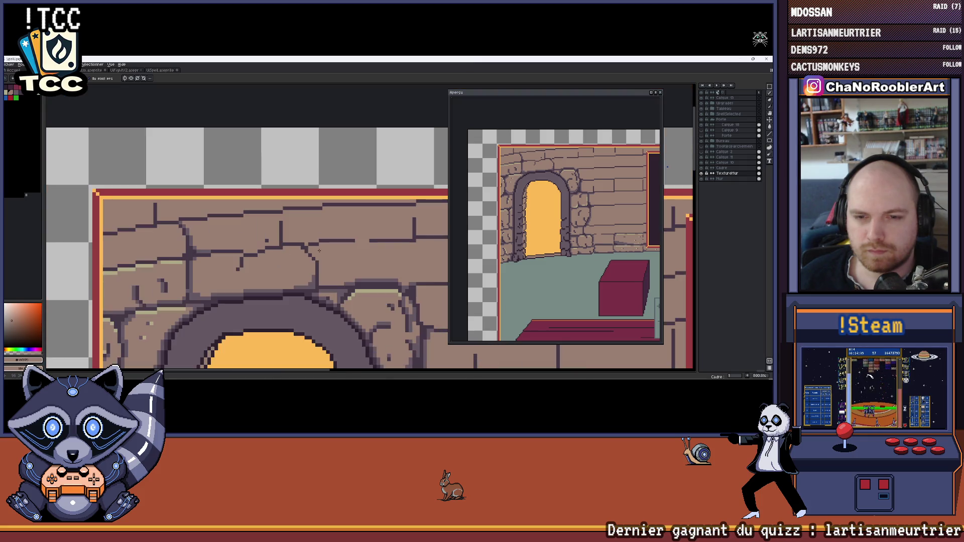
{"action": "scroll", "coordinate": [291, 240], "scroll_direction": "up", "scroll_amount": 3}
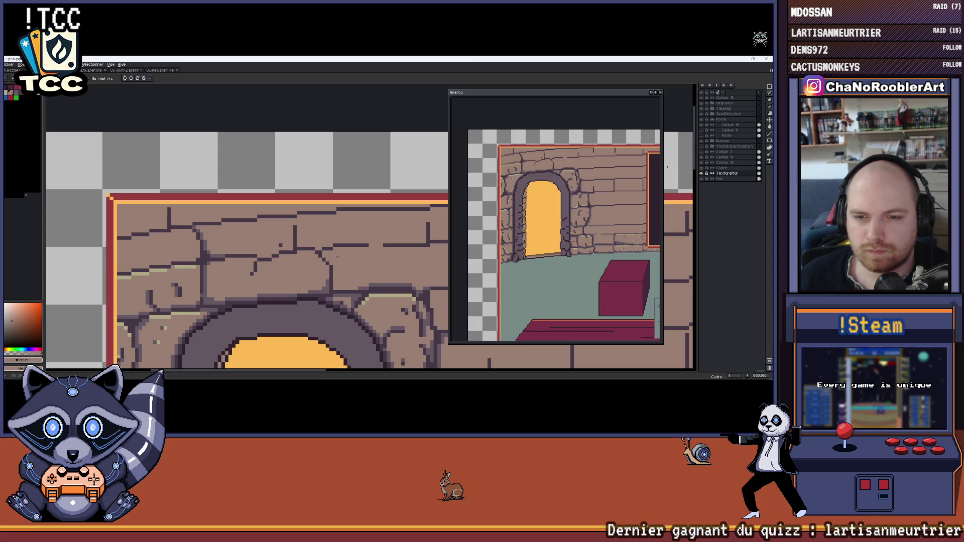
{"action": "scroll", "coordinate": [337, 256], "scroll_direction": "up", "scroll_amount": 2}
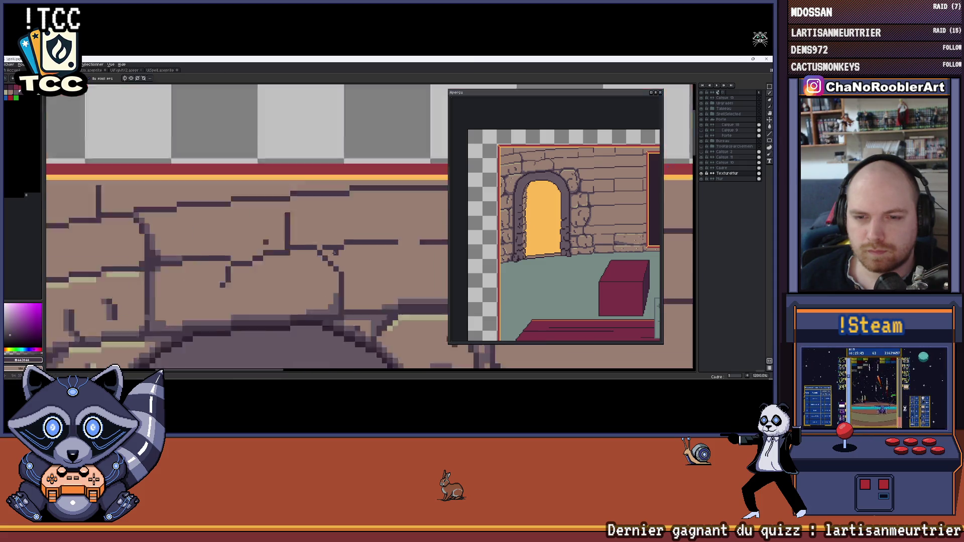
{"action": "scroll", "coordinate": [334, 252], "scroll_direction": "down", "scroll_amount": 2}
{"action": "scroll", "coordinate": [301, 275], "scroll_direction": "up", "scroll_amount": 2}
Sample #665964 and #443944, then paint a short #665964 stroke along the arch stones.
{"action": "left_click", "coordinate": [299, 275], "text": "alt"}
{"action": "scroll", "coordinate": [295, 273], "scroll_direction": "down", "scroll_amount": 4}
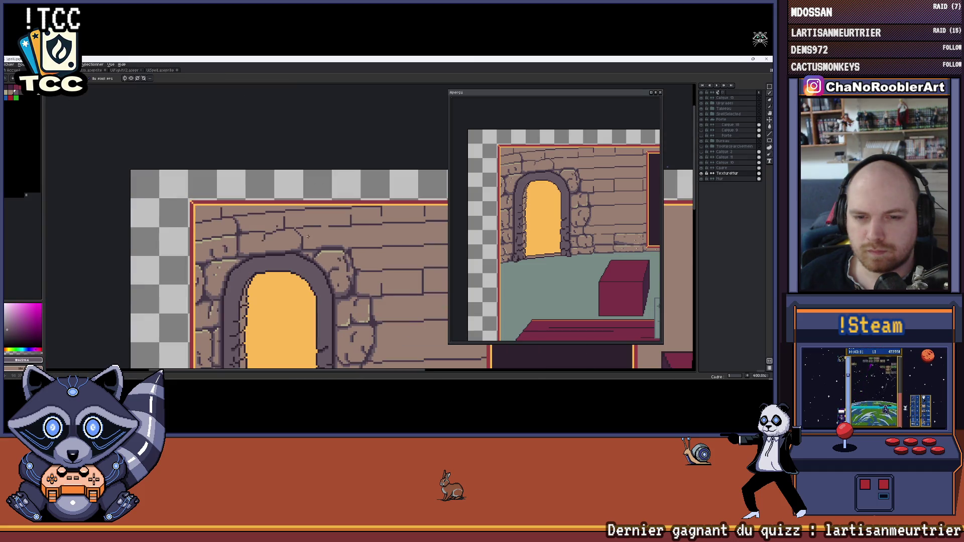
{"action": "scroll", "coordinate": [283, 234], "scroll_direction": "down", "scroll_amount": 1}
{"action": "scroll", "coordinate": [301, 226], "scroll_direction": "up", "scroll_amount": 5}
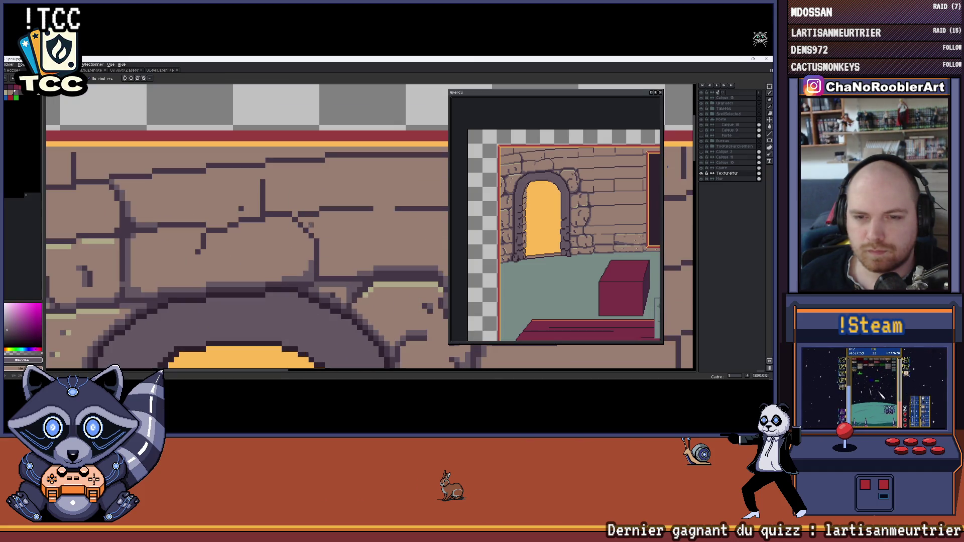
{"action": "left_click", "coordinate": [304, 224], "text": "alt"}
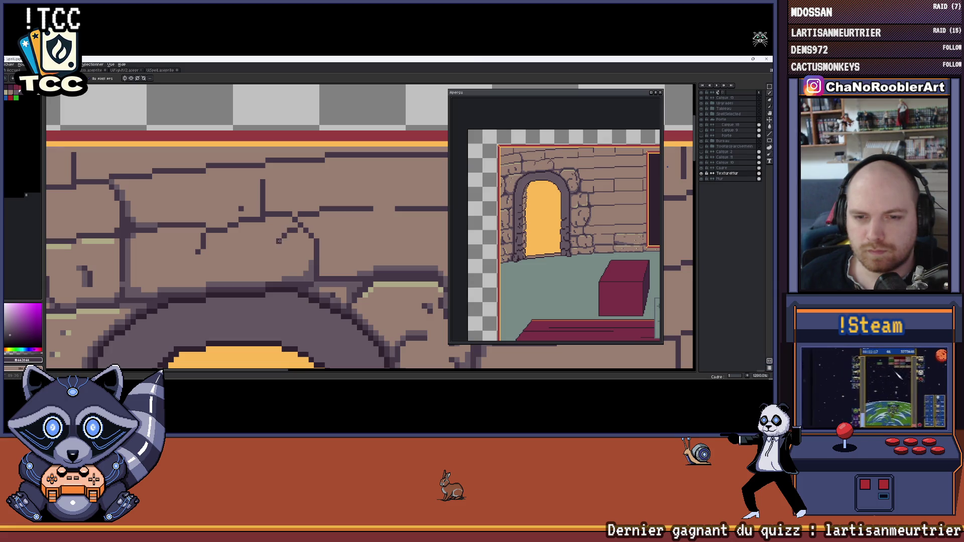
{"action": "scroll", "coordinate": [277, 245], "scroll_direction": "down", "scroll_amount": 3}
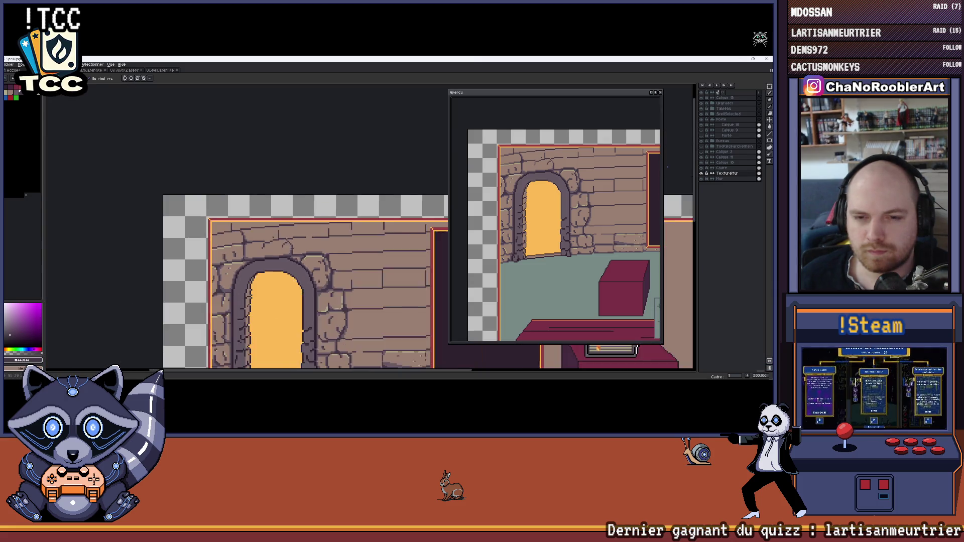
{"action": "scroll", "coordinate": [272, 216], "scroll_direction": "up", "scroll_amount": 4}
{"action": "left_click", "coordinate": [272, 216], "text": "alt"}
{"action": "left_click_drag", "start_coordinate": [271, 216], "coordinate": [251, 216]}
Paint the short vertical dark line over with wall brown, then zoom out to the room.
{"action": "scroll", "coordinate": [251, 216], "scroll_direction": "down", "scroll_amount": 6}
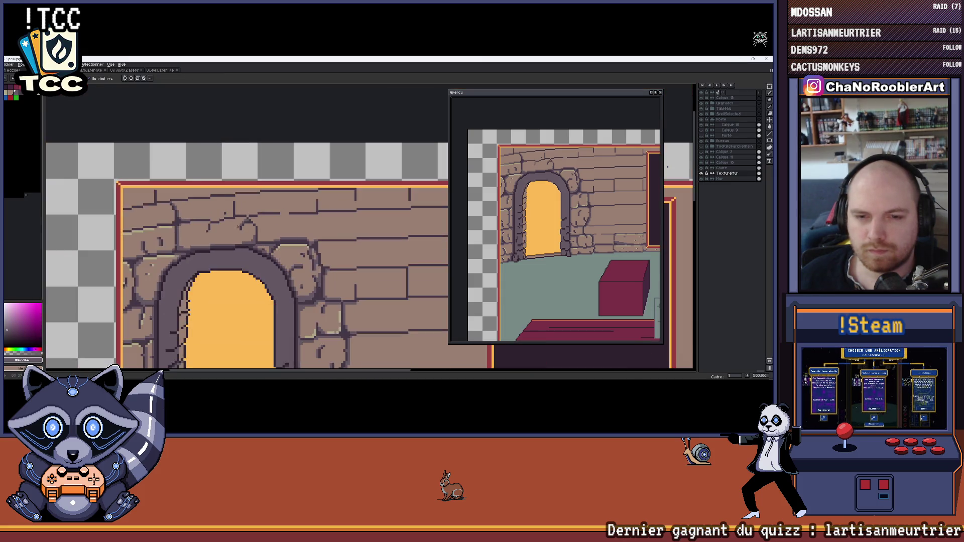
{"action": "scroll", "coordinate": [283, 213], "scroll_direction": "down", "scroll_amount": 2}
{"action": "scroll", "coordinate": [284, 215], "scroll_direction": "up", "scroll_amount": 8}
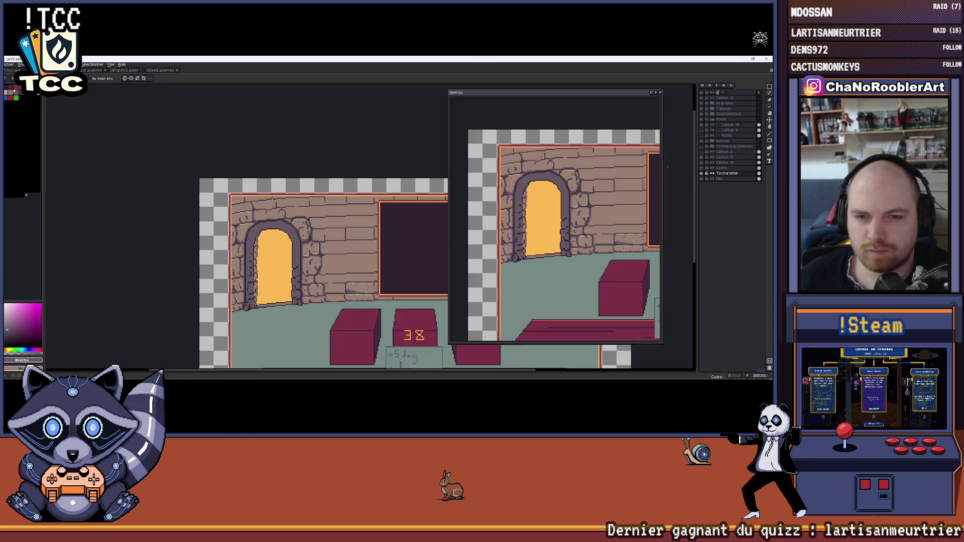
{"action": "scroll", "coordinate": [284, 216], "scroll_direction": "up", "scroll_amount": 3}
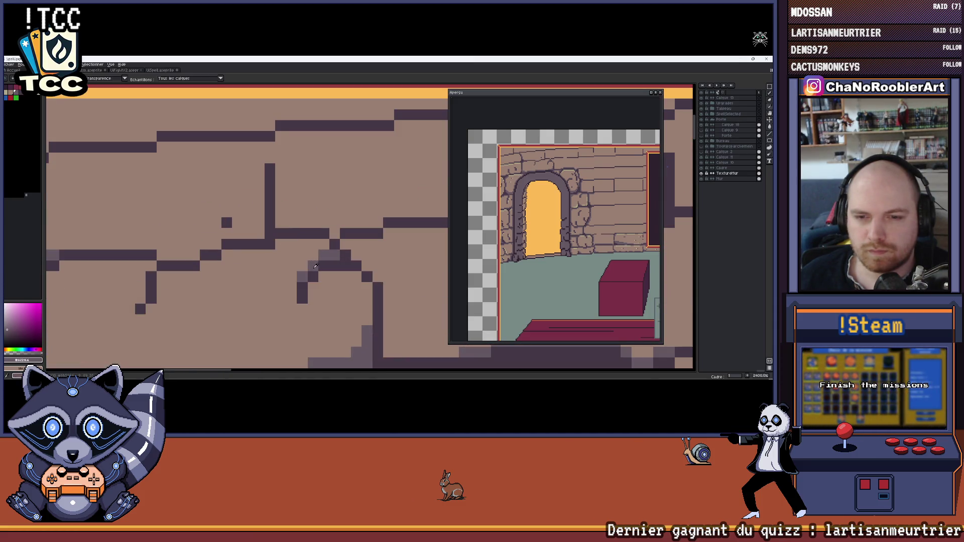
{"action": "left_click", "coordinate": [272, 245], "text": "alt"}
{"action": "scroll", "coordinate": [272, 245], "scroll_direction": "down", "scroll_amount": 8}
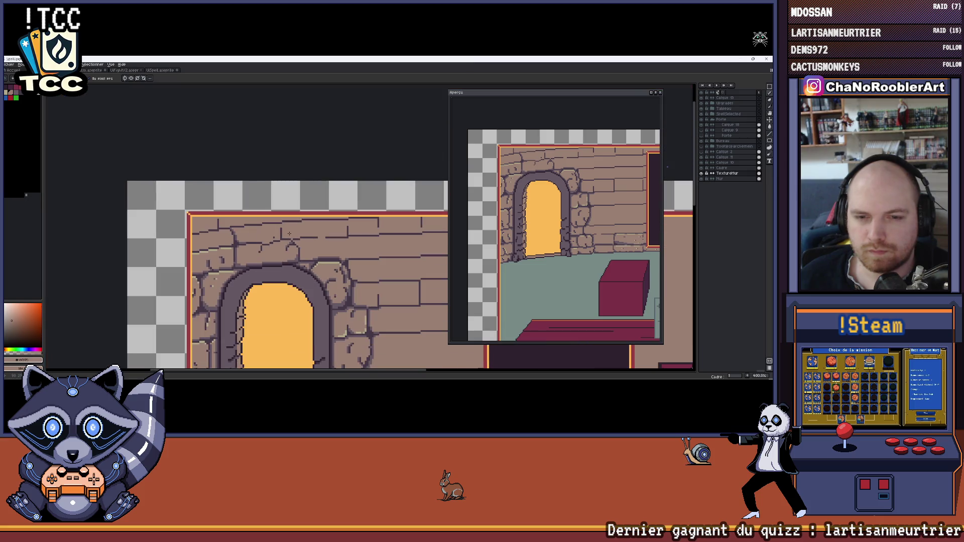
{"action": "scroll", "coordinate": [275, 235], "scroll_direction": "up", "scroll_amount": 6}
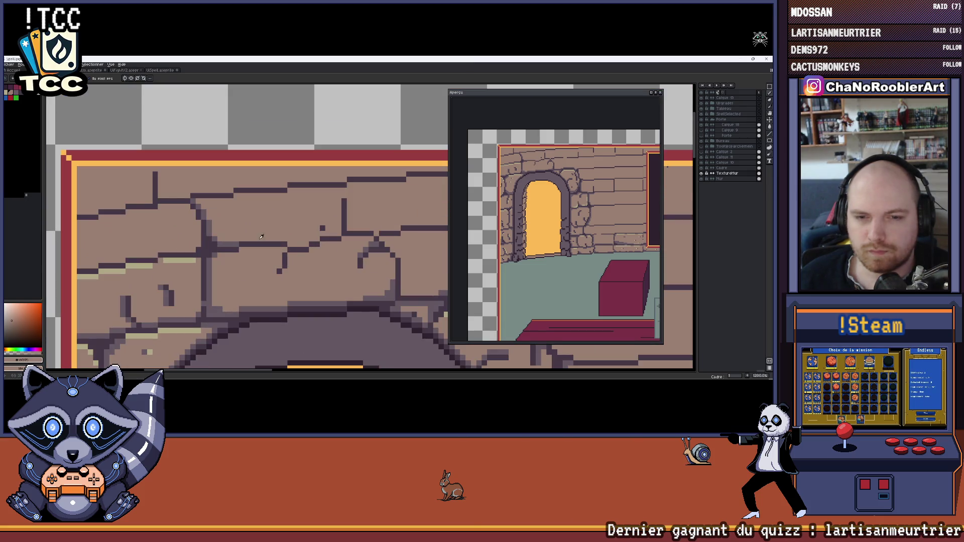
{"action": "left_click", "coordinate": [282, 238], "text": "alt"}
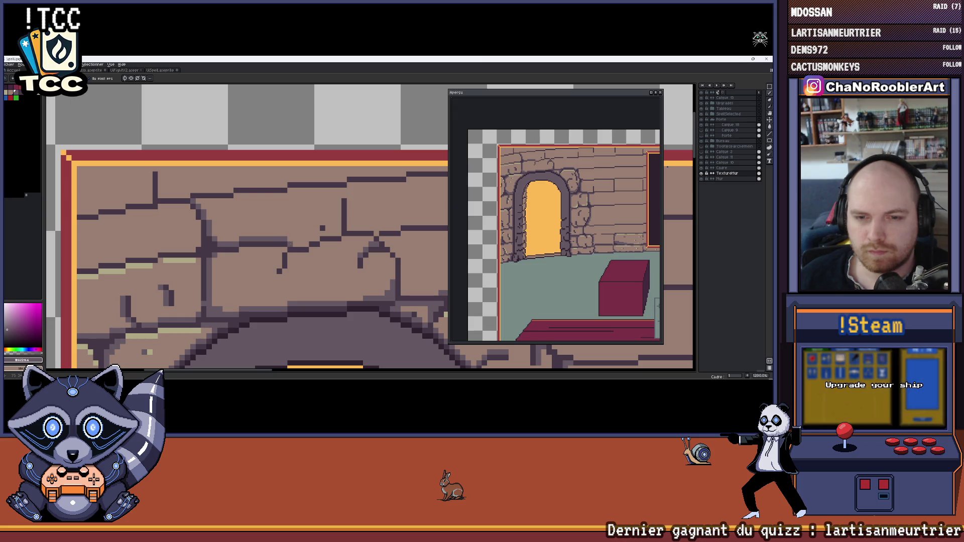
{"action": "left_click", "coordinate": [325, 226], "text": "alt"}
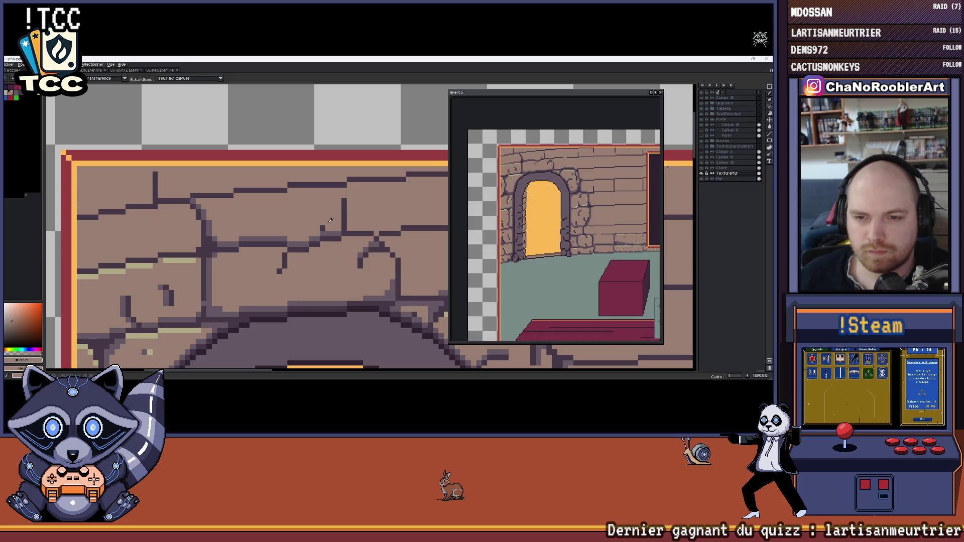
{"action": "scroll", "coordinate": [331, 221], "scroll_direction": "down", "scroll_amount": 4}
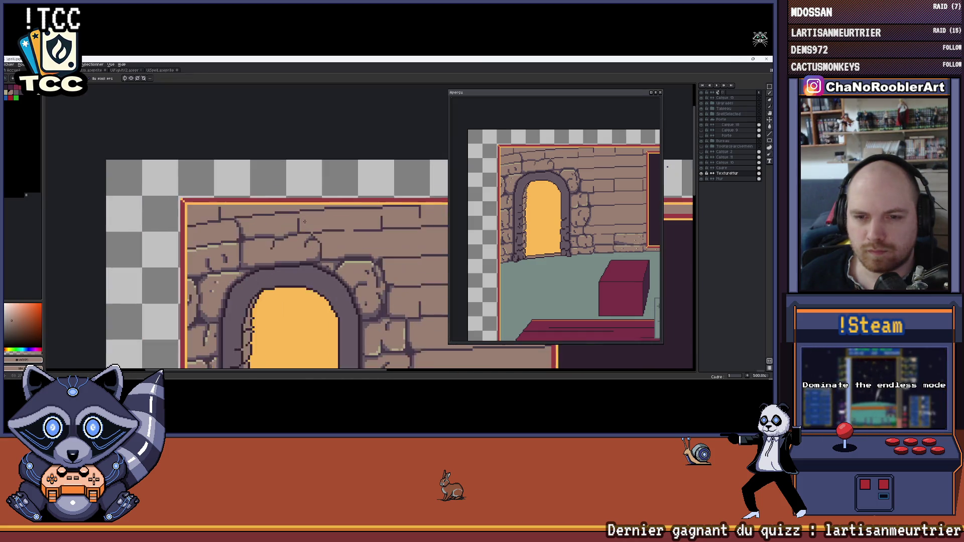
{"action": "scroll", "coordinate": [304, 222], "scroll_direction": "up", "scroll_amount": 5}
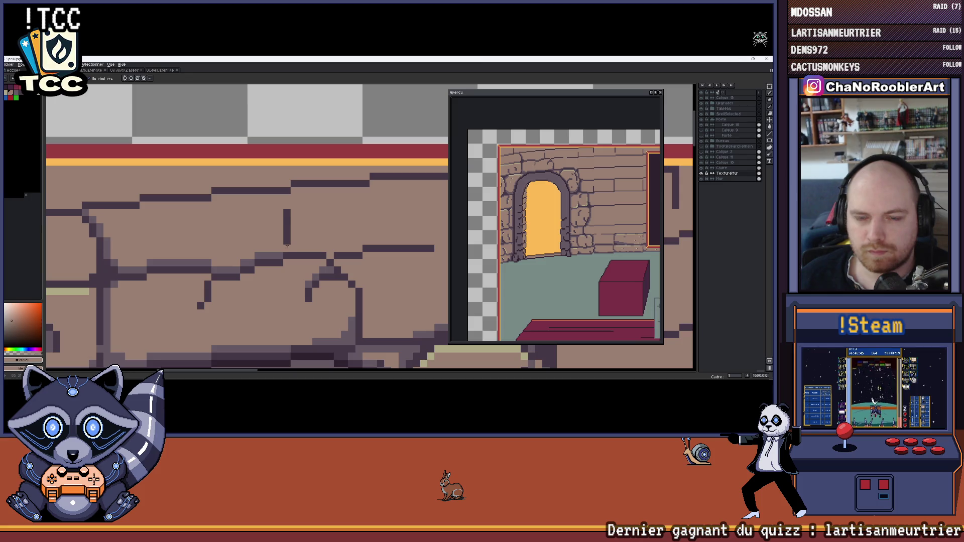
{"action": "left_click_drag", "start_coordinate": [287, 210], "coordinate": [287, 252]}
{"action": "scroll", "coordinate": [293, 234], "scroll_direction": "down", "scroll_amount": 1}
{"action": "scroll", "coordinate": [293, 234], "scroll_direction": "down", "scroll_amount": 7}
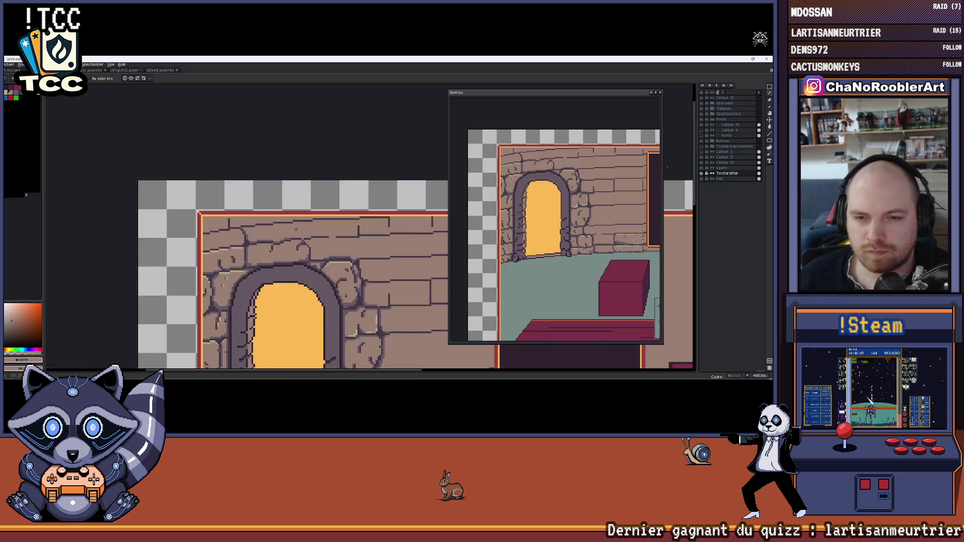
{"action": "left_click_drag", "start_coordinate": [297, 215], "coordinate": [249, 192]}
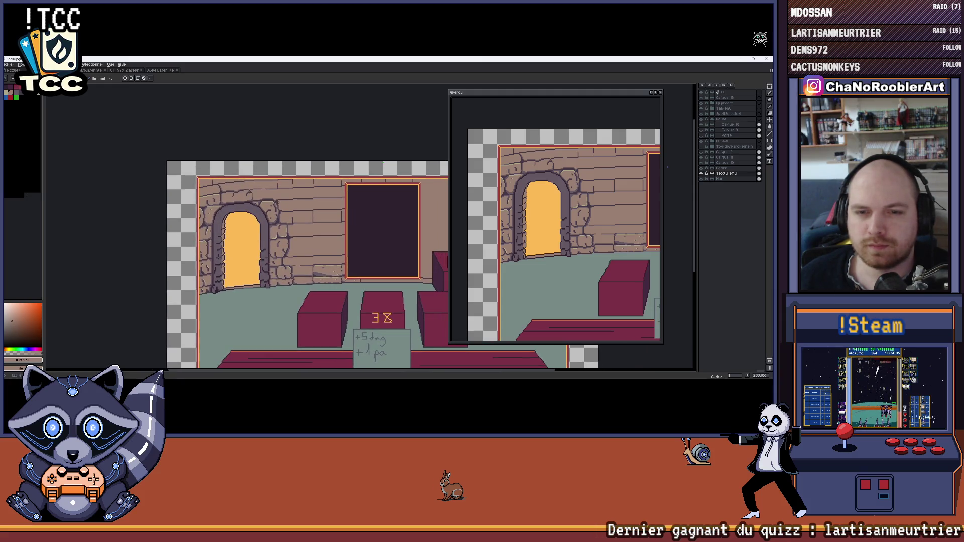
Zoom into the wall beside the arch and paint a light highlight along a brick edge.
{"action": "scroll", "coordinate": [317, 207], "scroll_direction": "up", "scroll_amount": 3}
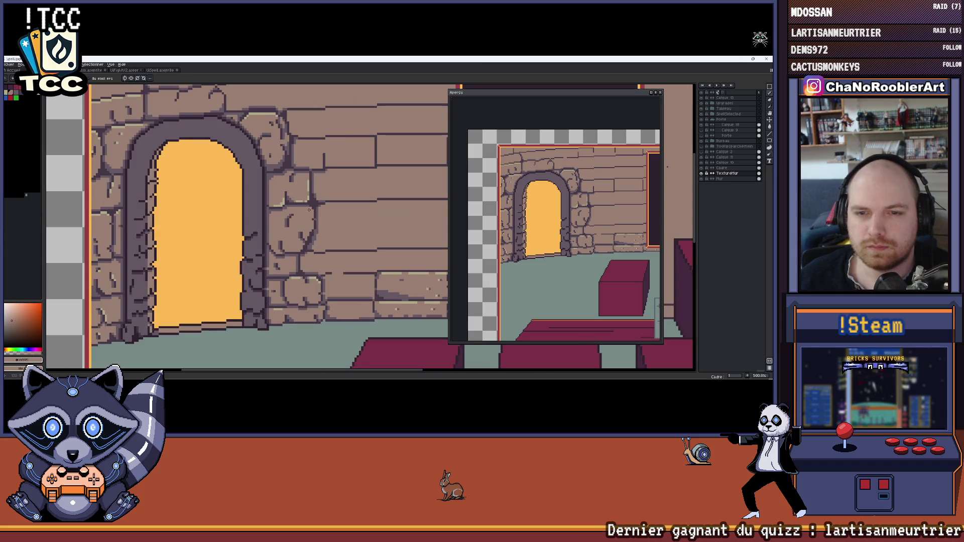
{"action": "scroll", "coordinate": [305, 188], "scroll_direction": "up", "scroll_amount": 1}
{"action": "scroll", "coordinate": [321, 211], "scroll_direction": "up", "scroll_amount": 3}
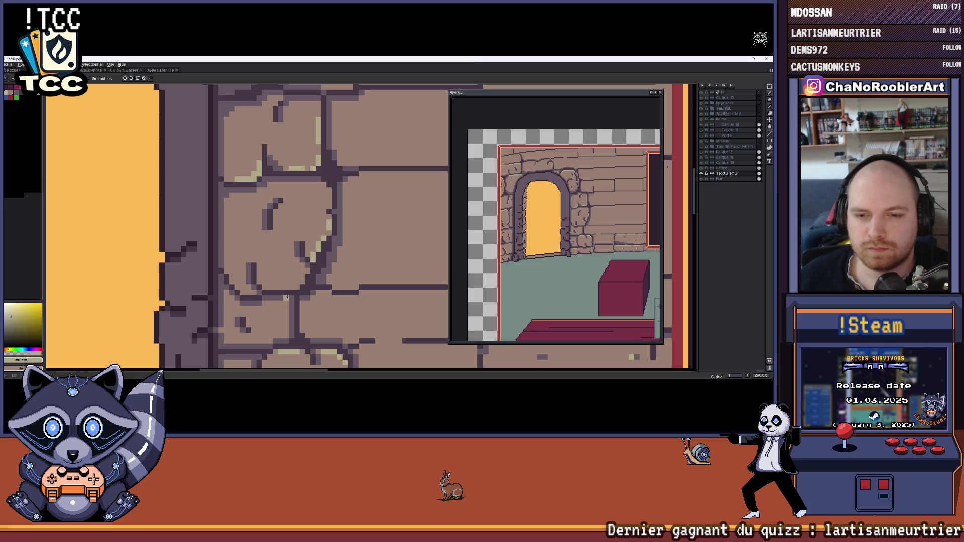
{"action": "left_click_drag", "start_coordinate": [270, 285], "coordinate": [289, 285]}
{"action": "scroll", "coordinate": [300, 264], "scroll_direction": "down", "scroll_amount": 3}
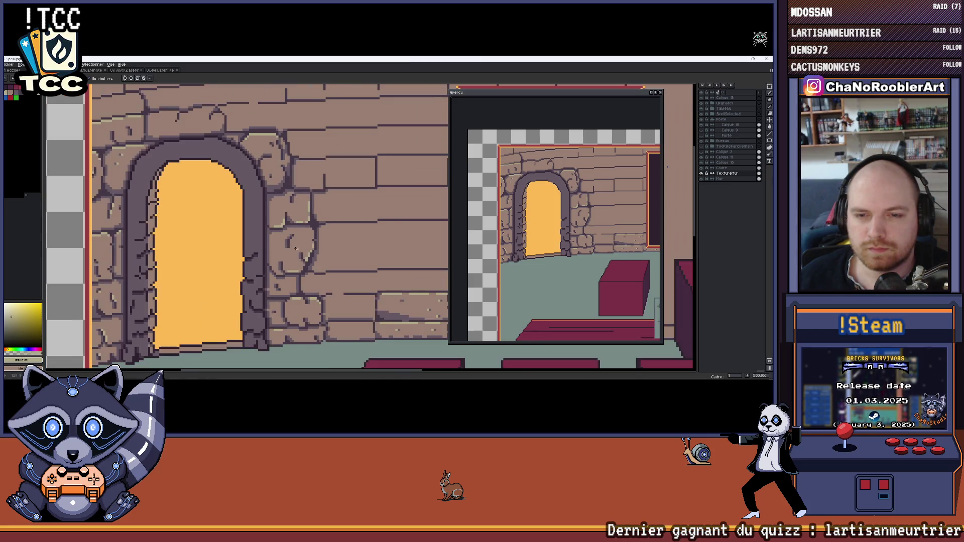
{"action": "scroll", "coordinate": [293, 240], "scroll_direction": "up", "scroll_amount": 3}
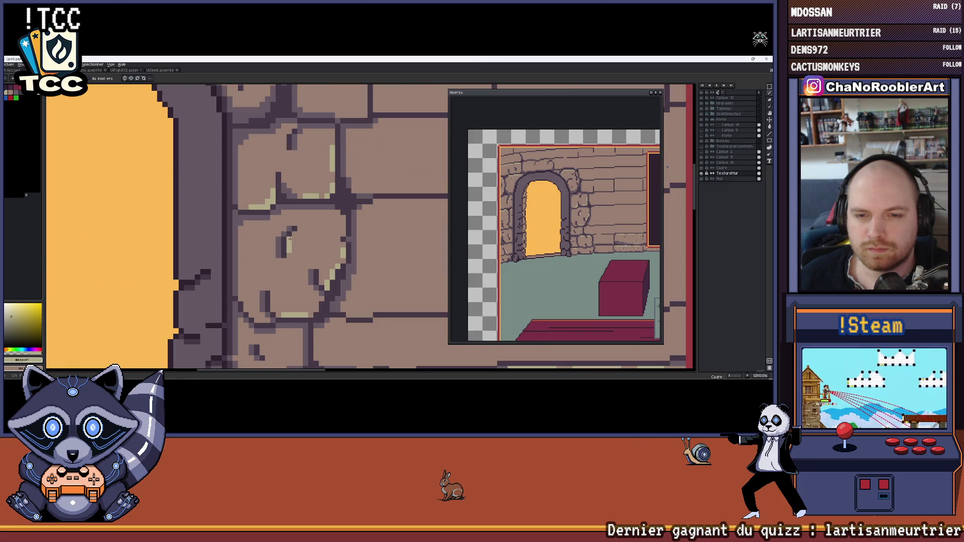
{"action": "scroll", "coordinate": [292, 238], "scroll_direction": "down", "scroll_amount": 5}
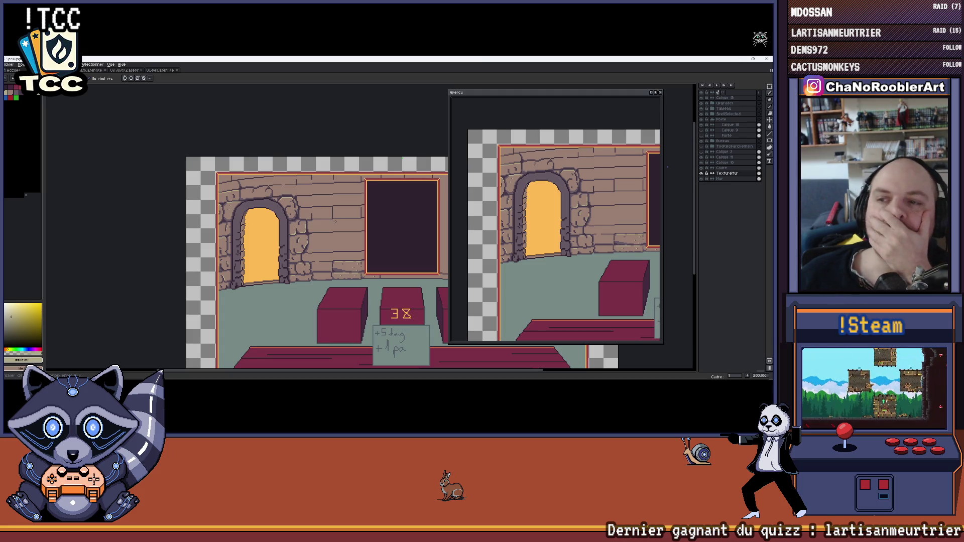
Pan toward the book-topped table and add a light-yellow highlight across the crack's top.
{"action": "mouse_move", "coordinate": [340, 235]}
{"action": "left_mouse_down"}
{"action": "mouse_move", "coordinate": [304, 207]}
{"action": "mouse_move", "coordinate": [207, 207]}
{"action": "left_mouse_up"}
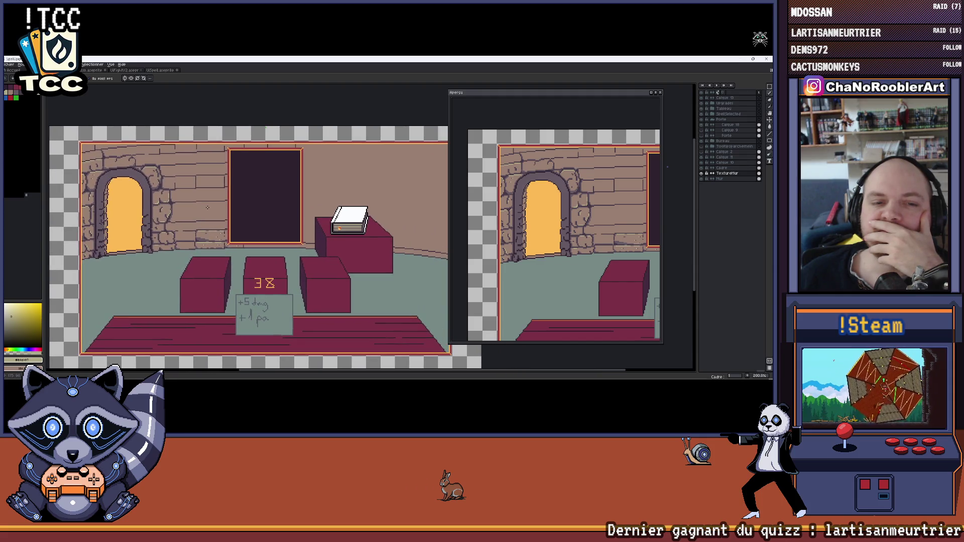
{"action": "scroll", "coordinate": [207, 208], "scroll_direction": "up", "scroll_amount": 6}
{"action": "scroll", "coordinate": [208, 195], "scroll_direction": "down", "scroll_amount": 3}
{"action": "scroll", "coordinate": [208, 195], "scroll_direction": "up", "scroll_amount": 5}
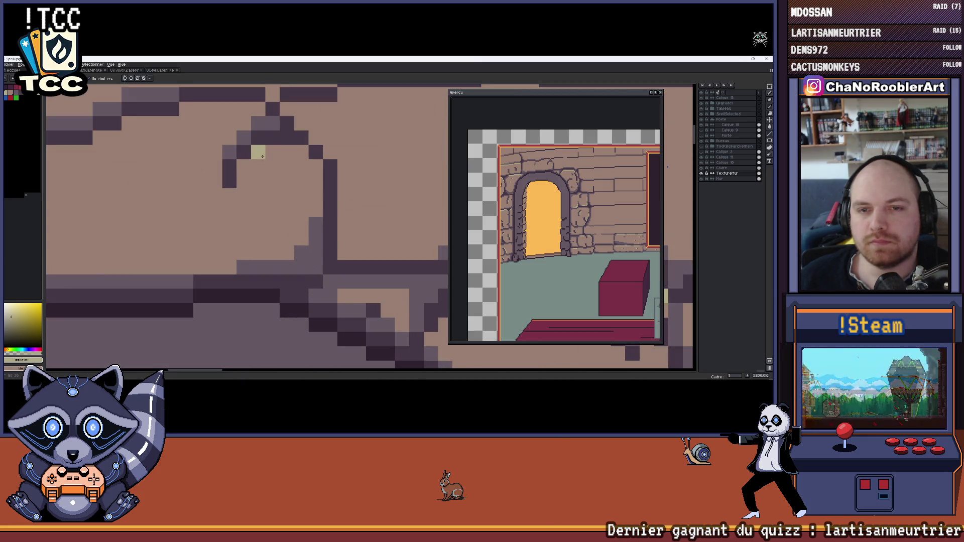
{"action": "left_click_drag", "start_coordinate": [262, 156], "coordinate": [302, 152]}
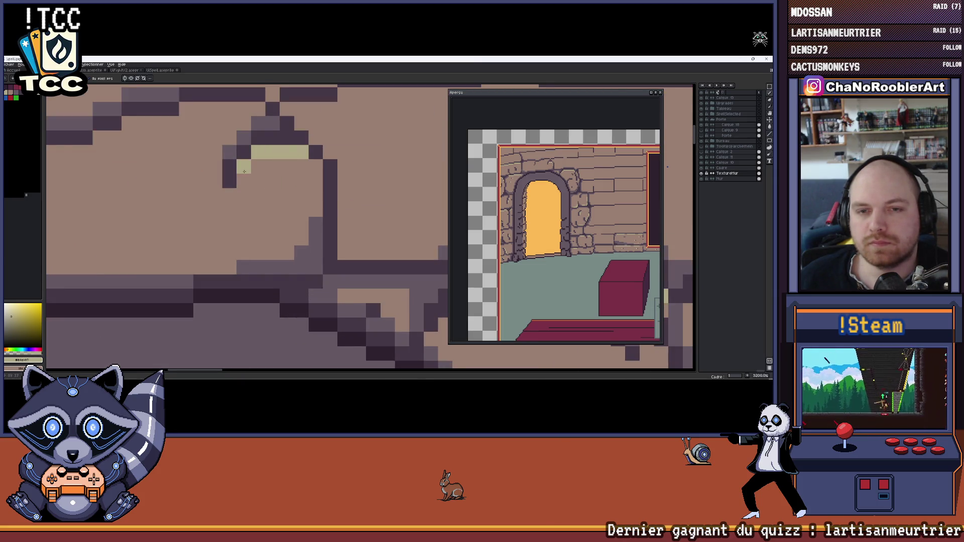
{"action": "scroll", "coordinate": [261, 186], "scroll_direction": "down", "scroll_amount": 5}
{"action": "scroll", "coordinate": [274, 189], "scroll_direction": "up", "scroll_amount": 3}
{"action": "scroll", "coordinate": [274, 189], "scroll_direction": "down", "scroll_amount": 2}
{"action": "scroll", "coordinate": [291, 178], "scroll_direction": "up", "scroll_amount": 2}
{"action": "scroll", "coordinate": [291, 175], "scroll_direction": "down", "scroll_amount": 3}
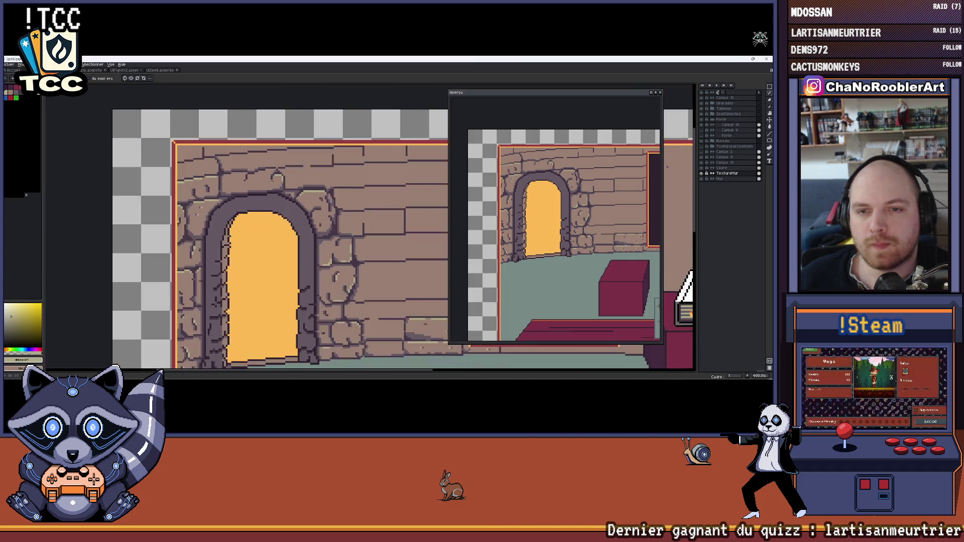
{"action": "scroll", "coordinate": [286, 173], "scroll_direction": "up", "scroll_amount": 1}
{"action": "scroll", "coordinate": [294, 171], "scroll_direction": "down", "scroll_amount": 1}
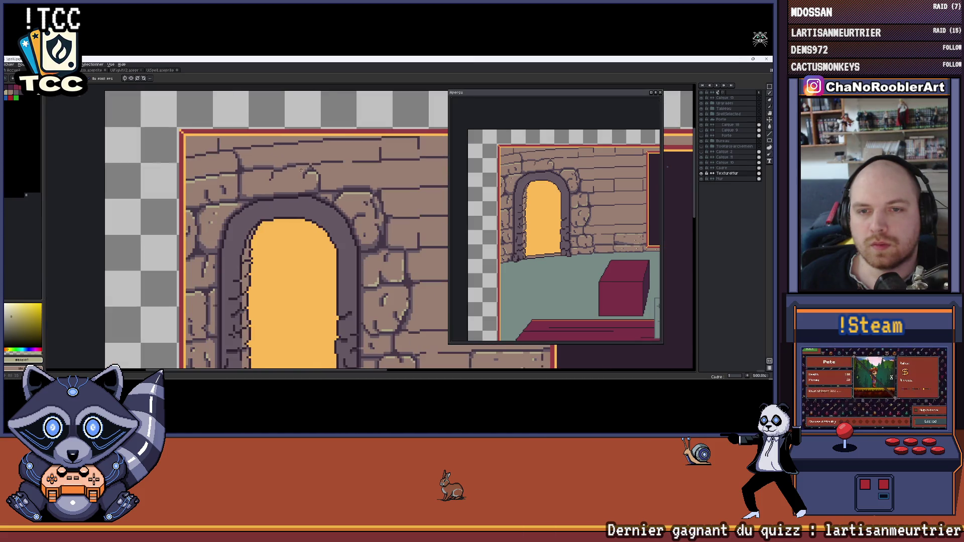
{"action": "scroll", "coordinate": [261, 173], "scroll_direction": "up", "scroll_amount": 4}
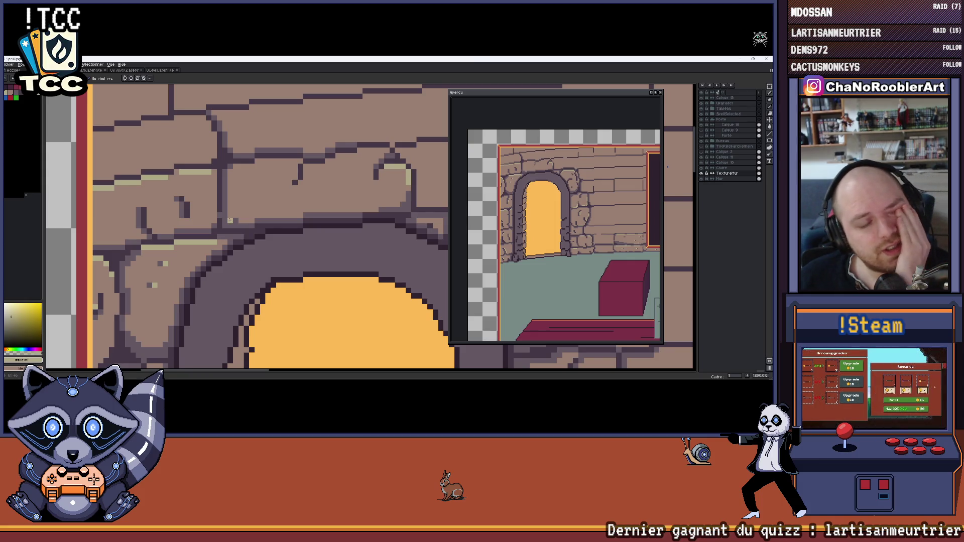
Paint three light-yellow highlight pixels on a brick in the arch stonework.
{"action": "left_click_drag", "start_coordinate": [288, 242], "coordinate": [212, 229]}
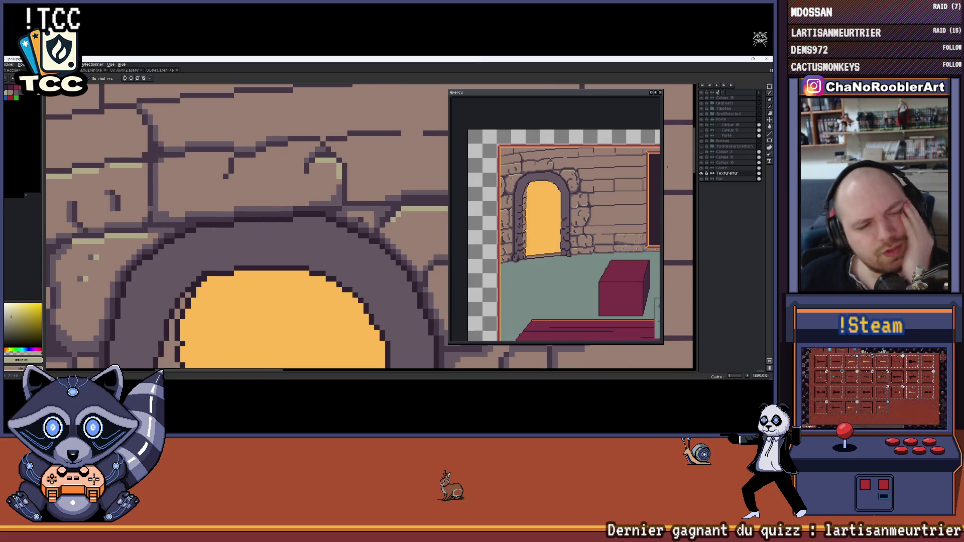
{"action": "scroll", "coordinate": [217, 226], "scroll_direction": "down", "scroll_amount": 4}
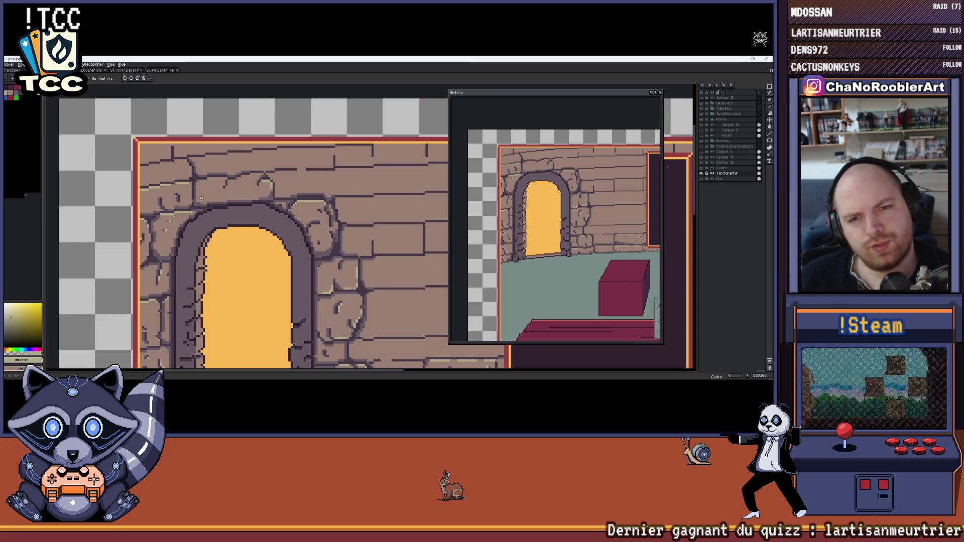
{"action": "scroll", "coordinate": [226, 188], "scroll_direction": "up", "scroll_amount": 7}
{"action": "left_click_drag", "start_coordinate": [256, 155], "coordinate": [235, 156]}
{"action": "scroll", "coordinate": [245, 156], "scroll_direction": "down", "scroll_amount": 4}
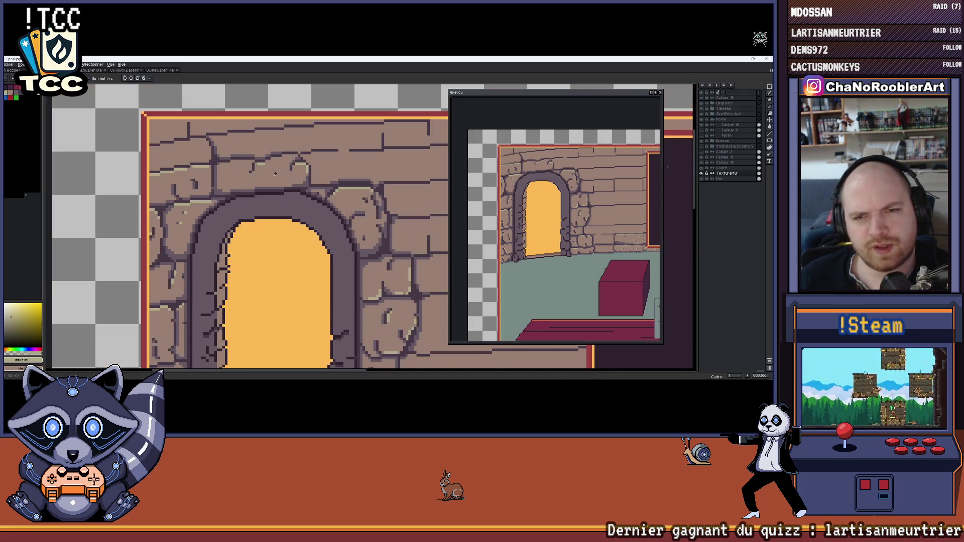
{"action": "scroll", "coordinate": [231, 182], "scroll_direction": "down", "scroll_amount": 2}
{"action": "scroll", "coordinate": [236, 211], "scroll_direction": "up", "scroll_amount": 6}
Eyedrop the darker purple and draw dark pixels into the brick crack.
{"action": "left_click", "coordinate": [236, 222], "text": "alt"}
{"action": "left_click", "coordinate": [229, 221]}
{"action": "left_click", "coordinate": [237, 223], "text": "alt"}
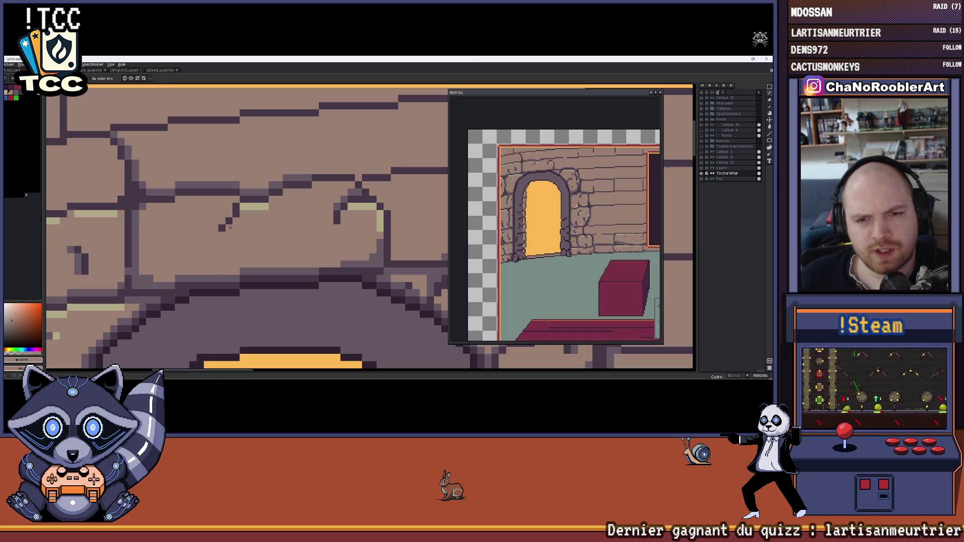
{"action": "left_click", "coordinate": [229, 221], "text": "alt"}
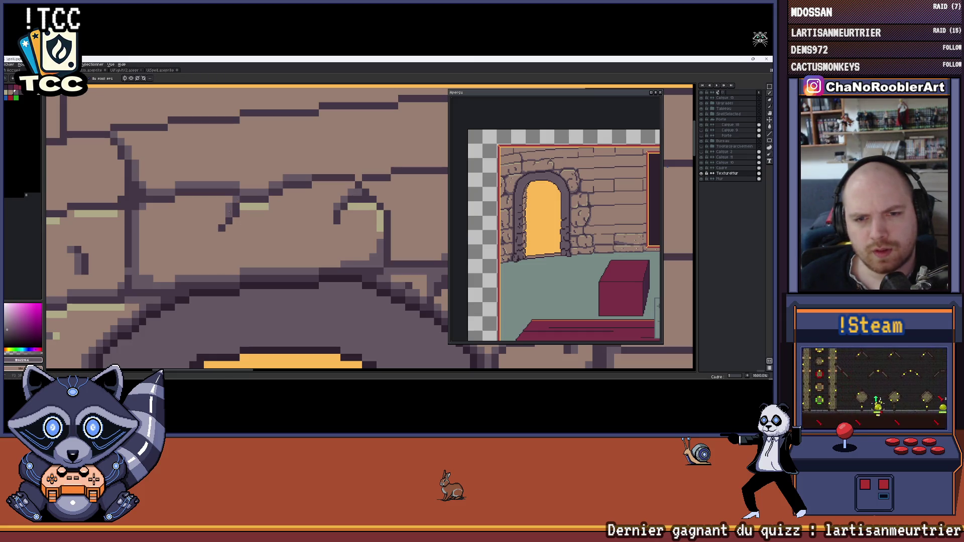
{"action": "scroll", "coordinate": [223, 214], "scroll_direction": "down", "scroll_amount": 6}
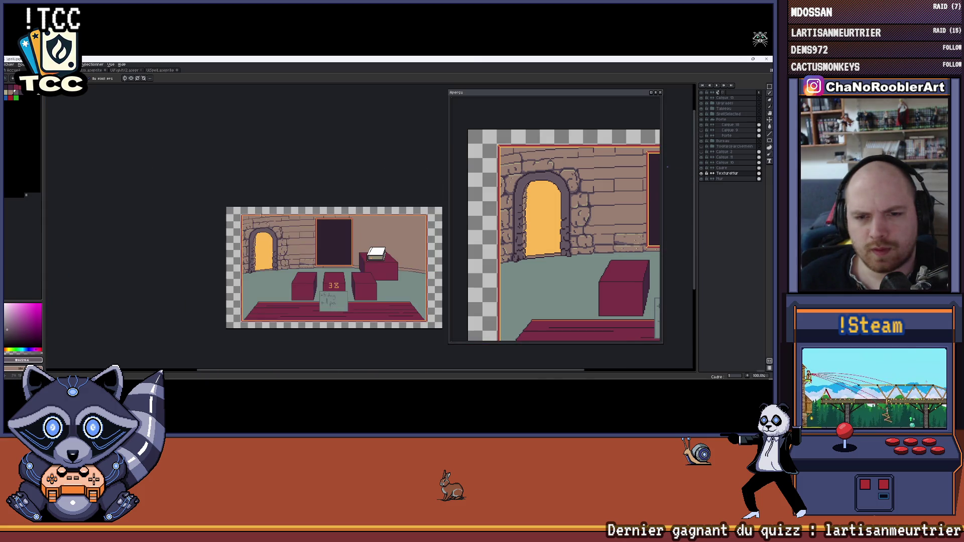
{"action": "scroll", "coordinate": [251, 223], "scroll_direction": "up", "scroll_amount": 3}
{"action": "scroll", "coordinate": [241, 233], "scroll_direction": "up", "scroll_amount": 5}
{"action": "left_click", "coordinate": [310, 231], "text": "alt"}
{"action": "scroll", "coordinate": [261, 255], "scroll_direction": "up", "scroll_amount": 3}
{"action": "left_click_drag", "start_coordinate": [260, 262], "coordinate": [261, 275]}
Sample the lighter purple line colour and zoom back out over the room.
{"action": "left_click", "coordinate": [272, 252]}
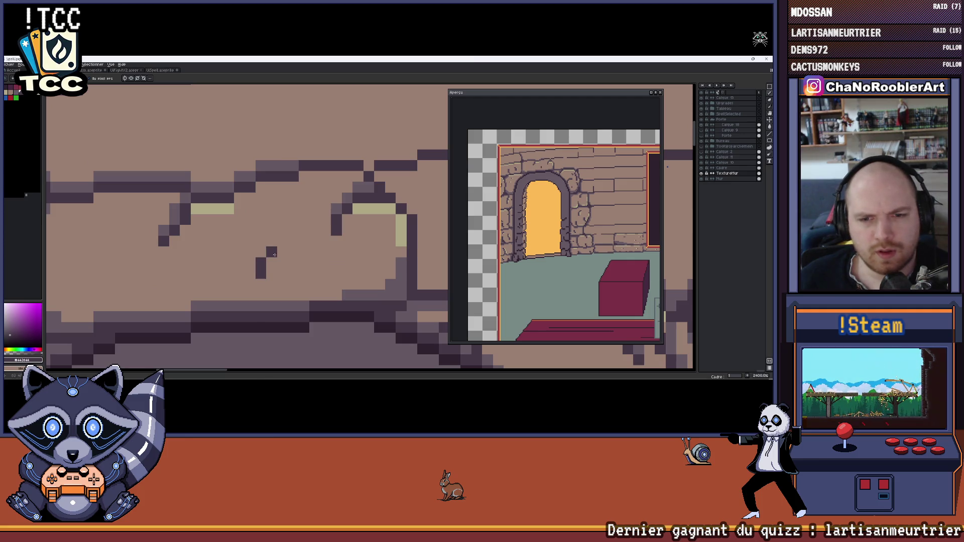
{"action": "left_click", "coordinate": [271, 171], "text": "alt"}
{"action": "scroll", "coordinate": [300, 229], "scroll_direction": "down", "scroll_amount": 8}
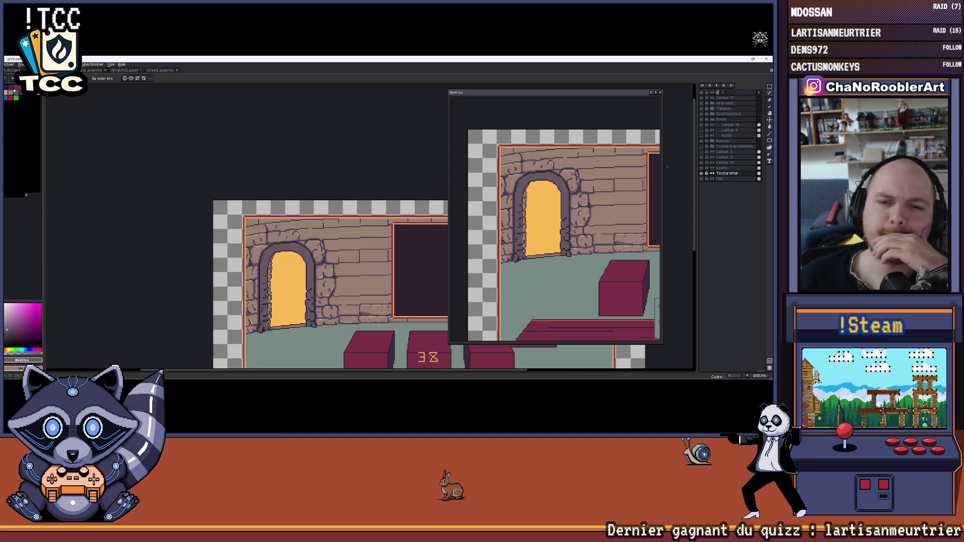
{"action": "scroll", "coordinate": [276, 228], "scroll_direction": "up", "scroll_amount": 3}
{"action": "scroll", "coordinate": [350, 225], "scroll_direction": "down", "scroll_amount": 3}
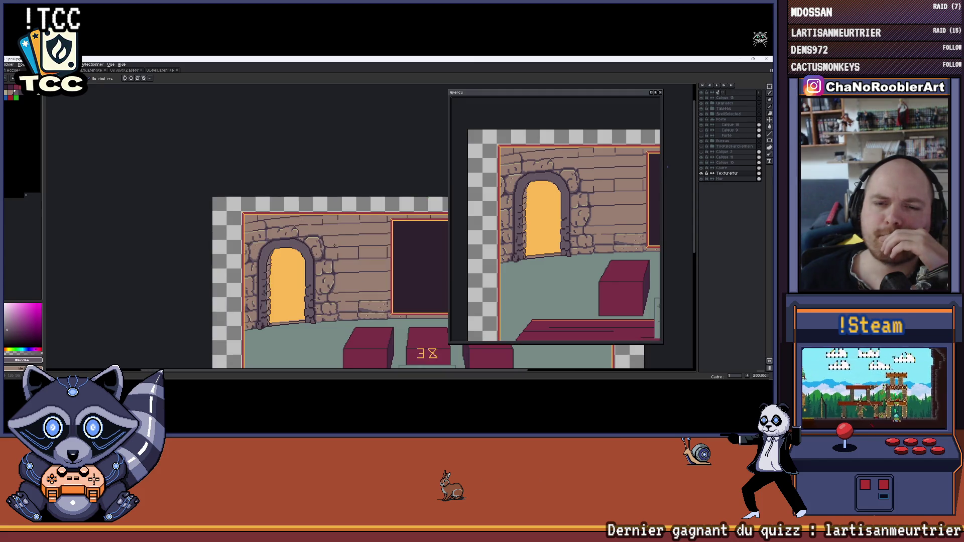
{"action": "left_click_drag", "start_coordinate": [299, 206], "coordinate": [298, 205]}
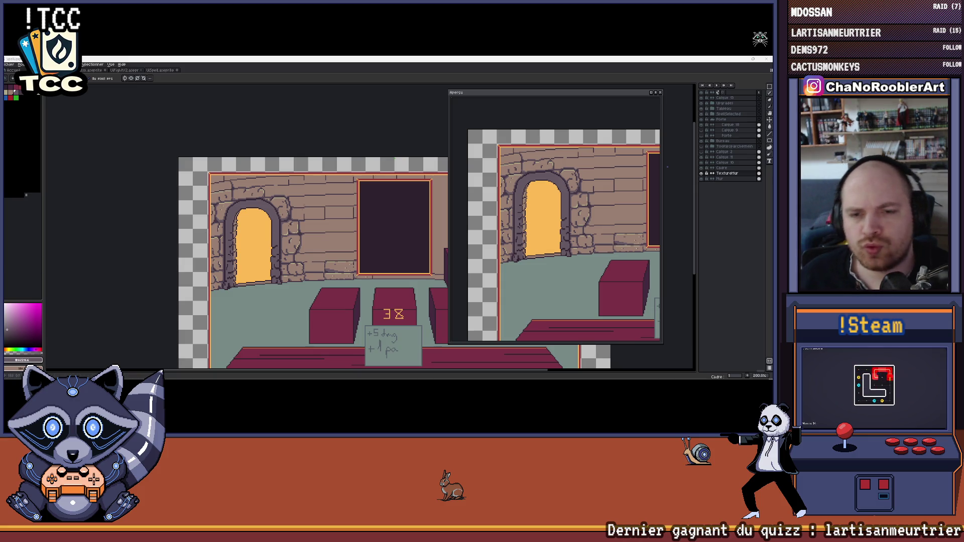
{"action": "scroll", "coordinate": [301, 254], "scroll_direction": "up", "scroll_amount": 8}
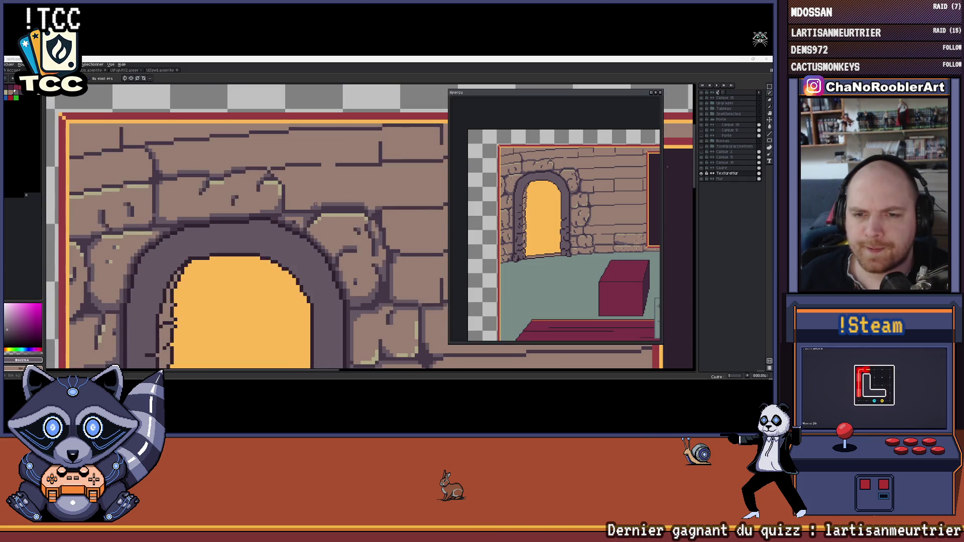
{"action": "key", "text": "i"}
{"action": "scroll", "coordinate": [301, 254], "scroll_direction": "down", "scroll_amount": 8}
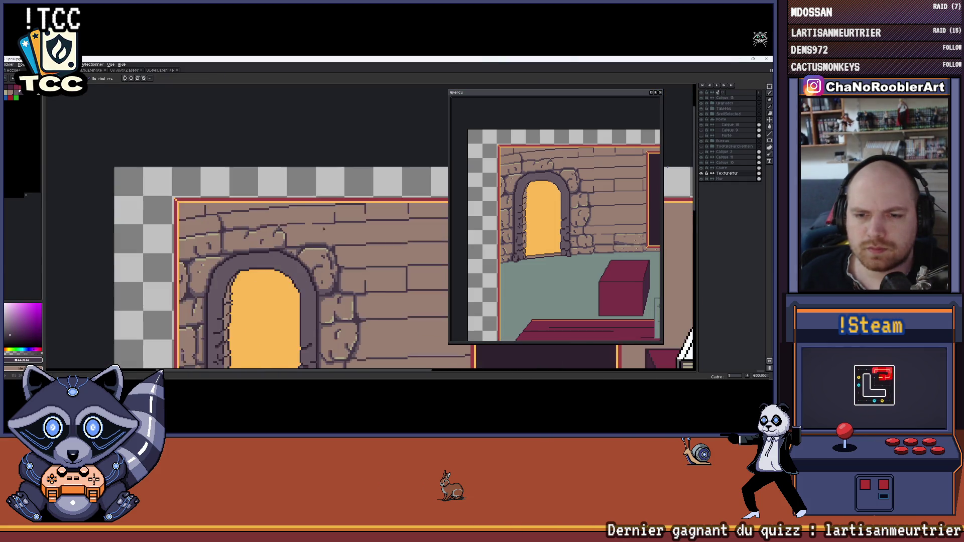
{"action": "scroll", "coordinate": [327, 230], "scroll_direction": "up", "scroll_amount": 4}
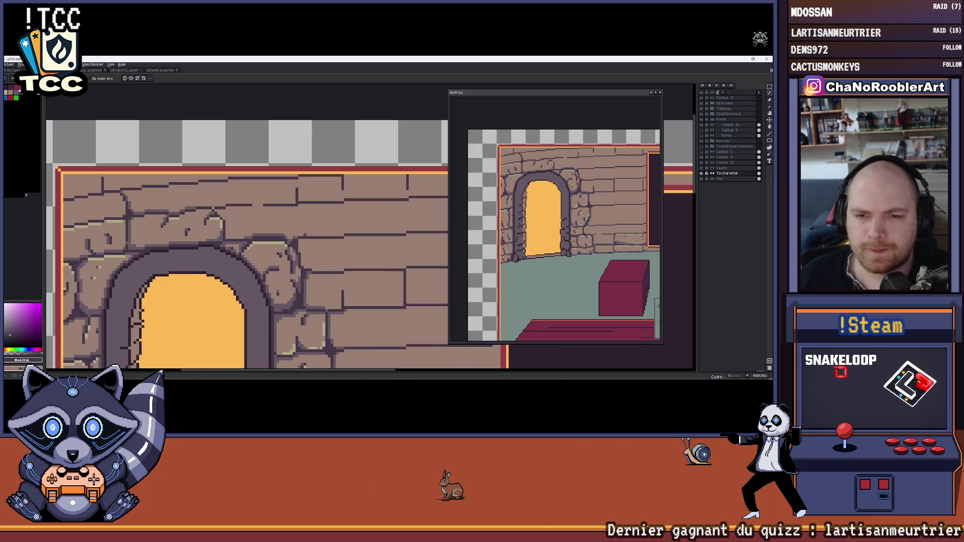
{"action": "scroll", "coordinate": [322, 270], "scroll_direction": "down", "scroll_amount": 4}
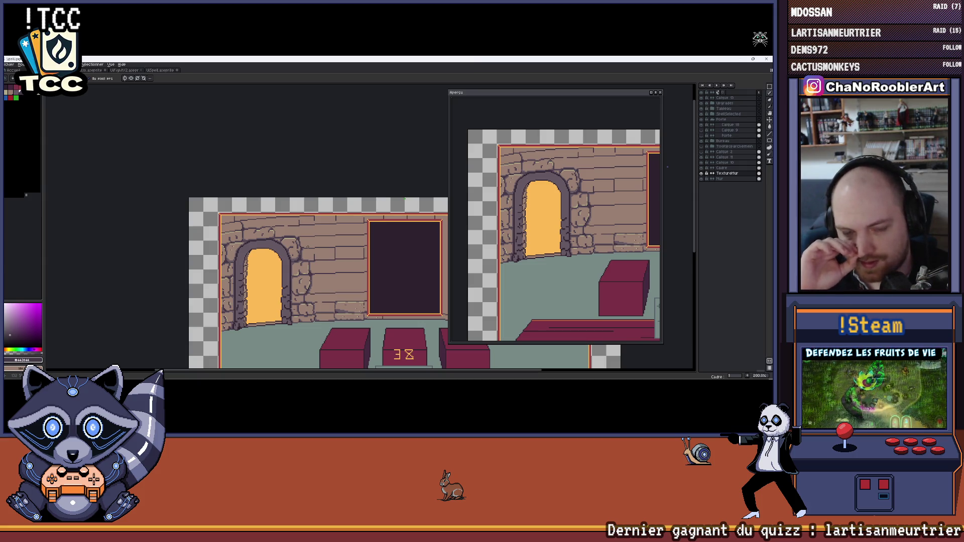
{"action": "scroll", "coordinate": [258, 238], "scroll_direction": "up", "scroll_amount": 7}
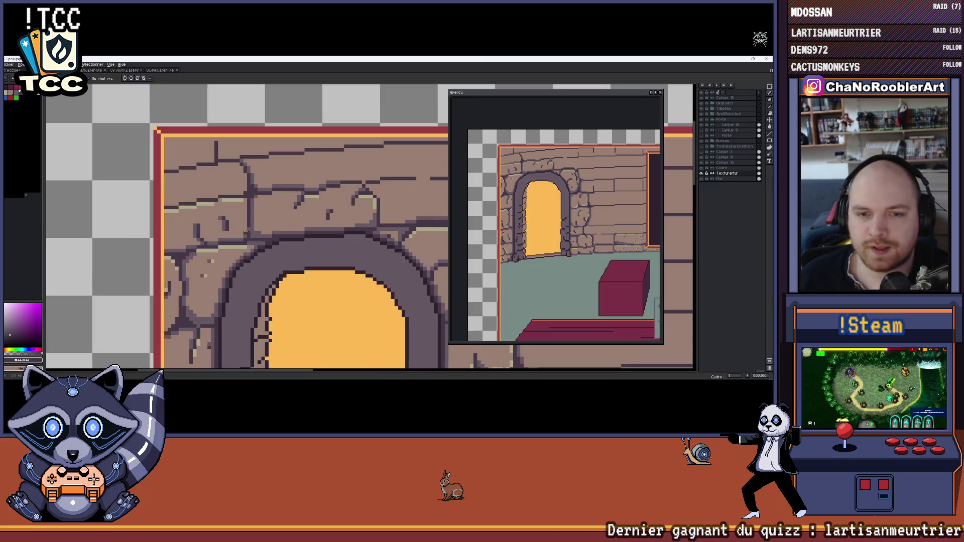
{"action": "scroll", "coordinate": [258, 238], "scroll_direction": "down", "scroll_amount": 6}
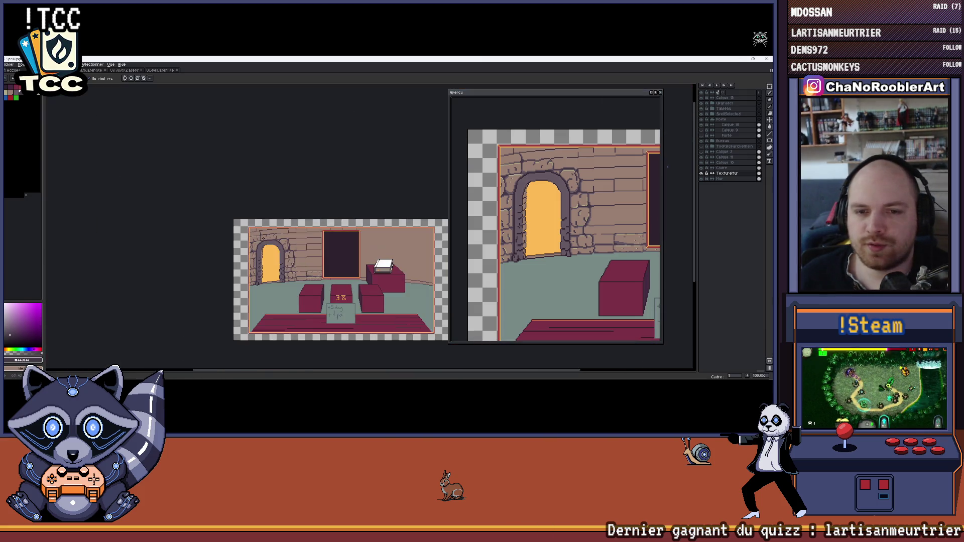
{"action": "scroll", "coordinate": [261, 218], "scroll_direction": "up", "scroll_amount": 4}
{"action": "scroll", "coordinate": [262, 218], "scroll_direction": "down", "scroll_amount": 6}
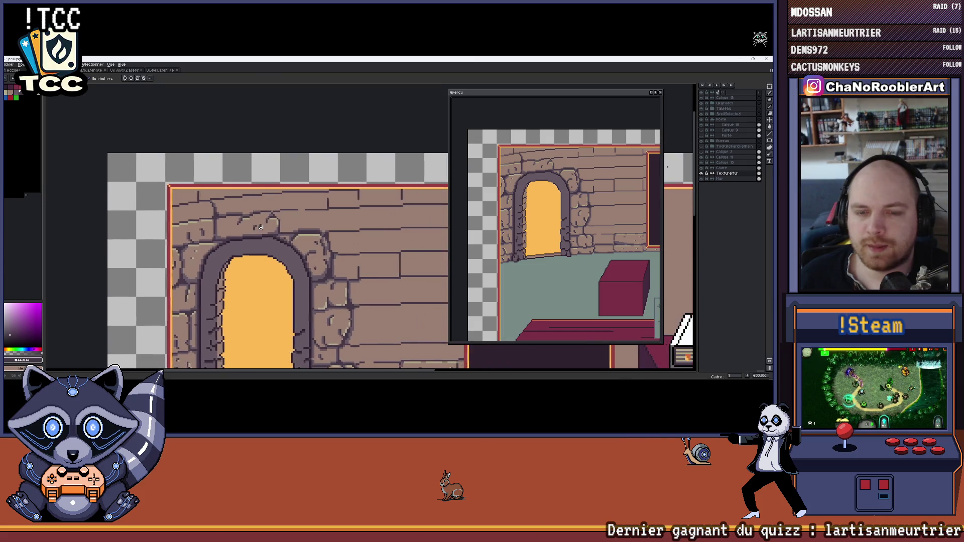
{"action": "scroll", "coordinate": [275, 236], "scroll_direction": "up", "scroll_amount": 7}
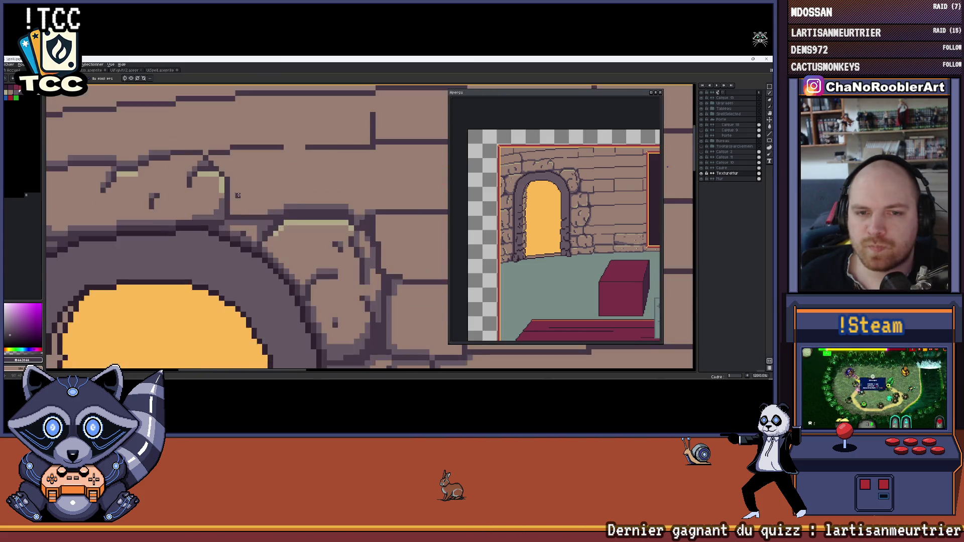
{"action": "scroll", "coordinate": [277, 228], "scroll_direction": "down", "scroll_amount": 2}
{"action": "scroll", "coordinate": [276, 227], "scroll_direction": "down", "scroll_amount": 3}
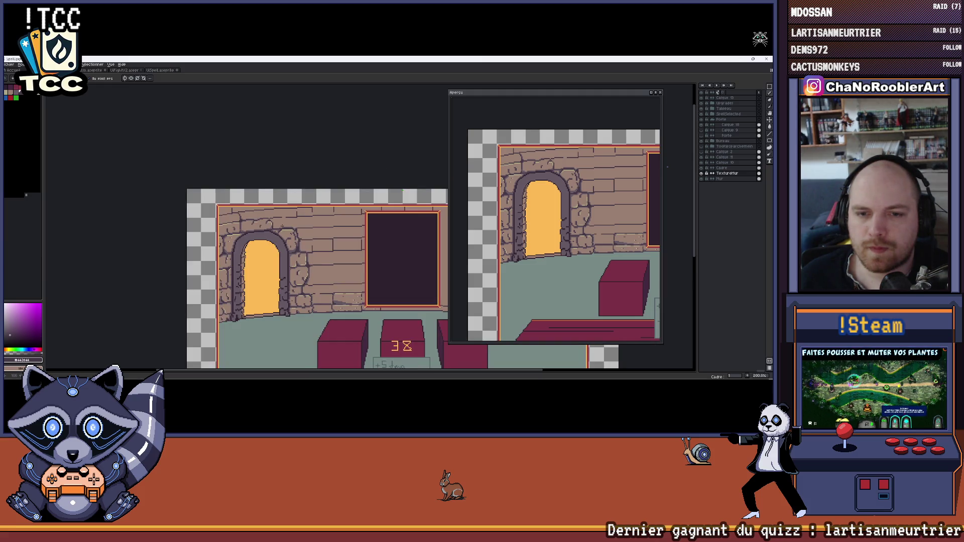
{"action": "scroll", "coordinate": [279, 228], "scroll_direction": "up", "scroll_amount": 5}
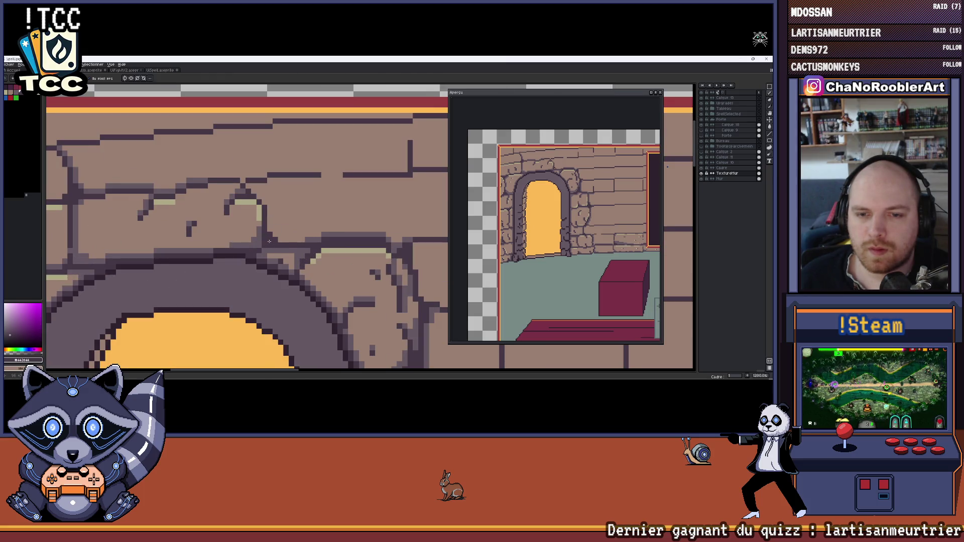
{"action": "scroll", "coordinate": [279, 243], "scroll_direction": "down", "scroll_amount": 2}
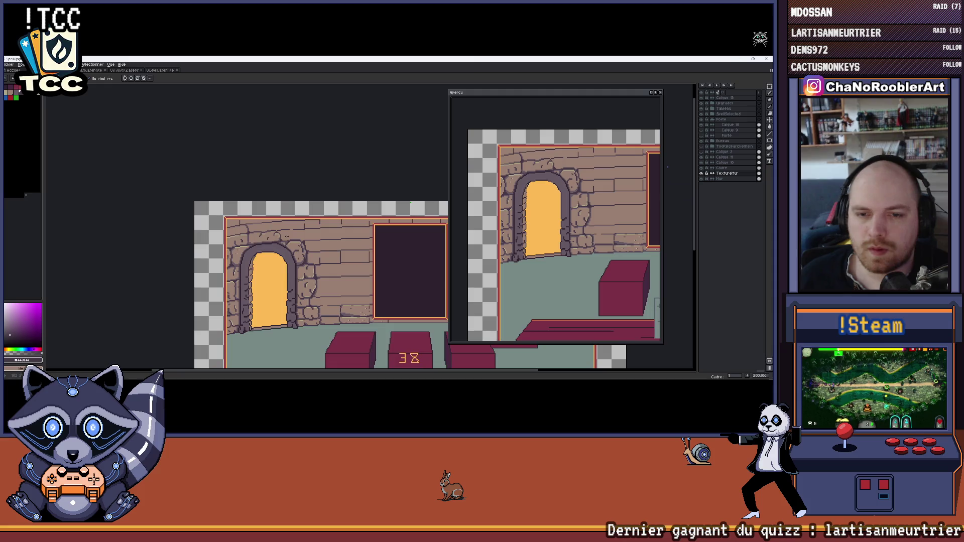
{"action": "scroll", "coordinate": [279, 236], "scroll_direction": "up", "scroll_amount": 10}
{"action": "mouse_move", "coordinate": [279, 231]}
{"action": "left_mouse_down"}
{"action": "mouse_move", "coordinate": [256, 247]}
{"action": "mouse_move", "coordinate": [248, 201]}
{"action": "left_mouse_up"}
Pick a lighter grey to shade the crack, then switch to the browser.
{"action": "left_click", "coordinate": [285, 262], "text": "alt"}
{"action": "scroll", "coordinate": [253, 250], "scroll_direction": "down", "scroll_amount": 2}
{"action": "scroll", "coordinate": [253, 249], "scroll_direction": "up", "scroll_amount": 2}
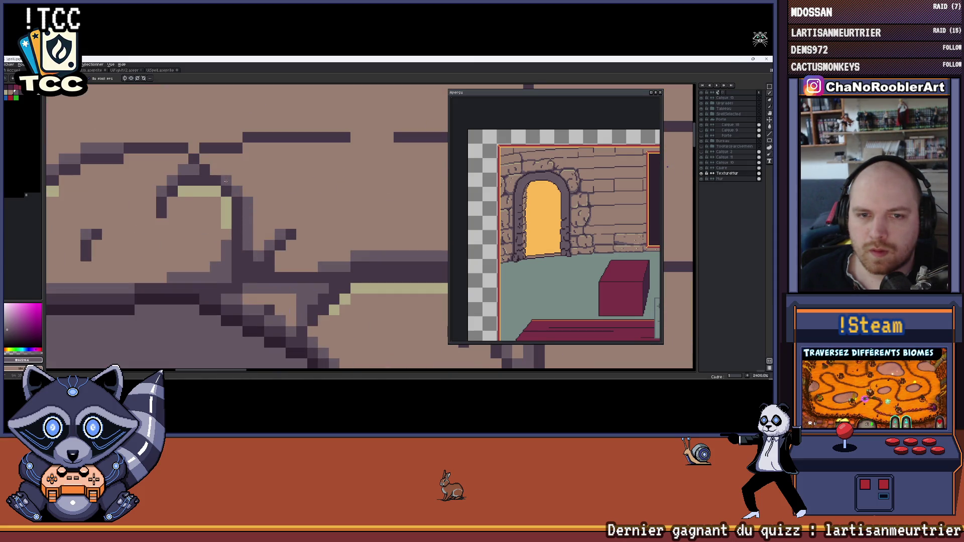
{"action": "scroll", "coordinate": [213, 168], "scroll_direction": "down", "scroll_amount": 3}
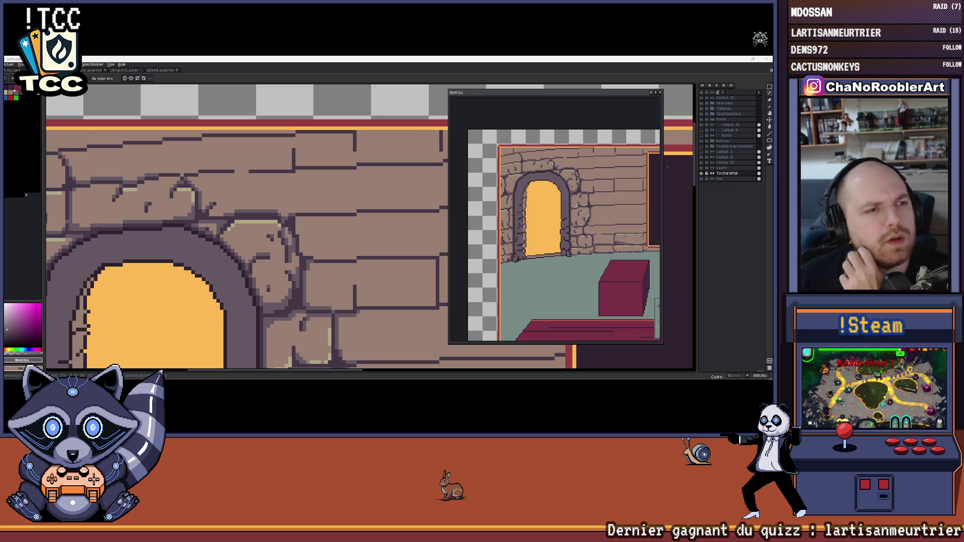
{"action": "key", "text": "alt+Tab"}
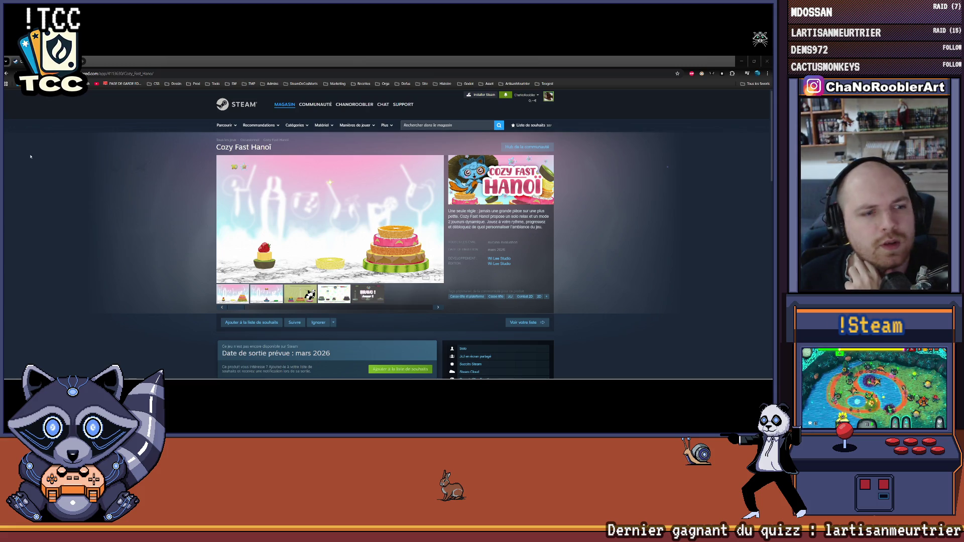
{"action": "left_click", "coordinate": [119, 234]}
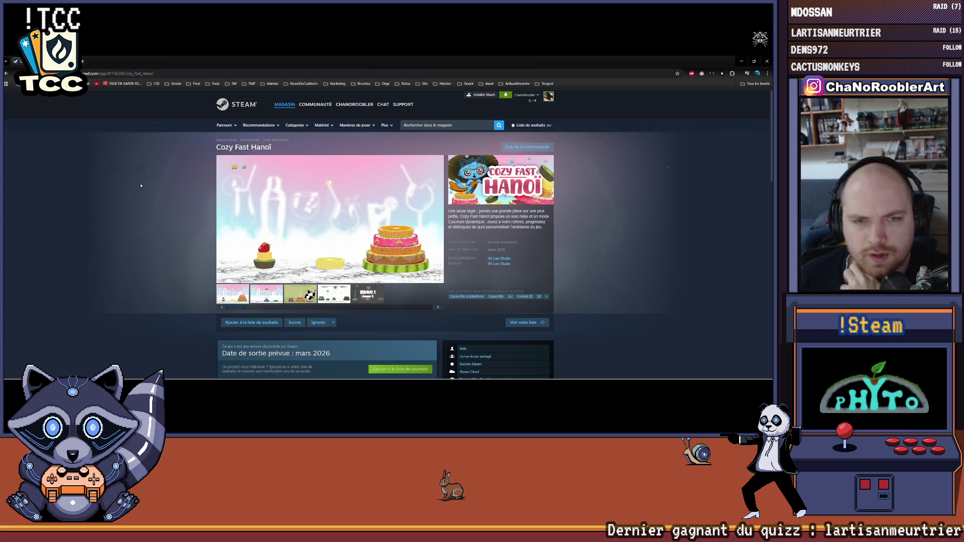
{"action": "key", "text": "ctrl+l"}
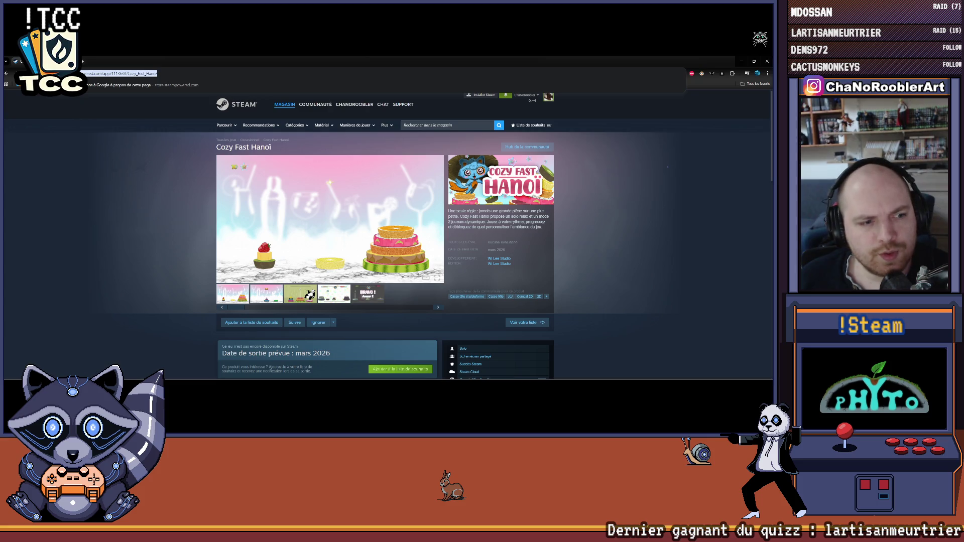
{"action": "key", "text": "alt+Tab"}
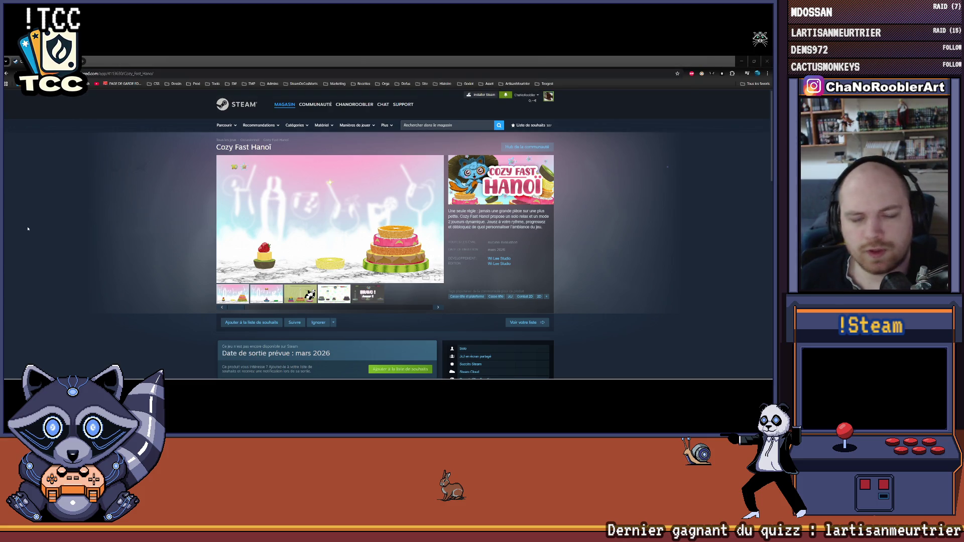
{"action": "scroll", "coordinate": [485, 262], "scroll_direction": "down", "scroll_amount": 5}
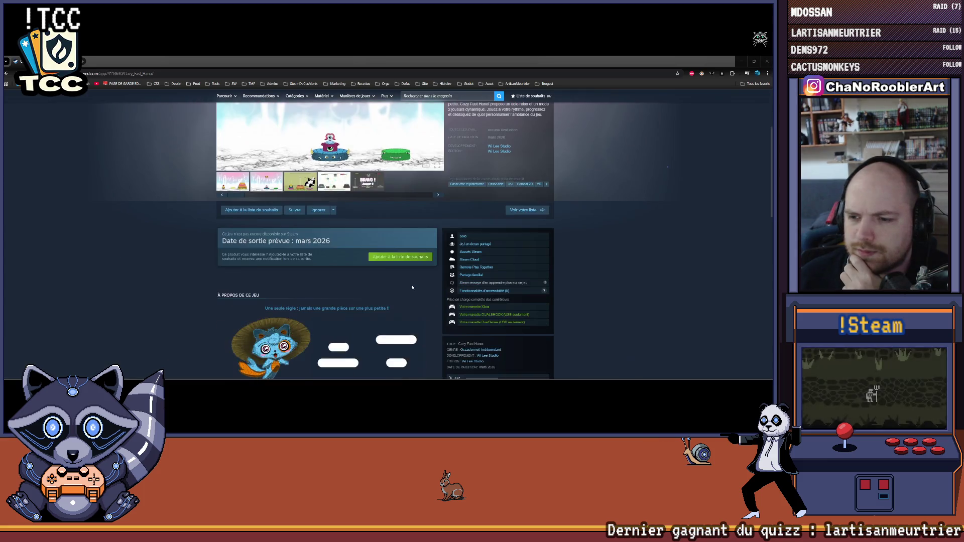
{"action": "scroll", "coordinate": [408, 288], "scroll_direction": "up", "scroll_amount": 5}
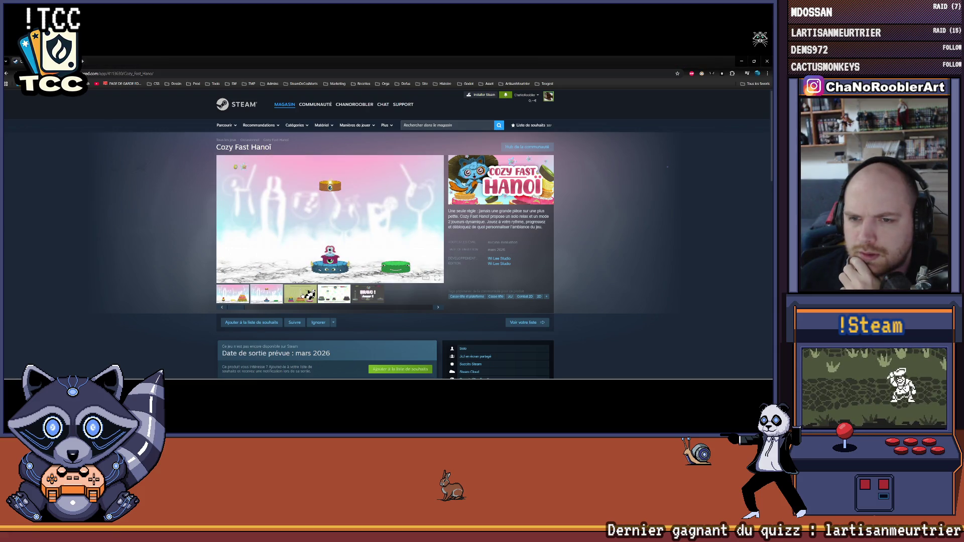
{"action": "left_click", "coordinate": [301, 296]}
{"action": "left_click", "coordinate": [332, 292]}
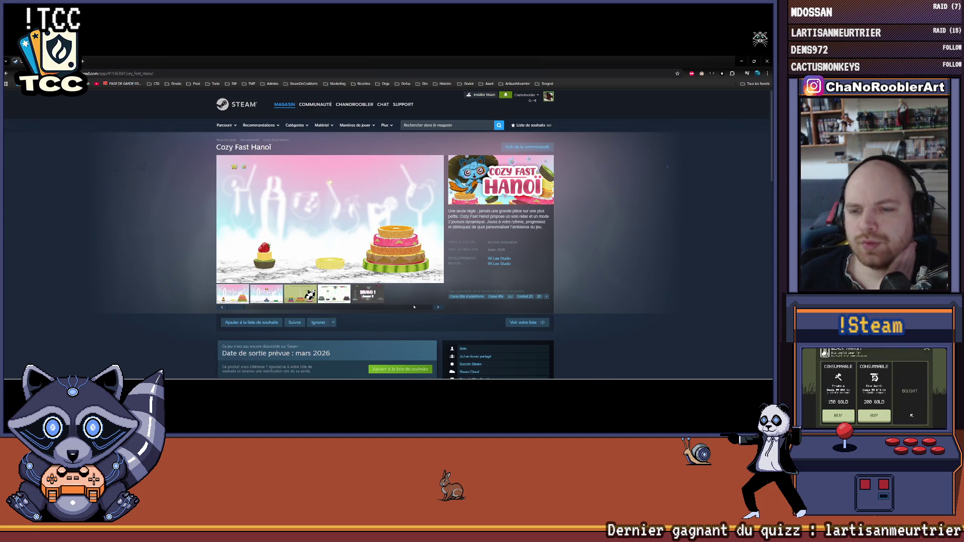
Browse the Cozy Fast Hanoï screenshots, ending back on the pink first one.
{"action": "left_click", "coordinate": [376, 300]}
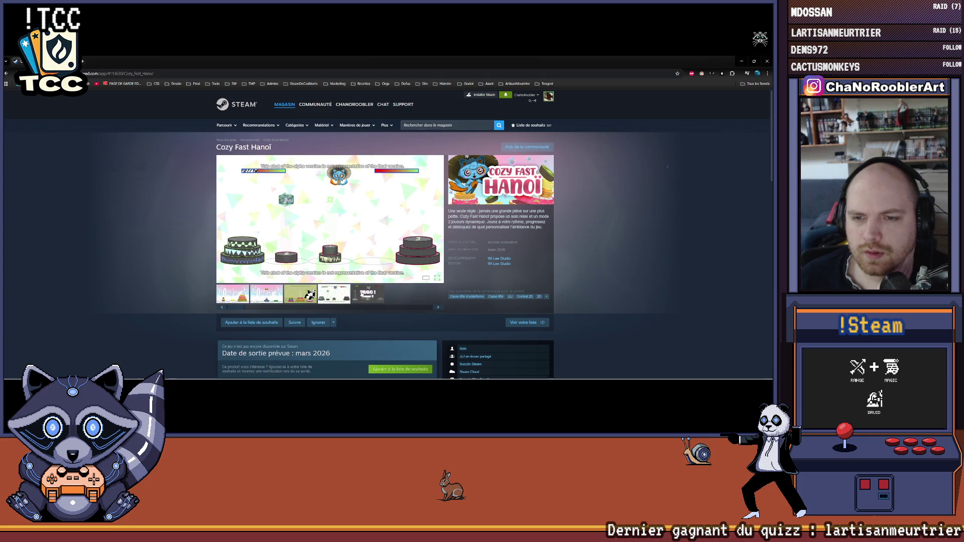
{"action": "left_click", "coordinate": [361, 293]}
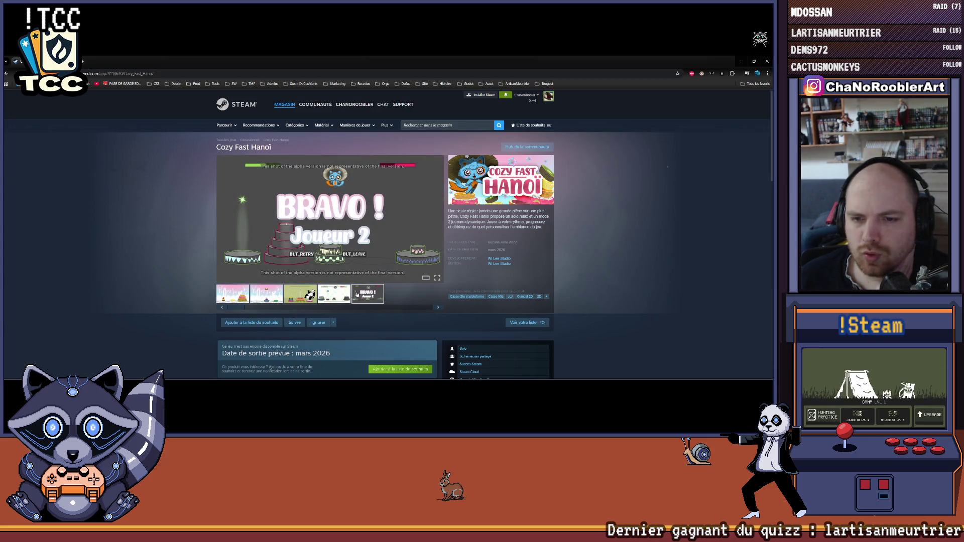
{"action": "left_click", "coordinate": [333, 292]}
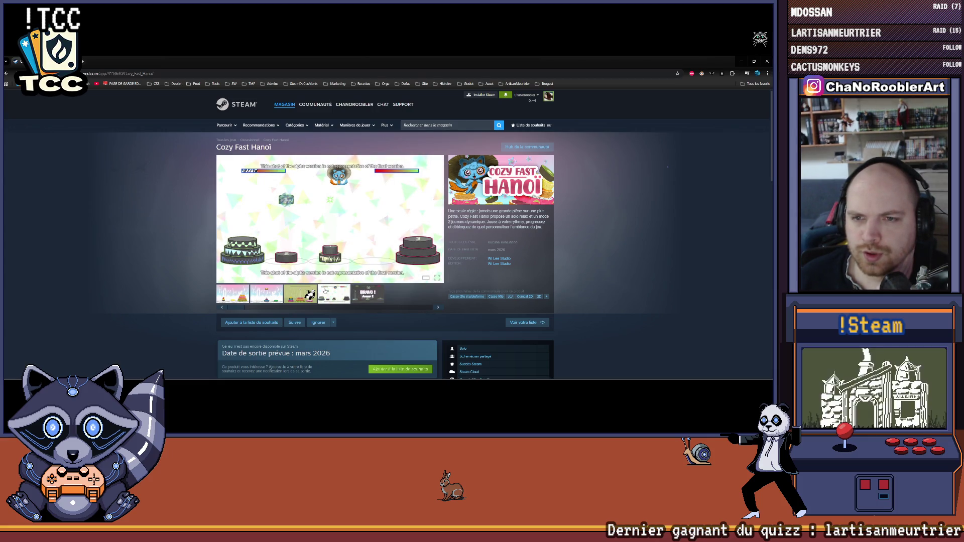
{"action": "left_click", "coordinate": [295, 292]}
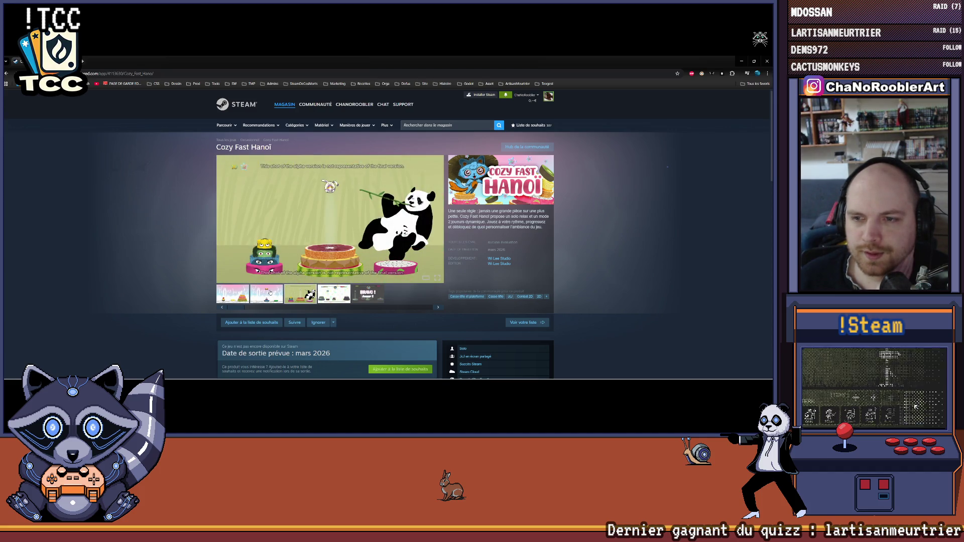
{"action": "left_click", "coordinate": [235, 293]}
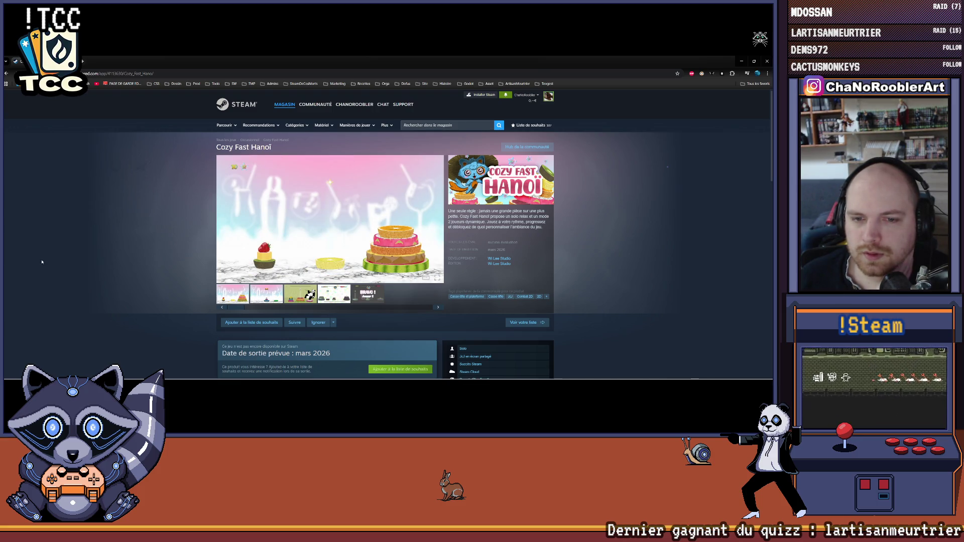
Scroll down to the À propos de ce jeu description and Mode solo chill section.
{"action": "scroll", "coordinate": [155, 267], "scroll_direction": "down", "scroll_amount": 3}
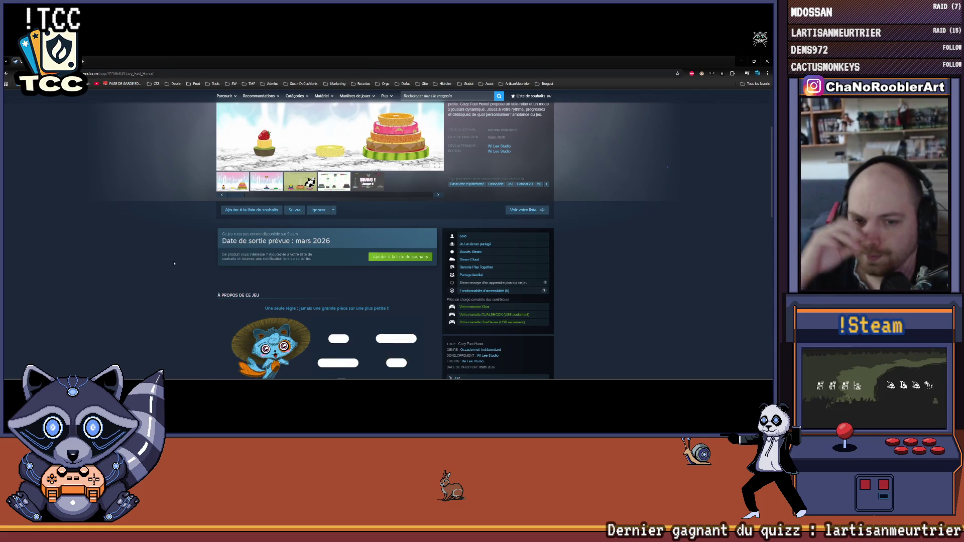
{"action": "scroll", "coordinate": [174, 260], "scroll_direction": "down", "scroll_amount": 2}
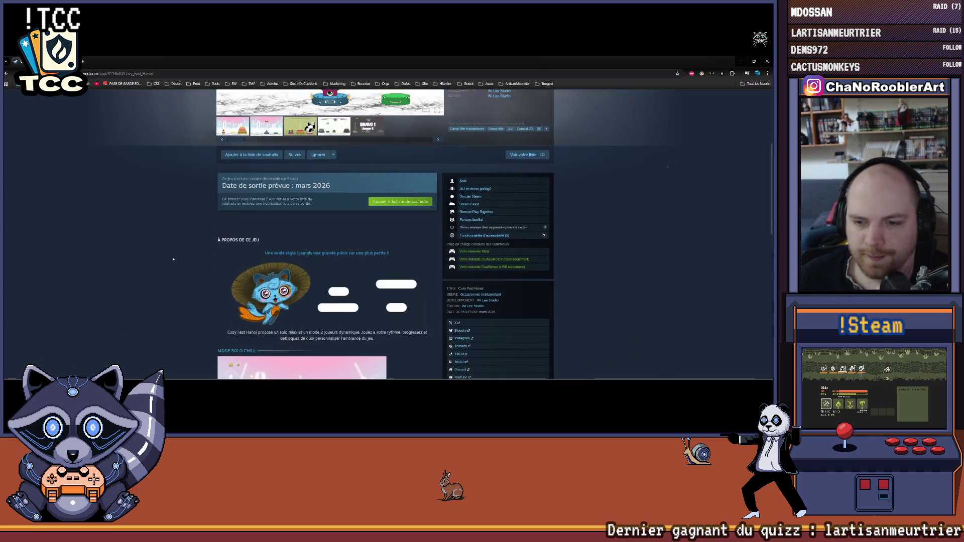
{"action": "scroll", "coordinate": [174, 259], "scroll_direction": "down", "scroll_amount": 1}
{"action": "scroll", "coordinate": [178, 256], "scroll_direction": "down", "scroll_amount": 2}
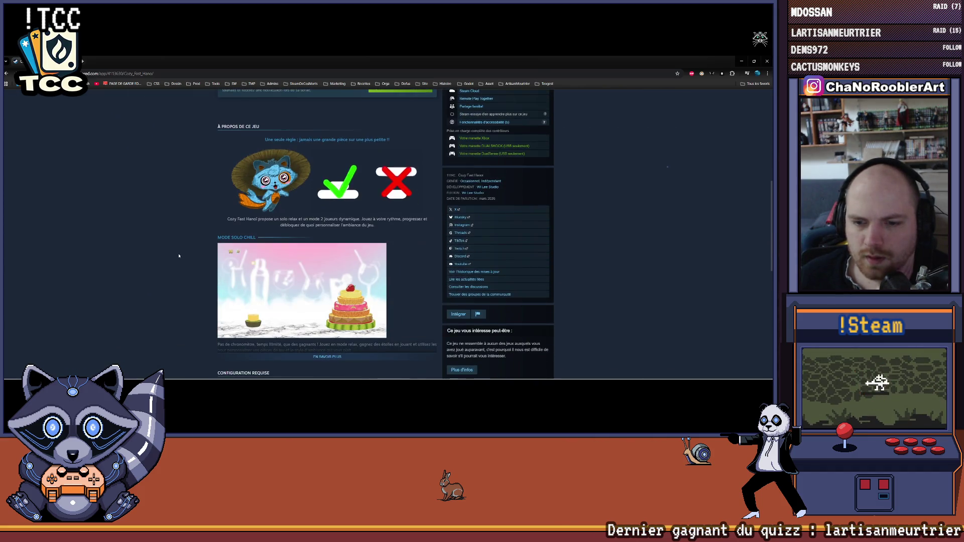
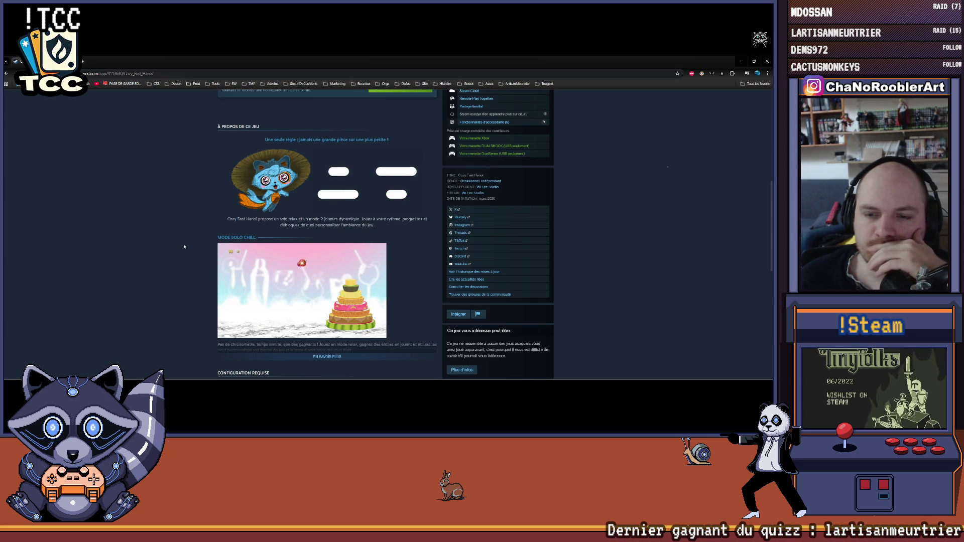
Expand the description with 'En savoir plus' and scroll through the game modes and system requirements.
{"action": "scroll", "coordinate": [201, 246], "scroll_direction": "down", "scroll_amount": 3}
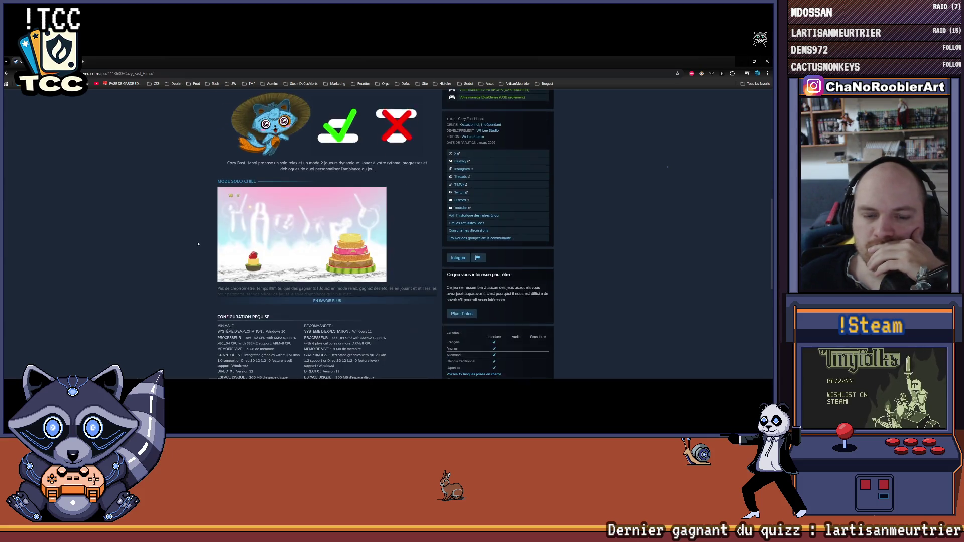
{"action": "left_click", "coordinate": [327, 273]}
{"action": "scroll", "coordinate": [327, 277], "scroll_direction": "down", "scroll_amount": 3}
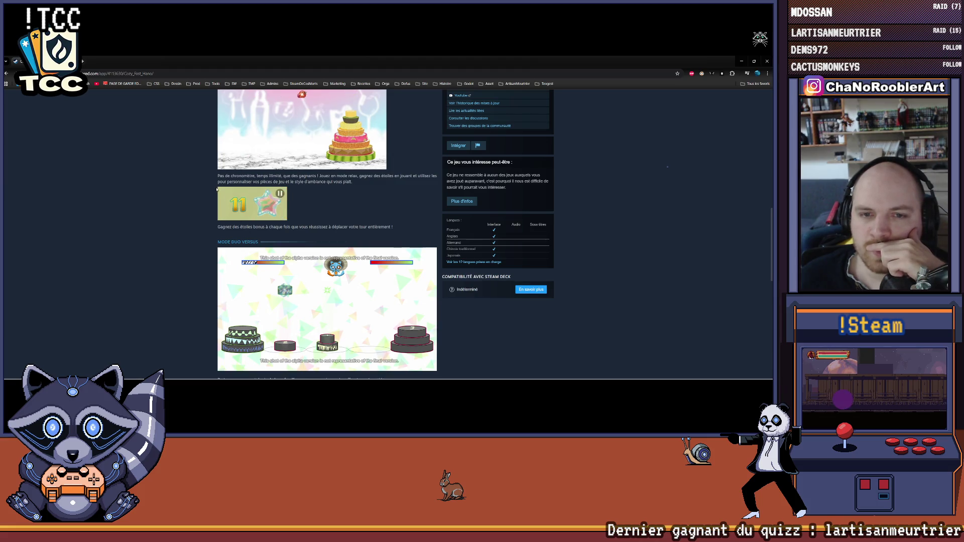
{"action": "scroll", "coordinate": [236, 207], "scroll_direction": "up", "scroll_amount": 1}
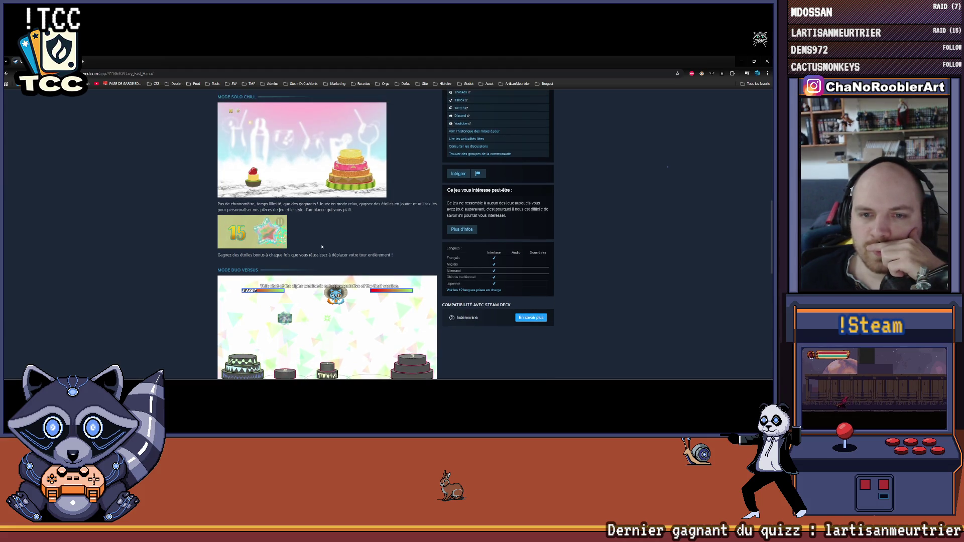
{"action": "scroll", "coordinate": [244, 217], "scroll_direction": "up", "scroll_amount": 2}
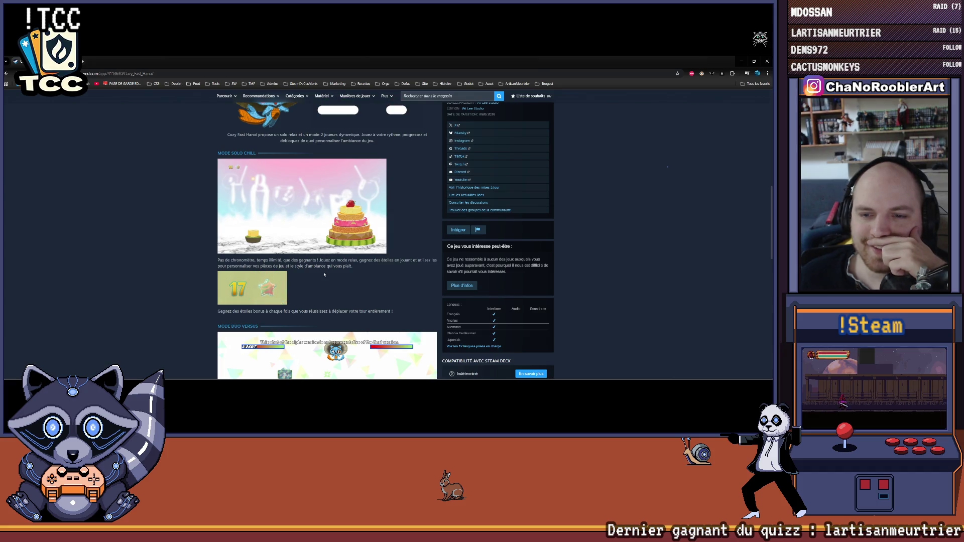
{"action": "scroll", "coordinate": [324, 275], "scroll_direction": "down", "scroll_amount": 8}
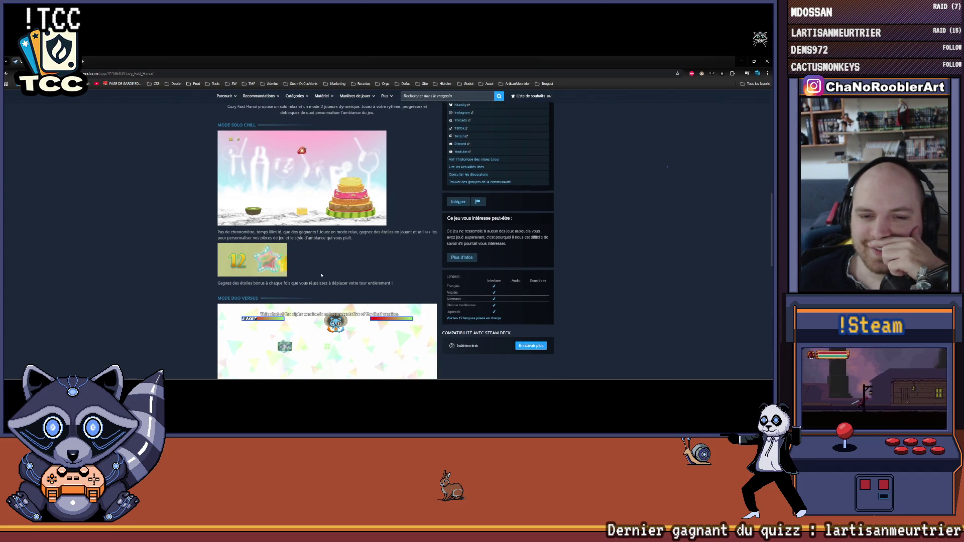
{"action": "scroll", "coordinate": [322, 274], "scroll_direction": "down", "scroll_amount": 3}
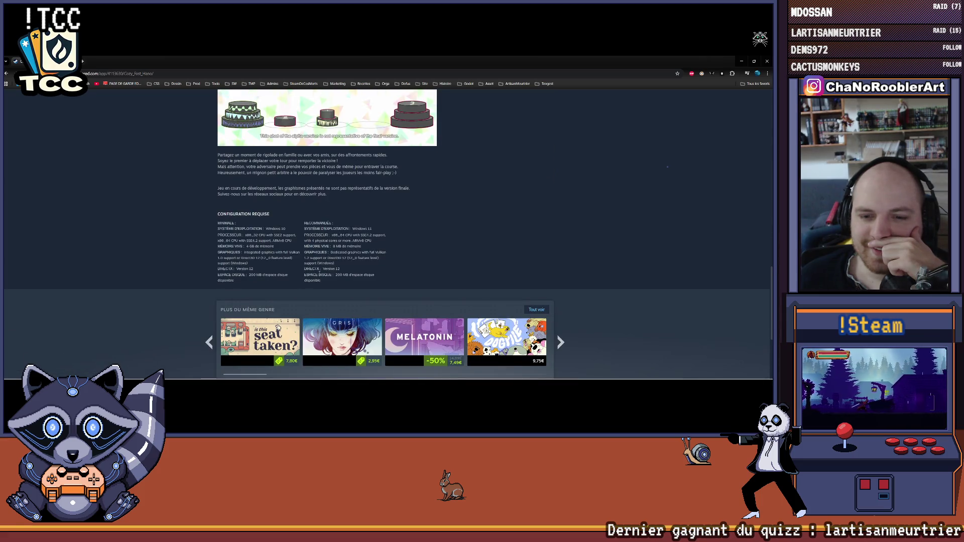
{"action": "scroll", "coordinate": [319, 272], "scroll_direction": "up", "scroll_amount": 4}
{"action": "scroll", "coordinate": [320, 273], "scroll_direction": "up", "scroll_amount": 15}
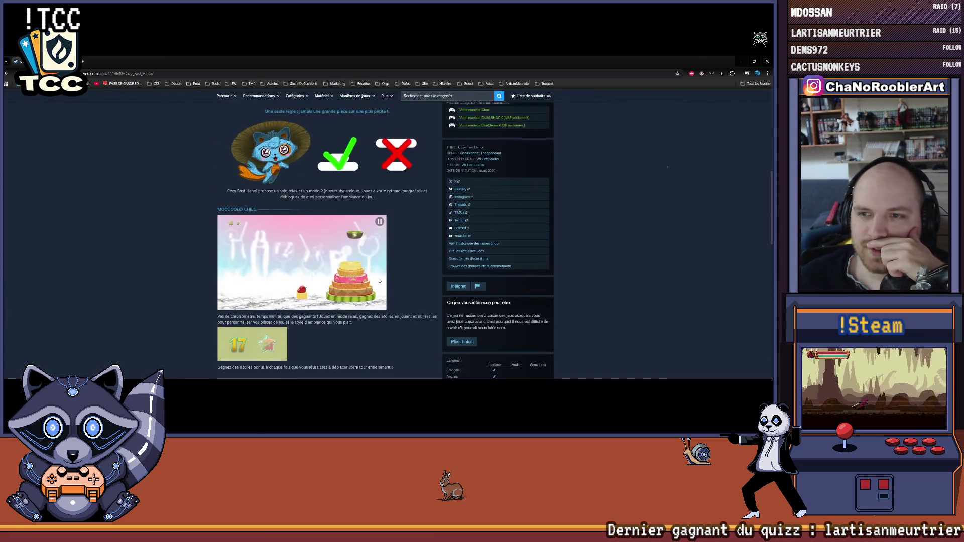
{"action": "scroll", "coordinate": [375, 284], "scroll_direction": "down", "scroll_amount": 3}
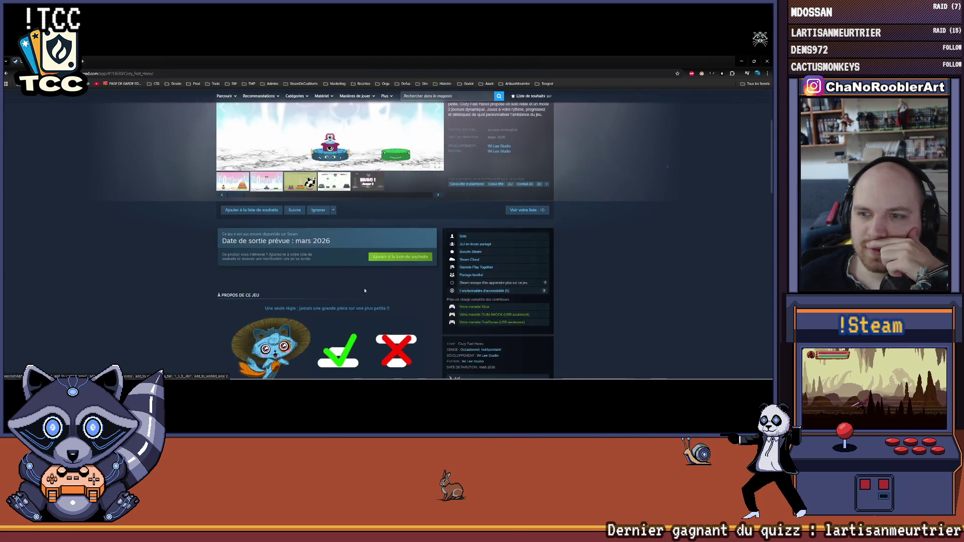
Scroll the Cozy Fast Hanoï store page once more, then minimize the browser to reveal Aseprite.
{"action": "scroll", "coordinate": [392, 285], "scroll_direction": "up", "scroll_amount": 1}
{"action": "scroll", "coordinate": [400, 271], "scroll_direction": "down", "scroll_amount": 8}
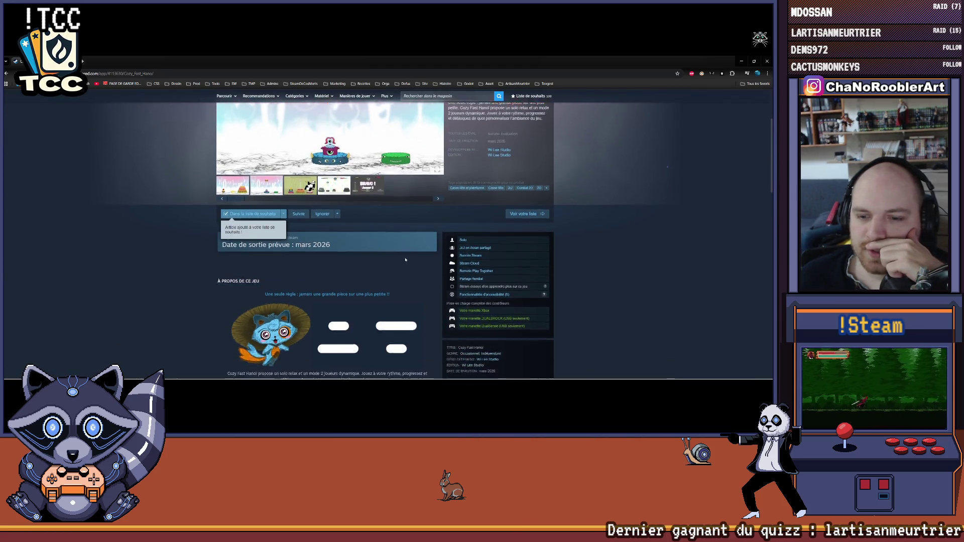
{"action": "scroll", "coordinate": [403, 261], "scroll_direction": "down", "scroll_amount": 5}
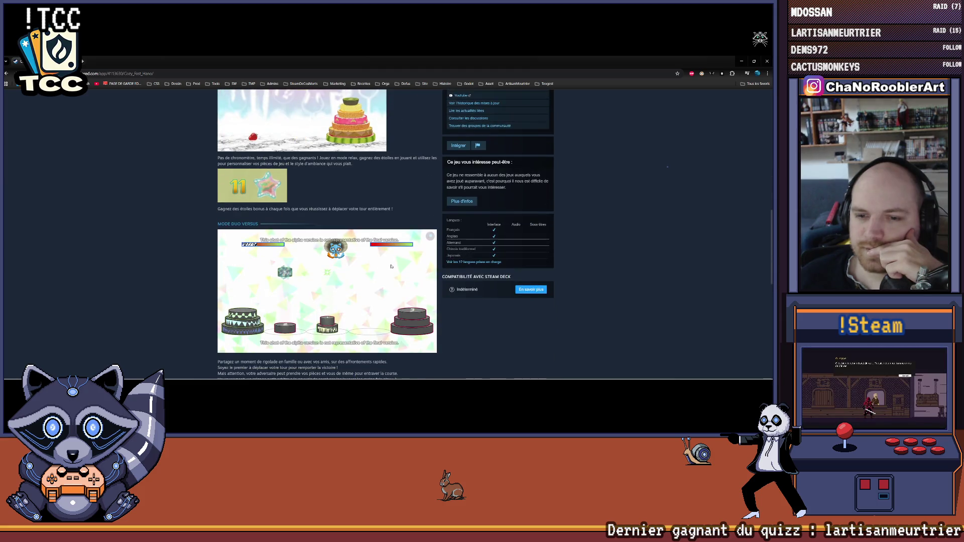
{"action": "scroll", "coordinate": [391, 266], "scroll_direction": "up", "scroll_amount": 15}
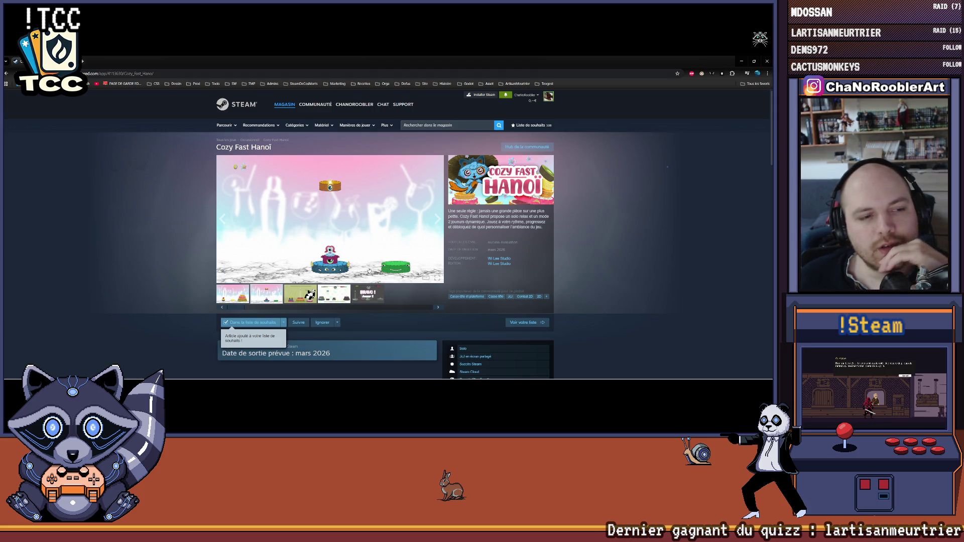
{"action": "scroll", "coordinate": [368, 271], "scroll_direction": "down", "scroll_amount": 2}
{"action": "scroll", "coordinate": [362, 271], "scroll_direction": "up", "scroll_amount": 3}
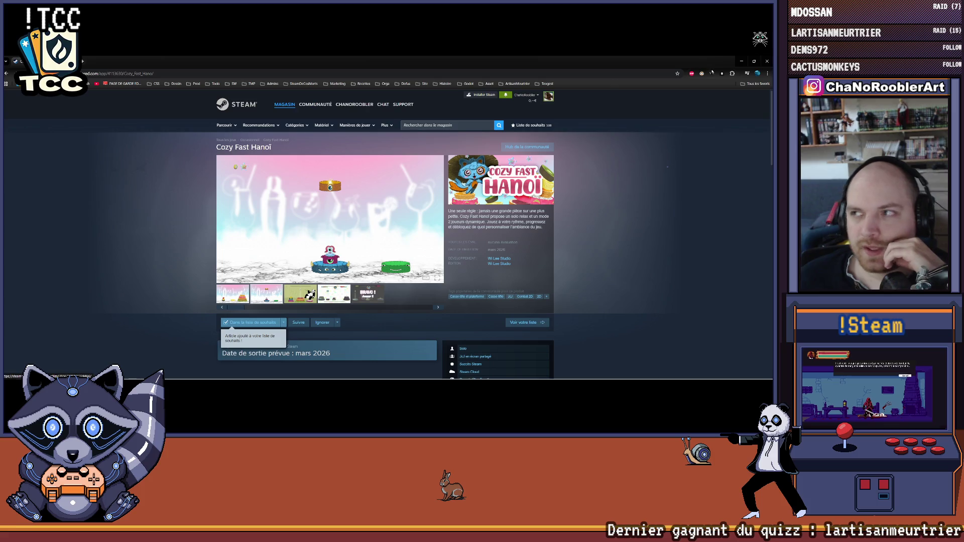
{"action": "left_click", "coordinate": [741, 61]}
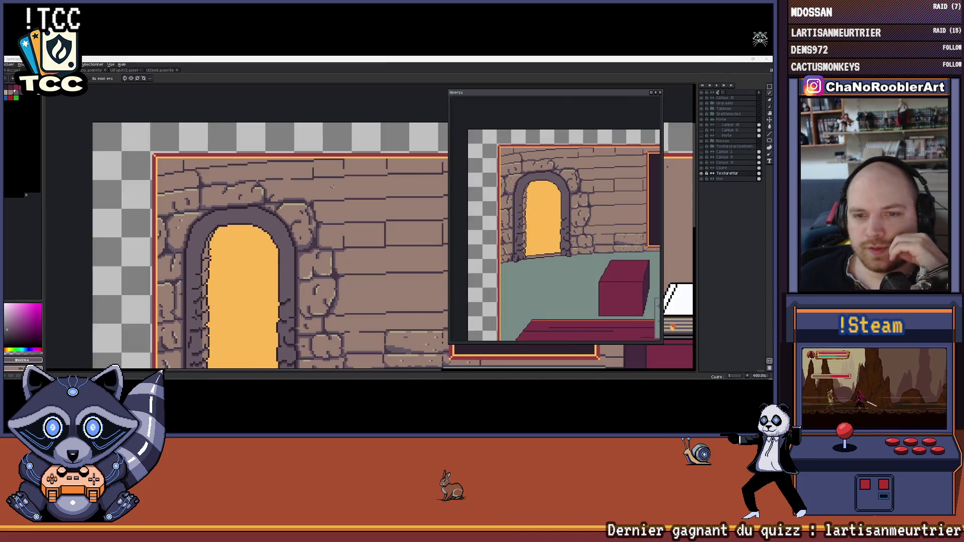
Zoom in on the stone wall and eyedrop its darker purple.
{"action": "scroll", "coordinate": [261, 193], "scroll_direction": "up", "scroll_amount": 5}
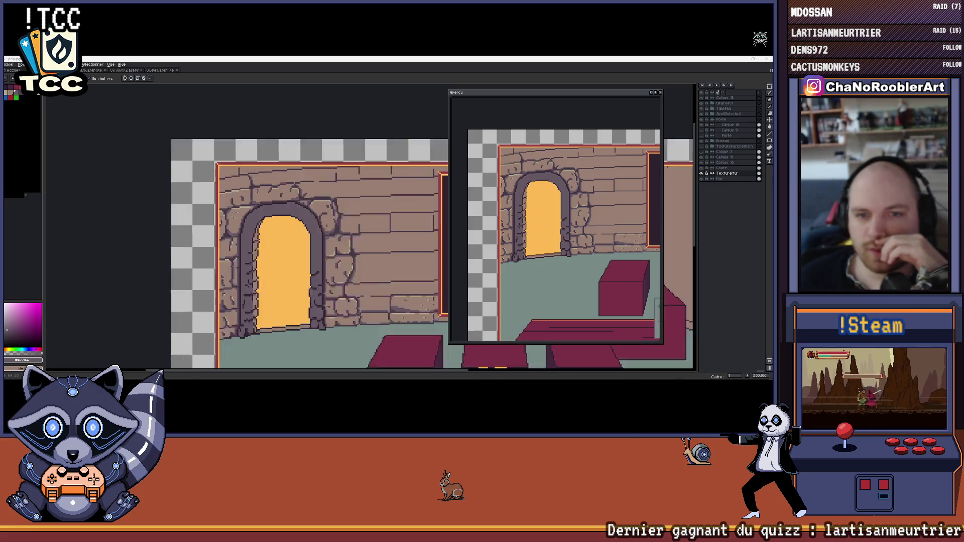
{"action": "scroll", "coordinate": [266, 195], "scroll_direction": "down", "scroll_amount": 8}
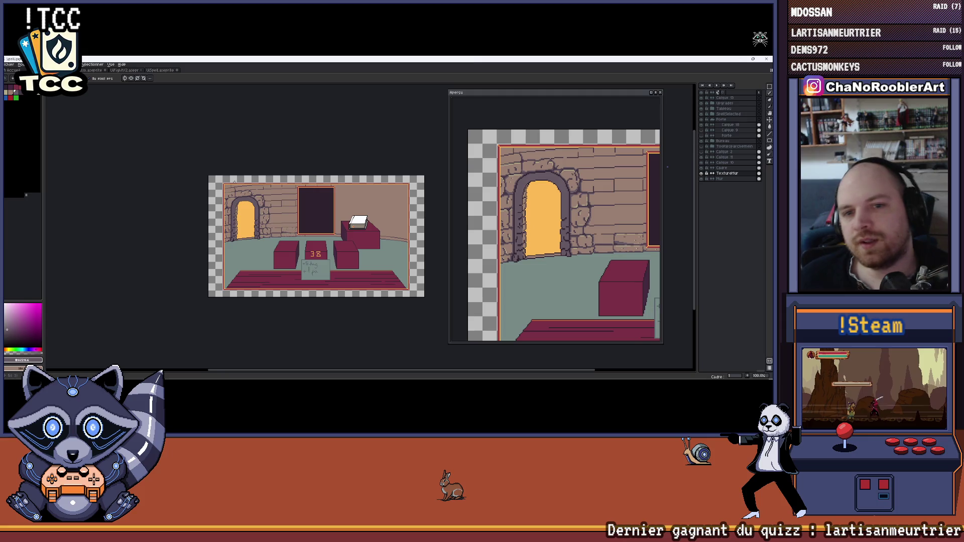
{"action": "scroll", "coordinate": [218, 198], "scroll_direction": "up", "scroll_amount": 1}
{"action": "scroll", "coordinate": [260, 180], "scroll_direction": "up", "scroll_amount": 2}
{"action": "scroll", "coordinate": [256, 186], "scroll_direction": "down", "scroll_amount": 1}
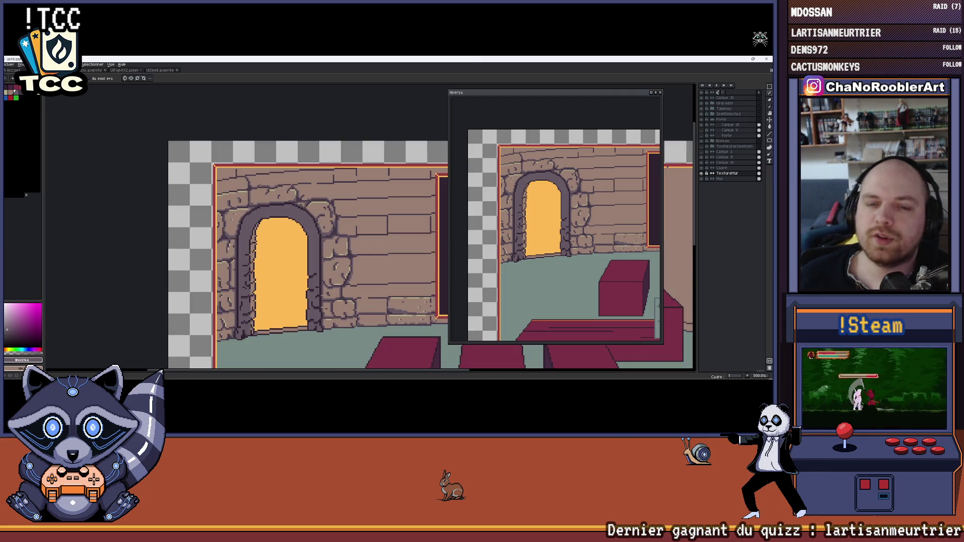
{"action": "scroll", "coordinate": [249, 198], "scroll_direction": "up", "scroll_amount": 7}
{"action": "left_click", "coordinate": [240, 218], "text": "alt"}
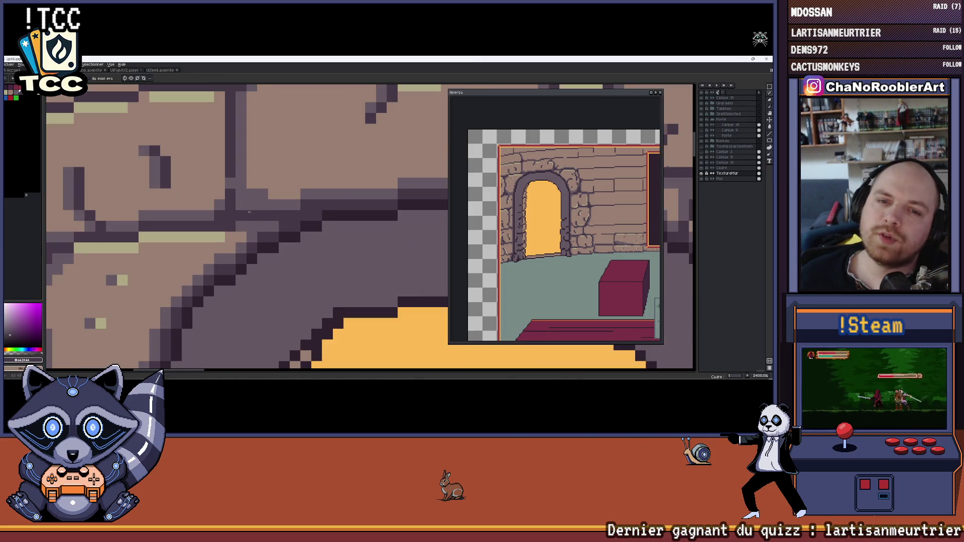
Return to the Pencil tool with the sampled dark purple ready for drawing.
{"action": "scroll", "coordinate": [250, 212], "scroll_direction": "down", "scroll_amount": 2}
{"action": "scroll", "coordinate": [253, 212], "scroll_direction": "down", "scroll_amount": 5}
{"action": "scroll", "coordinate": [253, 211], "scroll_direction": "up", "scroll_amount": 2}
{"action": "scroll", "coordinate": [271, 195], "scroll_direction": "down", "scroll_amount": 5}
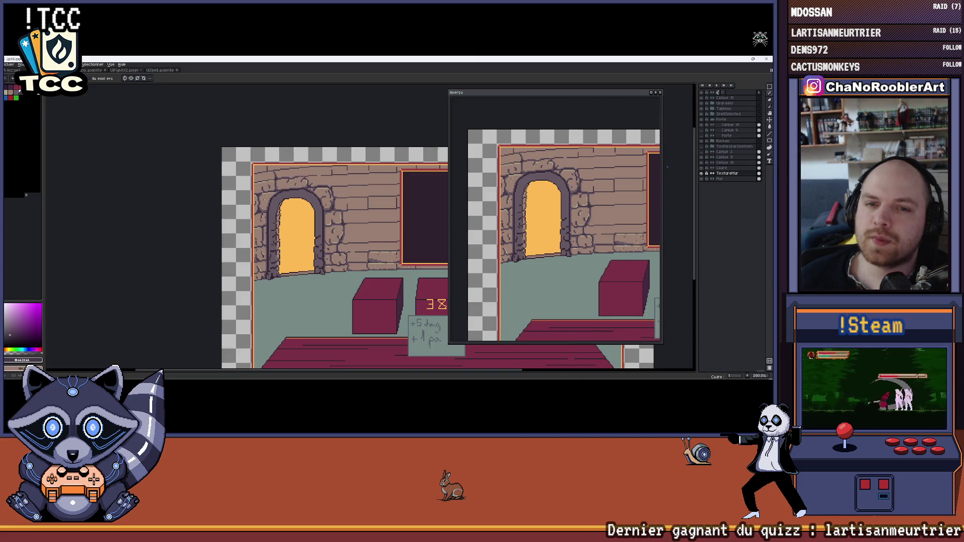
{"action": "scroll", "coordinate": [346, 193], "scroll_direction": "up", "scroll_amount": 9}
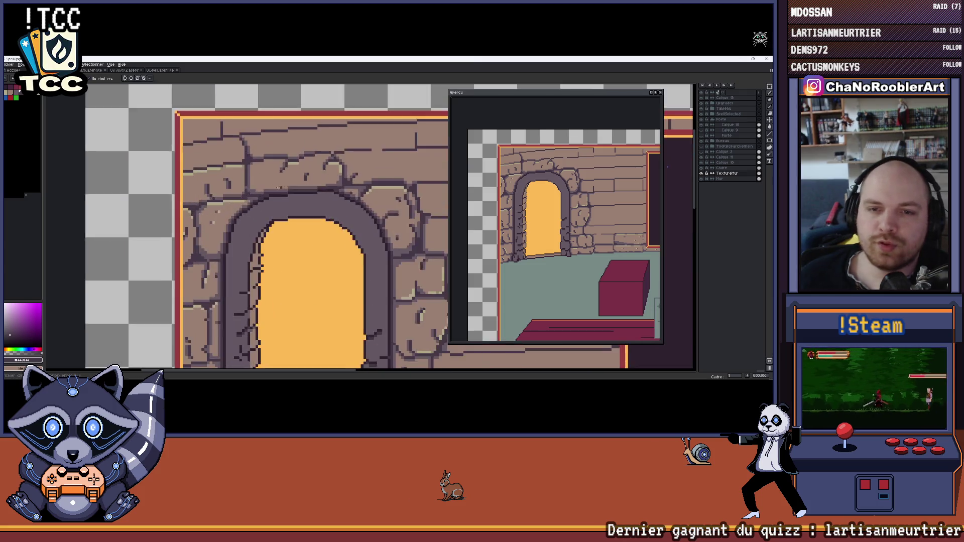
{"action": "key", "text": "i"}
{"action": "key", "text": "b"}
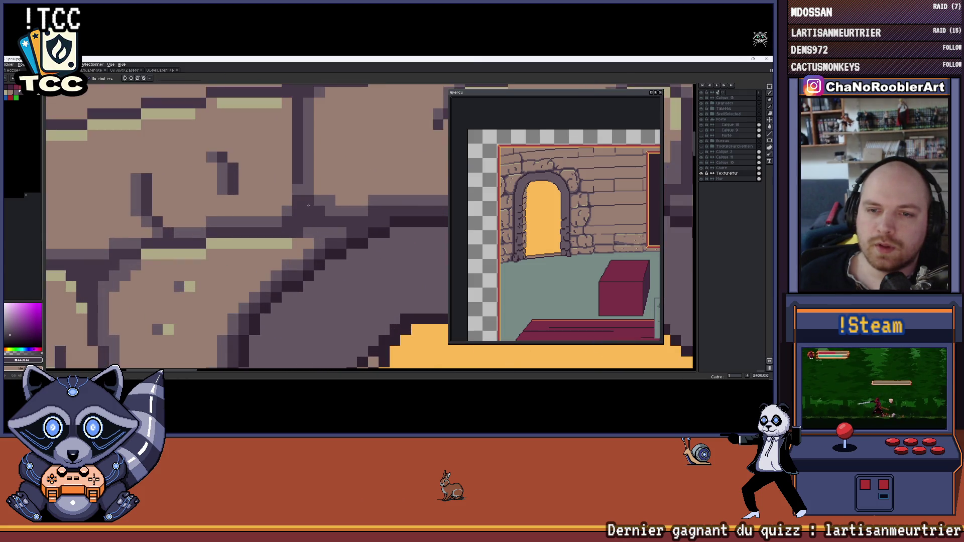
{"action": "scroll", "coordinate": [287, 221], "scroll_direction": "down", "scroll_amount": 7}
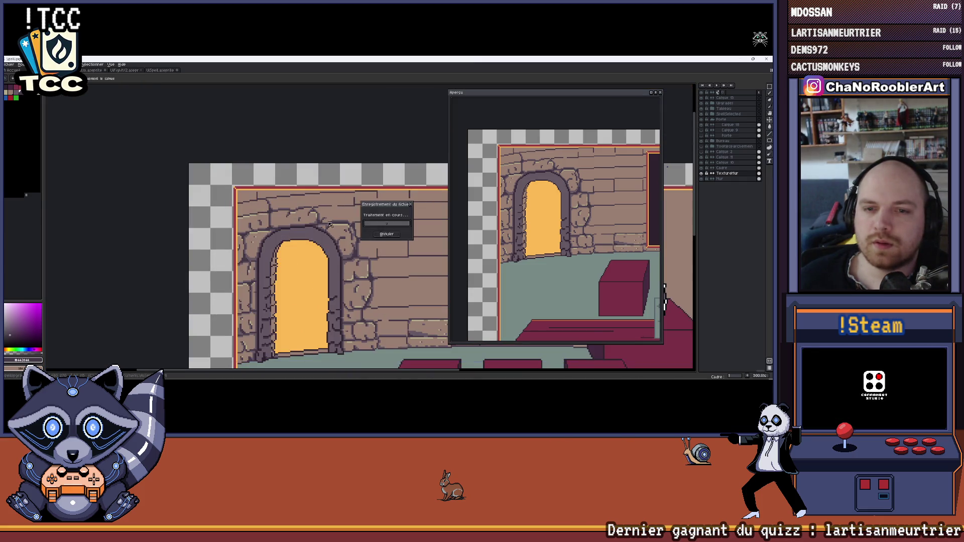
{"action": "scroll", "coordinate": [286, 221], "scroll_direction": "down", "scroll_amount": 2}
{"action": "scroll", "coordinate": [263, 220], "scroll_direction": "up", "scroll_amount": 4}
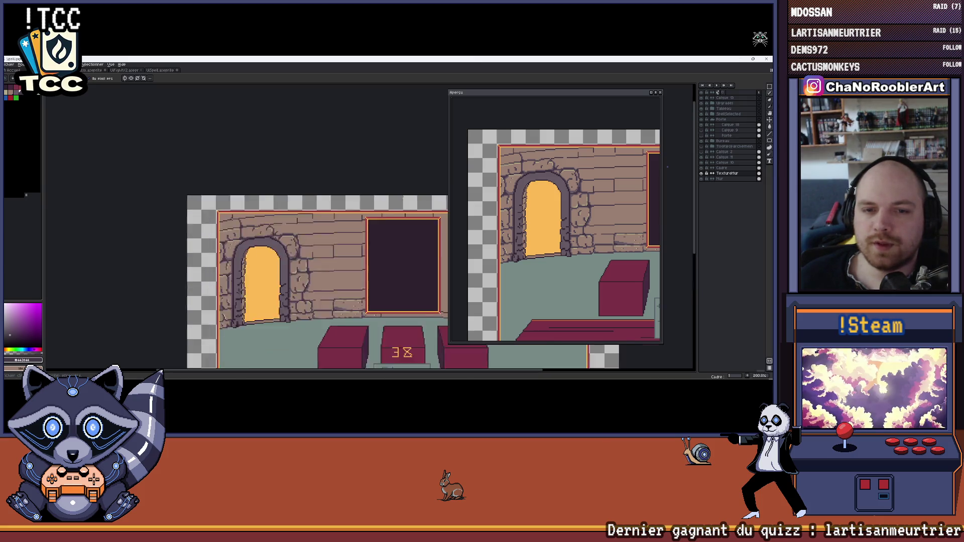
{"action": "scroll", "coordinate": [253, 226], "scroll_direction": "down", "scroll_amount": 3}
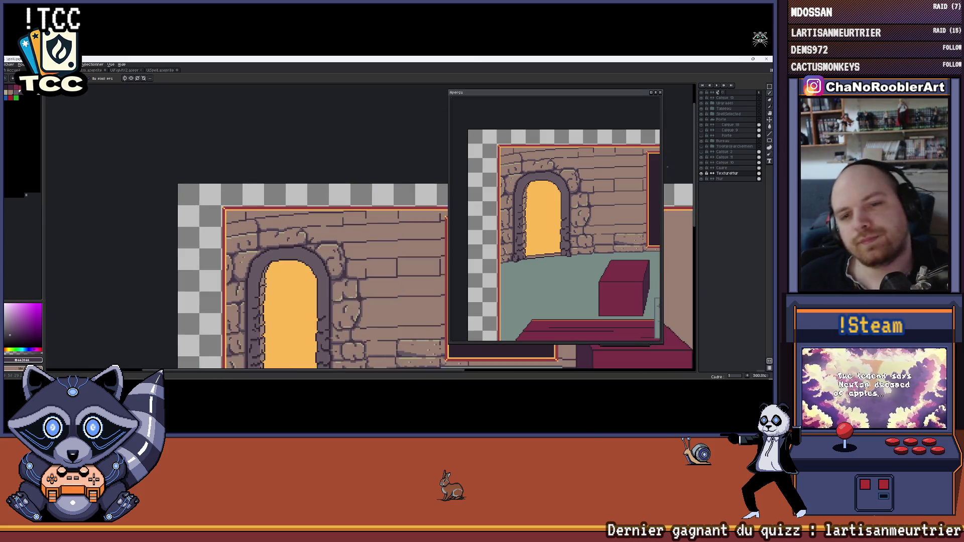
{"action": "scroll", "coordinate": [272, 227], "scroll_direction": "up", "scroll_amount": 5}
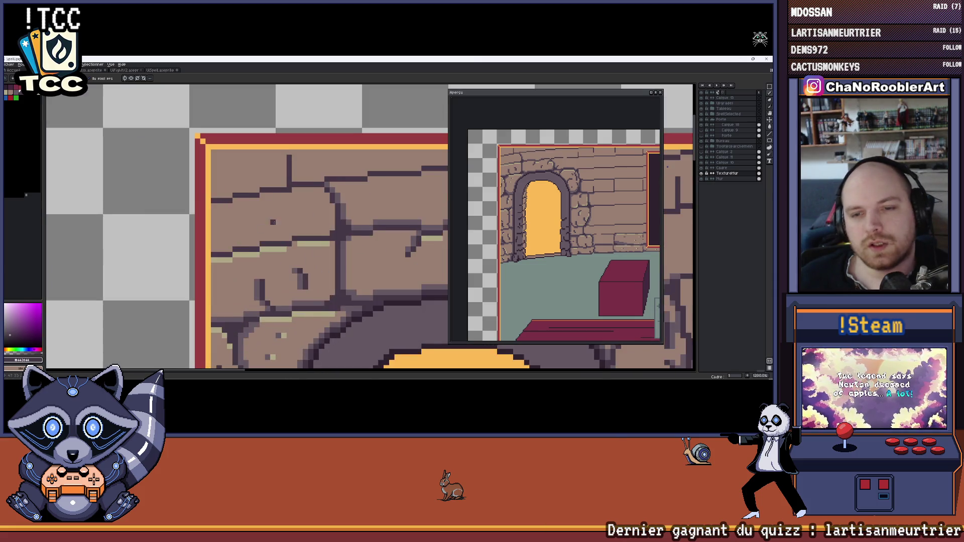
{"action": "scroll", "coordinate": [272, 227], "scroll_direction": "down", "scroll_amount": 4}
{"action": "scroll", "coordinate": [276, 229], "scroll_direction": "down", "scroll_amount": 1}
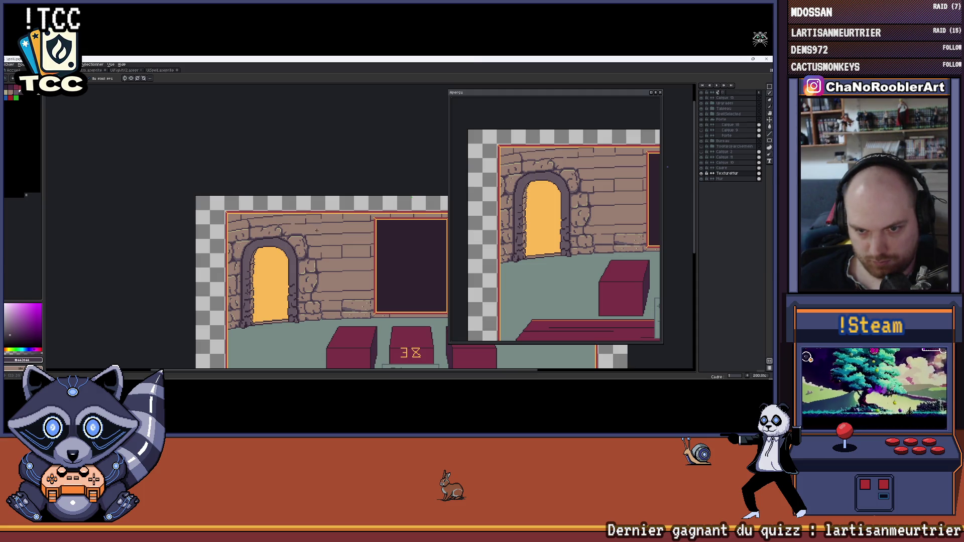
{"action": "scroll", "coordinate": [326, 237], "scroll_direction": "up", "scroll_amount": 7}
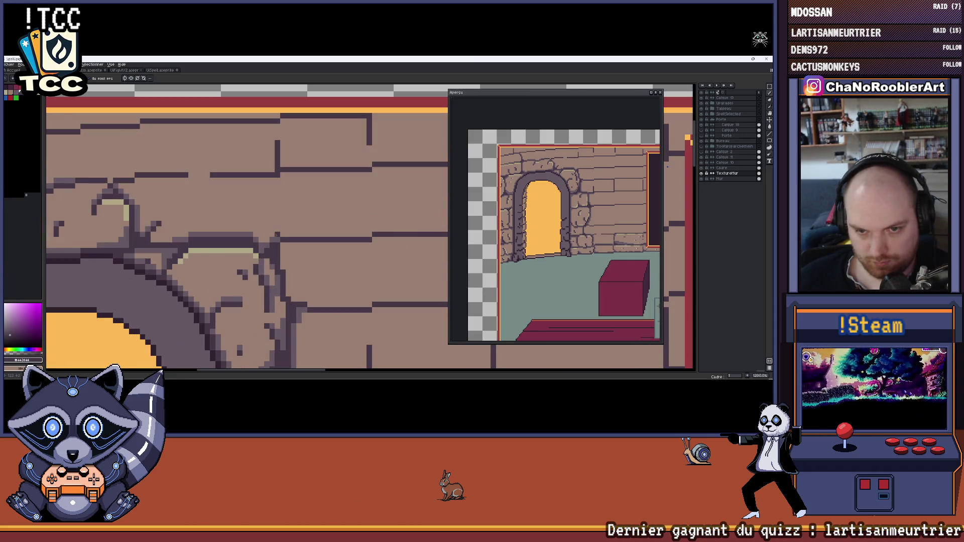
{"action": "scroll", "coordinate": [276, 235], "scroll_direction": "down", "scroll_amount": 2}
{"action": "scroll", "coordinate": [275, 235], "scroll_direction": "down", "scroll_amount": 4}
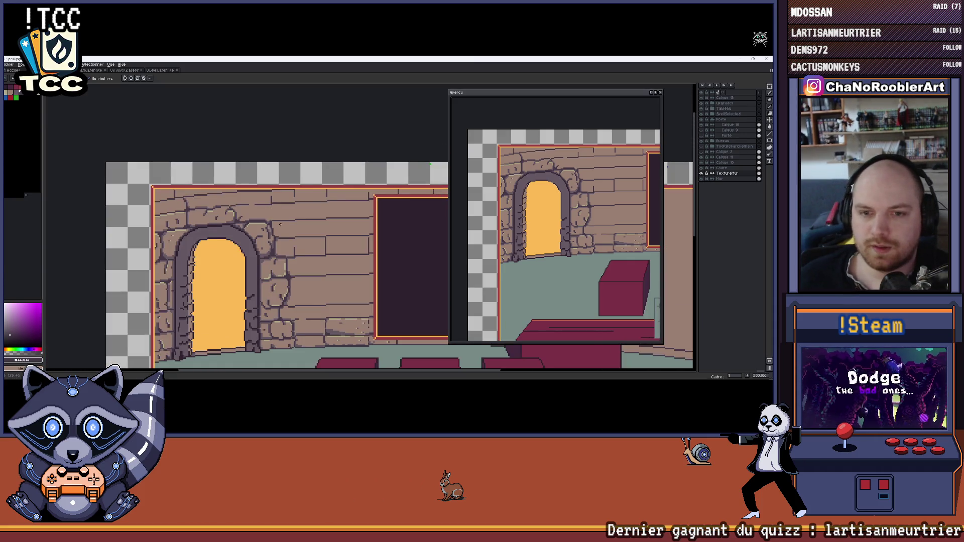
{"action": "scroll", "coordinate": [276, 235], "scroll_direction": "up", "scroll_amount": 7}
{"action": "scroll", "coordinate": [275, 235], "scroll_direction": "up", "scroll_amount": 1}
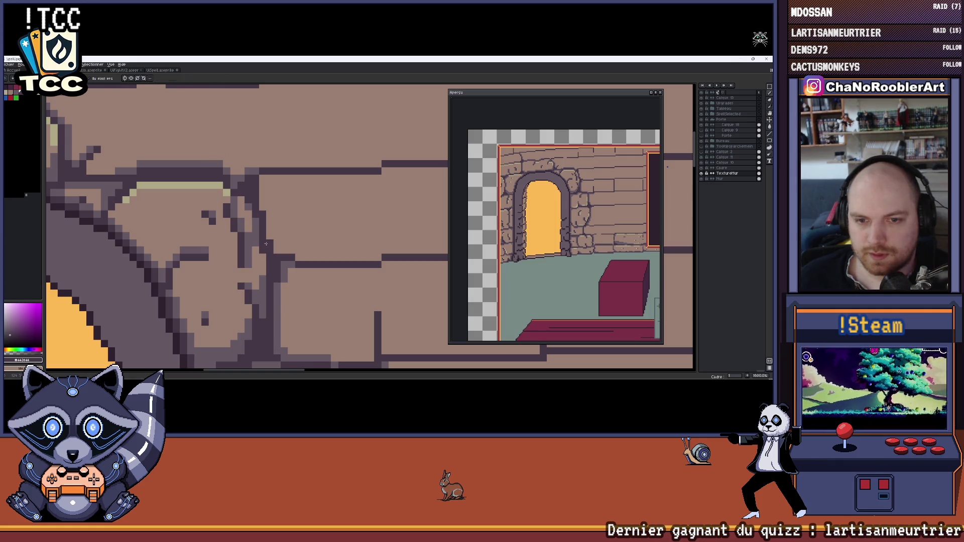
{"action": "scroll", "coordinate": [276, 251], "scroll_direction": "down", "scroll_amount": 3}
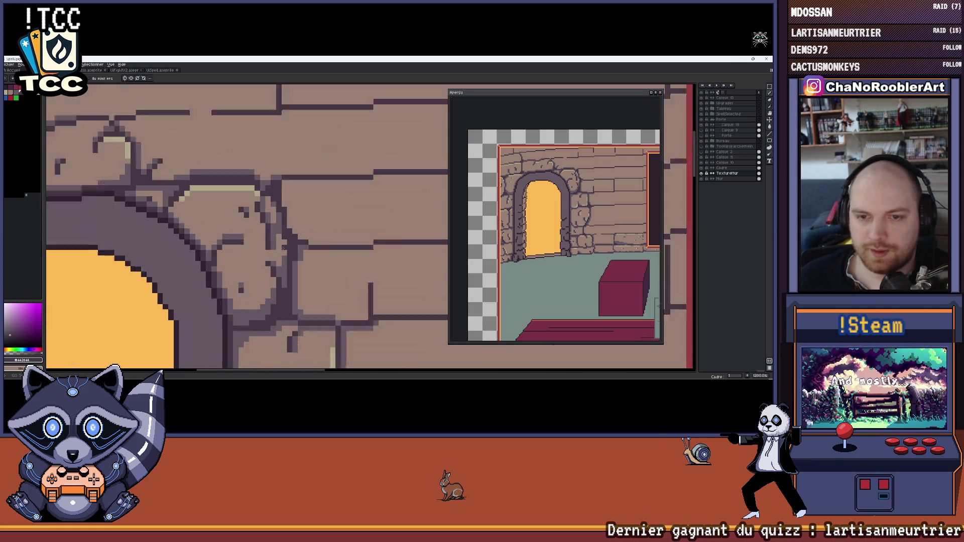
{"action": "scroll", "coordinate": [283, 235], "scroll_direction": "up", "scroll_amount": 3}
{"action": "scroll", "coordinate": [283, 235], "scroll_direction": "down", "scroll_amount": 5}
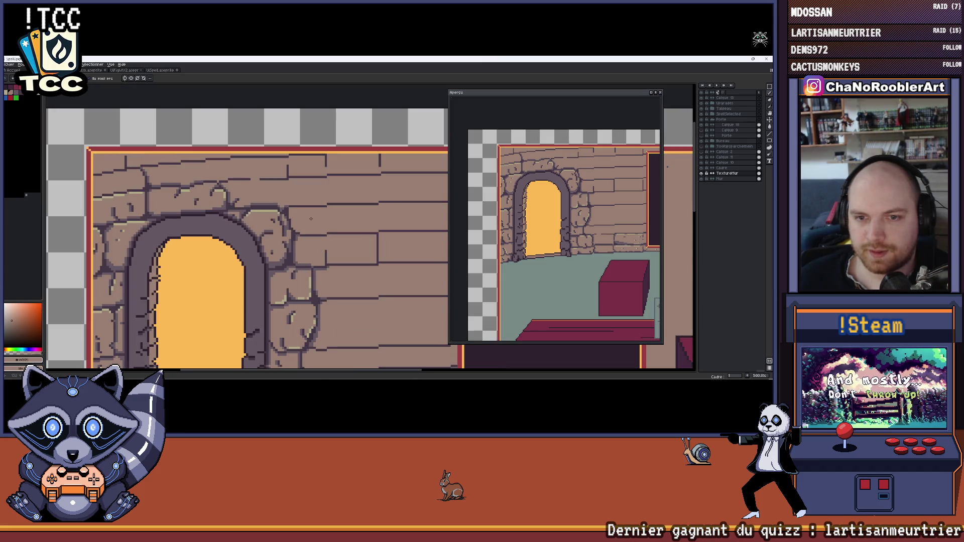
{"action": "scroll", "coordinate": [289, 215], "scroll_direction": "up", "scroll_amount": 3}
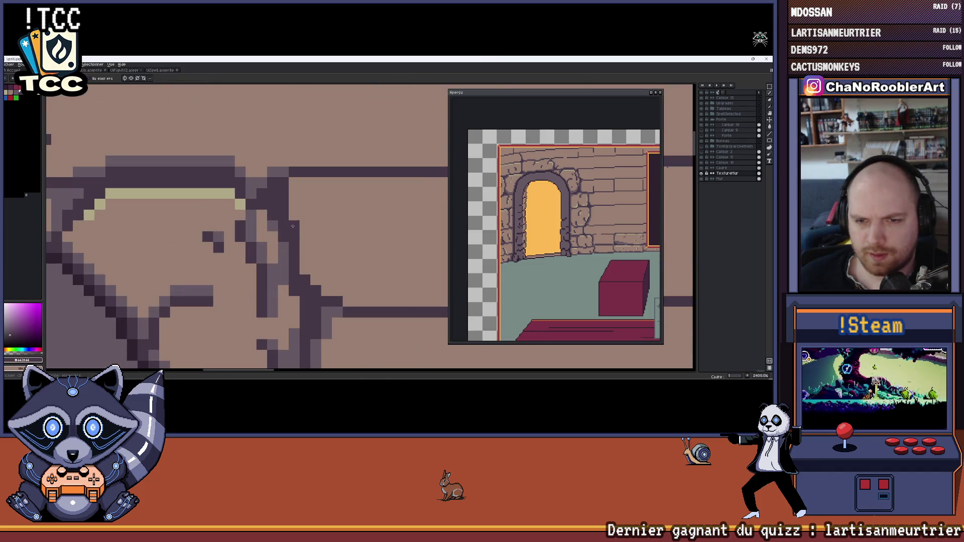
{"action": "scroll", "coordinate": [326, 203], "scroll_direction": "down", "scroll_amount": 5}
{"action": "scroll", "coordinate": [325, 203], "scroll_direction": "down", "scroll_amount": 2}
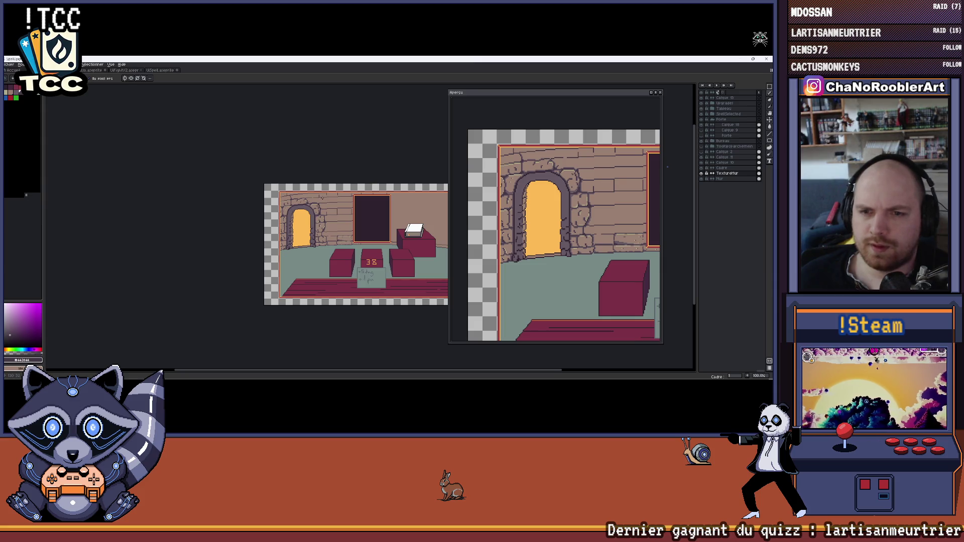
{"action": "scroll", "coordinate": [323, 197], "scroll_direction": "up", "scroll_amount": 10}
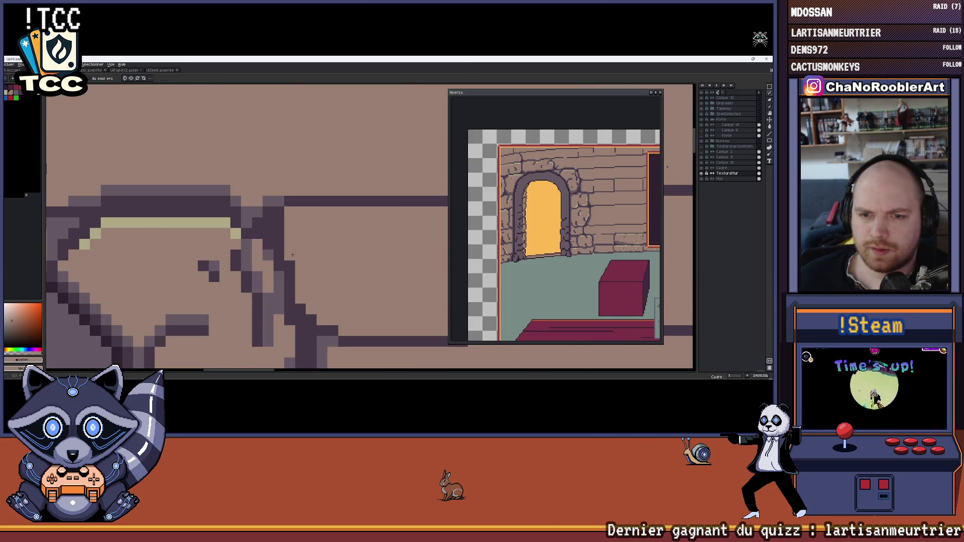
{"action": "scroll", "coordinate": [332, 262], "scroll_direction": "down", "scroll_amount": 7}
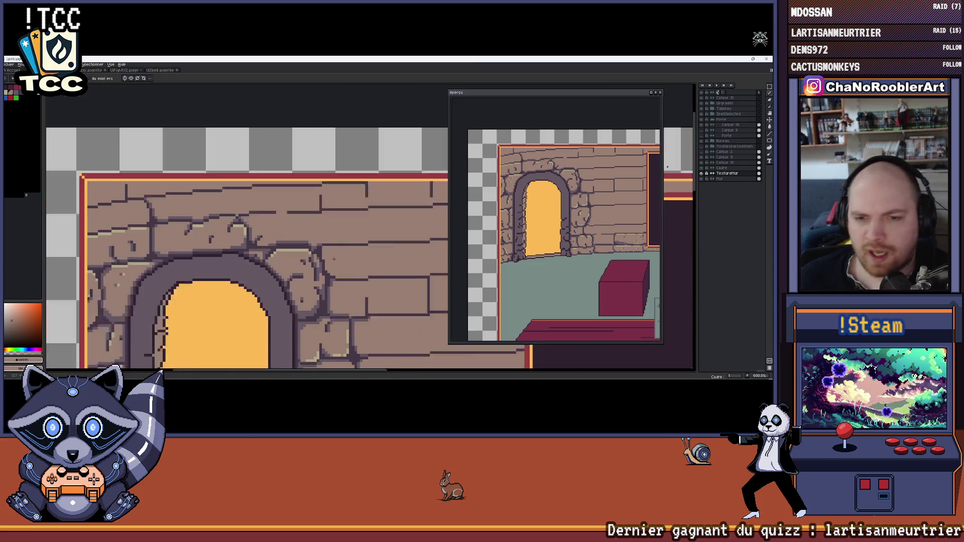
{"action": "left_click_drag", "start_coordinate": [314, 231], "coordinate": [306, 229]}
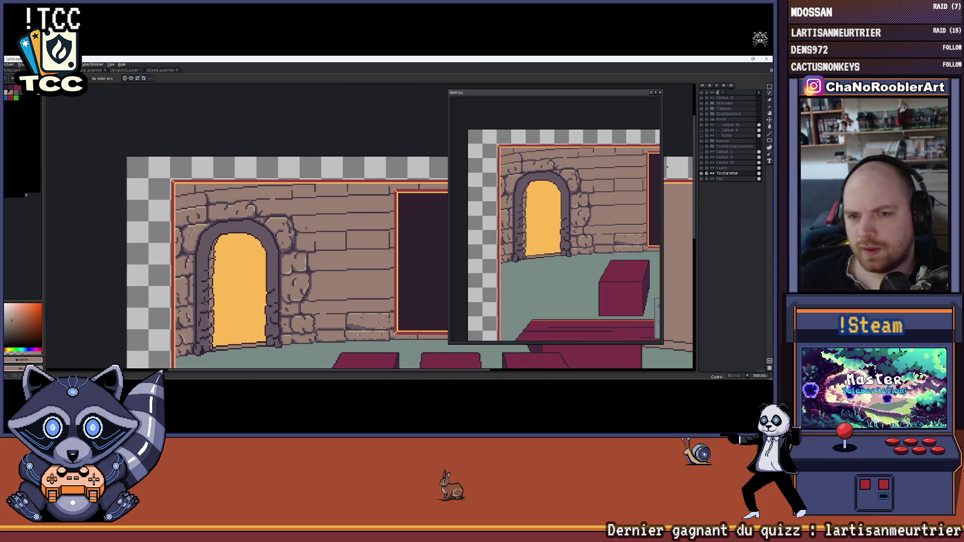
Zoom and pan across the arch stonework and upper wall bricks to inspect the cracks.
{"action": "scroll", "coordinate": [313, 228], "scroll_direction": "down", "scroll_amount": 1}
{"action": "scroll", "coordinate": [302, 224], "scroll_direction": "up", "scroll_amount": 4}
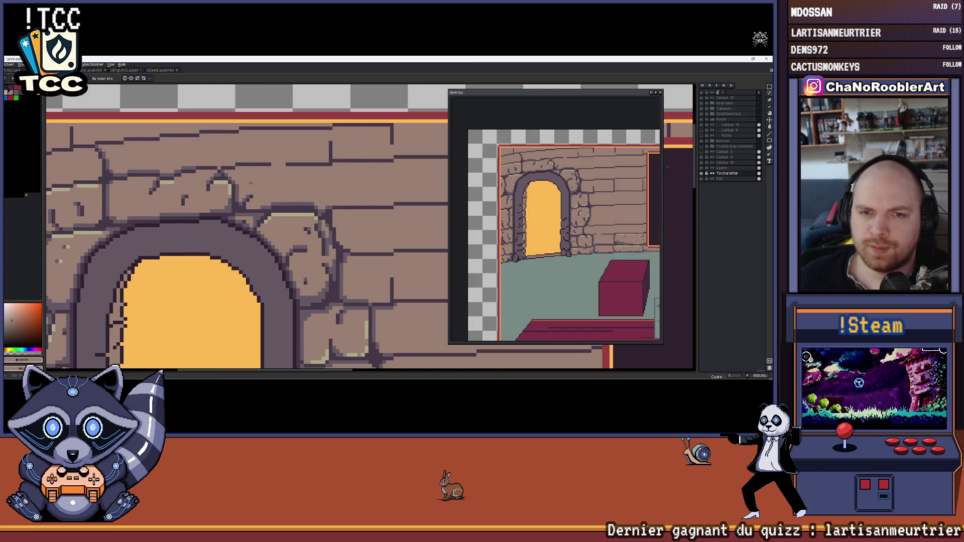
{"action": "left_click_drag", "start_coordinate": [250, 183], "coordinate": [299, 188]}
{"action": "left_click_drag", "start_coordinate": [213, 176], "coordinate": [282, 194]}
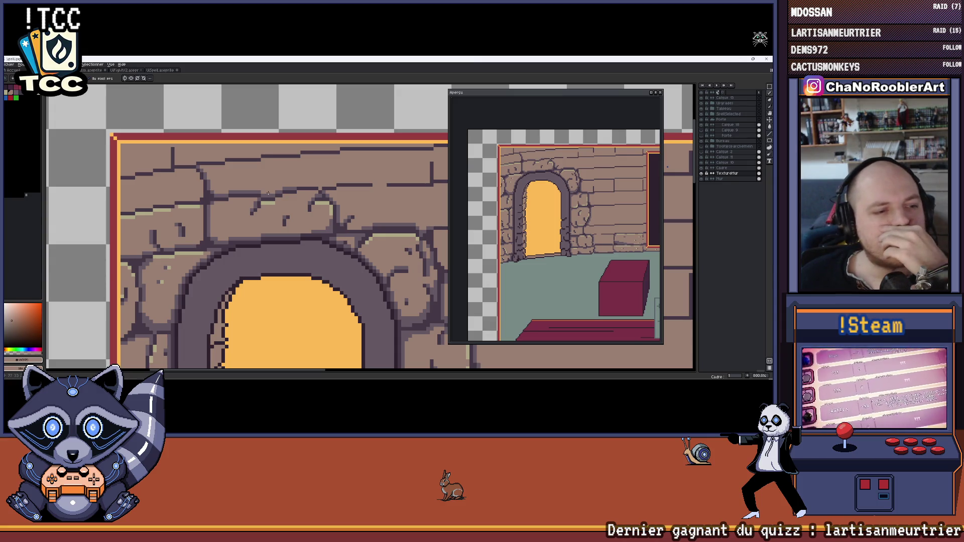
{"action": "mouse_move", "coordinate": [338, 377]}
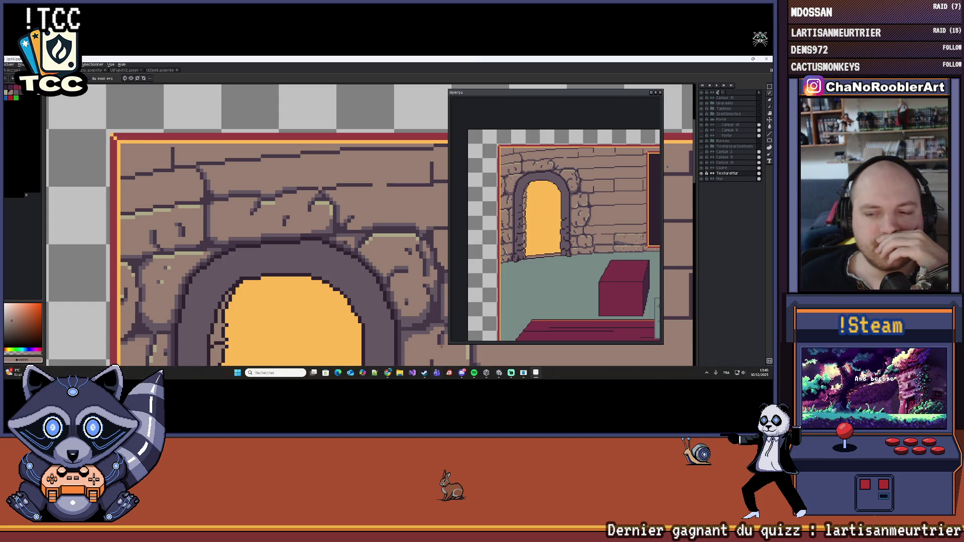
{"action": "scroll", "coordinate": [209, 218], "scroll_direction": "down", "scroll_amount": 1}
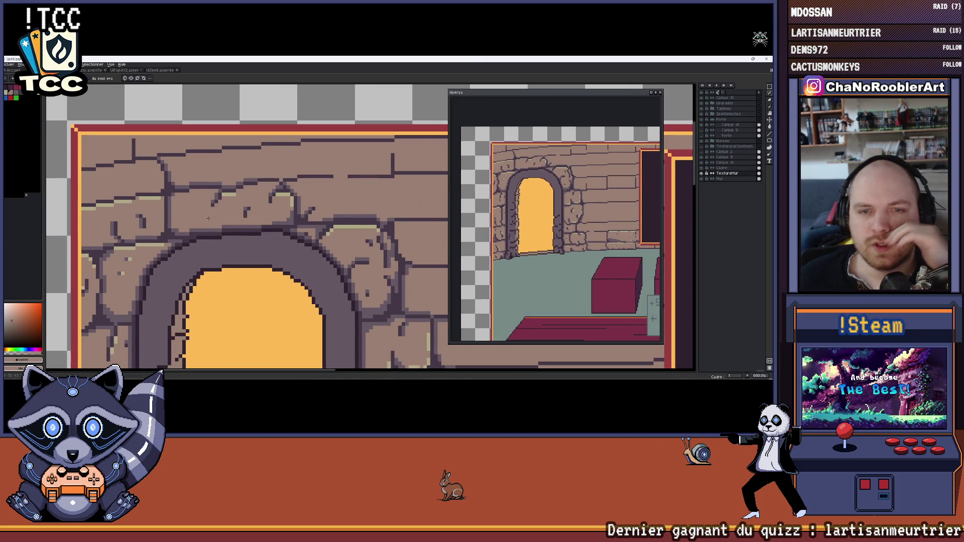
{"action": "scroll", "coordinate": [209, 218], "scroll_direction": "down", "scroll_amount": 3}
{"action": "scroll", "coordinate": [171, 198], "scroll_direction": "up", "scroll_amount": 3}
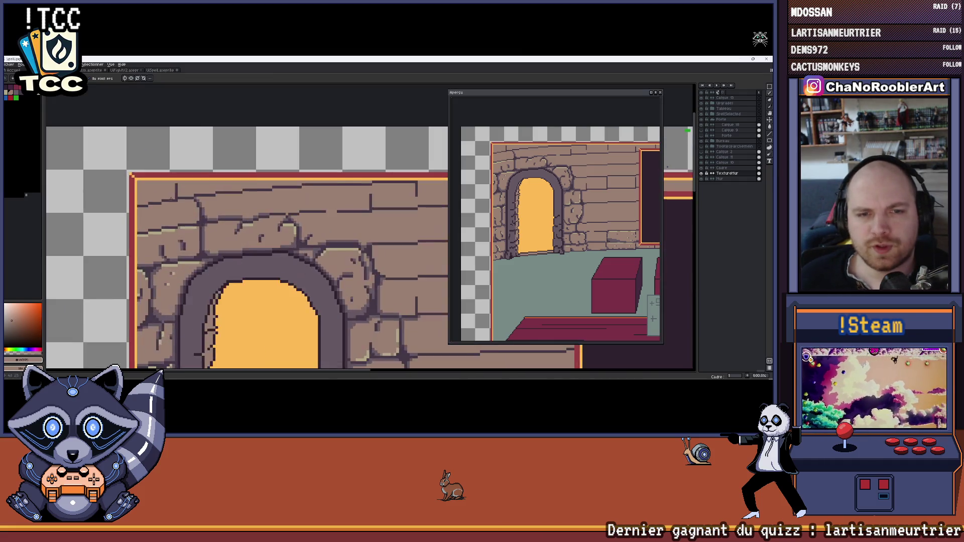
{"action": "scroll", "coordinate": [171, 199], "scroll_direction": "down", "scroll_amount": 1}
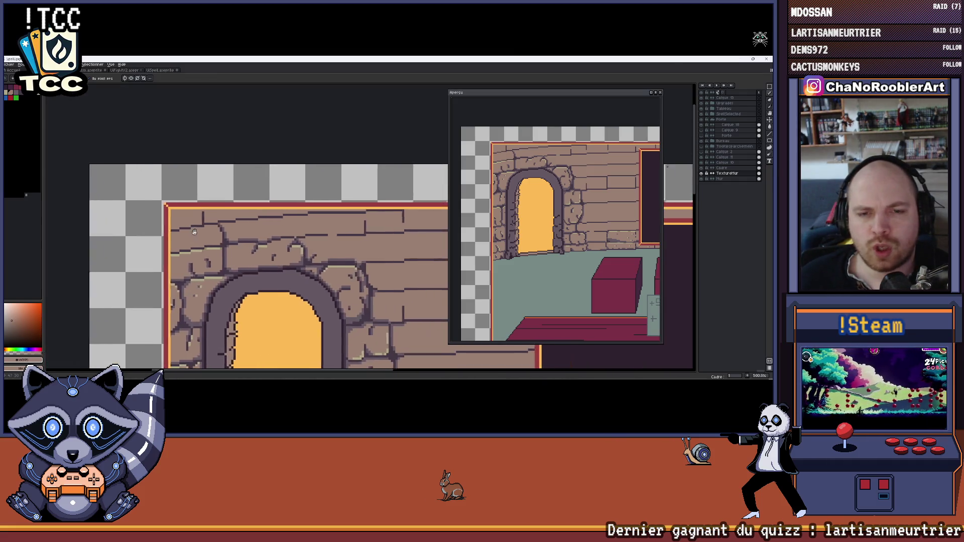
{"action": "scroll", "coordinate": [195, 232], "scroll_direction": "down", "scroll_amount": 2}
{"action": "scroll", "coordinate": [184, 223], "scroll_direction": "up", "scroll_amount": 3}
{"action": "scroll", "coordinate": [184, 224], "scroll_direction": "down", "scroll_amount": 3}
{"action": "scroll", "coordinate": [188, 222], "scroll_direction": "up", "scroll_amount": 2}
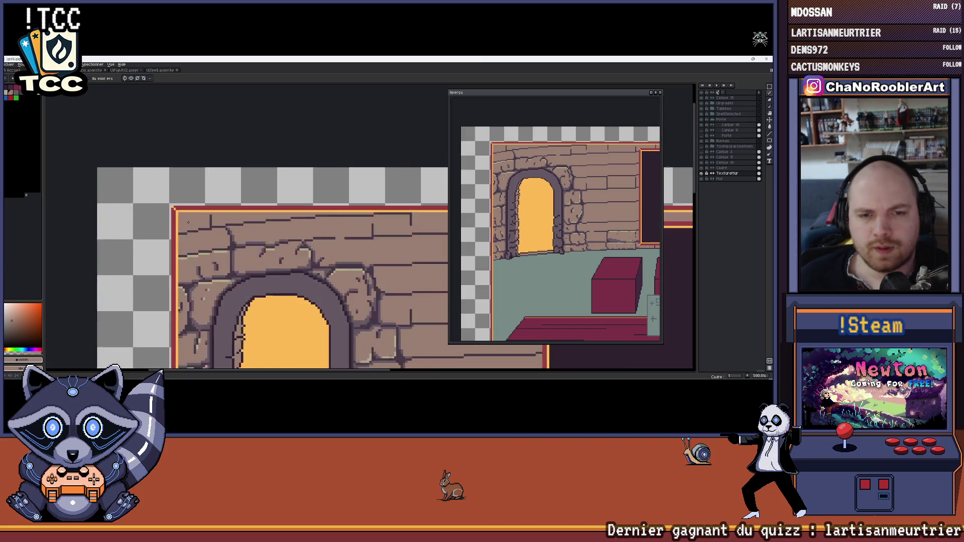
{"action": "scroll", "coordinate": [189, 222], "scroll_direction": "down", "scroll_amount": 4}
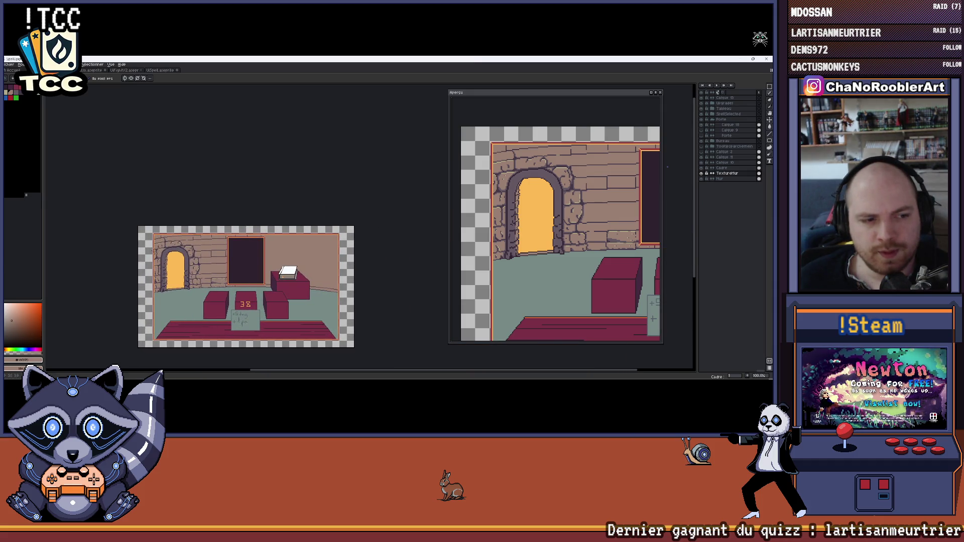
{"action": "scroll", "coordinate": [203, 228], "scroll_direction": "up", "scroll_amount": 8}
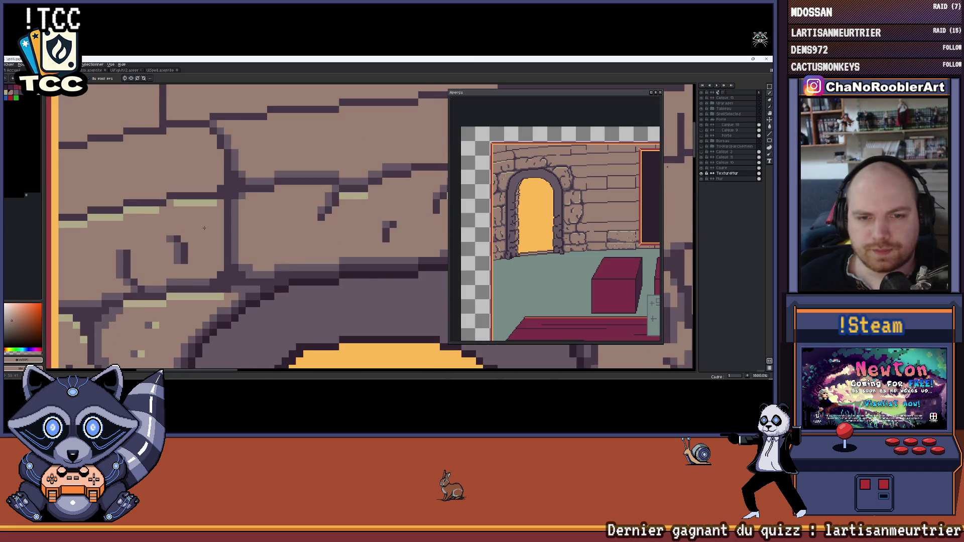
{"action": "scroll", "coordinate": [188, 219], "scroll_direction": "down", "scroll_amount": 6}
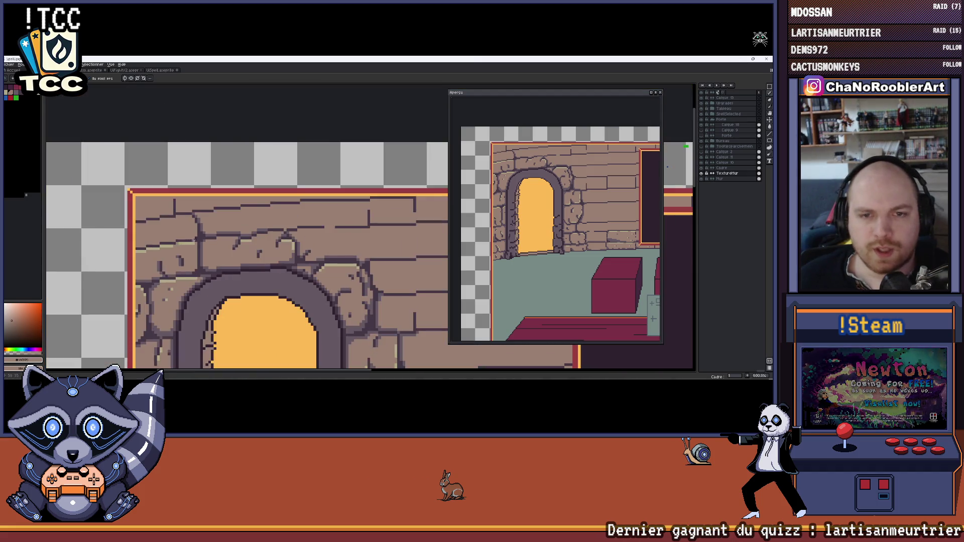
Bring the wall and dark window into view and eyedrop the dark purple crack colour.
{"action": "left_click_drag", "start_coordinate": [446, 197], "coordinate": [394, 203]}
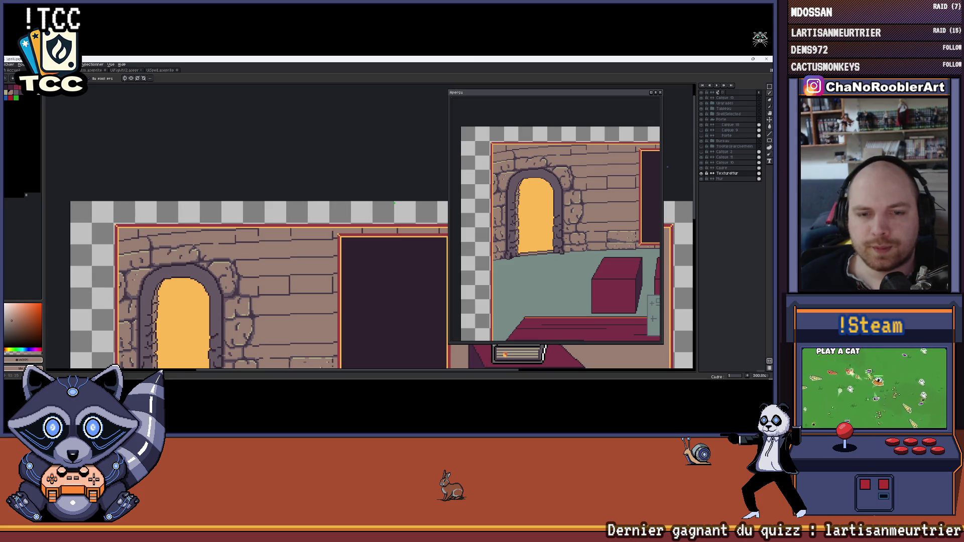
{"action": "scroll", "coordinate": [124, 233], "scroll_direction": "up", "scroll_amount": 3}
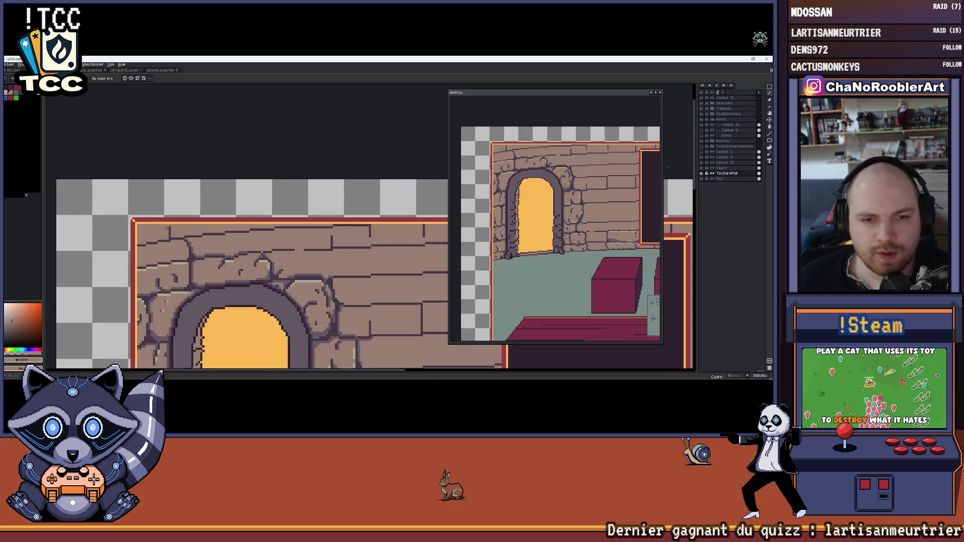
{"action": "scroll", "coordinate": [199, 242], "scroll_direction": "up", "scroll_amount": 4}
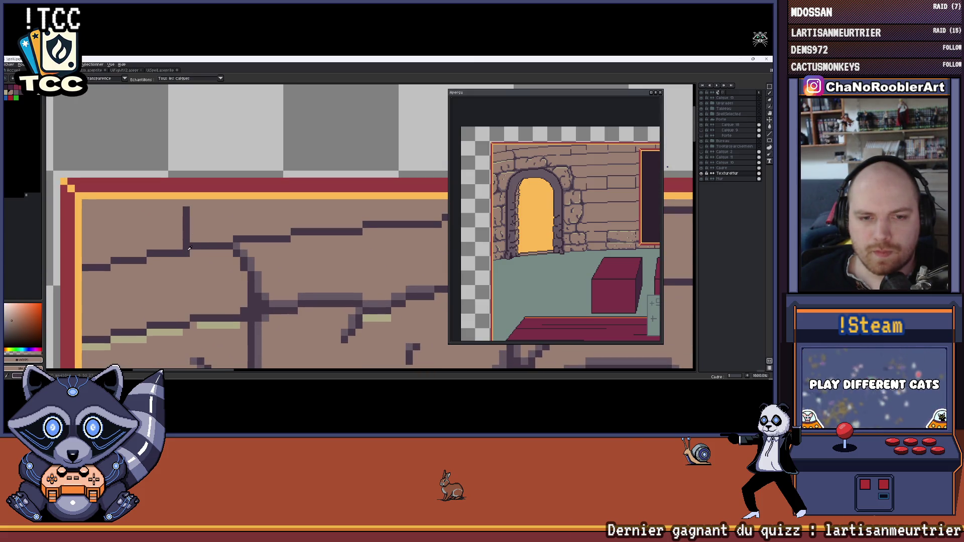
{"action": "left_click", "coordinate": [189, 248], "text": "alt"}
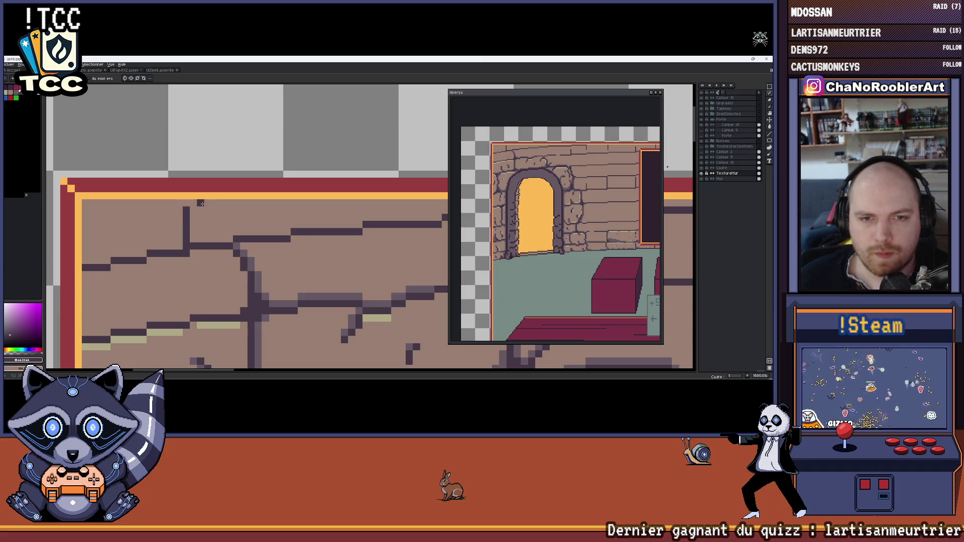
{"action": "scroll", "coordinate": [195, 237], "scroll_direction": "down", "scroll_amount": 3}
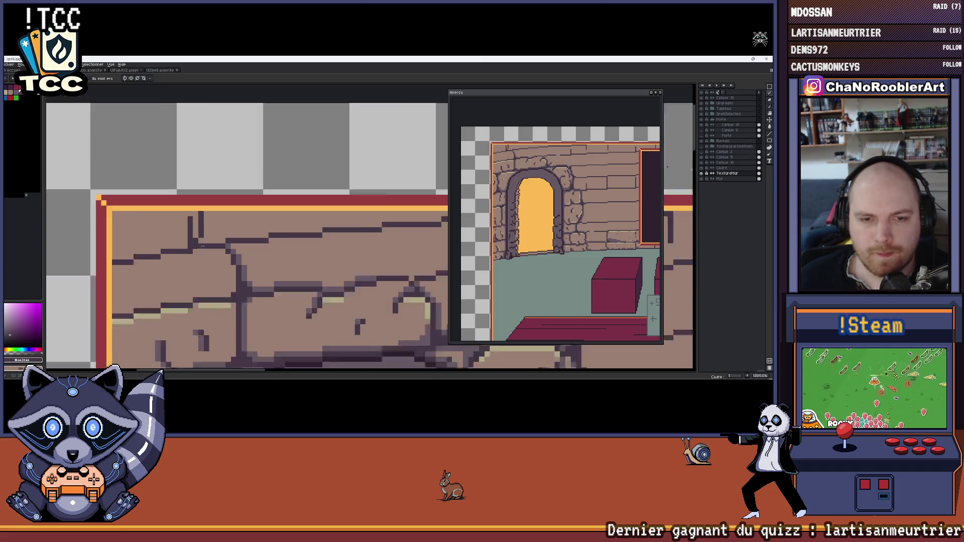
{"action": "scroll", "coordinate": [194, 199], "scroll_direction": "up", "scroll_amount": 3}
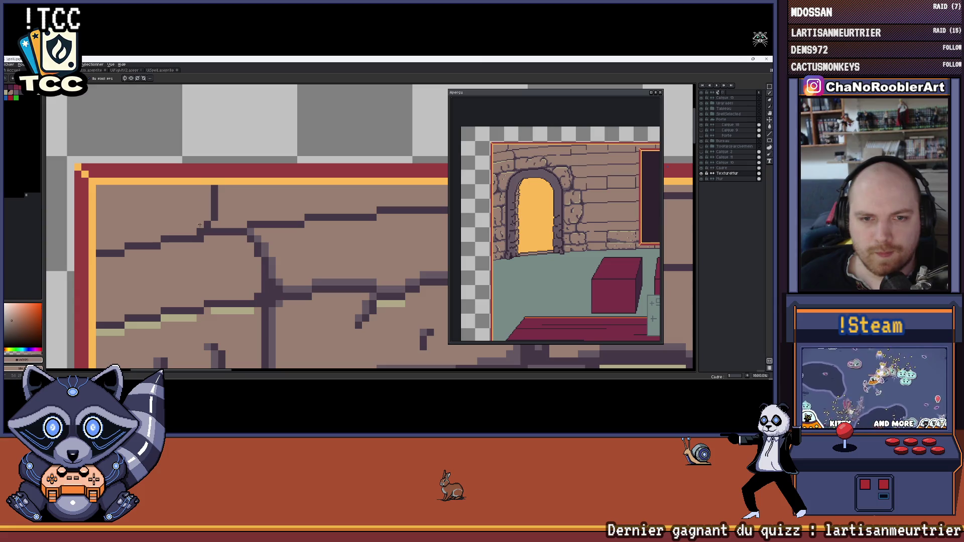
Undo the stray short vertical dark line and fill the gap in the brick crack.
{"action": "key", "text": "ctrl+z"}
{"action": "left_click", "coordinate": [215, 231]}
{"action": "scroll", "coordinate": [213, 250], "scroll_direction": "down", "scroll_amount": 1}
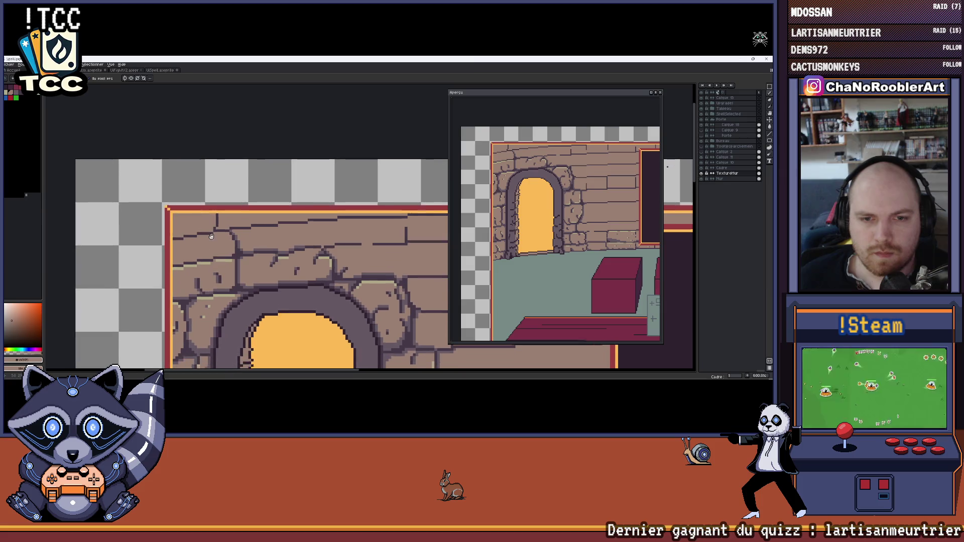
{"action": "scroll", "coordinate": [230, 249], "scroll_direction": "up", "scroll_amount": 1}
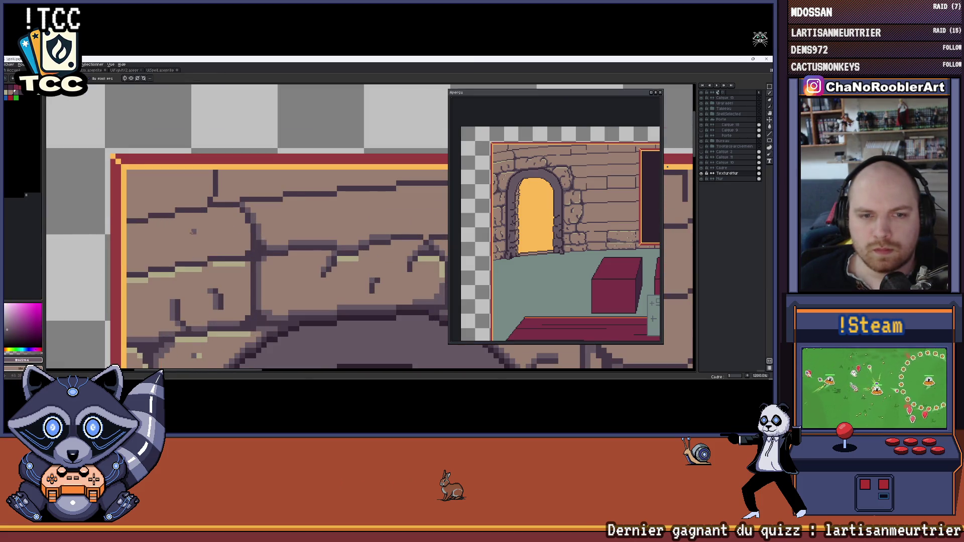
{"action": "scroll", "coordinate": [119, 222], "scroll_direction": "up", "scroll_amount": 1}
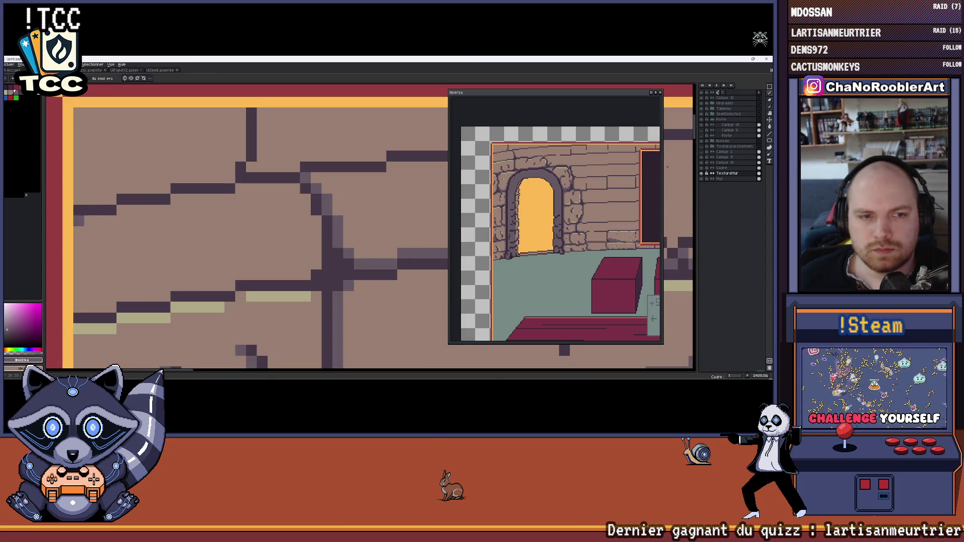
{"action": "left_click_drag", "start_coordinate": [121, 211], "coordinate": [235, 200]}
{"action": "left_click_drag", "start_coordinate": [262, 151], "coordinate": [270, 118]}
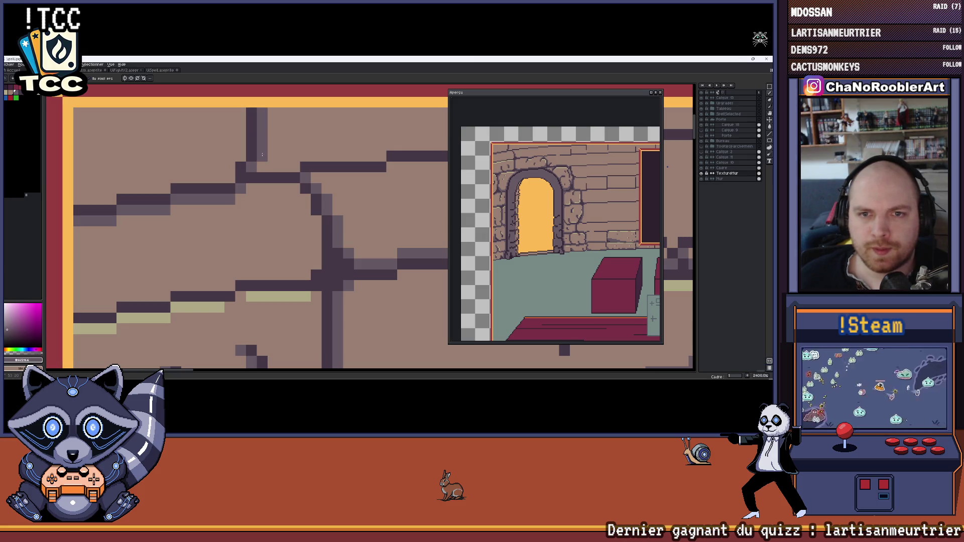
{"action": "scroll", "coordinate": [276, 146], "scroll_direction": "down", "scroll_amount": 7}
{"action": "scroll", "coordinate": [283, 151], "scroll_direction": "down", "scroll_amount": 2}
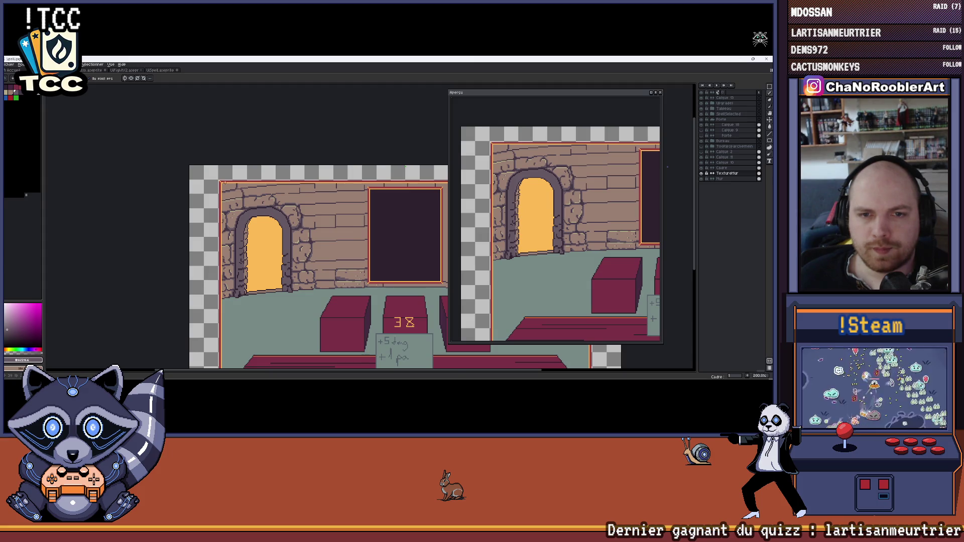
{"action": "scroll", "coordinate": [236, 193], "scroll_direction": "up", "scroll_amount": 6}
{"action": "scroll", "coordinate": [248, 205], "scroll_direction": "down", "scroll_amount": 4}
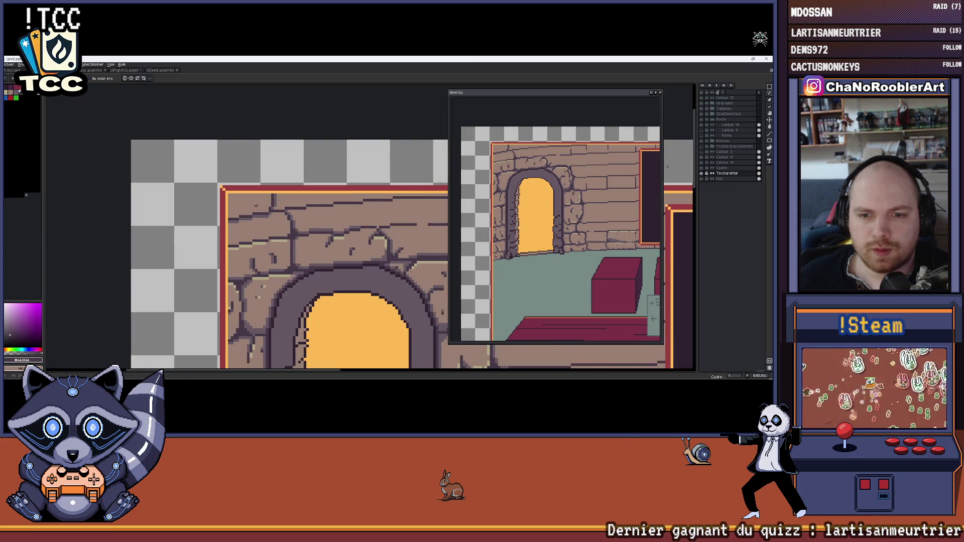
{"action": "scroll", "coordinate": [248, 206], "scroll_direction": "down", "scroll_amount": 2}
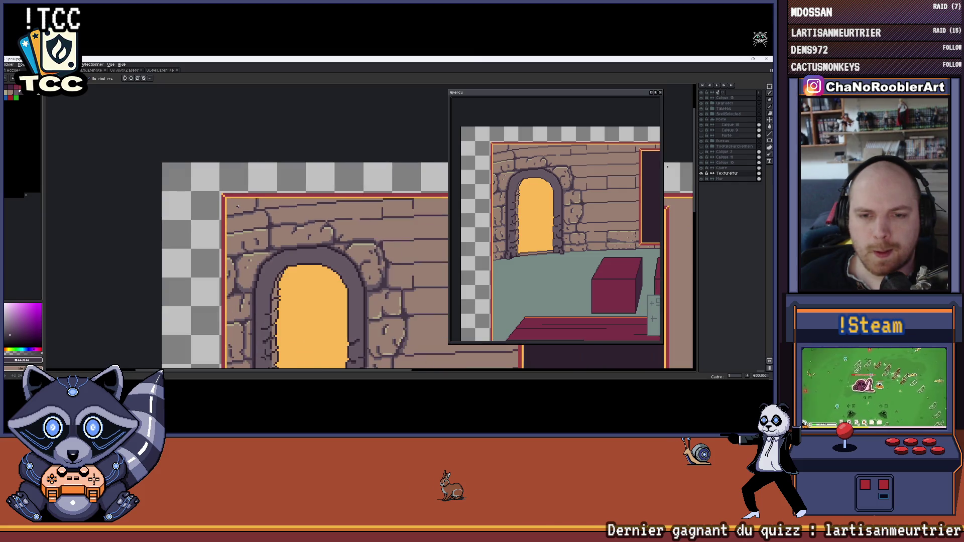
{"action": "scroll", "coordinate": [238, 206], "scroll_direction": "up", "scroll_amount": 3}
{"action": "scroll", "coordinate": [237, 205], "scroll_direction": "up", "scroll_amount": 3}
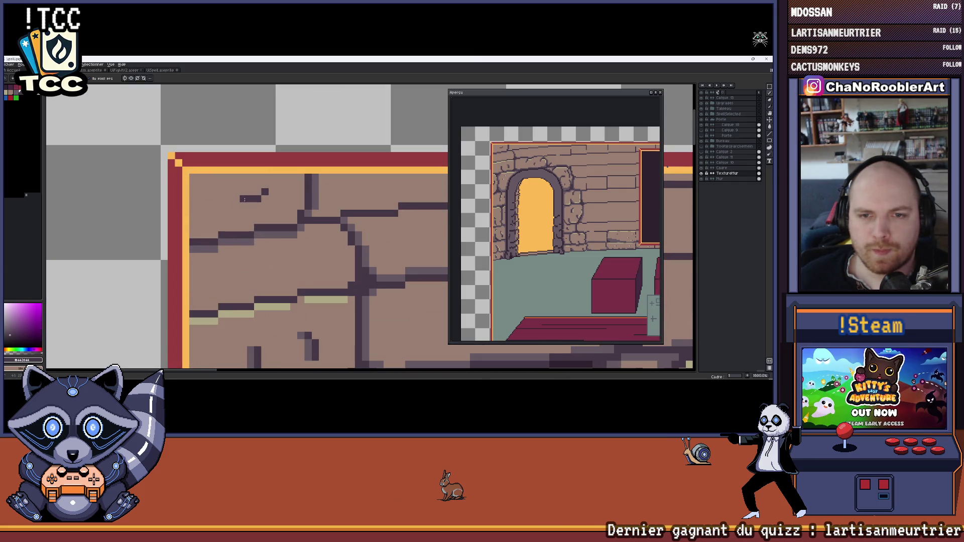
{"action": "key", "text": "ctrl+z"}
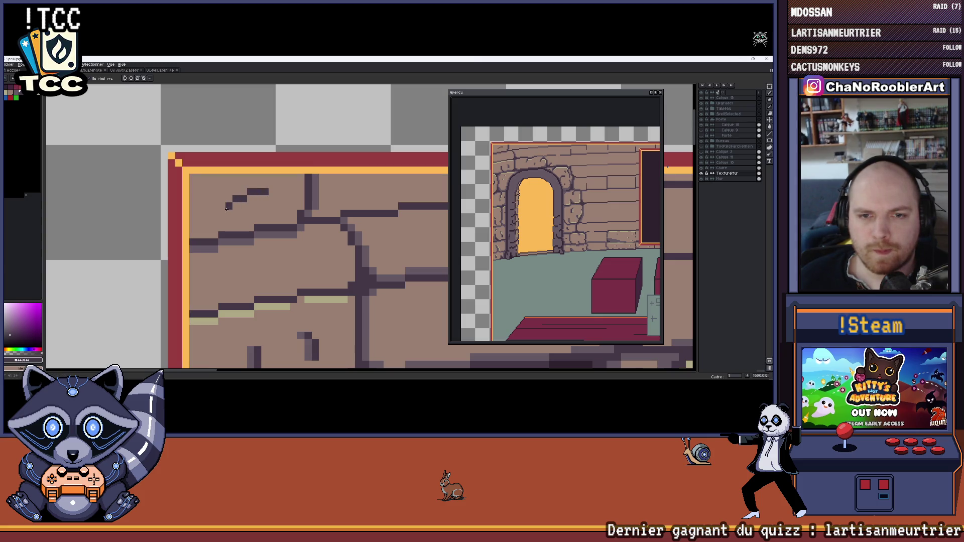
{"action": "left_click_drag", "start_coordinate": [227, 207], "coordinate": [222, 220]}
{"action": "left_click_drag", "start_coordinate": [265, 184], "coordinate": [250, 184]}
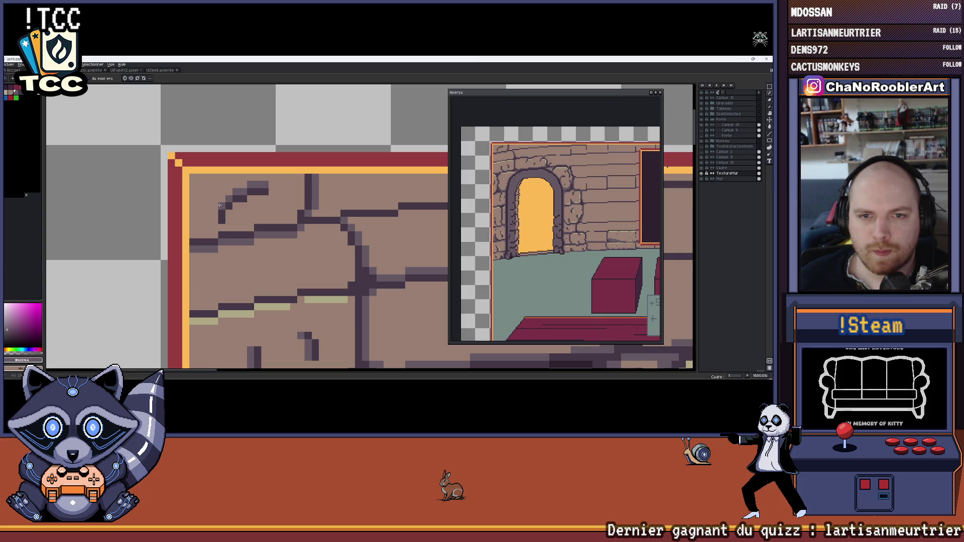
{"action": "scroll", "coordinate": [219, 205], "scroll_direction": "down", "scroll_amount": 4}
{"action": "scroll", "coordinate": [239, 205], "scroll_direction": "up", "scroll_amount": 5}
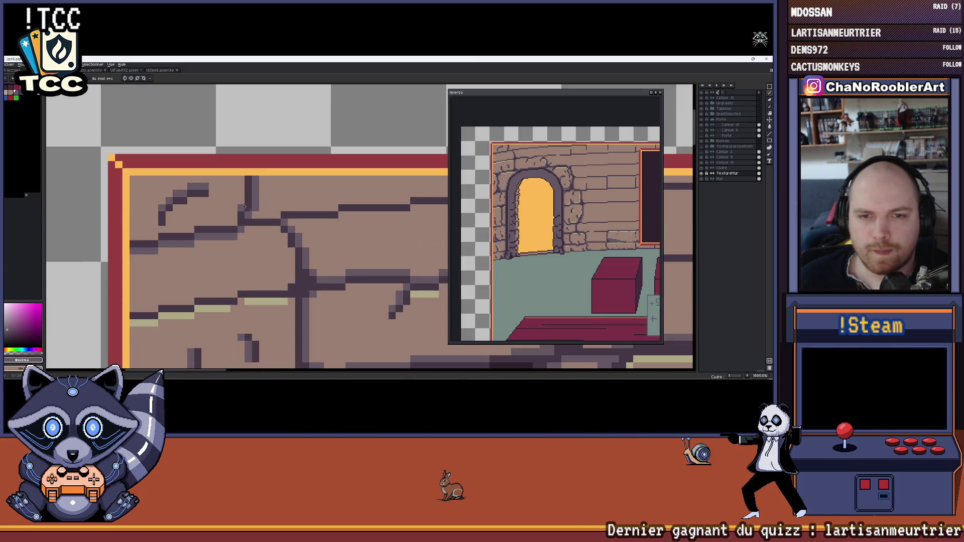
{"action": "scroll", "coordinate": [240, 219], "scroll_direction": "up", "scroll_amount": 1}
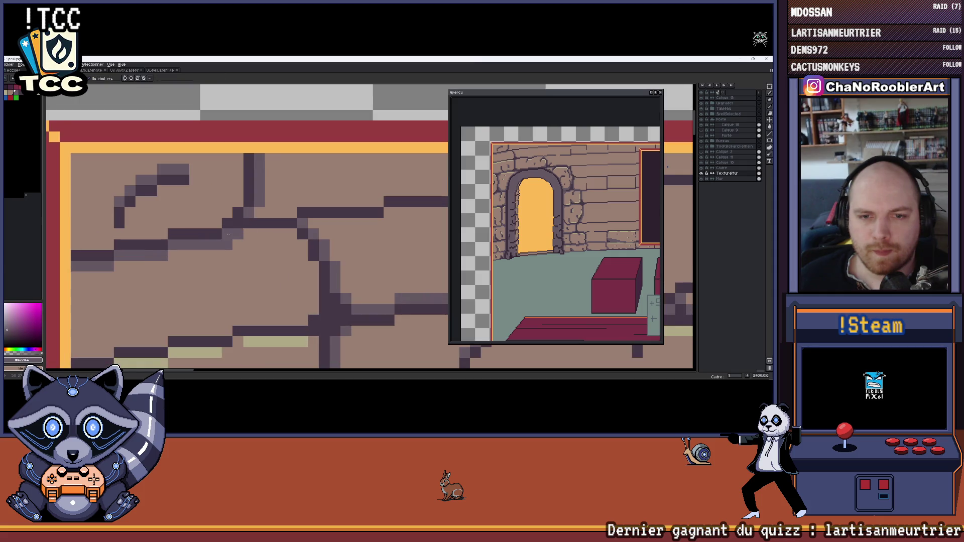
{"action": "left_click_drag", "start_coordinate": [245, 220], "coordinate": [227, 227]}
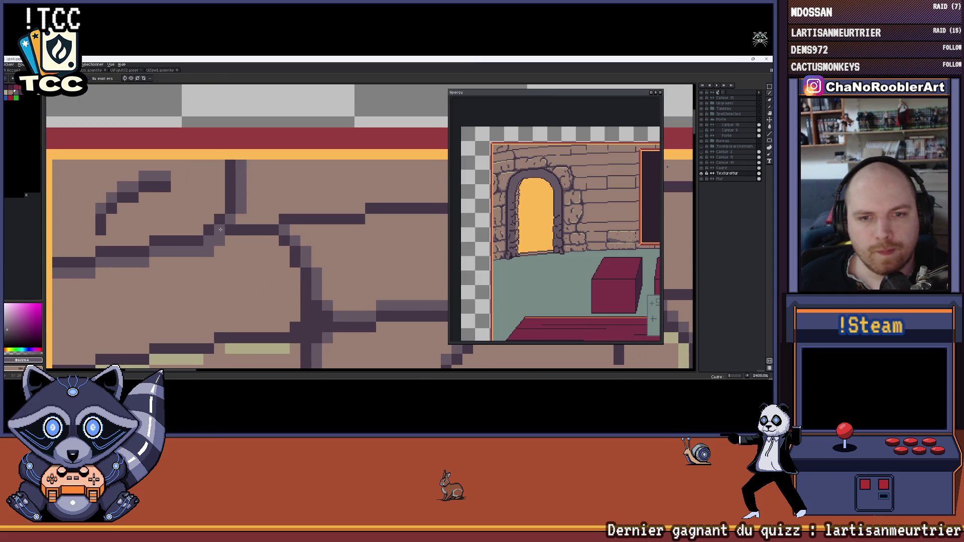
{"action": "scroll", "coordinate": [238, 215], "scroll_direction": "down", "scroll_amount": 5}
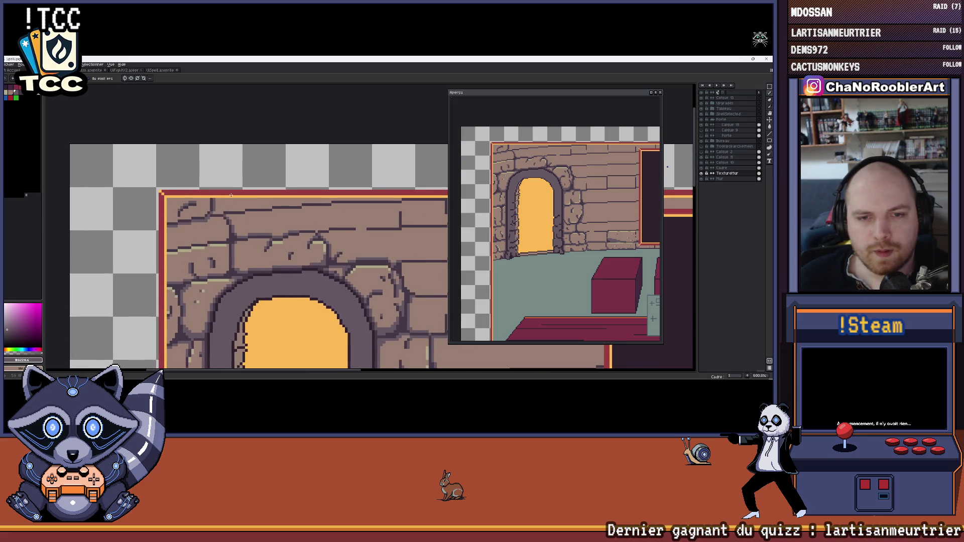
{"action": "scroll", "coordinate": [217, 199], "scroll_direction": "up", "scroll_amount": 3}
{"action": "scroll", "coordinate": [218, 199], "scroll_direction": "up", "scroll_amount": 2}
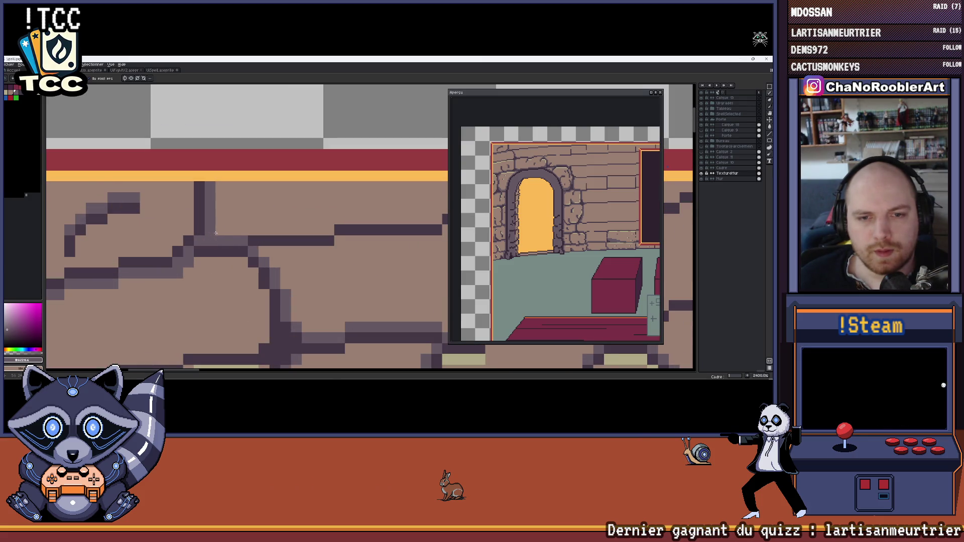
{"action": "scroll", "coordinate": [238, 215], "scroll_direction": "down", "scroll_amount": 6}
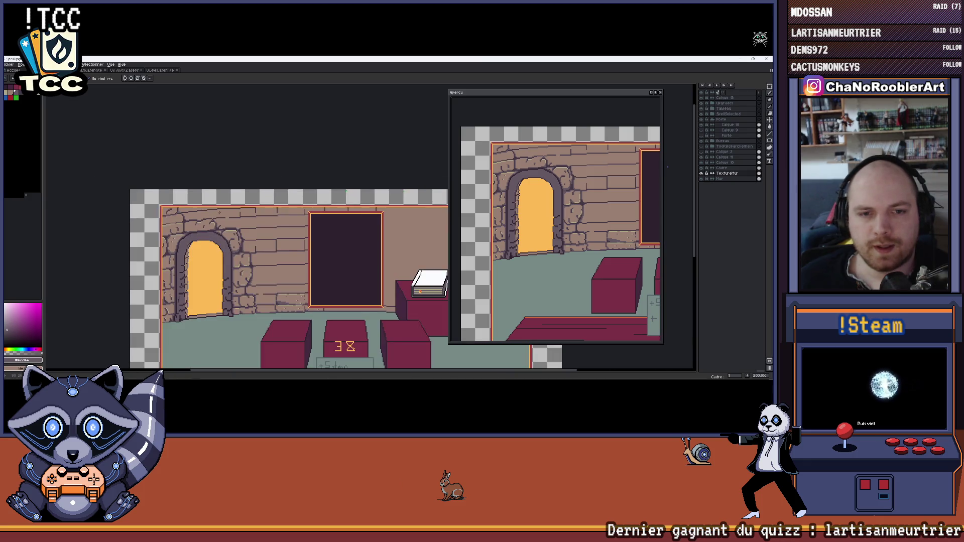
{"action": "left_click_drag", "start_coordinate": [221, 216], "coordinate": [173, 203]}
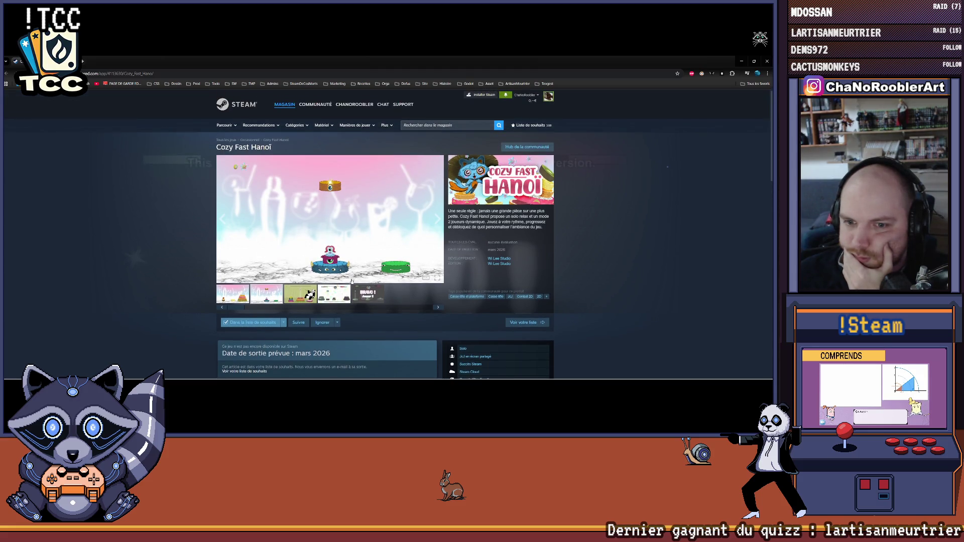
View the BRAVO ! Joueur 2, white confetti and panda screenshots, then hide the browser.
{"action": "left_click", "coordinate": [273, 297]}
{"action": "left_click", "coordinate": [368, 294]}
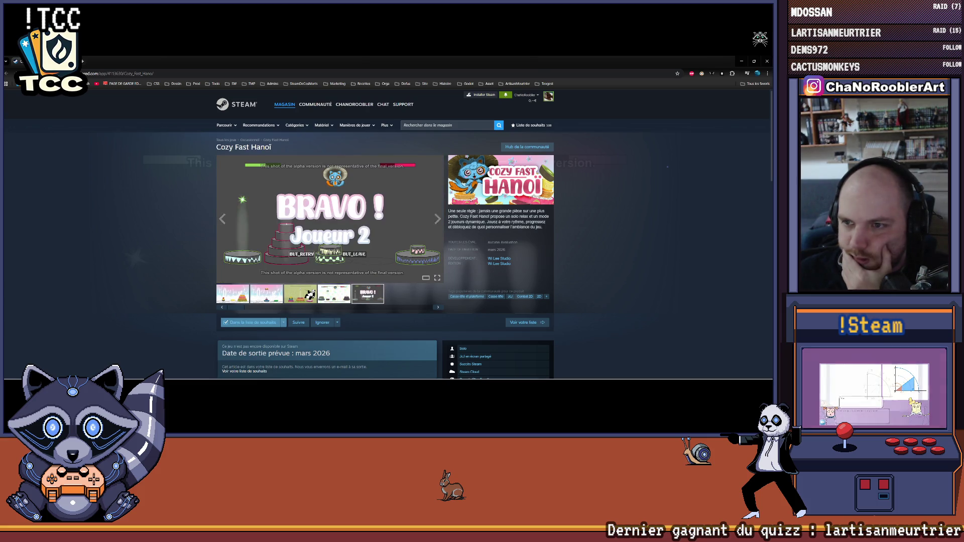
{"action": "left_click", "coordinate": [336, 298]}
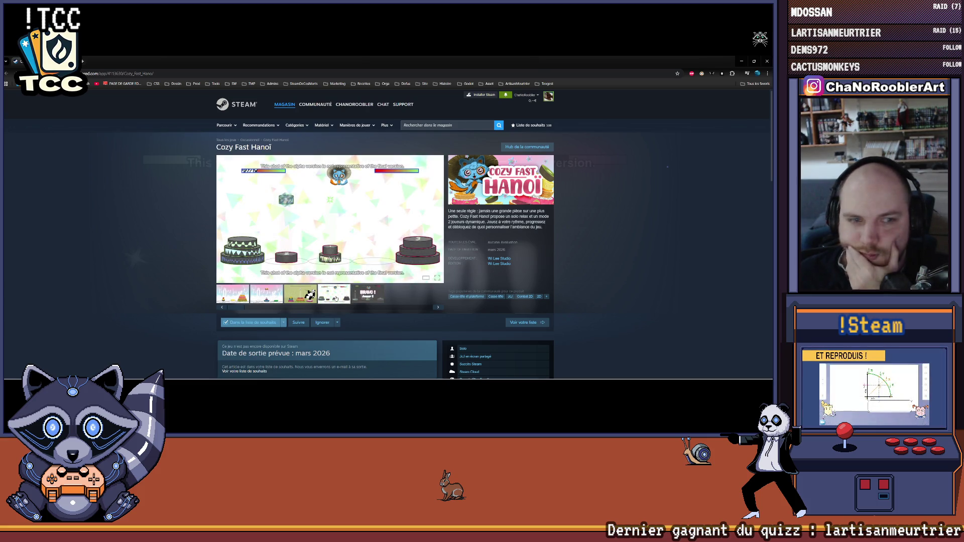
{"action": "left_click", "coordinate": [299, 293]}
{"action": "left_click", "coordinate": [334, 294]}
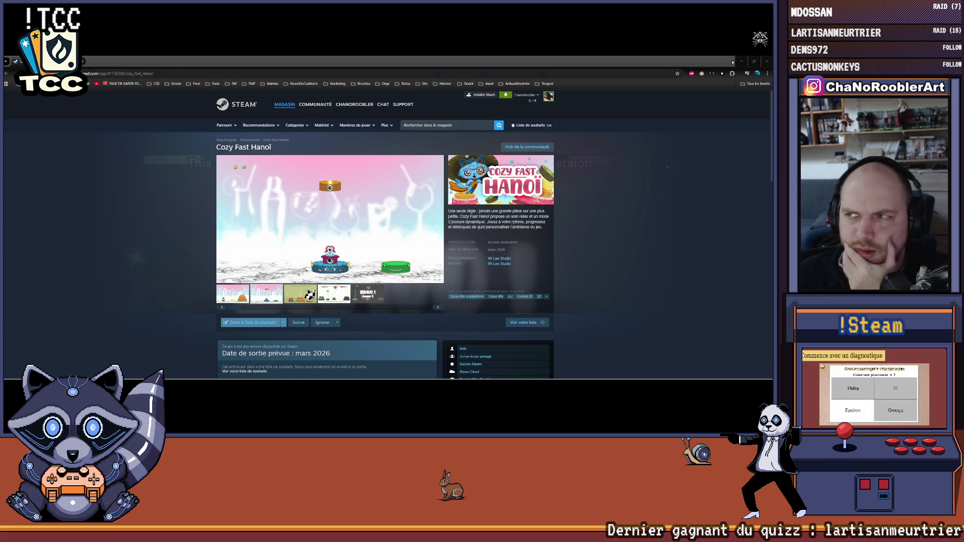
{"action": "left_click", "coordinate": [741, 63]}
Zoom and pan from the wall's top-left corner along the bricks to the top of the doorway.
{"action": "scroll", "coordinate": [195, 241], "scroll_direction": "down", "scroll_amount": 3}
{"action": "scroll", "coordinate": [195, 241], "scroll_direction": "up", "scroll_amount": 5}
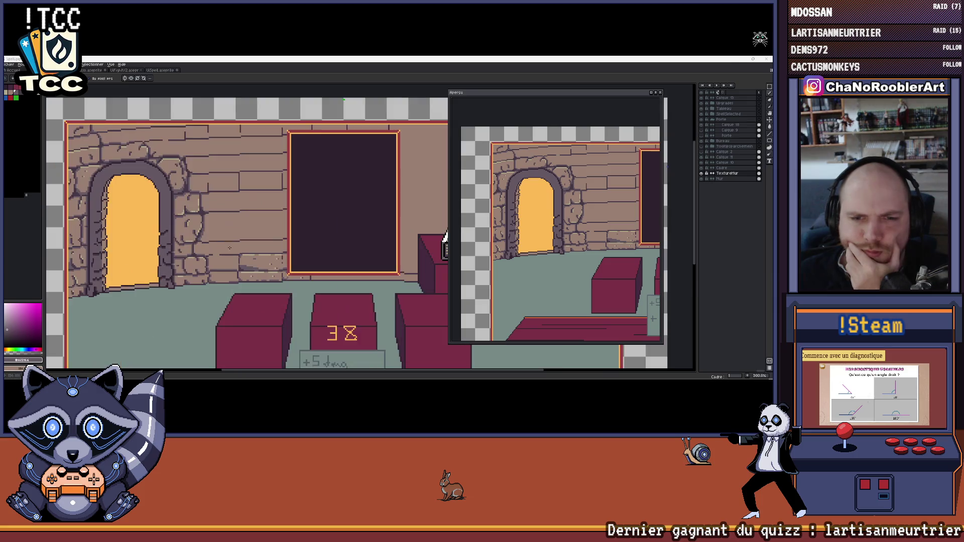
{"action": "mouse_move", "coordinate": [195, 241]}
{"action": "left_mouse_down"}
{"action": "mouse_move", "coordinate": [267, 267]}
{"action": "mouse_move", "coordinate": [301, 310]}
{"action": "left_mouse_up"}
{"action": "scroll", "coordinate": [232, 194], "scroll_direction": "up", "scroll_amount": 2}
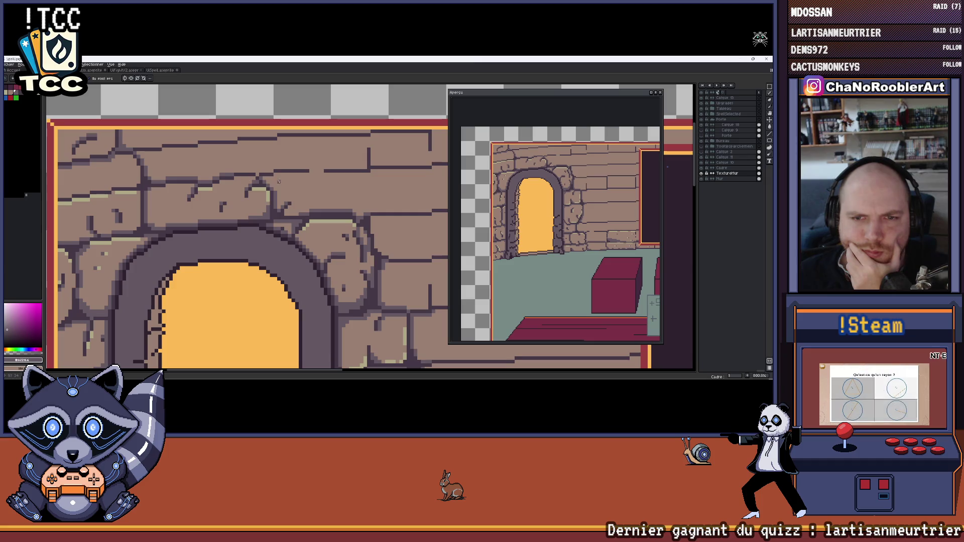
{"action": "scroll", "coordinate": [281, 180], "scroll_direction": "down", "scroll_amount": 1}
{"action": "scroll", "coordinate": [281, 180], "scroll_direction": "down", "scroll_amount": 4}
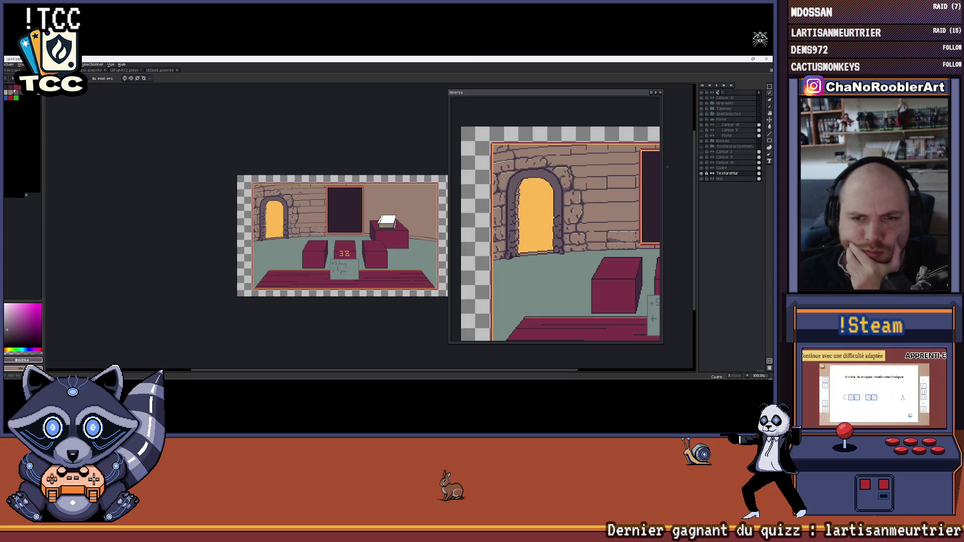
{"action": "scroll", "coordinate": [259, 180], "scroll_direction": "up", "scroll_amount": 7}
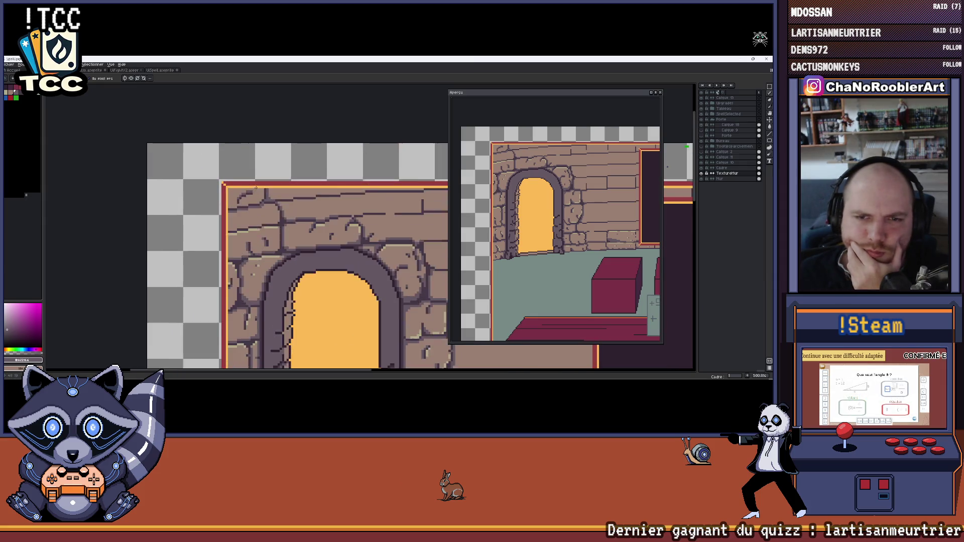
{"action": "scroll", "coordinate": [271, 231], "scroll_direction": "down", "scroll_amount": 7}
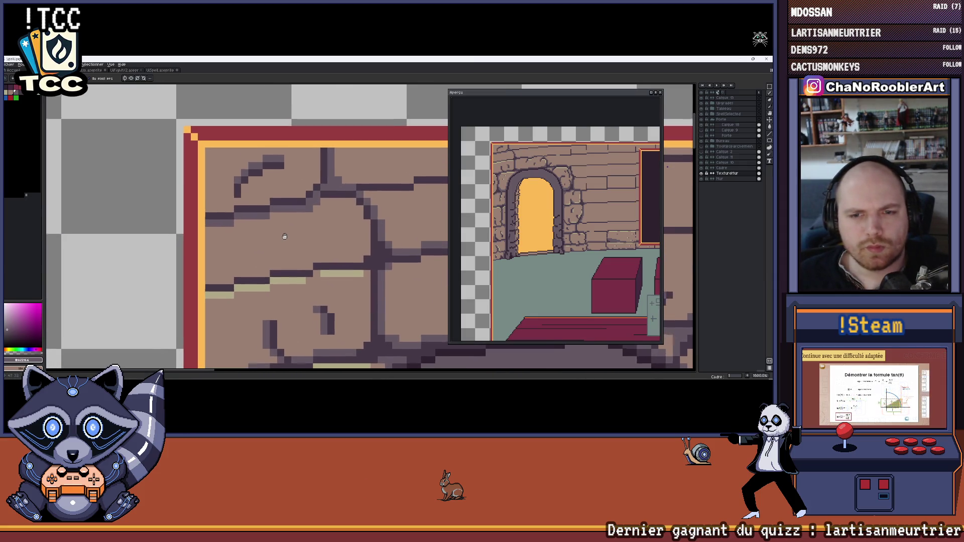
{"action": "scroll", "coordinate": [270, 190], "scroll_direction": "up", "scroll_amount": 6}
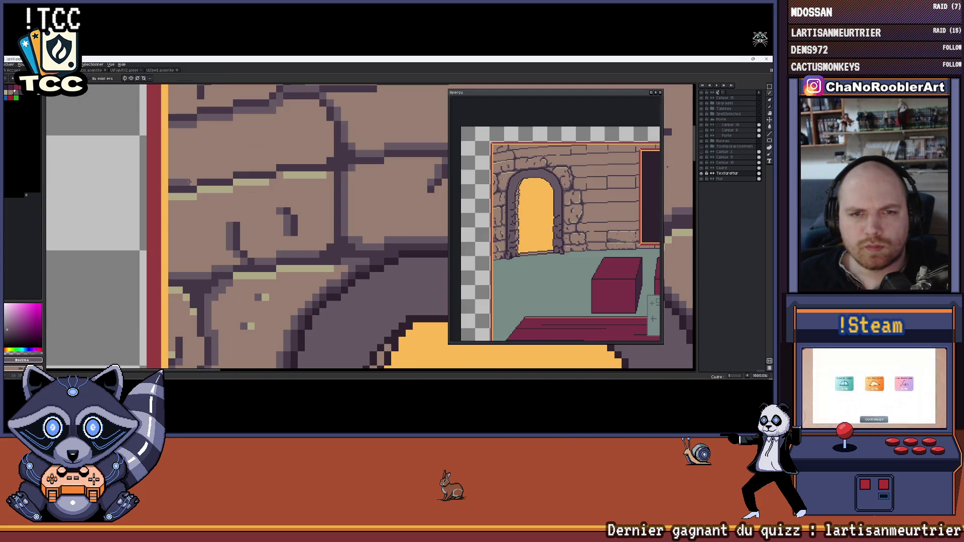
{"action": "scroll", "coordinate": [250, 185], "scroll_direction": "up", "scroll_amount": 1}
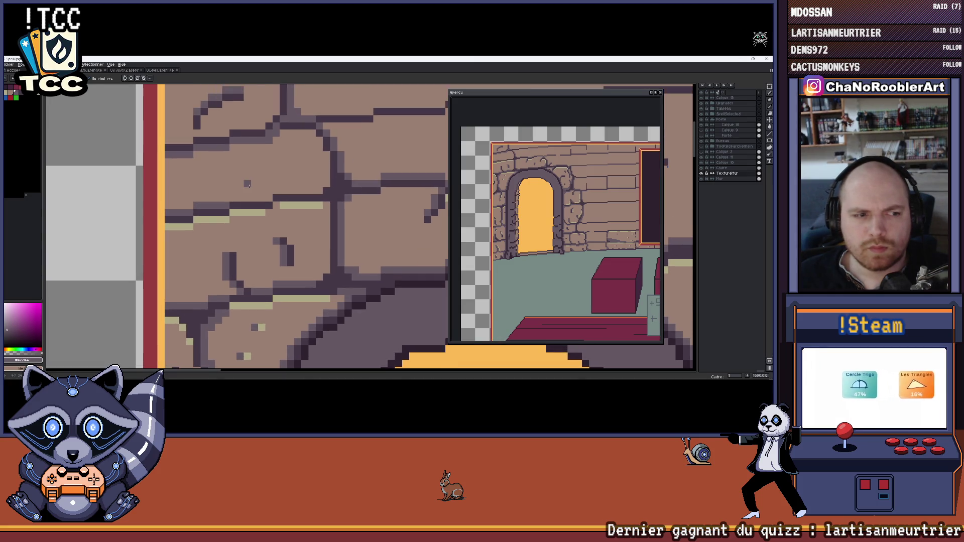
{"action": "left_click_drag", "start_coordinate": [248, 185], "coordinate": [222, 191]}
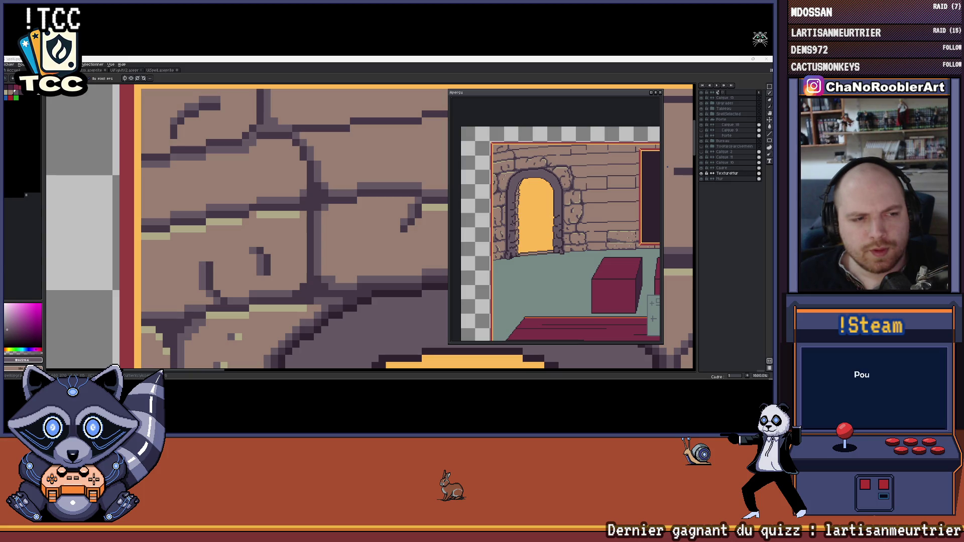
{"action": "scroll", "coordinate": [222, 235], "scroll_direction": "down", "scroll_amount": 5}
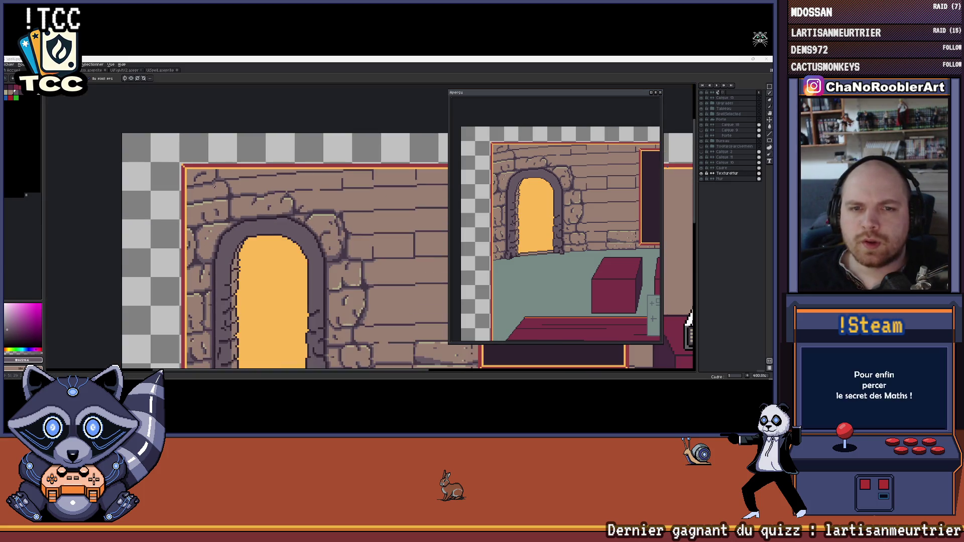
{"action": "scroll", "coordinate": [222, 235], "scroll_direction": "down", "scroll_amount": 1}
{"action": "scroll", "coordinate": [265, 240], "scroll_direction": "up", "scroll_amount": 3}
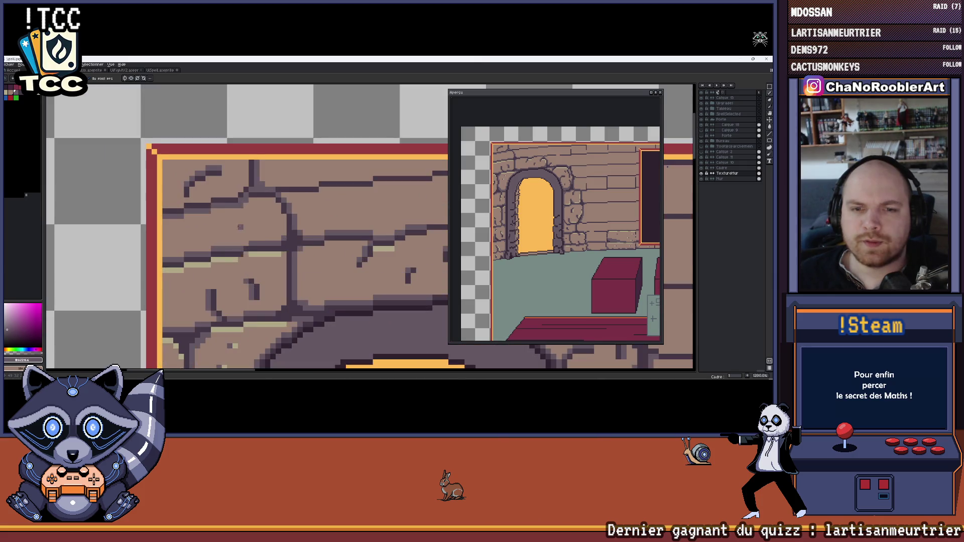
{"action": "scroll", "coordinate": [265, 239], "scroll_direction": "down", "scroll_amount": 1}
{"action": "left_click_drag", "start_coordinate": [265, 239], "coordinate": [215, 196]}
{"action": "scroll", "coordinate": [201, 211], "scroll_direction": "up", "scroll_amount": 1}
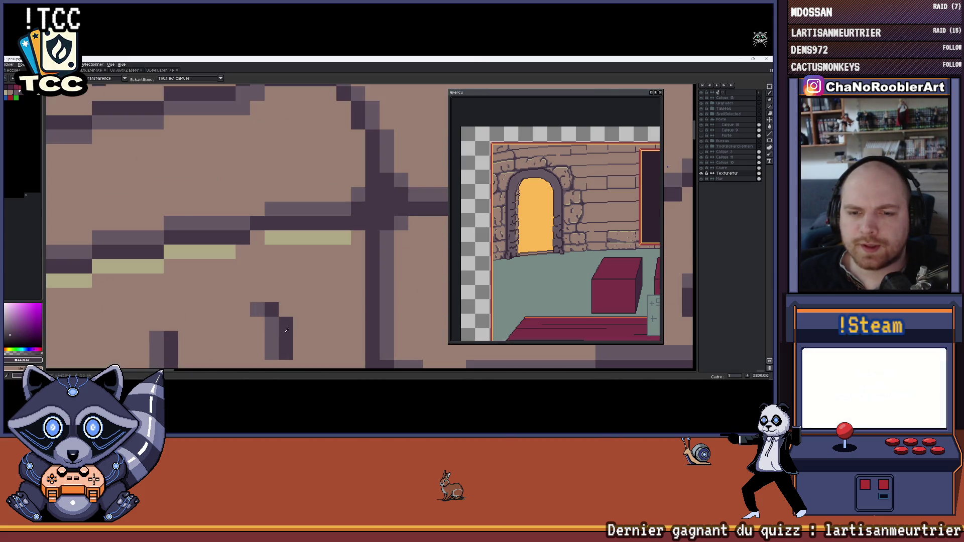
{"action": "scroll", "coordinate": [173, 212], "scroll_direction": "down", "scroll_amount": 1}
{"action": "scroll", "coordinate": [173, 212], "scroll_direction": "up", "scroll_amount": 2}
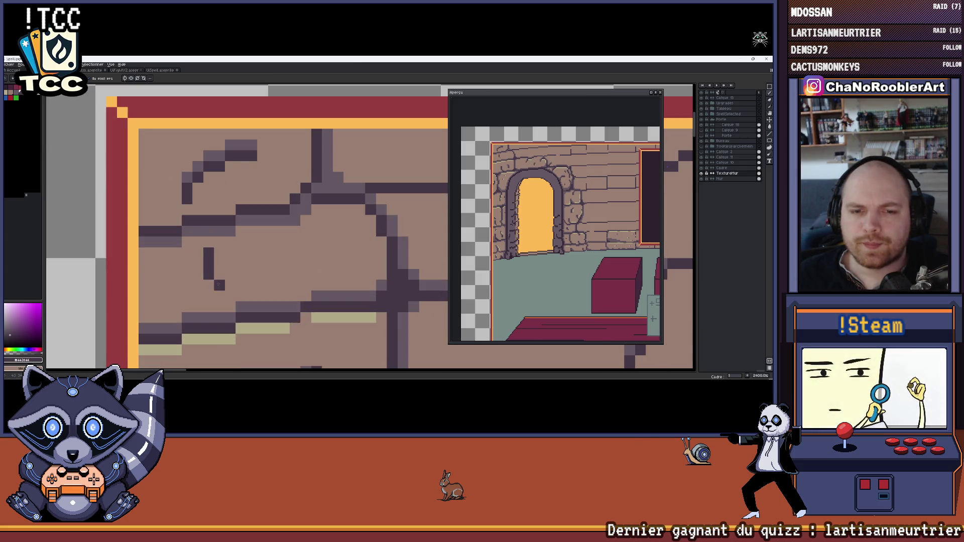
{"action": "scroll", "coordinate": [218, 285], "scroll_direction": "up", "scroll_amount": 1}
{"action": "scroll", "coordinate": [242, 291], "scroll_direction": "down", "scroll_amount": 2}
Eyedrop the dark outline colour and pencil a short vertical crack onto a wall brick.
{"action": "key", "text": "i"}
{"action": "key", "text": "b"}
{"action": "left_click_drag", "start_coordinate": [197, 211], "coordinate": [197, 229]}
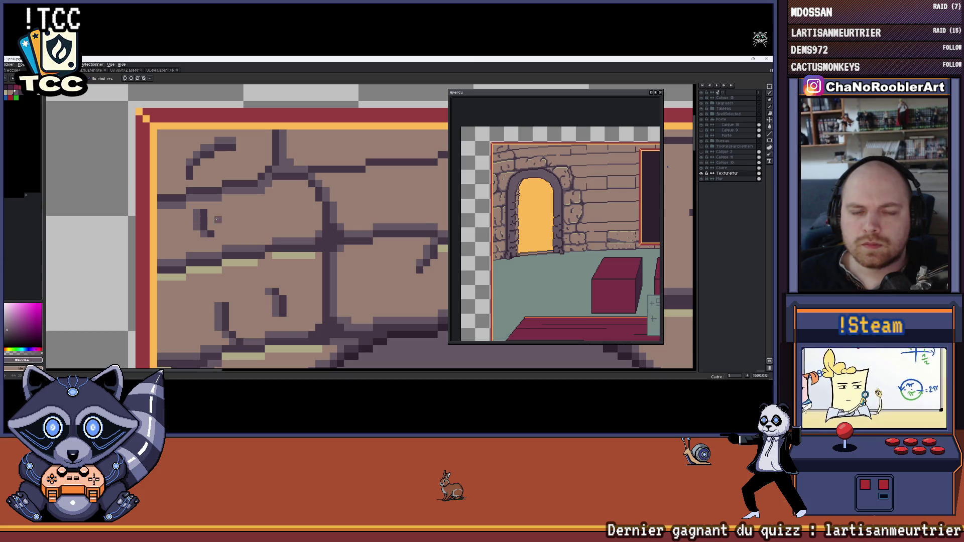
{"action": "scroll", "coordinate": [217, 219], "scroll_direction": "down", "scroll_amount": 3}
{"action": "scroll", "coordinate": [232, 276], "scroll_direction": "up", "scroll_amount": 2}
Sample another colour from the wall and reposition the view of the room scene.
{"action": "key", "text": "i"}
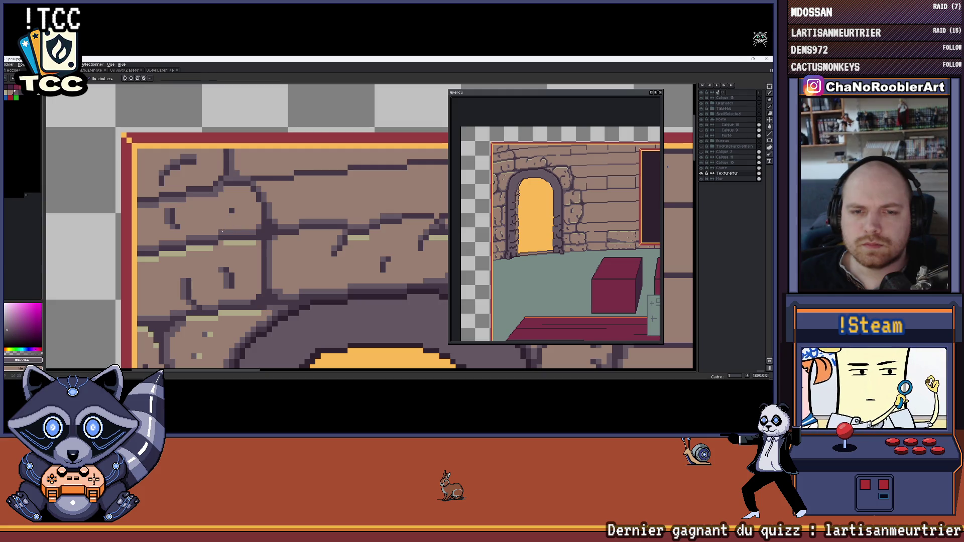
{"action": "scroll", "coordinate": [227, 210], "scroll_direction": "down", "scroll_amount": 5}
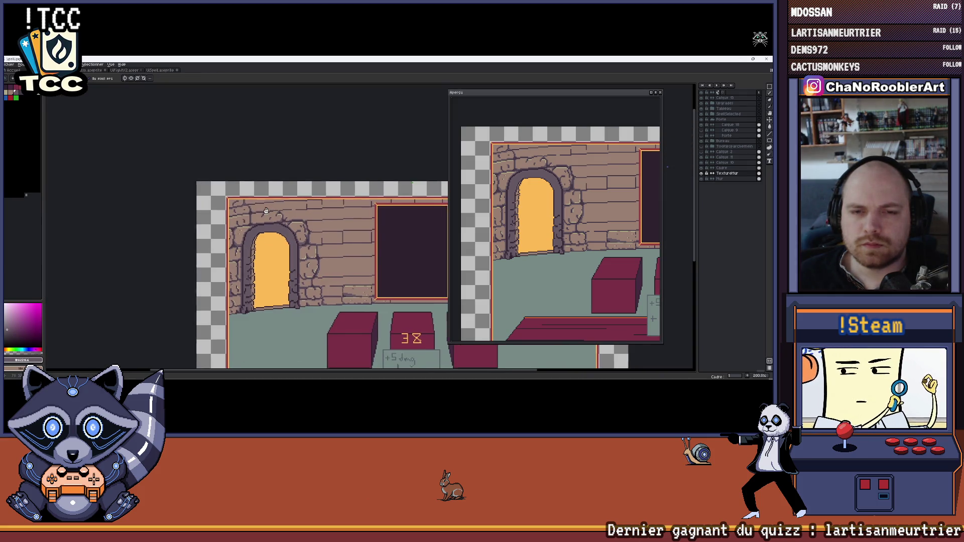
{"action": "scroll", "coordinate": [290, 225], "scroll_direction": "down", "scroll_amount": 2}
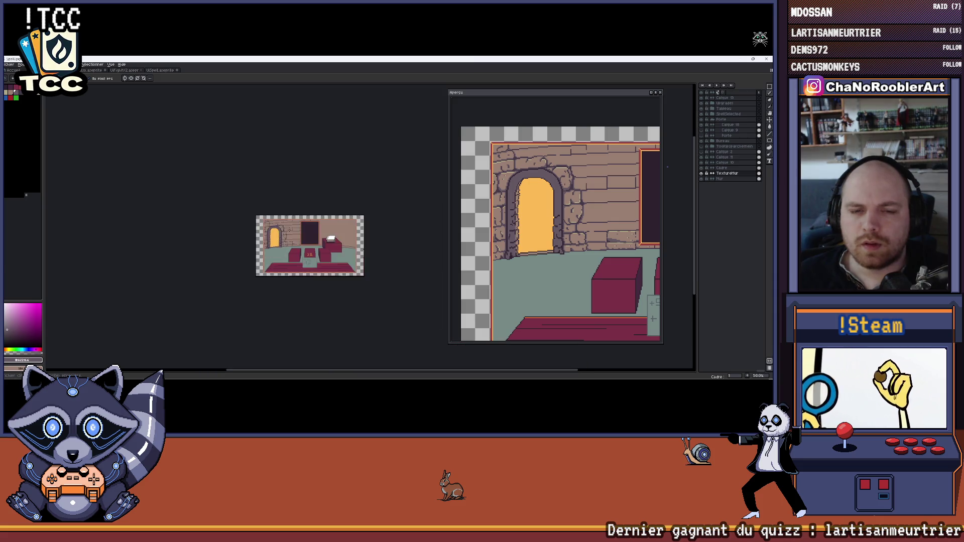
{"action": "scroll", "coordinate": [297, 231], "scroll_direction": "up", "scroll_amount": 2}
{"action": "scroll", "coordinate": [181, 209], "scroll_direction": "up", "scroll_amount": 6}
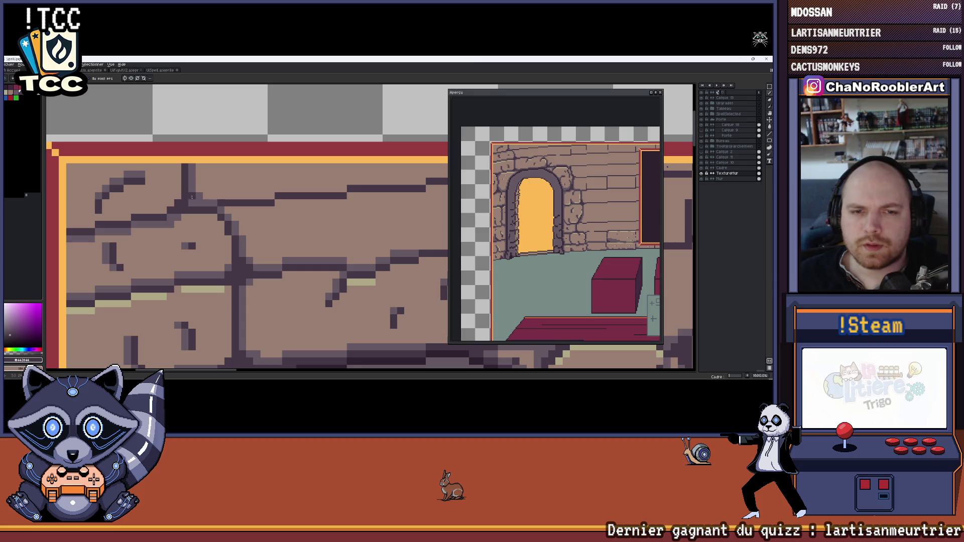
{"action": "scroll", "coordinate": [178, 208], "scroll_direction": "down", "scroll_amount": 4}
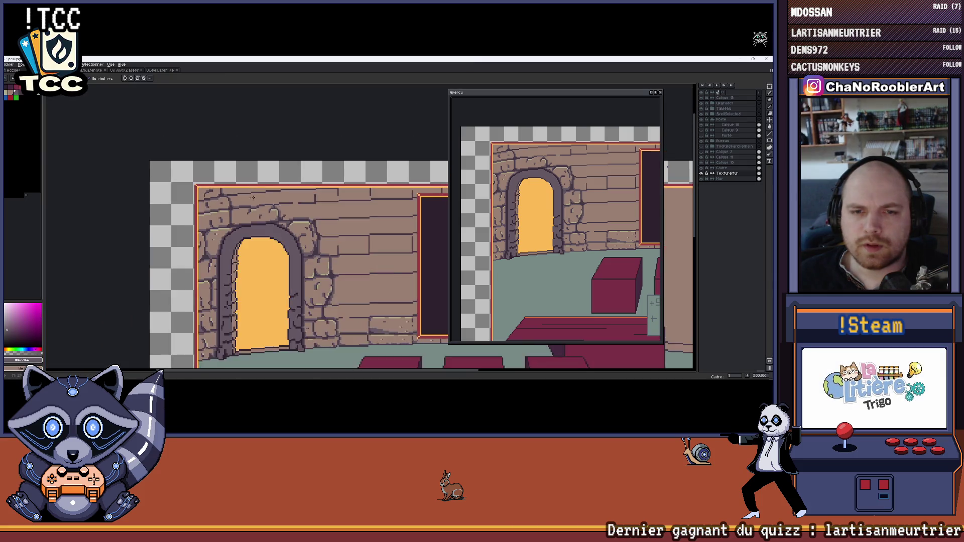
{"action": "scroll", "coordinate": [247, 208], "scroll_direction": "up", "scroll_amount": 4}
{"action": "key", "text": "alt"}
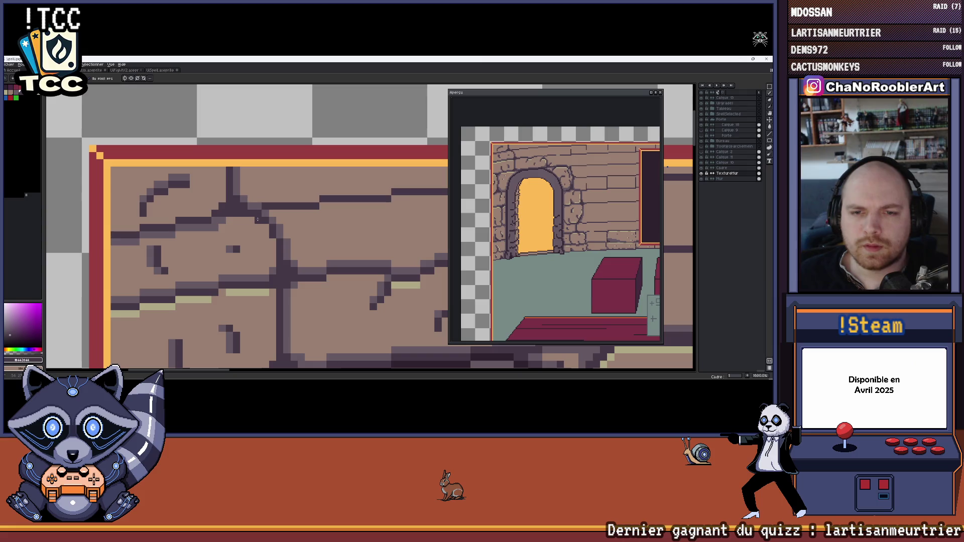
{"action": "scroll", "coordinate": [258, 220], "scroll_direction": "down", "scroll_amount": 4}
{"action": "scroll", "coordinate": [301, 219], "scroll_direction": "up", "scroll_amount": 2}
{"action": "scroll", "coordinate": [329, 220], "scroll_direction": "down", "scroll_amount": 3}
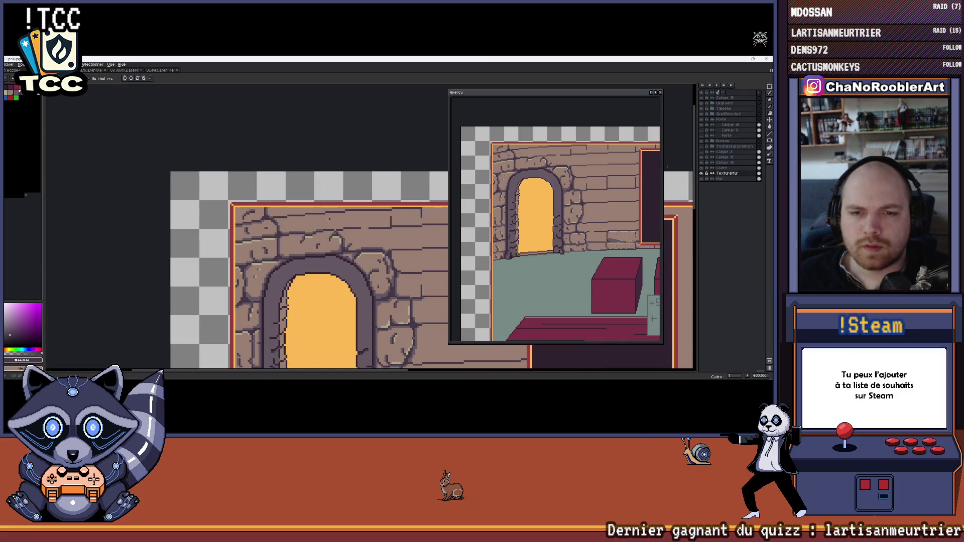
{"action": "scroll", "coordinate": [329, 219], "scroll_direction": "down", "scroll_amount": 3}
{"action": "scroll", "coordinate": [315, 233], "scroll_direction": "up", "scroll_amount": 1}
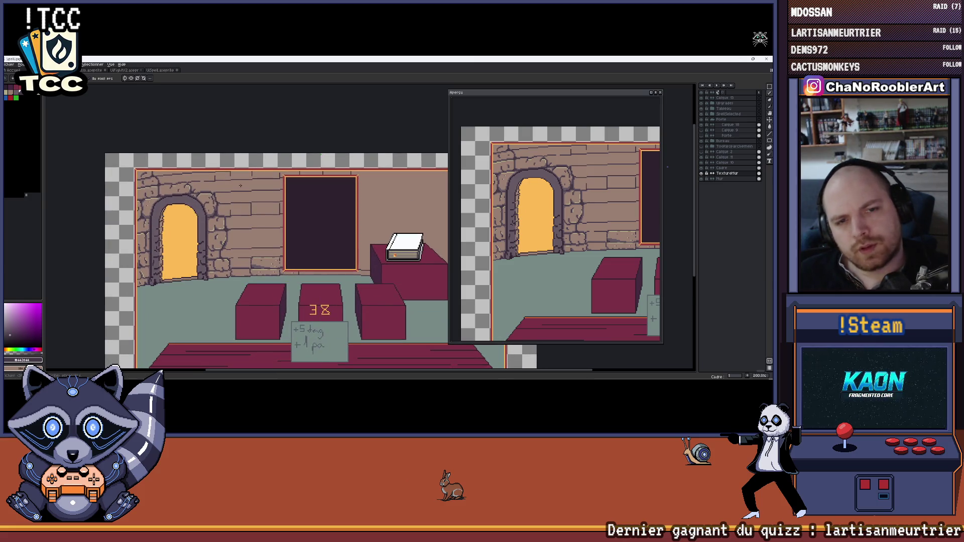
{"action": "mouse_move", "coordinate": [266, 206]}
{"action": "left_mouse_down"}
{"action": "mouse_move", "coordinate": [244, 177]}
{"action": "mouse_move", "coordinate": [225, 174]}
{"action": "left_mouse_up"}
{"action": "scroll", "coordinate": [223, 175], "scroll_direction": "down", "scroll_amount": 1}
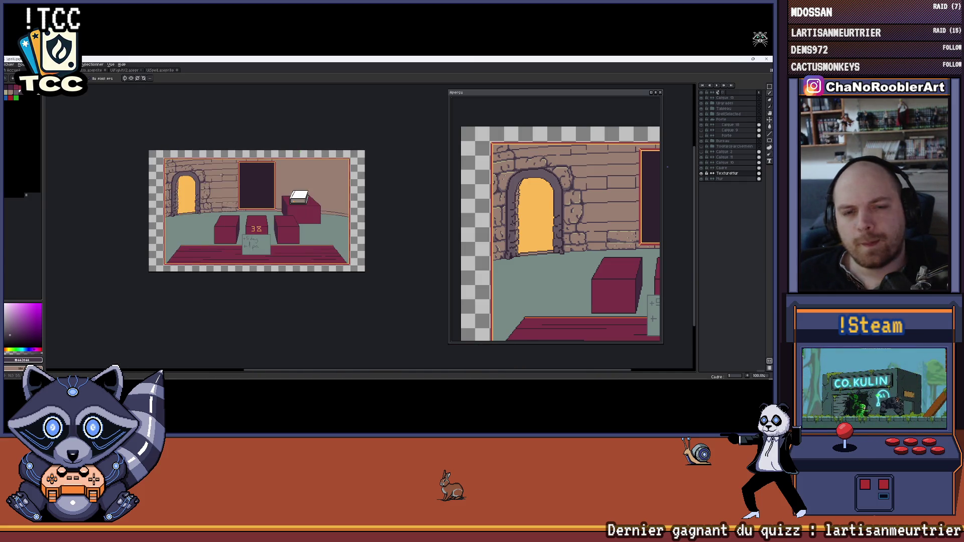
{"action": "scroll", "coordinate": [221, 175], "scroll_direction": "up", "scroll_amount": 1}
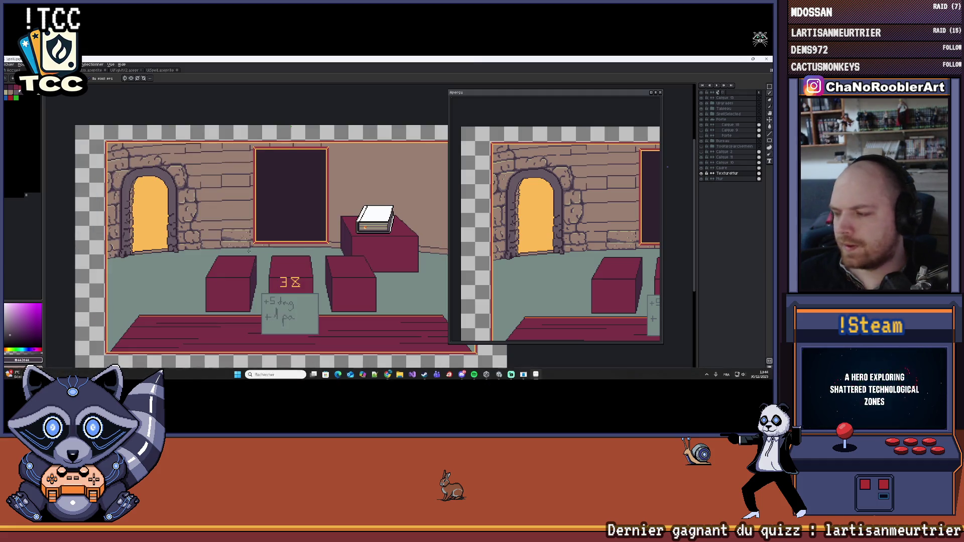
{"action": "scroll", "coordinate": [221, 175], "scroll_direction": "up", "scroll_amount": 6}
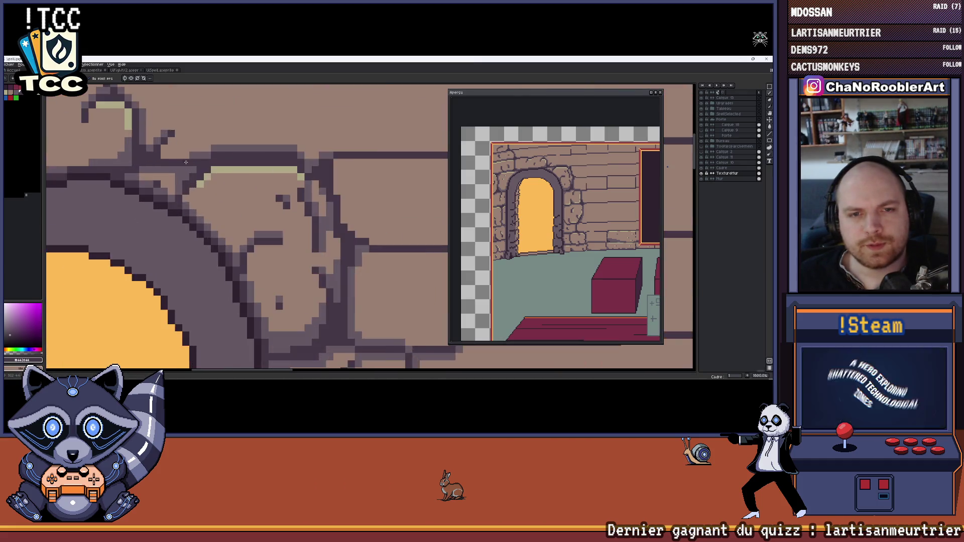
{"action": "scroll", "coordinate": [217, 156], "scroll_direction": "down", "scroll_amount": 6}
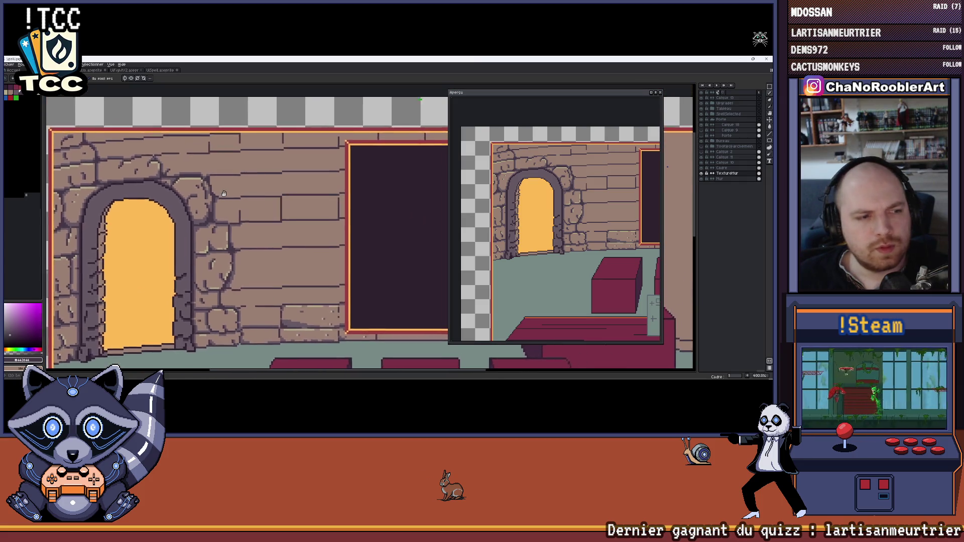
{"action": "scroll", "coordinate": [214, 186], "scroll_direction": "down", "scroll_amount": 1}
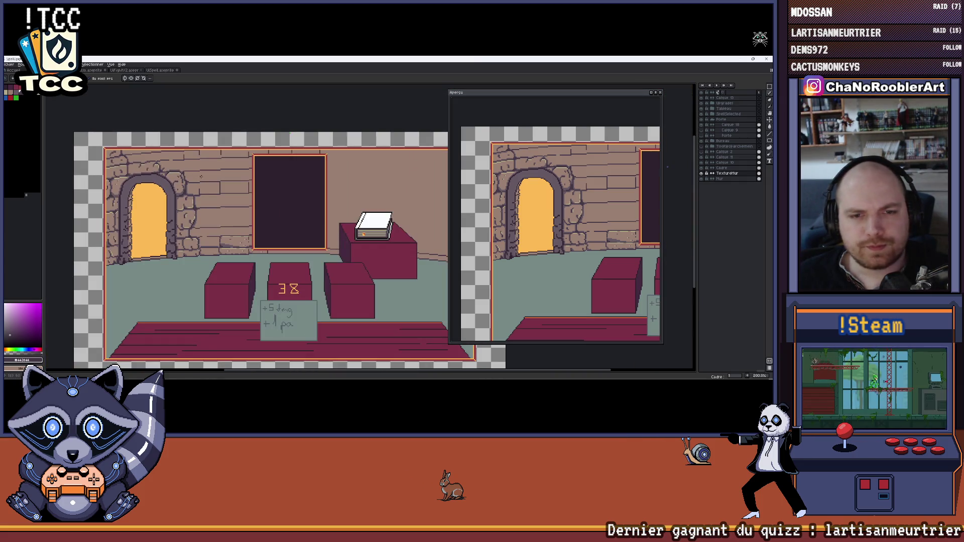
{"action": "mouse_move", "coordinate": [250, 216]}
{"action": "left_mouse_down"}
{"action": "mouse_move", "coordinate": [223, 202]}
{"action": "mouse_move", "coordinate": [277, 202]}
{"action": "left_mouse_up"}
{"action": "scroll", "coordinate": [247, 246], "scroll_direction": "up", "scroll_amount": 5}
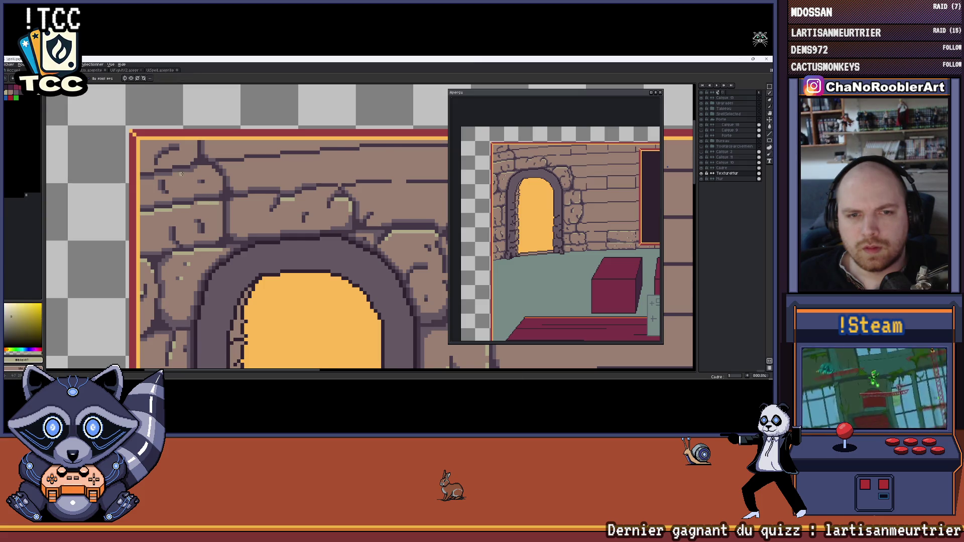
{"action": "scroll", "coordinate": [186, 165], "scroll_direction": "up", "scroll_amount": 1}
{"action": "left_click_drag", "start_coordinate": [185, 165], "coordinate": [217, 187]}
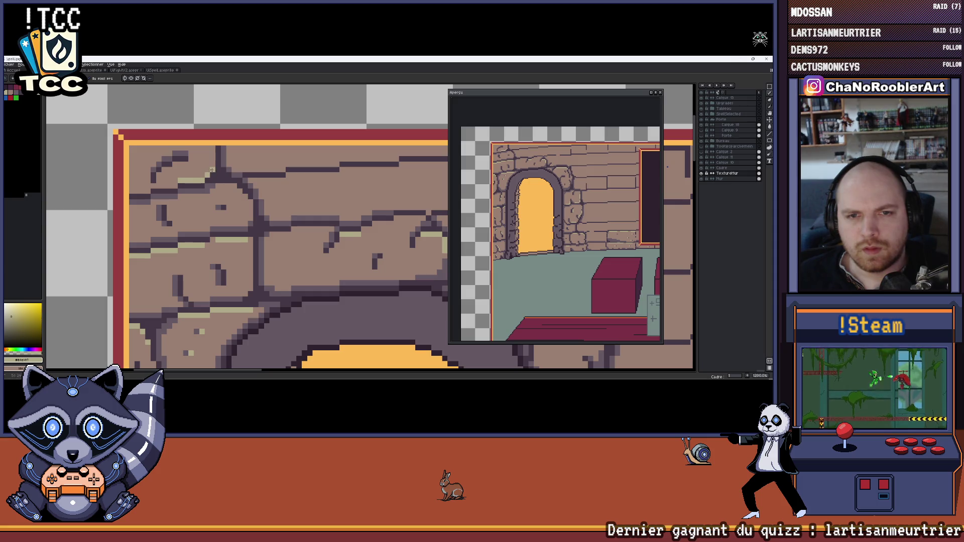
{"action": "scroll", "coordinate": [176, 186], "scroll_direction": "down", "scroll_amount": 6}
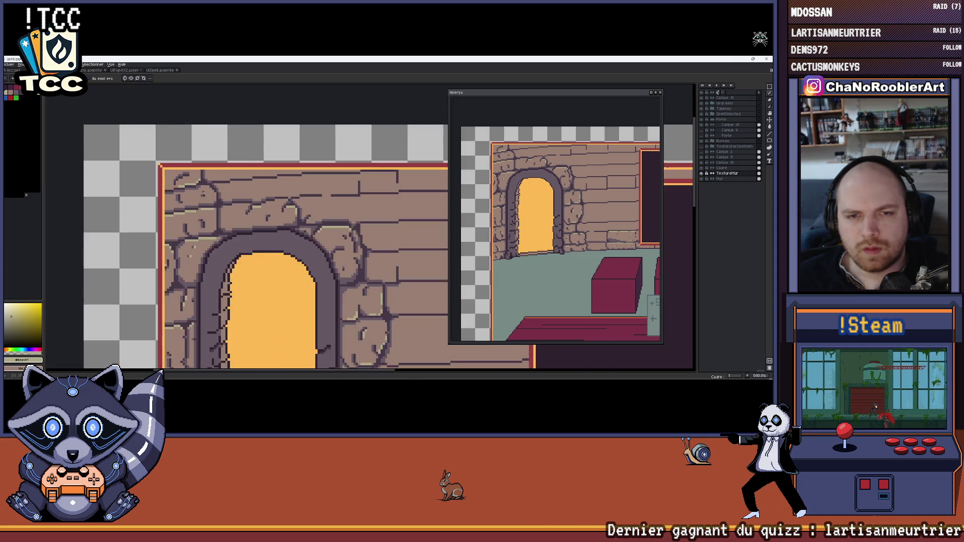
{"action": "left_click_drag", "start_coordinate": [251, 196], "coordinate": [206, 178]}
{"action": "scroll", "coordinate": [205, 178], "scroll_direction": "up", "scroll_amount": 5}
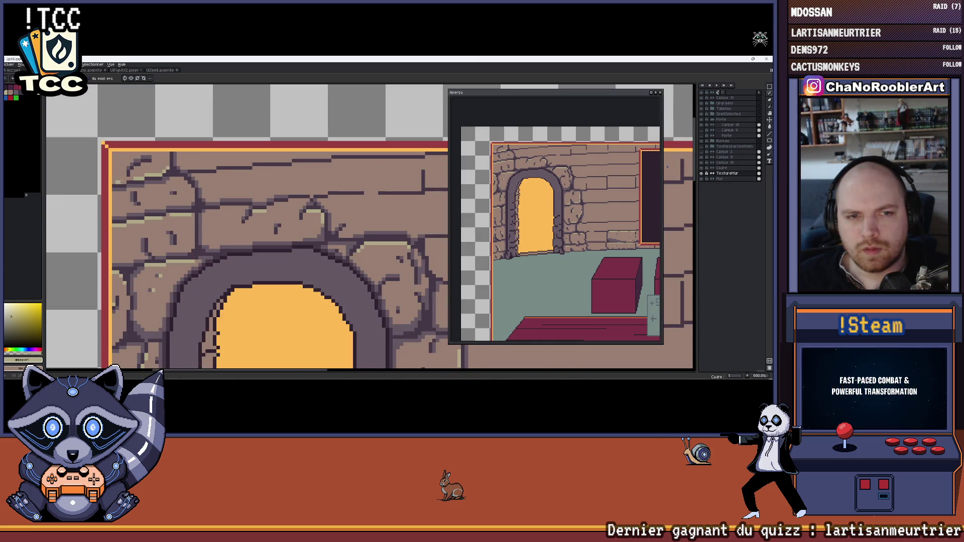
{"action": "scroll", "coordinate": [225, 204], "scroll_direction": "down", "scroll_amount": 4}
{"action": "mouse_move", "coordinate": [226, 204]}
{"action": "left_mouse_down"}
{"action": "mouse_move", "coordinate": [206, 187]}
{"action": "mouse_move", "coordinate": [200, 158]}
{"action": "left_mouse_up"}
{"action": "scroll", "coordinate": [135, 124], "scroll_direction": "up", "scroll_amount": 4}
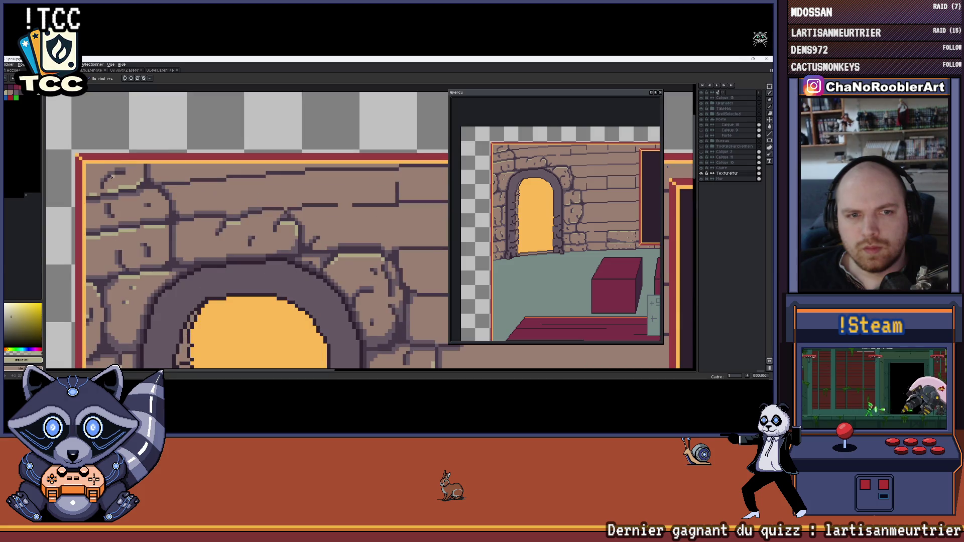
{"action": "scroll", "coordinate": [111, 179], "scroll_direction": "down", "scroll_amount": 3}
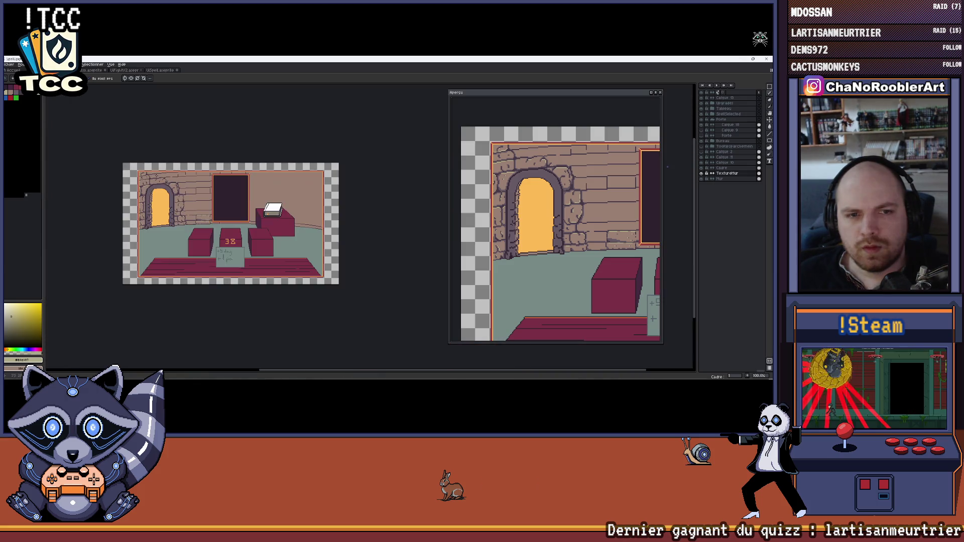
{"action": "scroll", "coordinate": [154, 171], "scroll_direction": "up", "scroll_amount": 4}
{"action": "scroll", "coordinate": [154, 171], "scroll_direction": "down", "scroll_amount": 7}
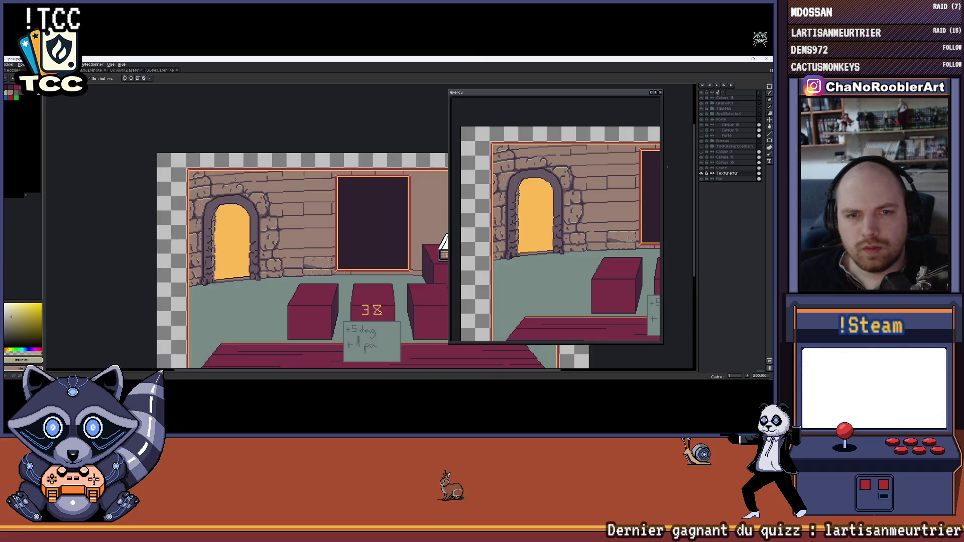
{"action": "scroll", "coordinate": [181, 173], "scroll_direction": "up", "scroll_amount": 1}
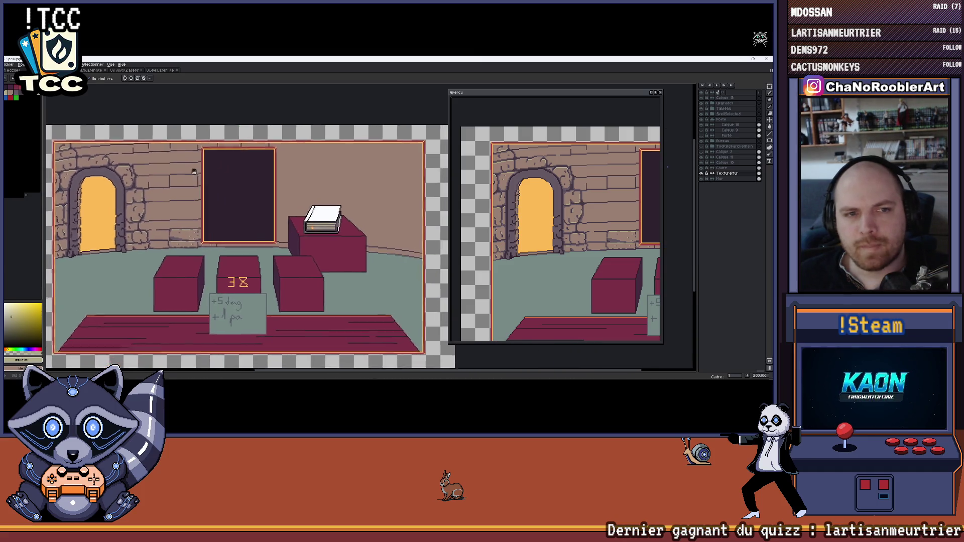
{"action": "key", "text": "m"}
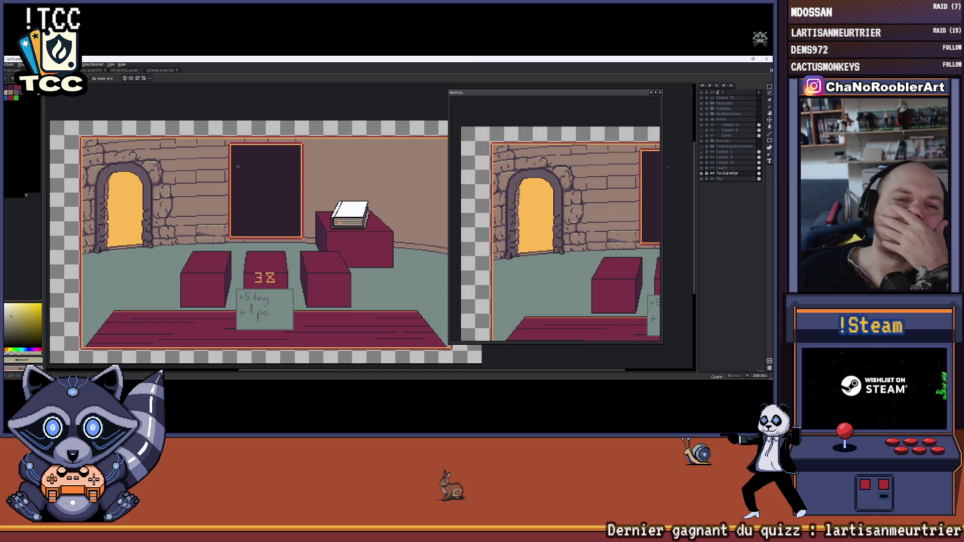
{"action": "left_click_drag", "start_coordinate": [334, 170], "coordinate": [328, 166]}
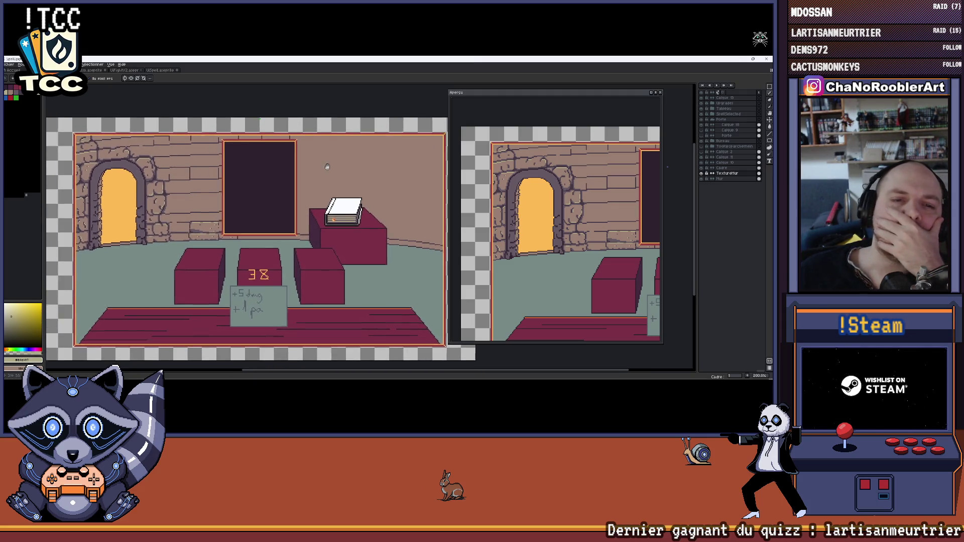
{"action": "scroll", "coordinate": [328, 166], "scroll_direction": "down", "scroll_amount": 1}
{"action": "scroll", "coordinate": [330, 166], "scroll_direction": "up", "scroll_amount": 1}
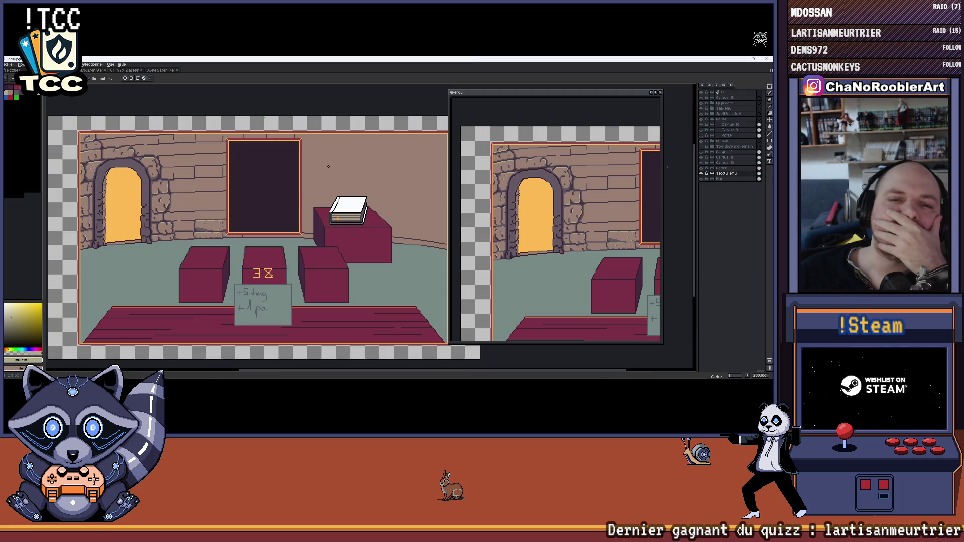
{"action": "scroll", "coordinate": [175, 217], "scroll_direction": "up", "scroll_amount": 1}
{"action": "scroll", "coordinate": [175, 216], "scroll_direction": "up", "scroll_amount": 2}
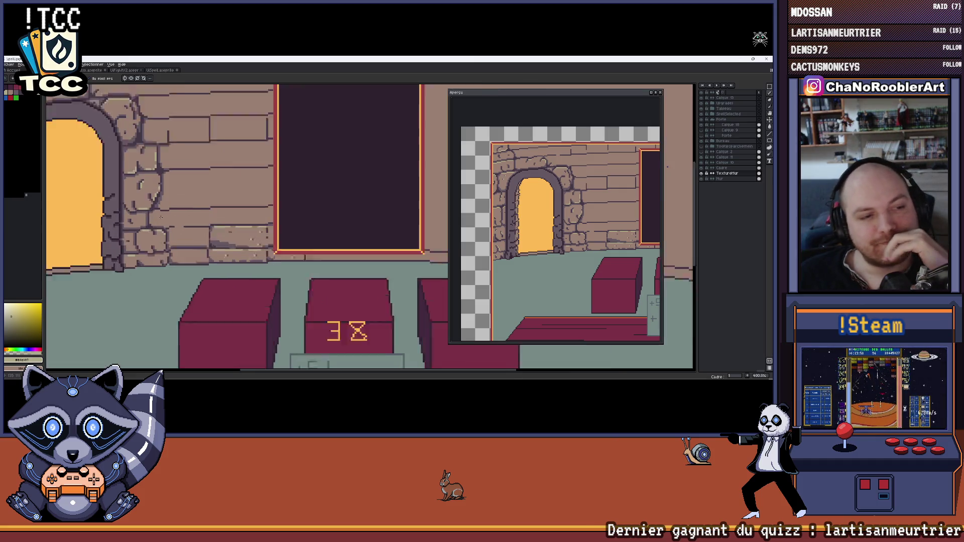
Zoom to the wall beside the doorway and pick its dark stone colour.
{"action": "scroll", "coordinate": [196, 216], "scroll_direction": "down", "scroll_amount": 2}
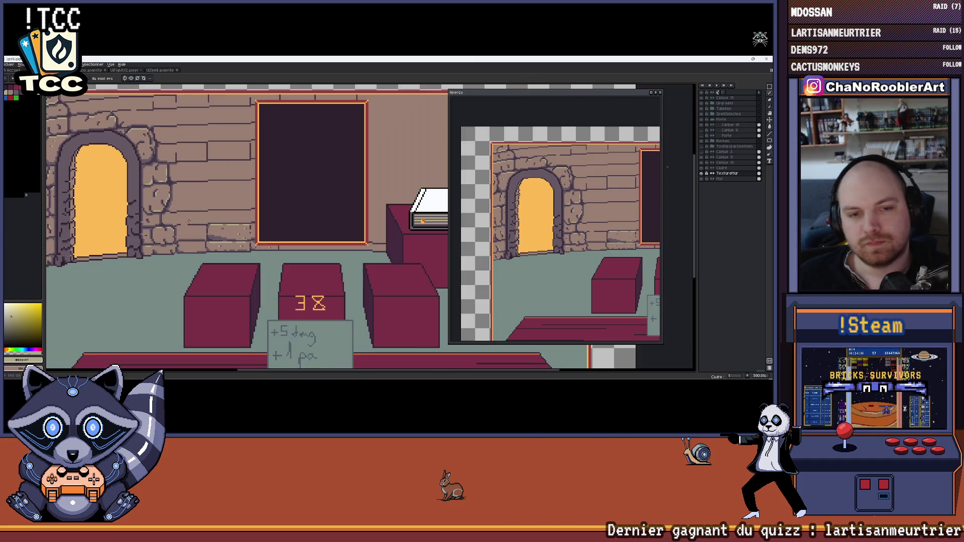
{"action": "scroll", "coordinate": [231, 217], "scroll_direction": "up", "scroll_amount": 7}
{"action": "scroll", "coordinate": [236, 217], "scroll_direction": "down", "scroll_amount": 2}
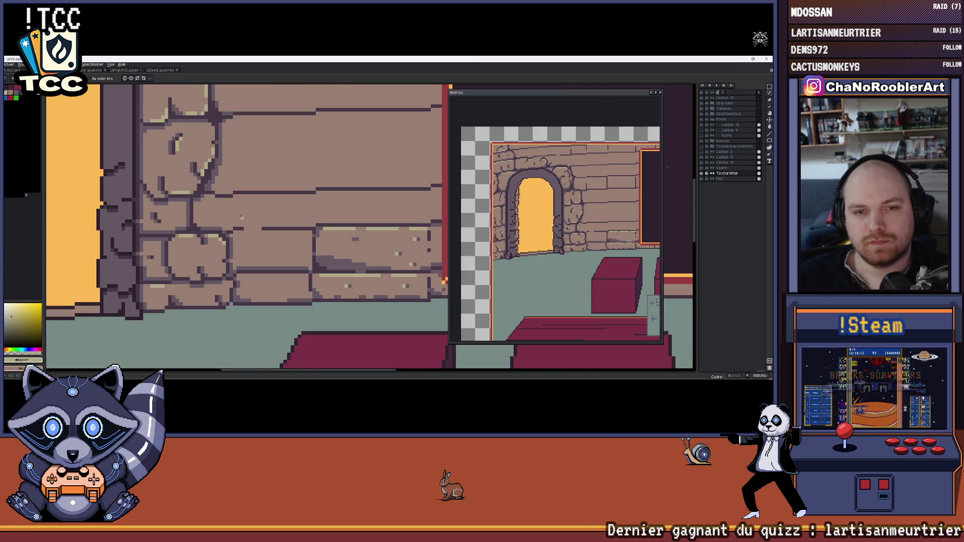
{"action": "scroll", "coordinate": [198, 235], "scroll_direction": "up", "scroll_amount": 1}
{"action": "scroll", "coordinate": [229, 236], "scroll_direction": "down", "scroll_amount": 3}
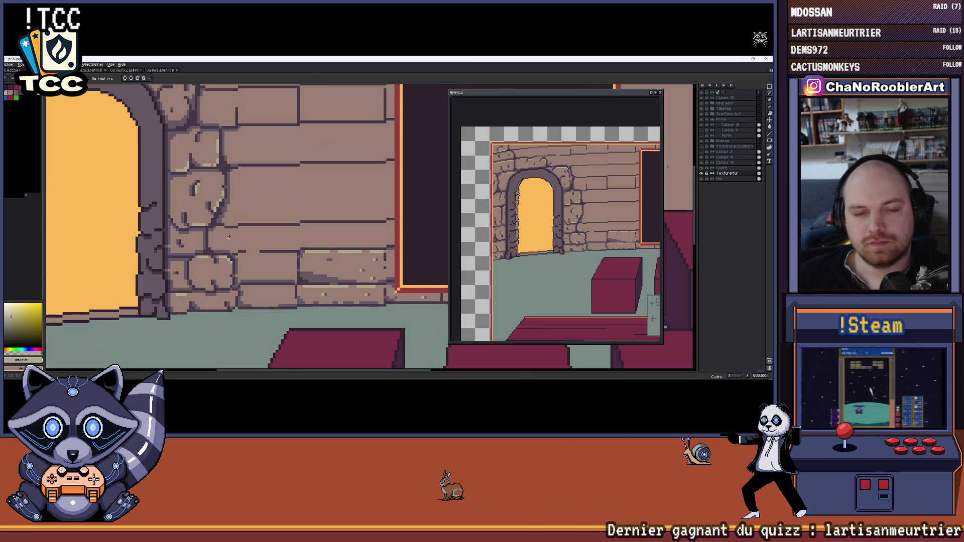
{"action": "left_click_drag", "start_coordinate": [249, 238], "coordinate": [226, 237]}
{"action": "scroll", "coordinate": [218, 231], "scroll_direction": "up", "scroll_amount": 4}
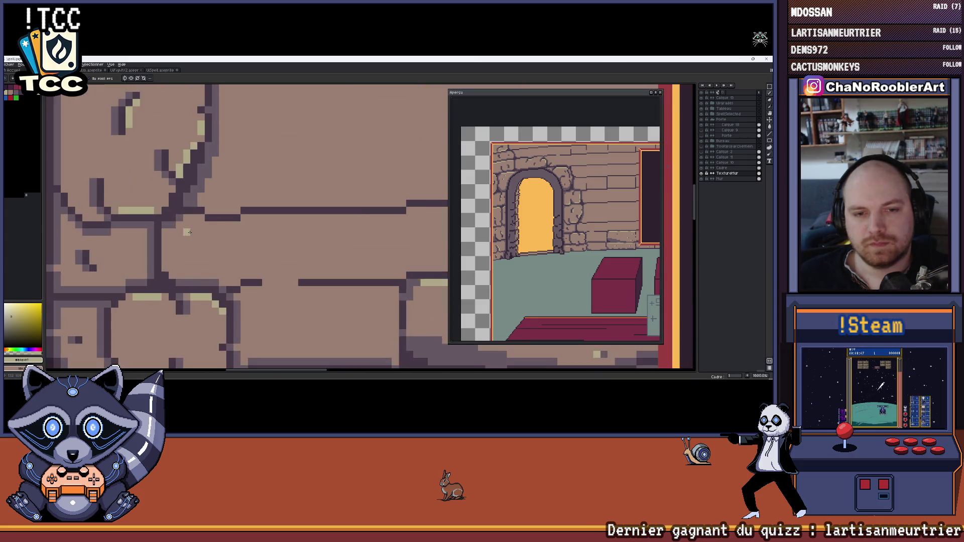
{"action": "left_click", "coordinate": [236, 227], "text": "alt"}
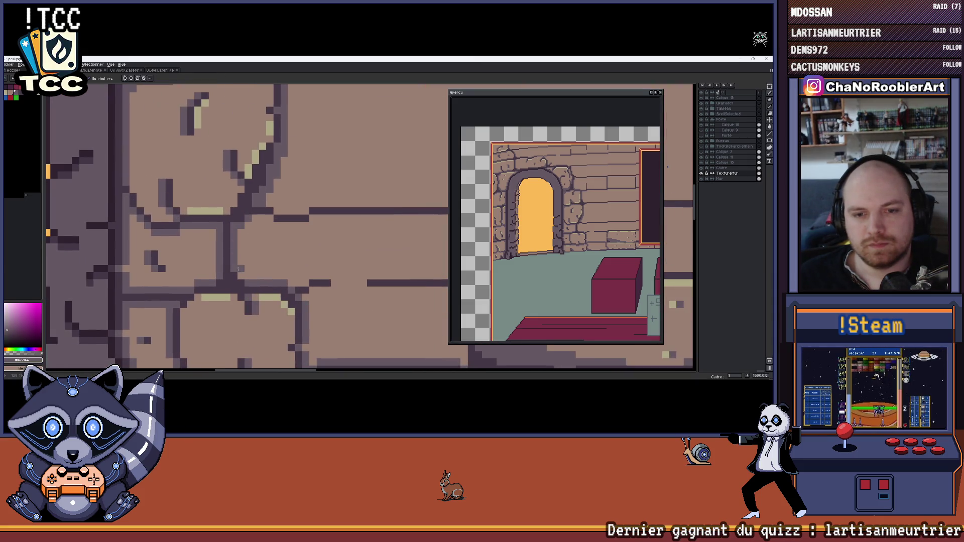
Pan to the right part of the wall and draw a pale highlight line along a brick.
{"action": "left_click_drag", "start_coordinate": [270, 254], "coordinate": [235, 250]}
{"action": "mouse_move", "coordinate": [575, 220]}
{"action": "left_mouse_down"}
{"action": "mouse_move", "coordinate": [584, 239]}
{"action": "mouse_move", "coordinate": [571, 241]}
{"action": "left_mouse_up"}
{"action": "mouse_move", "coordinate": [338, 271]}
{"action": "left_mouse_down"}
{"action": "mouse_move", "coordinate": [300, 255]}
{"action": "mouse_move", "coordinate": [179, 243]}
{"action": "left_mouse_up"}
{"action": "left_click_drag", "start_coordinate": [236, 231], "coordinate": [330, 231]}
Sample the dark purple outline colour and draw a dark mortar line under the brick.
{"action": "scroll", "coordinate": [317, 267], "scroll_direction": "up", "scroll_amount": 2}
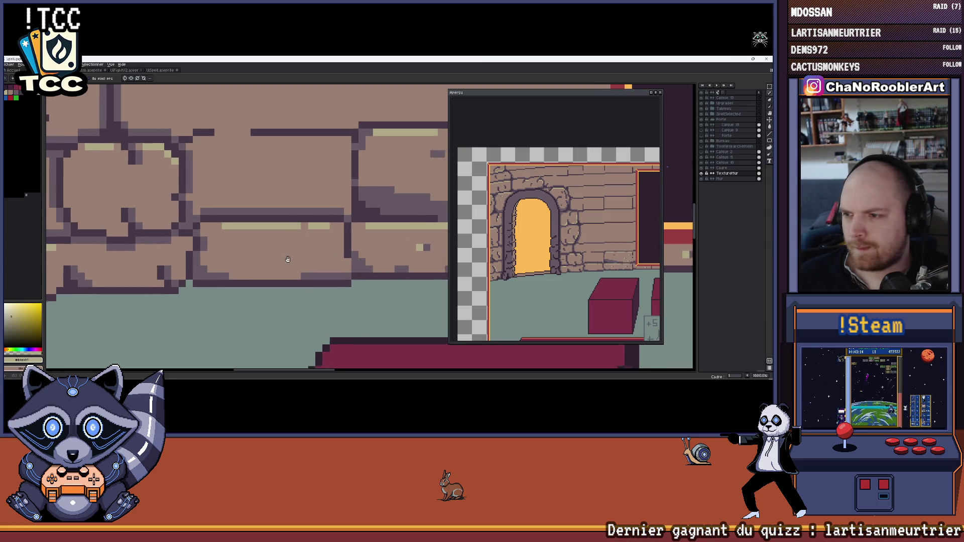
{"action": "key", "text": "i"}
{"action": "left_click", "coordinate": [296, 289]}
{"action": "key", "text": "b"}
{"action": "left_click_drag", "start_coordinate": [206, 291], "coordinate": [271, 291]}
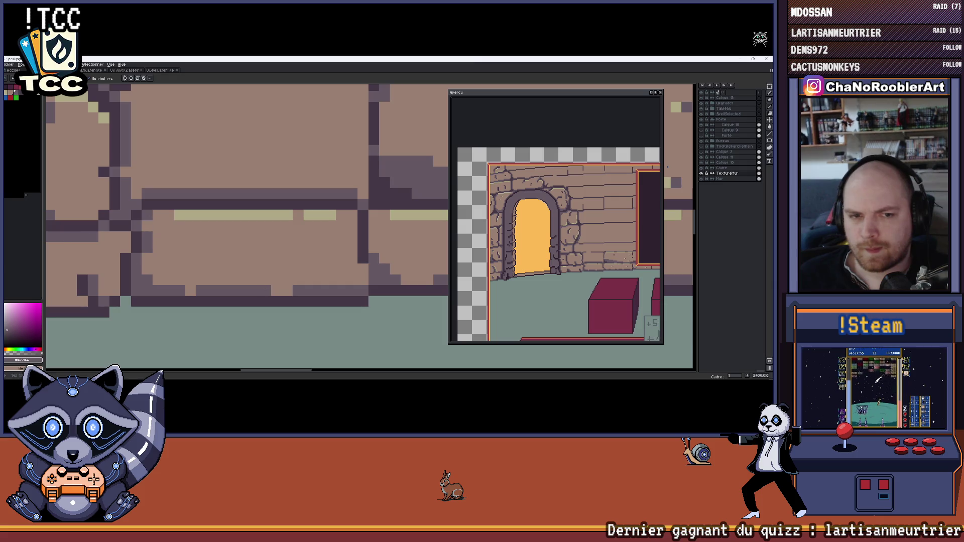
{"action": "left_click", "coordinate": [115, 247]}
{"action": "key", "text": "ctrl+z"}
Zoom in and out around the scene and recentre the room in the view.
{"action": "scroll", "coordinate": [115, 235], "scroll_direction": "down", "scroll_amount": 8}
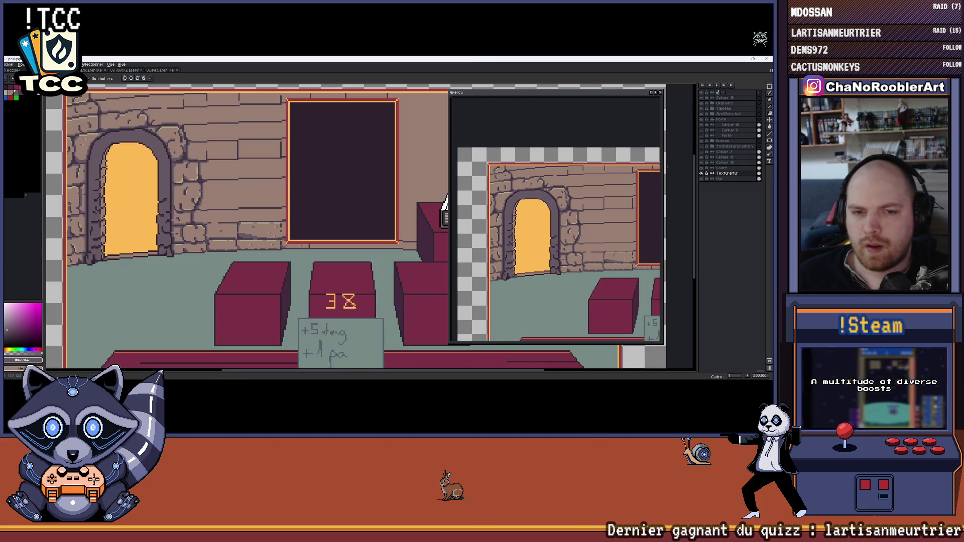
{"action": "scroll", "coordinate": [238, 247], "scroll_direction": "up", "scroll_amount": 4}
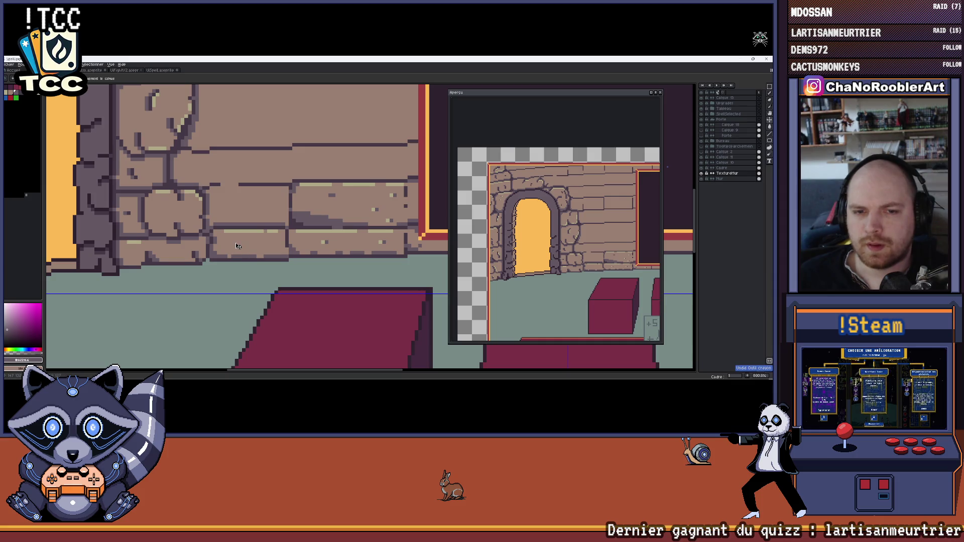
{"action": "scroll", "coordinate": [236, 245], "scroll_direction": "down", "scroll_amount": 2}
{"action": "scroll", "coordinate": [258, 221], "scroll_direction": "down", "scroll_amount": 3}
{"action": "scroll", "coordinate": [261, 226], "scroll_direction": "up", "scroll_amount": 3}
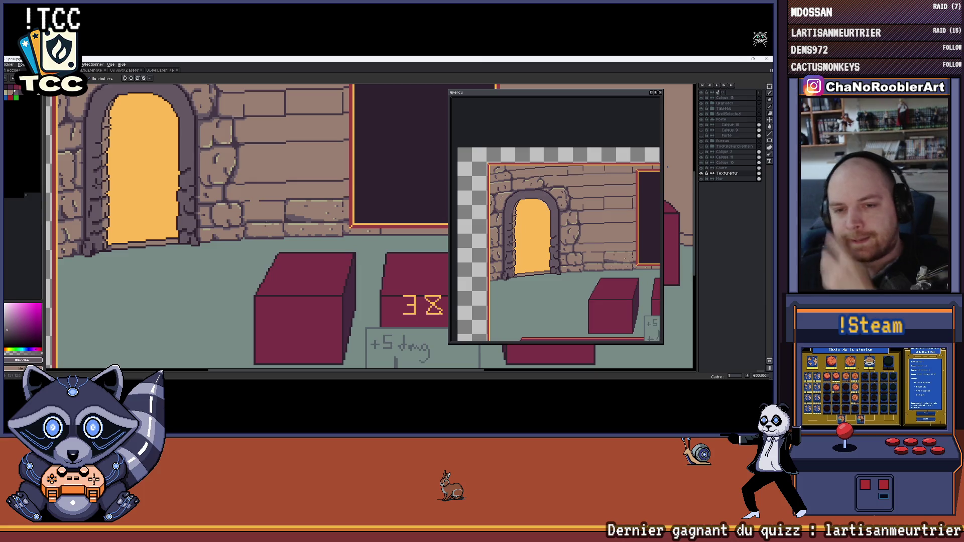
{"action": "scroll", "coordinate": [311, 214], "scroll_direction": "down", "scroll_amount": 1}
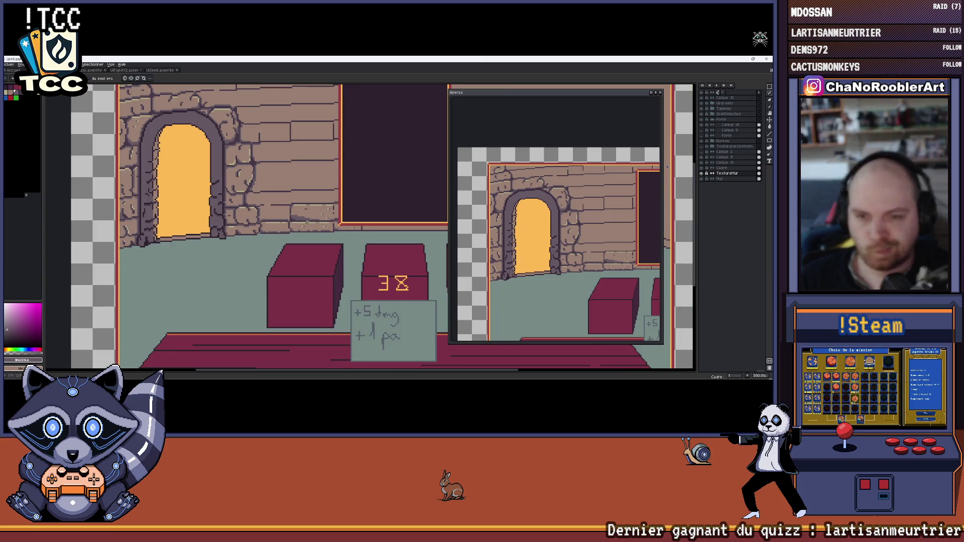
{"action": "scroll", "coordinate": [307, 219], "scroll_direction": "up", "scroll_amount": 6}
{"action": "scroll", "coordinate": [287, 222], "scroll_direction": "up", "scroll_amount": 1}
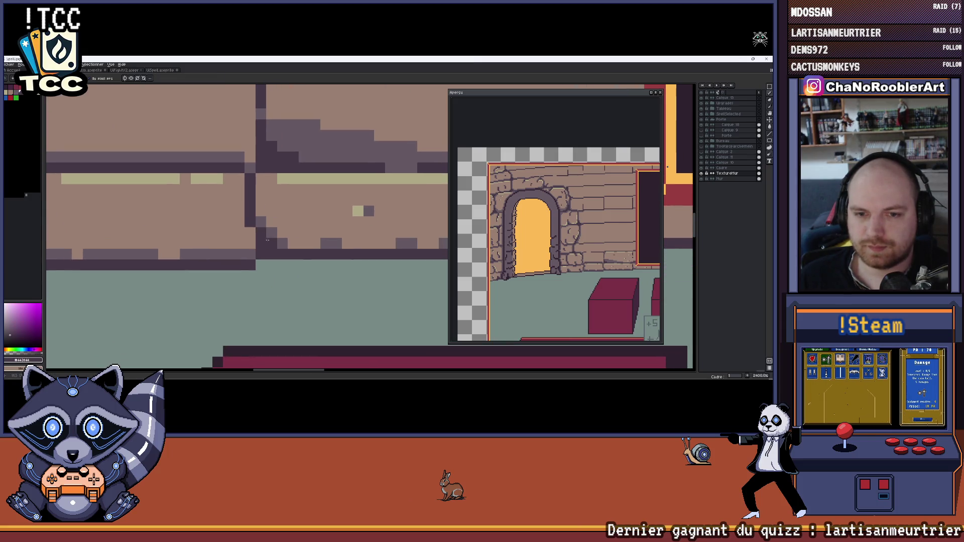
{"action": "scroll", "coordinate": [266, 231], "scroll_direction": "down", "scroll_amount": 1}
{"action": "scroll", "coordinate": [264, 221], "scroll_direction": "up", "scroll_amount": 1}
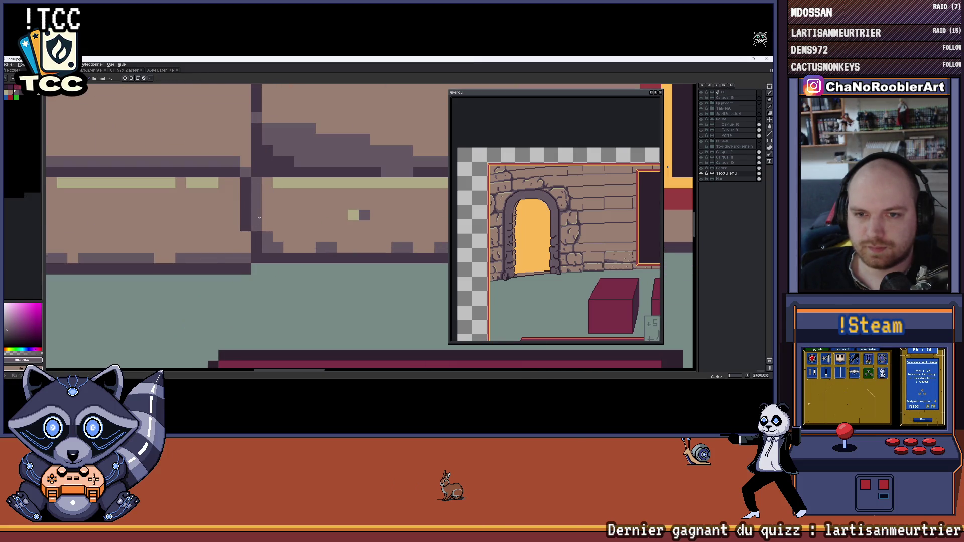
{"action": "scroll", "coordinate": [259, 217], "scroll_direction": "down", "scroll_amount": 10}
{"action": "left_click_drag", "start_coordinate": [256, 234], "coordinate": [302, 241]}
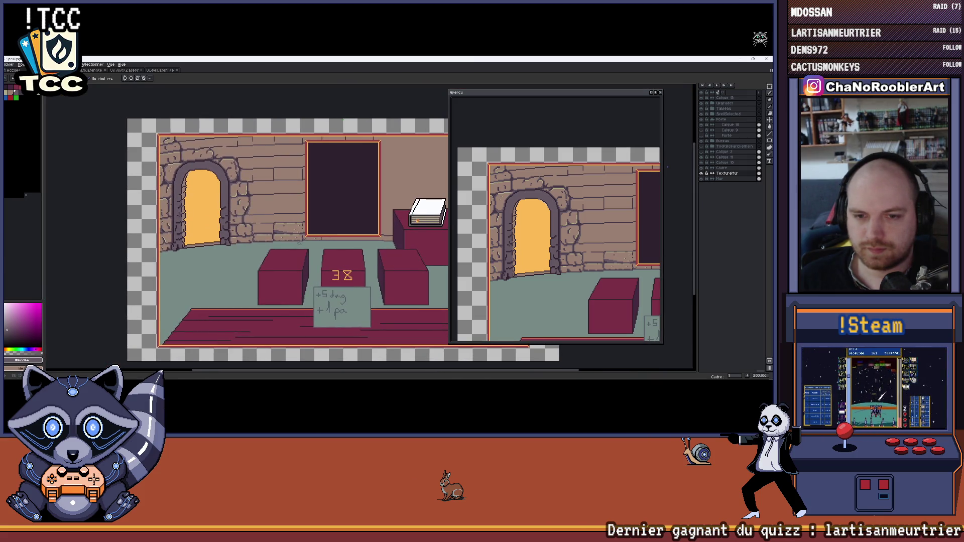
{"action": "scroll", "coordinate": [299, 243], "scroll_direction": "up", "scroll_amount": 8}
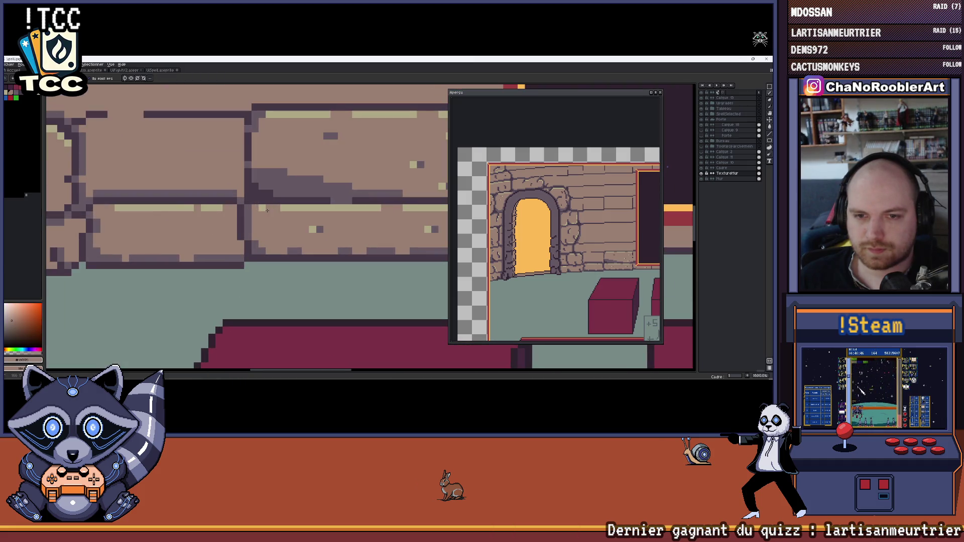
{"action": "scroll", "coordinate": [259, 209], "scroll_direction": "down", "scroll_amount": 6}
{"action": "scroll", "coordinate": [266, 222], "scroll_direction": "down", "scroll_amount": 1}
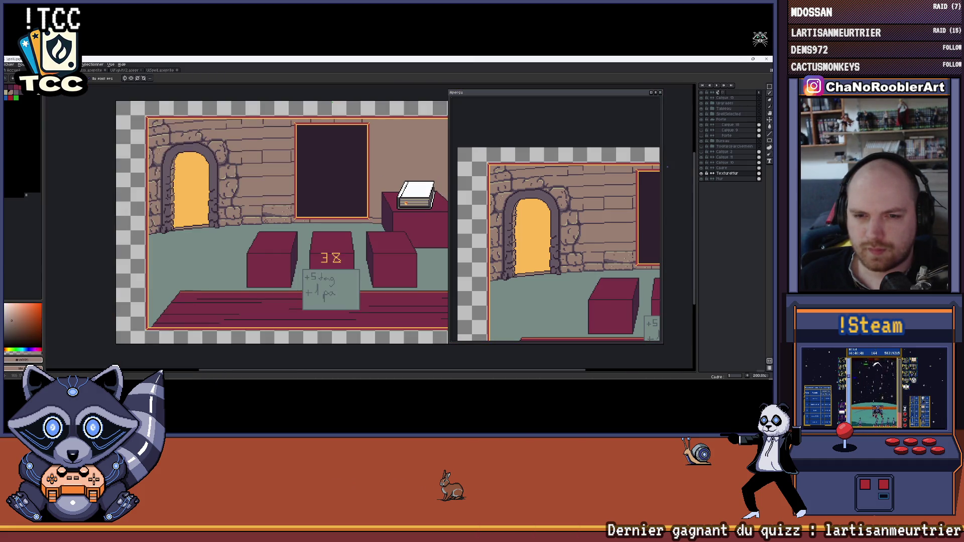
{"action": "scroll", "coordinate": [332, 216], "scroll_direction": "up", "scroll_amount": 5}
{"action": "scroll", "coordinate": [331, 216], "scroll_direction": "down", "scroll_amount": 9}
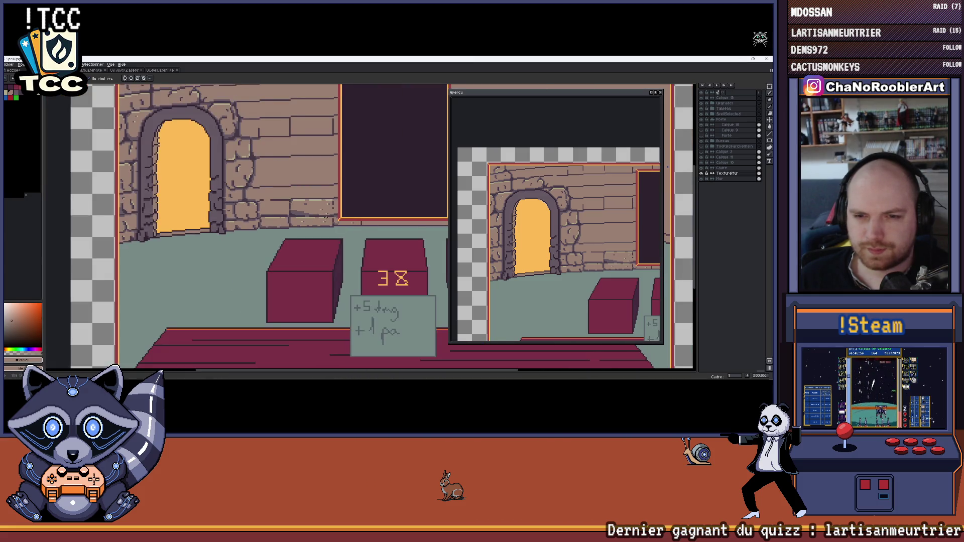
{"action": "scroll", "coordinate": [331, 217], "scroll_direction": "up", "scroll_amount": 6}
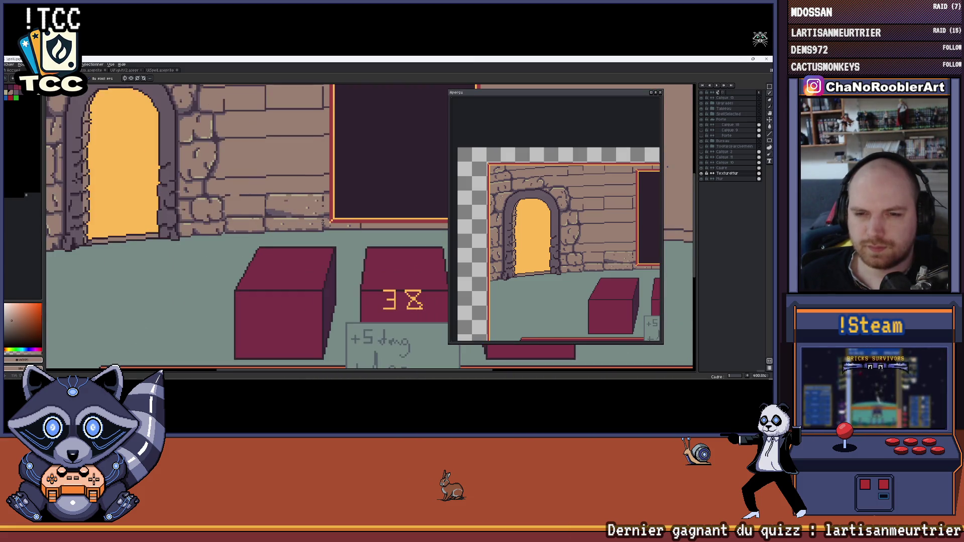
{"action": "scroll", "coordinate": [254, 213], "scroll_direction": "up", "scroll_amount": 6}
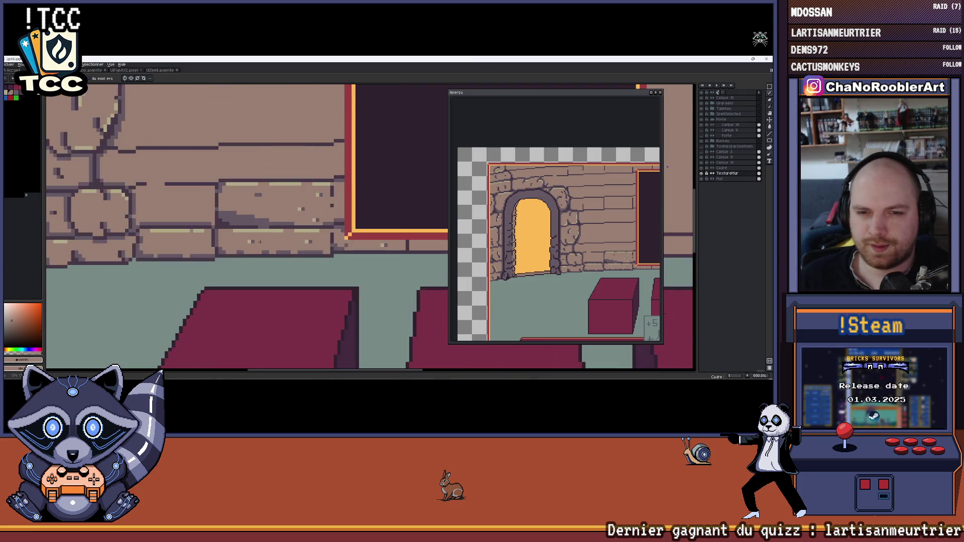
With the Alt eyedropper, sample the dark purple mortar colour from the wall bricks.
{"action": "key", "text": "alt"}
{"action": "scroll", "coordinate": [219, 220], "scroll_direction": "down", "scroll_amount": 3}
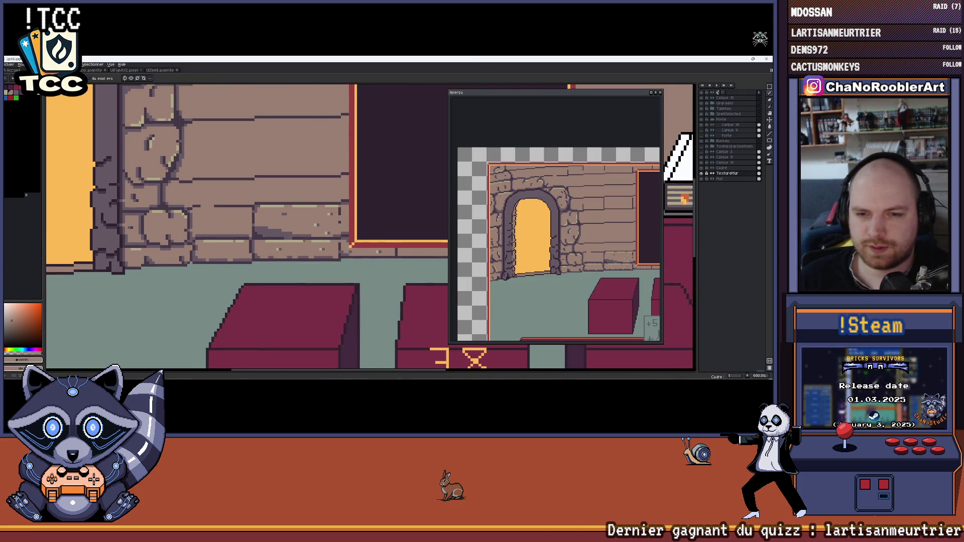
{"action": "scroll", "coordinate": [306, 244], "scroll_direction": "up", "scroll_amount": 1}
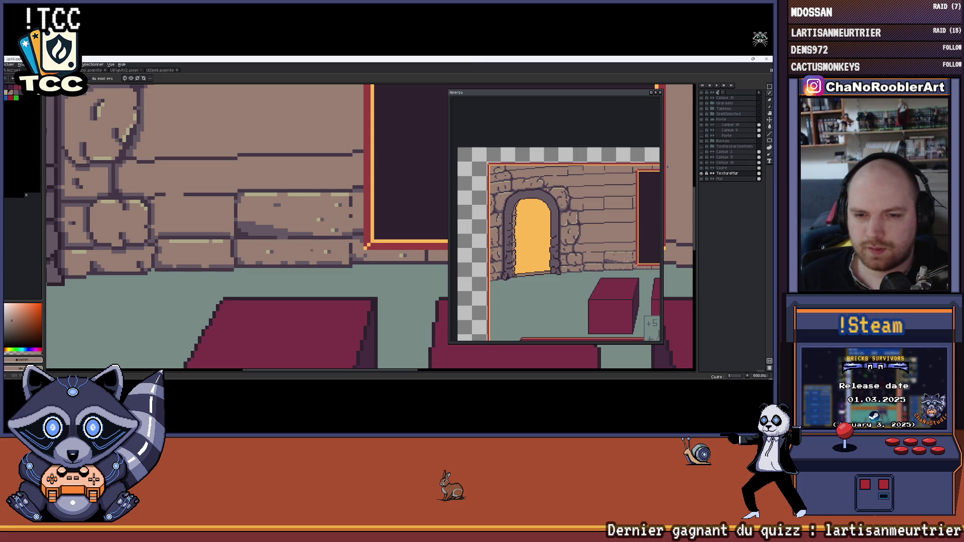
{"action": "scroll", "coordinate": [274, 244], "scroll_direction": "up", "scroll_amount": 5}
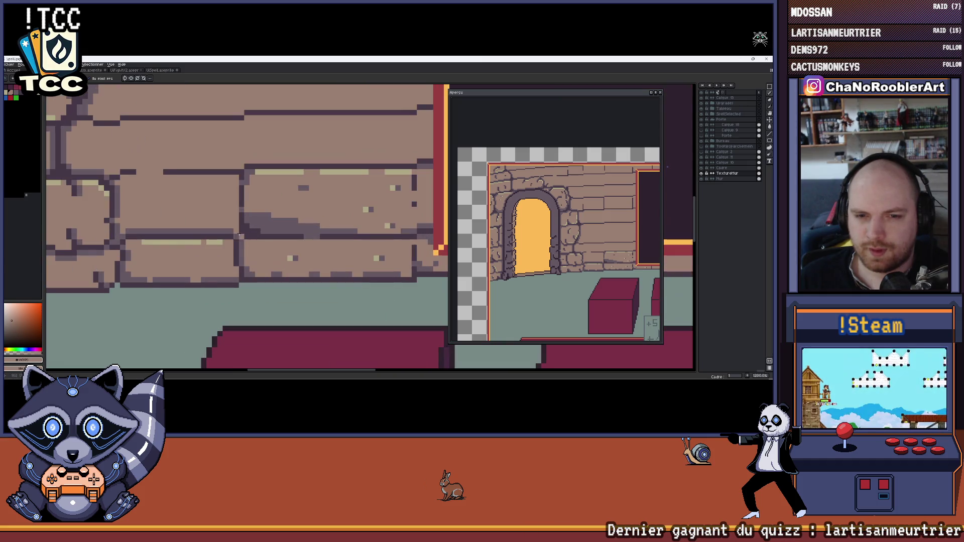
{"action": "left_click", "coordinate": [232, 243], "text": "alt"}
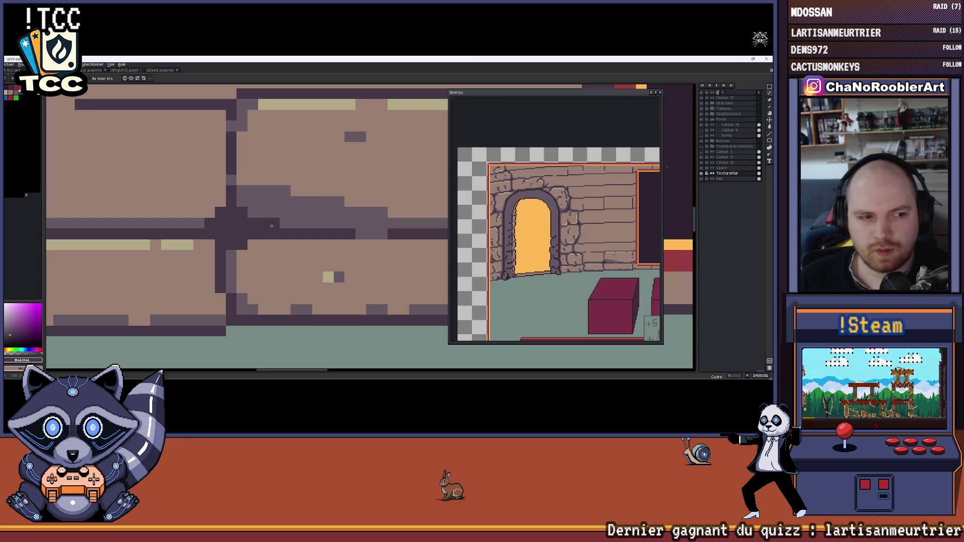
{"action": "scroll", "coordinate": [215, 244], "scroll_direction": "down", "scroll_amount": 8}
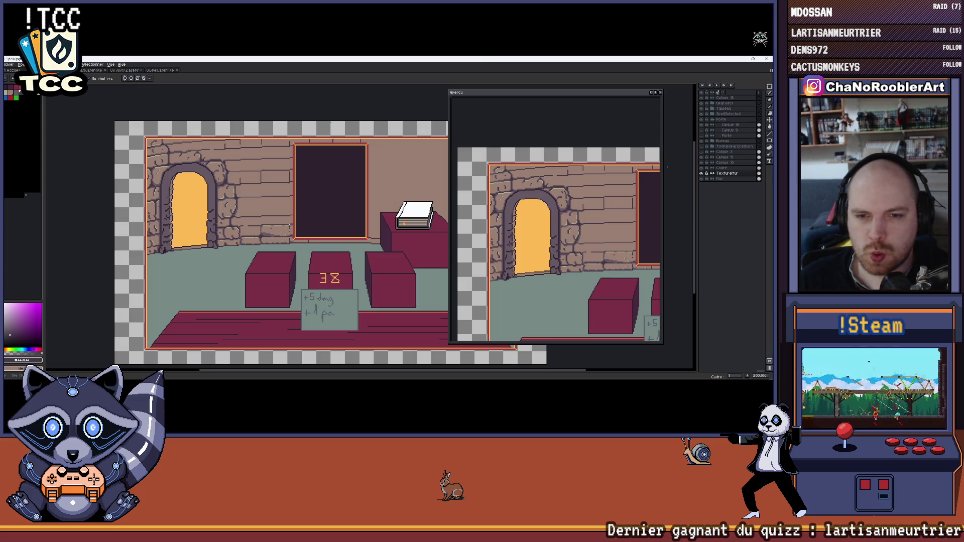
{"action": "scroll", "coordinate": [261, 225], "scroll_direction": "up", "scroll_amount": 3}
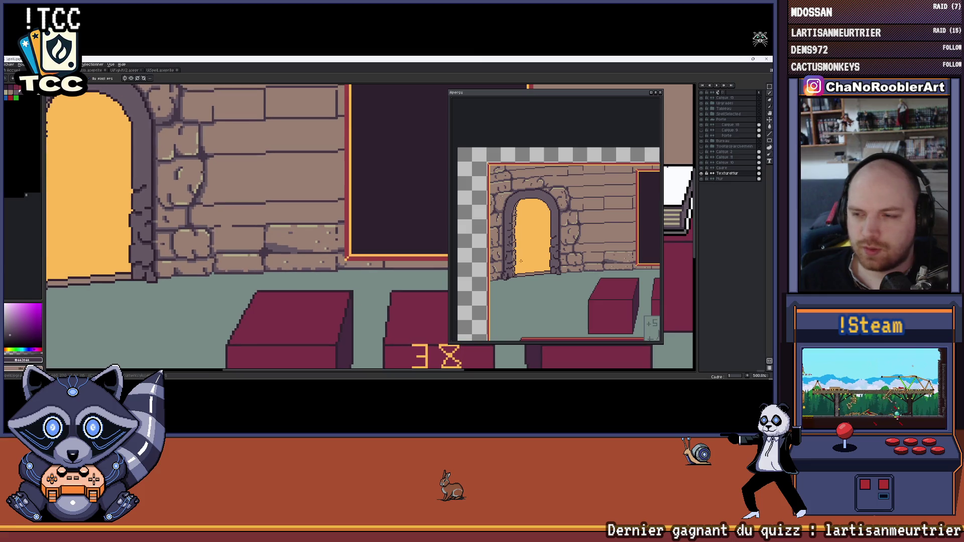
{"action": "scroll", "coordinate": [269, 239], "scroll_direction": "up", "scroll_amount": 4}
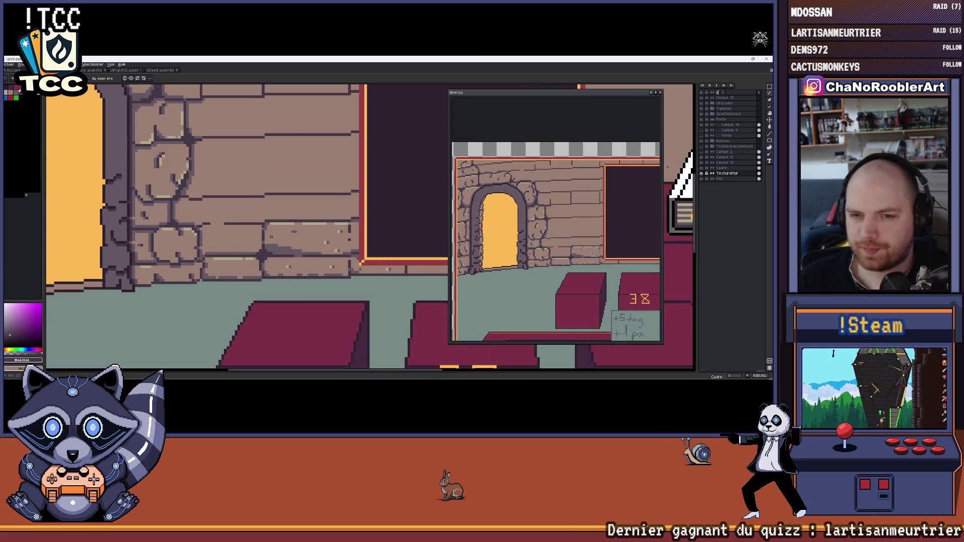
{"action": "scroll", "coordinate": [268, 239], "scroll_direction": "down", "scroll_amount": 3}
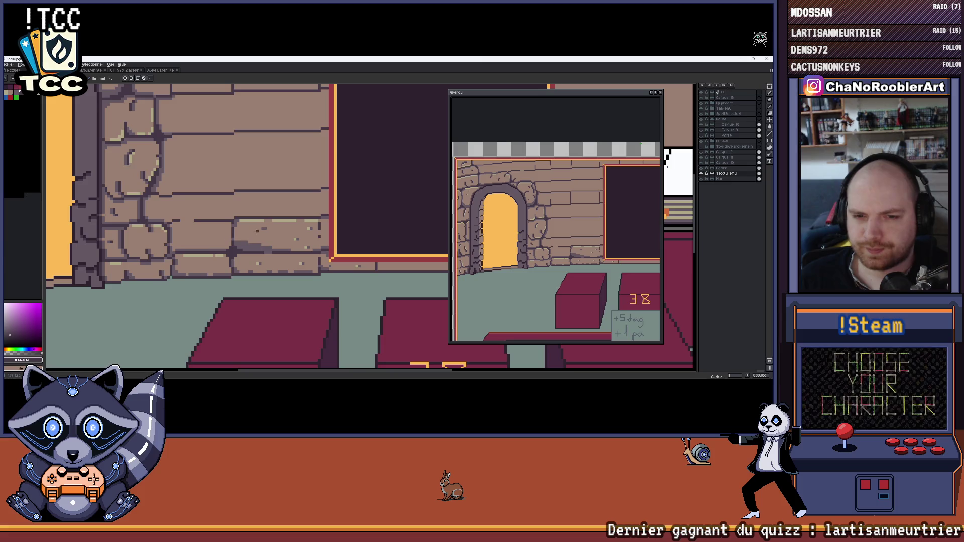
{"action": "scroll", "coordinate": [221, 239], "scroll_direction": "up", "scroll_amount": 3}
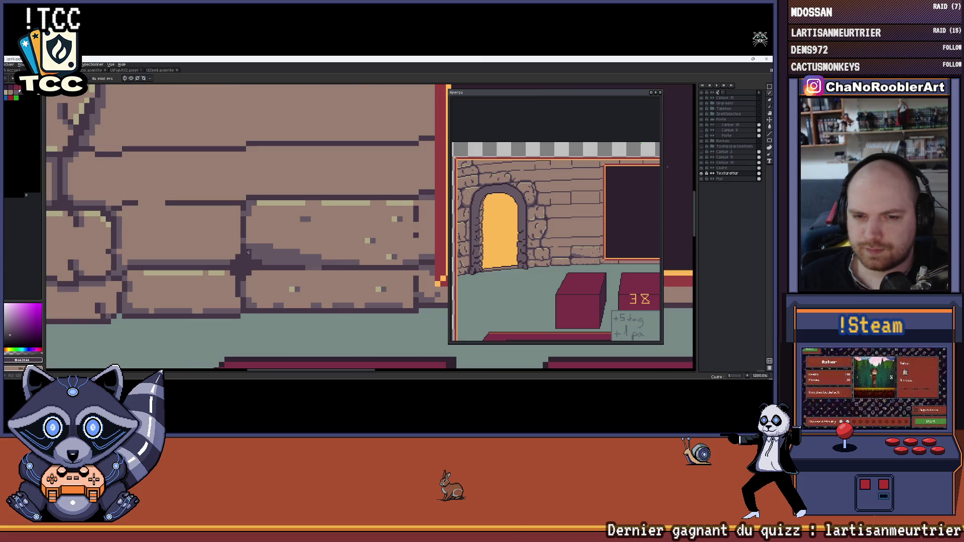
{"action": "scroll", "coordinate": [248, 252], "scroll_direction": "down", "scroll_amount": 3}
{"action": "scroll", "coordinate": [236, 261], "scroll_direction": "up", "scroll_amount": 3}
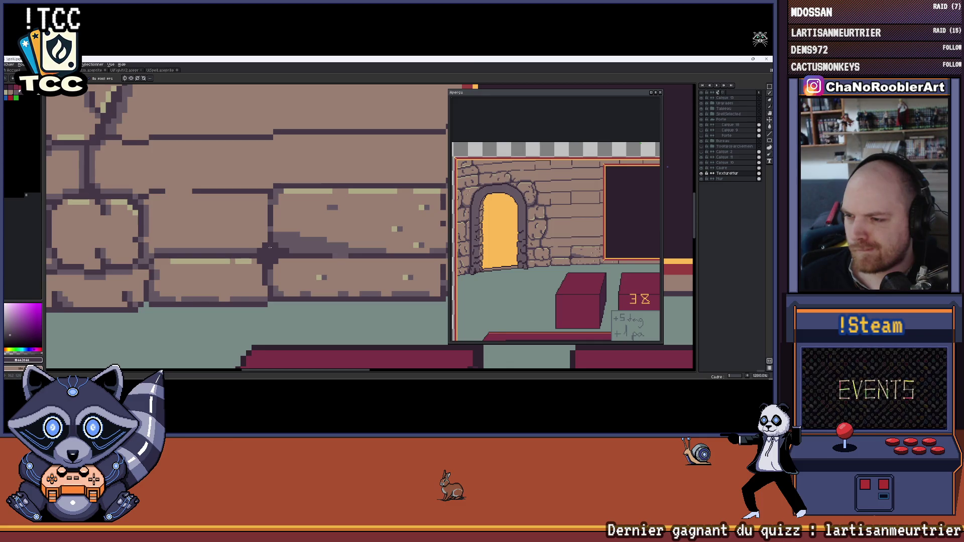
{"action": "scroll", "coordinate": [270, 247], "scroll_direction": "down", "scroll_amount": 2}
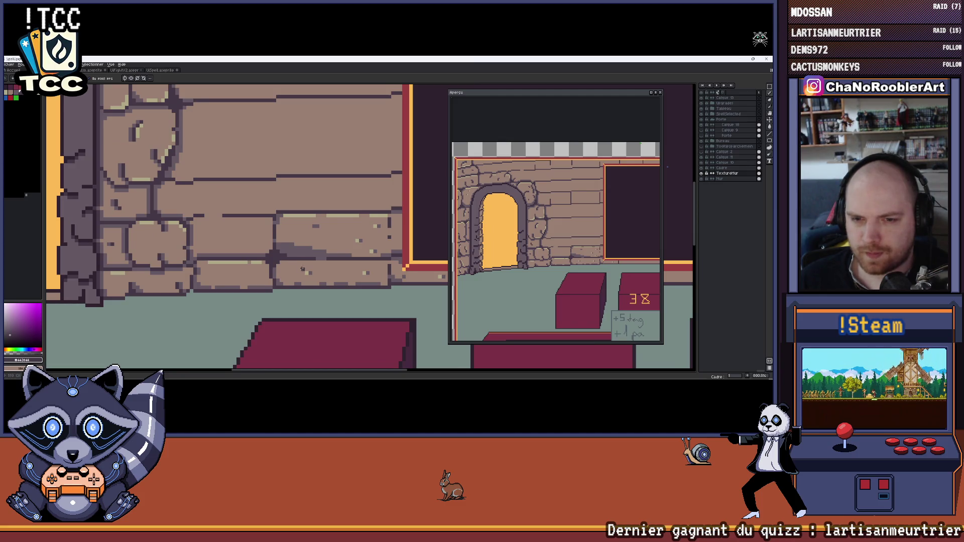
{"action": "left_click_drag", "start_coordinate": [299, 266], "coordinate": [285, 265]}
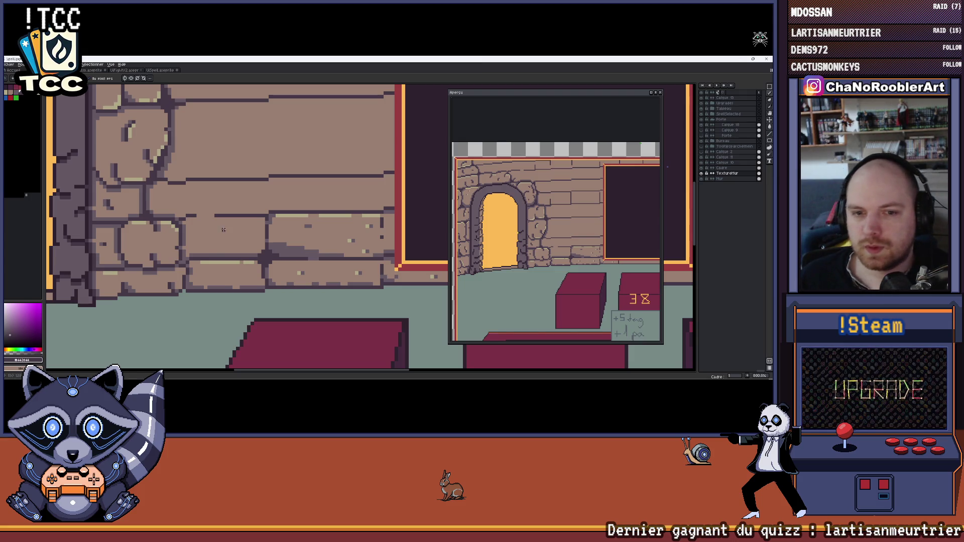
{"action": "scroll", "coordinate": [223, 229], "scroll_direction": "down", "scroll_amount": 1}
{"action": "scroll", "coordinate": [234, 244], "scroll_direction": "up", "scroll_amount": 4}
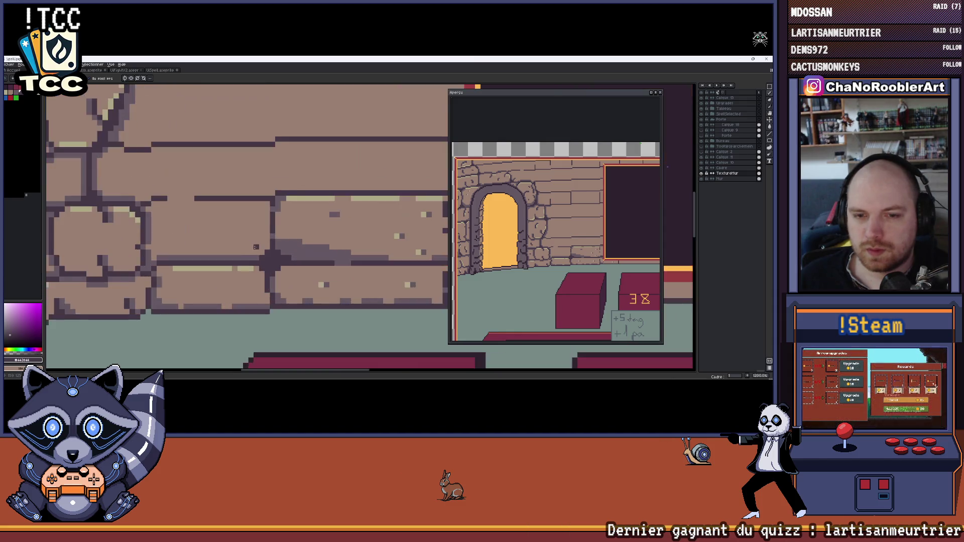
{"action": "scroll", "coordinate": [277, 263], "scroll_direction": "down", "scroll_amount": 5}
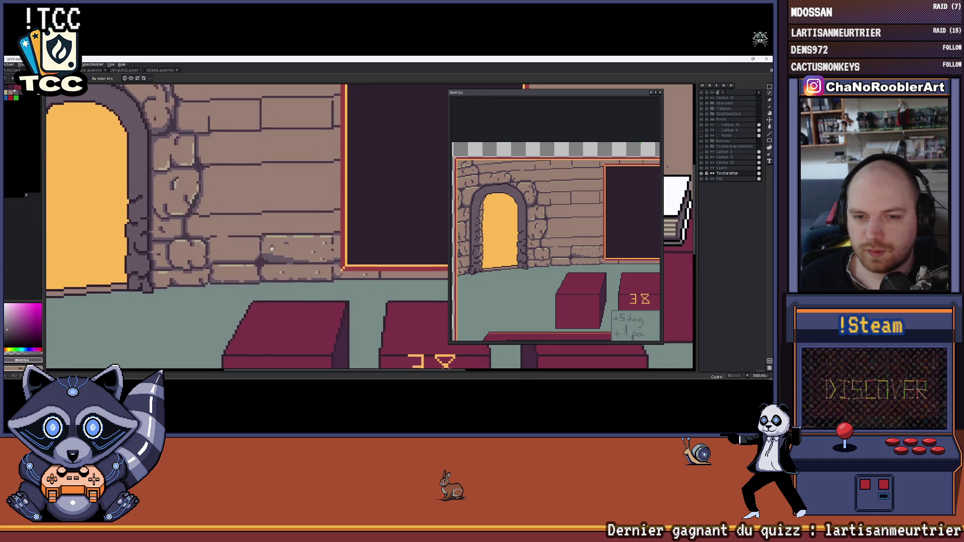
{"action": "scroll", "coordinate": [254, 268], "scroll_direction": "up", "scroll_amount": 2}
{"action": "scroll", "coordinate": [255, 267], "scroll_direction": "up", "scroll_amount": 5}
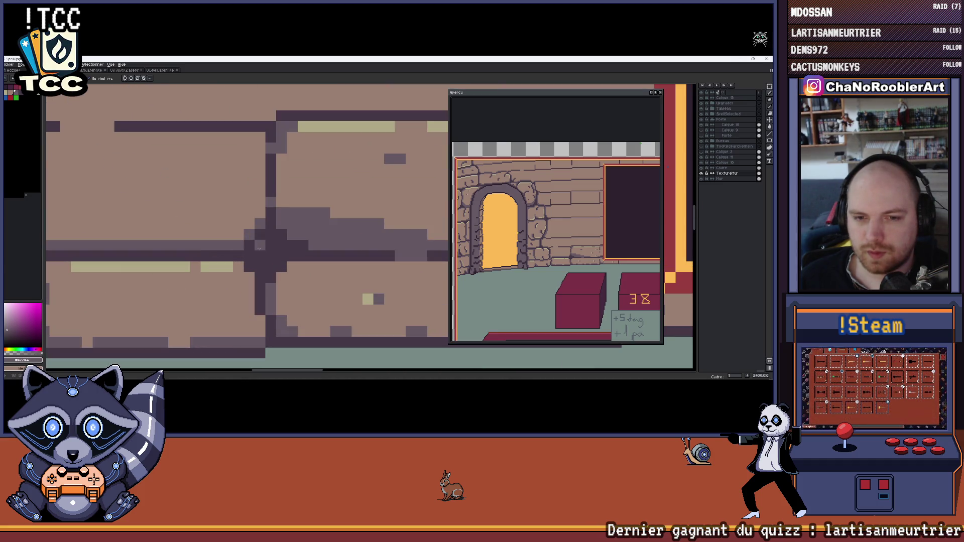
{"action": "scroll", "coordinate": [259, 237], "scroll_direction": "down", "scroll_amount": 5}
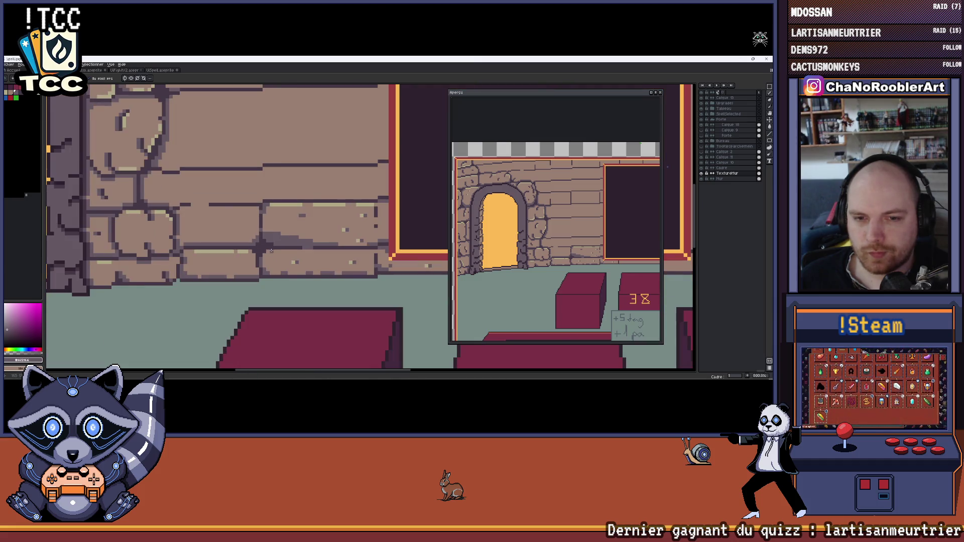
{"action": "scroll", "coordinate": [272, 251], "scroll_direction": "up", "scroll_amount": 3}
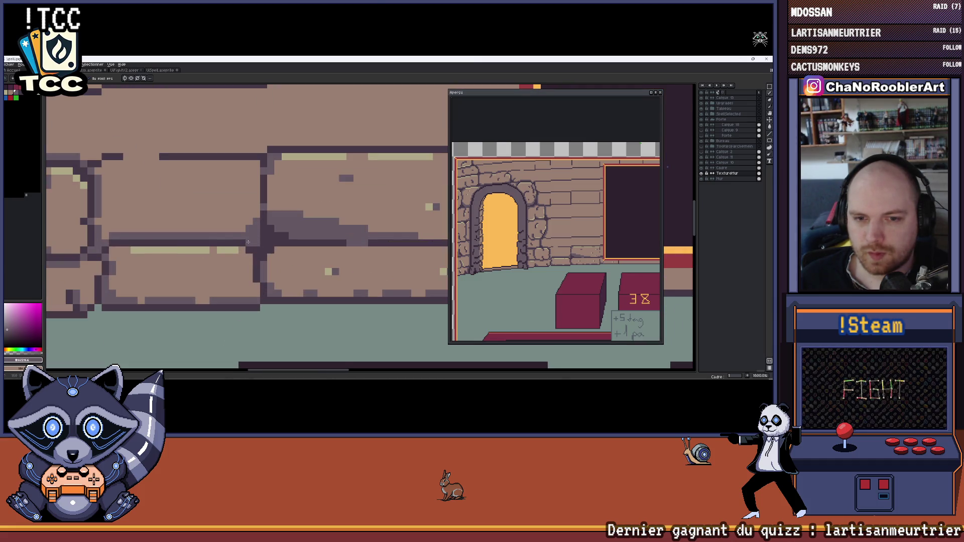
{"action": "scroll", "coordinate": [248, 242], "scroll_direction": "down", "scroll_amount": 3}
{"action": "scroll", "coordinate": [253, 262], "scroll_direction": "up", "scroll_amount": 5}
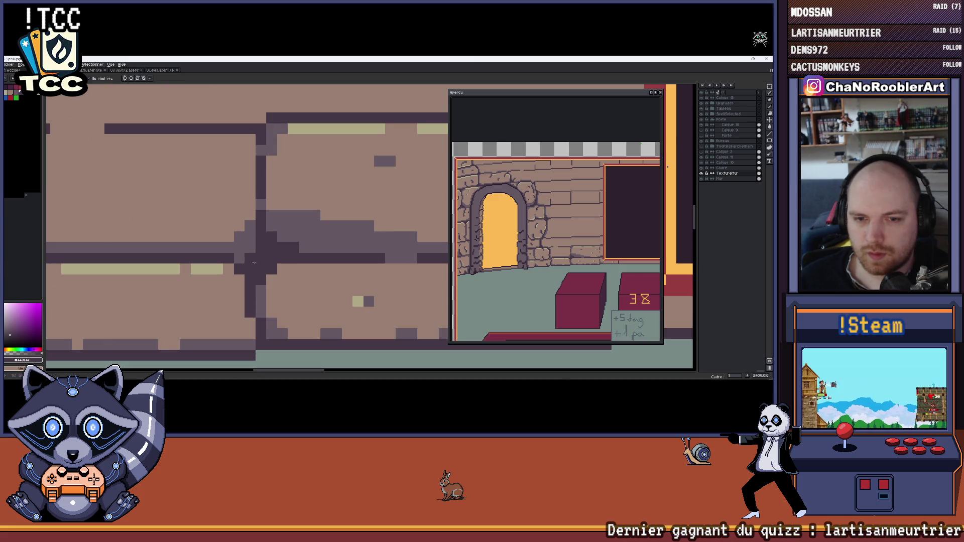
{"action": "scroll", "coordinate": [253, 262], "scroll_direction": "down", "scroll_amount": 4}
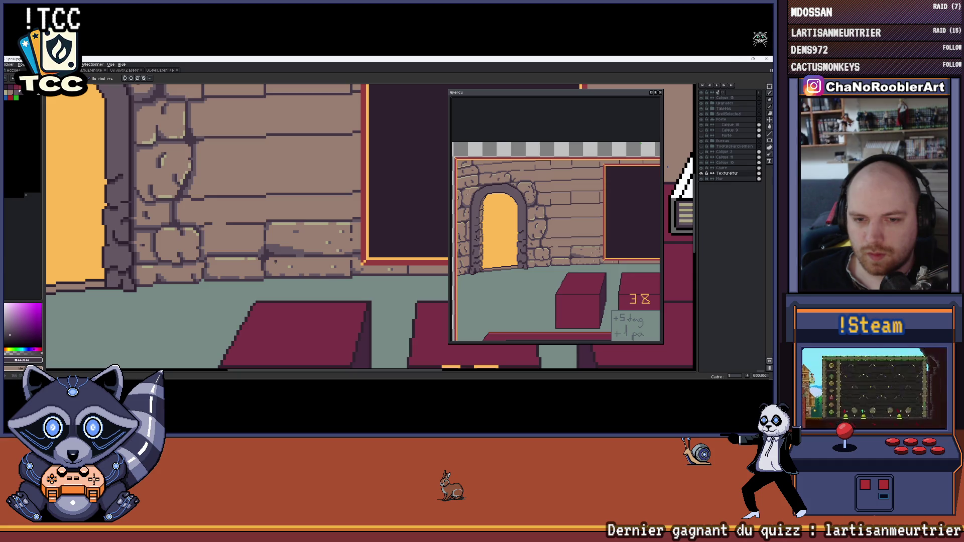
{"action": "scroll", "coordinate": [274, 263], "scroll_direction": "up", "scroll_amount": 4}
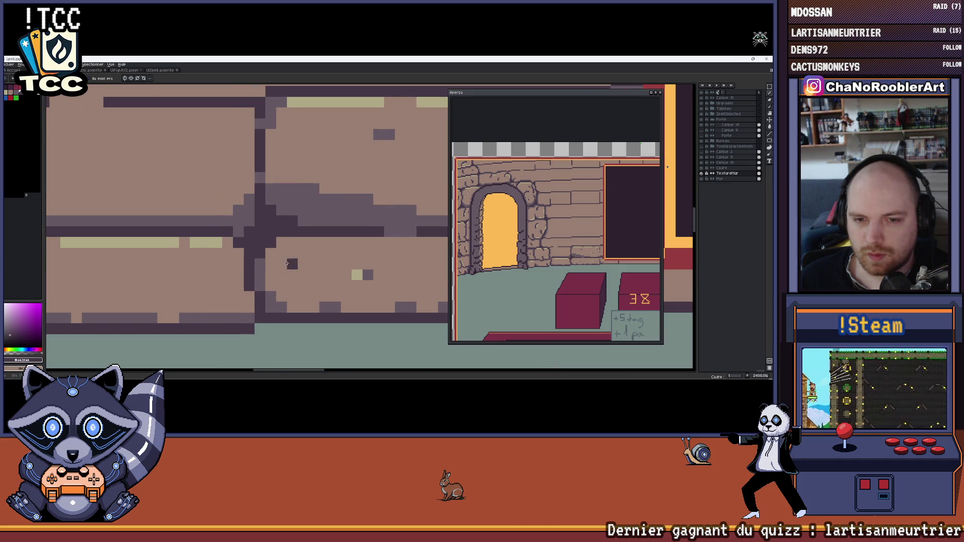
{"action": "scroll", "coordinate": [285, 260], "scroll_direction": "down", "scroll_amount": 3}
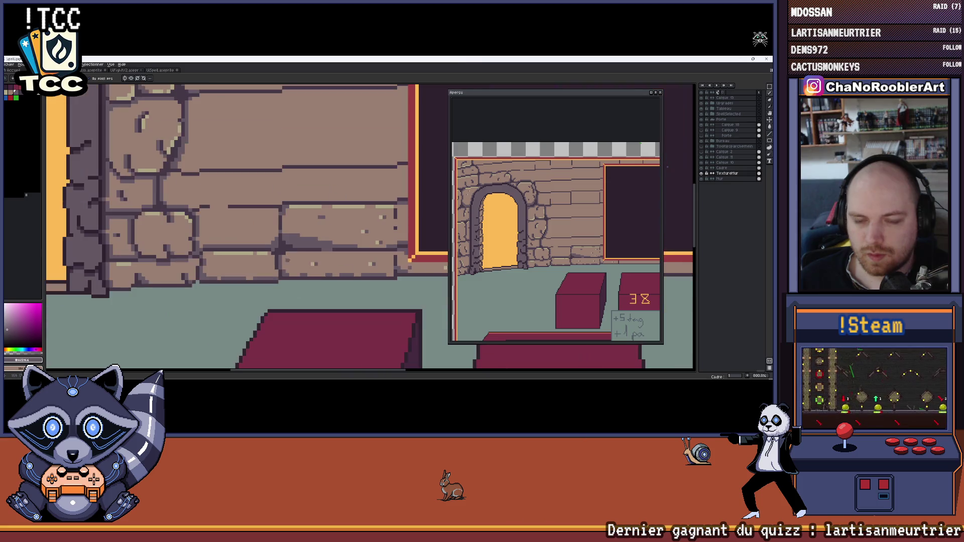
{"action": "scroll", "coordinate": [289, 261], "scroll_direction": "up", "scroll_amount": 2}
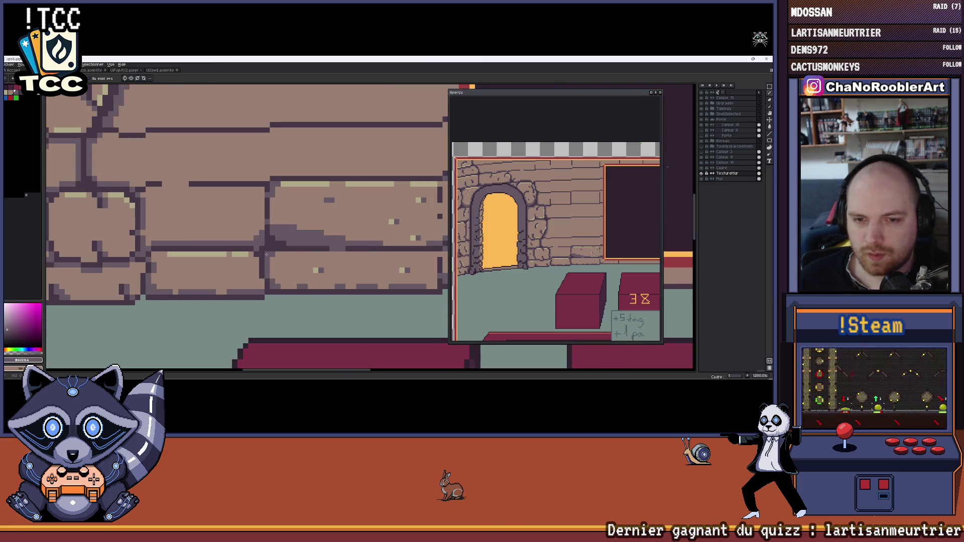
{"action": "scroll", "coordinate": [266, 254], "scroll_direction": "down", "scroll_amount": 3}
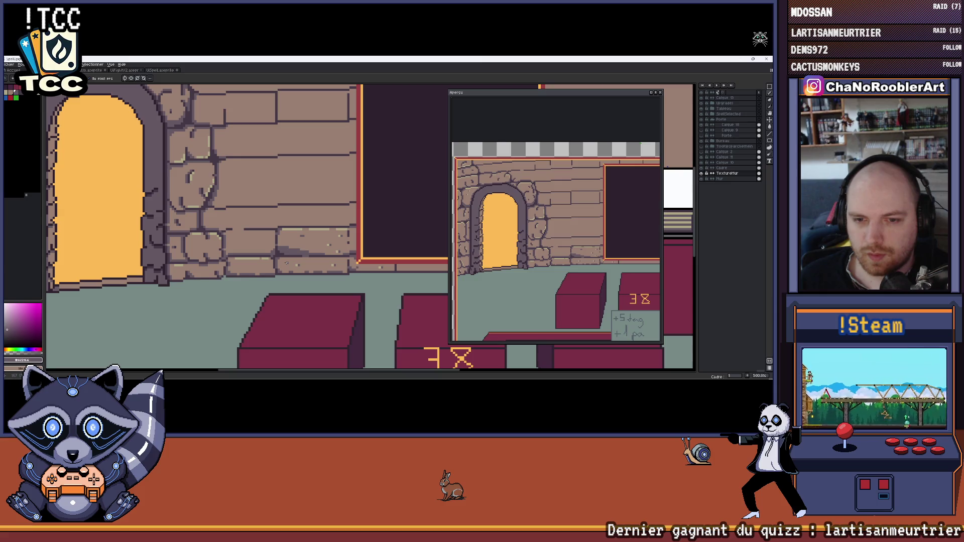
{"action": "scroll", "coordinate": [278, 266], "scroll_direction": "up", "scroll_amount": 7}
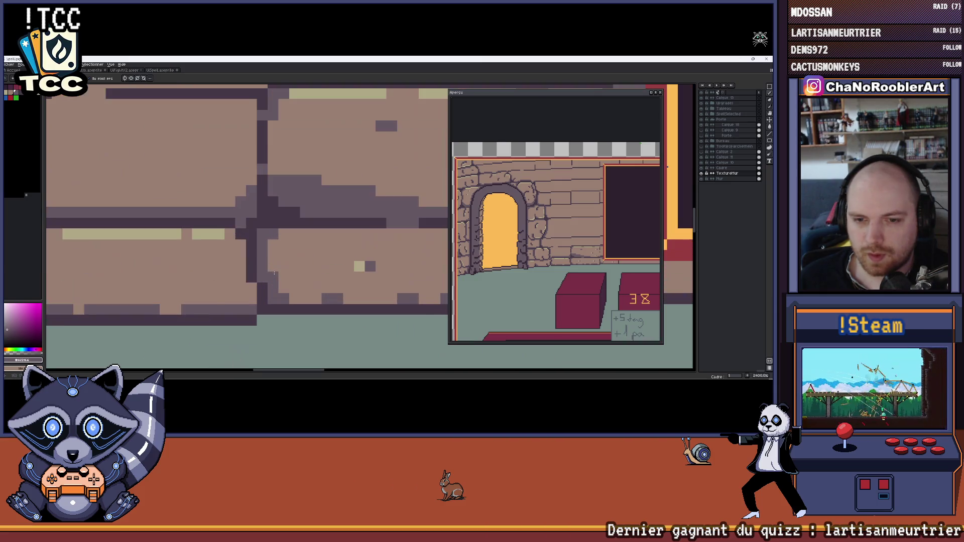
{"action": "scroll", "coordinate": [274, 275], "scroll_direction": "down", "scroll_amount": 5}
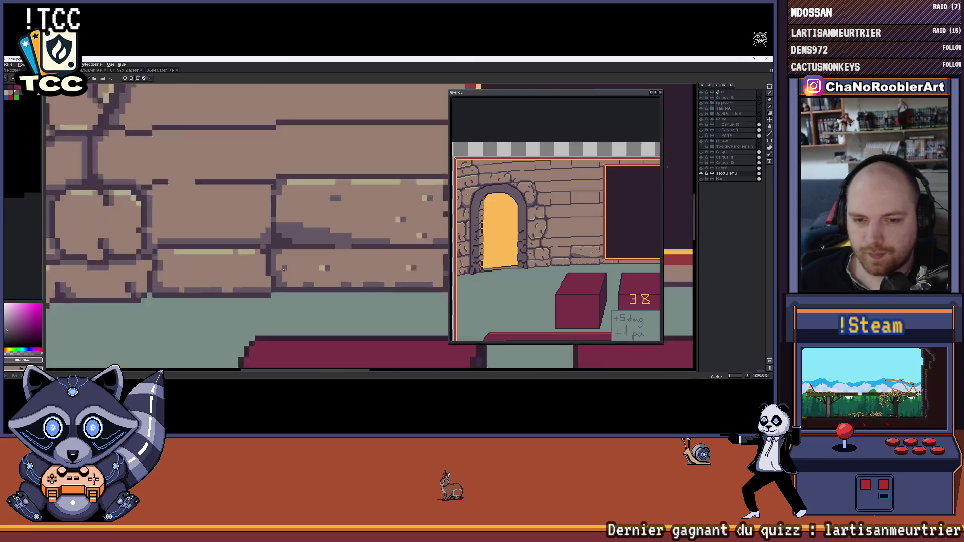
{"action": "left_click_drag", "start_coordinate": [271, 275], "coordinate": [268, 276]}
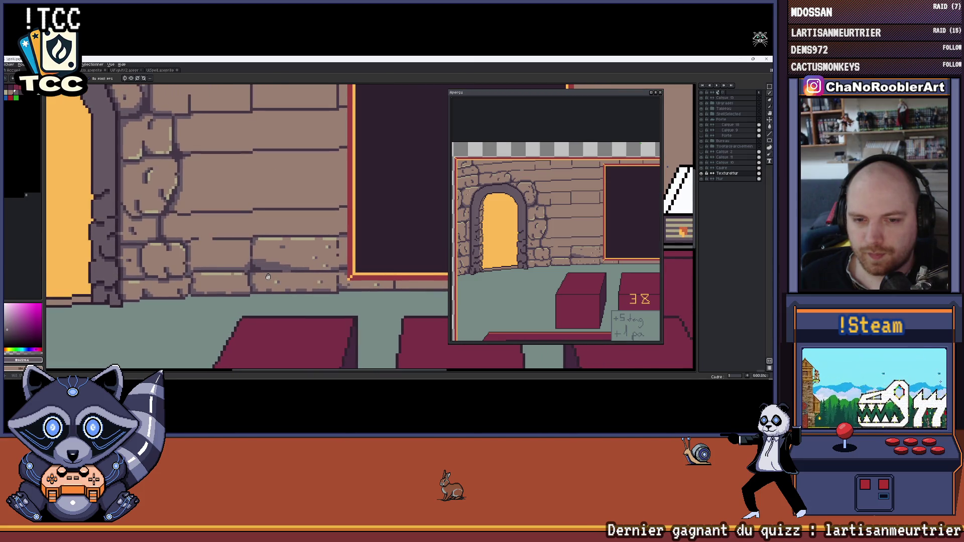
{"action": "scroll", "coordinate": [267, 276], "scroll_direction": "down", "scroll_amount": 4}
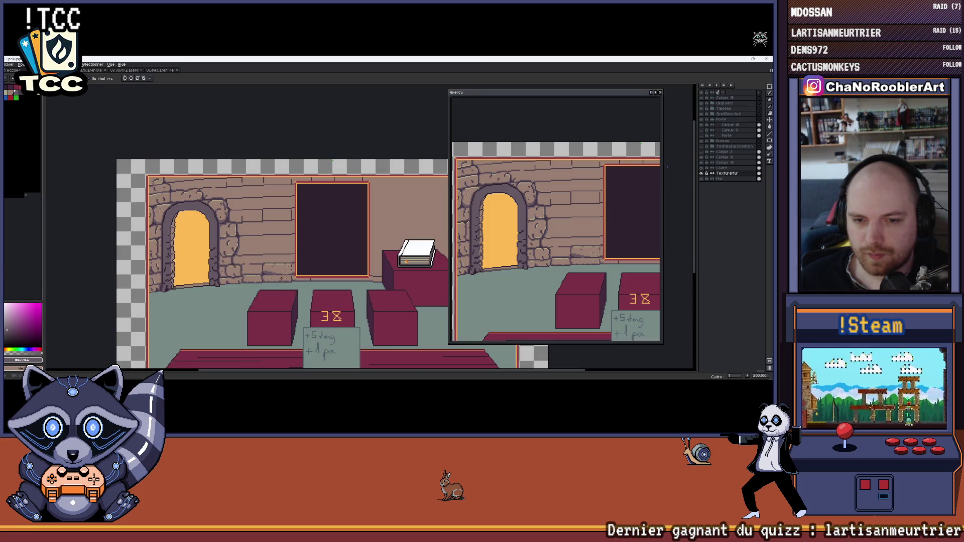
{"action": "scroll", "coordinate": [281, 278], "scroll_direction": "up", "scroll_amount": 6}
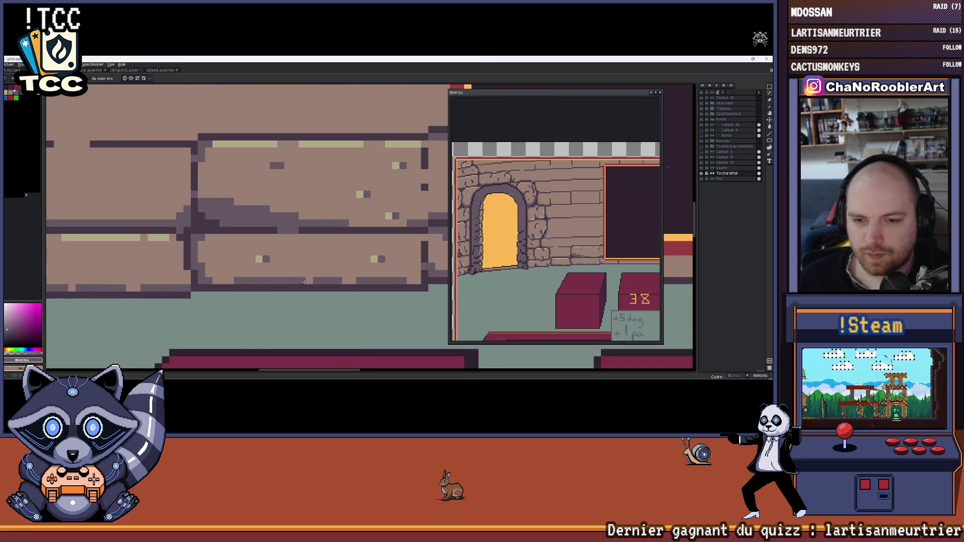
{"action": "scroll", "coordinate": [304, 283], "scroll_direction": "down", "scroll_amount": 3}
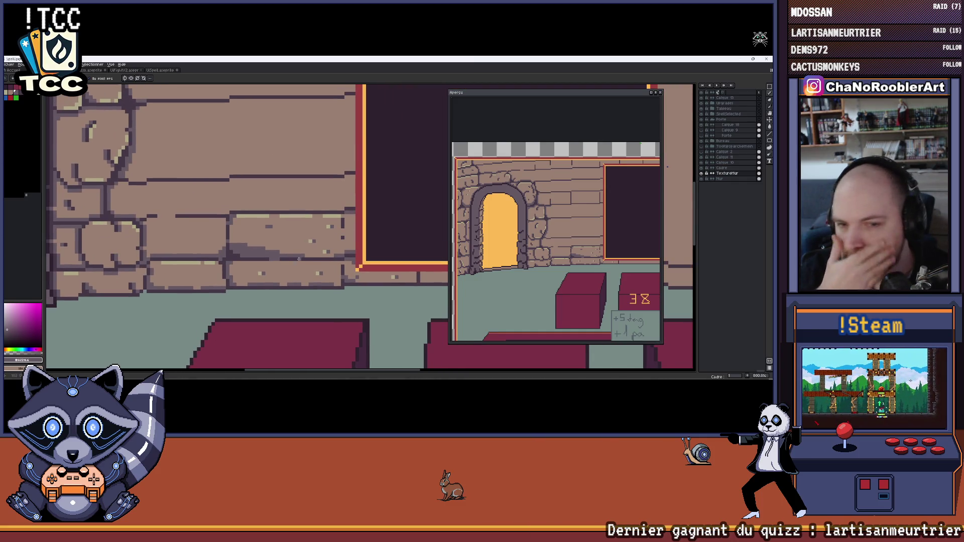
{"action": "scroll", "coordinate": [299, 259], "scroll_direction": "down", "scroll_amount": 4}
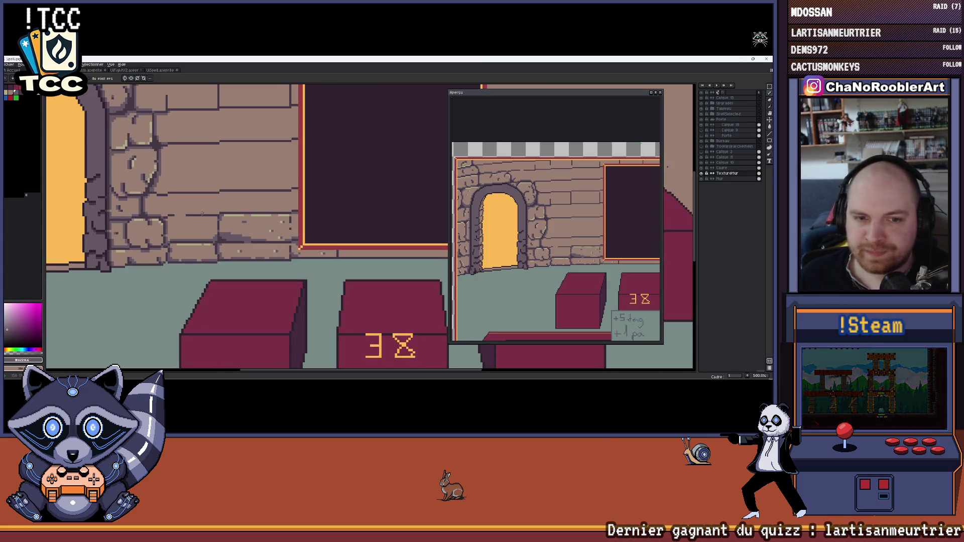
{"action": "left_click_drag", "start_coordinate": [248, 221], "coordinate": [285, 251]}
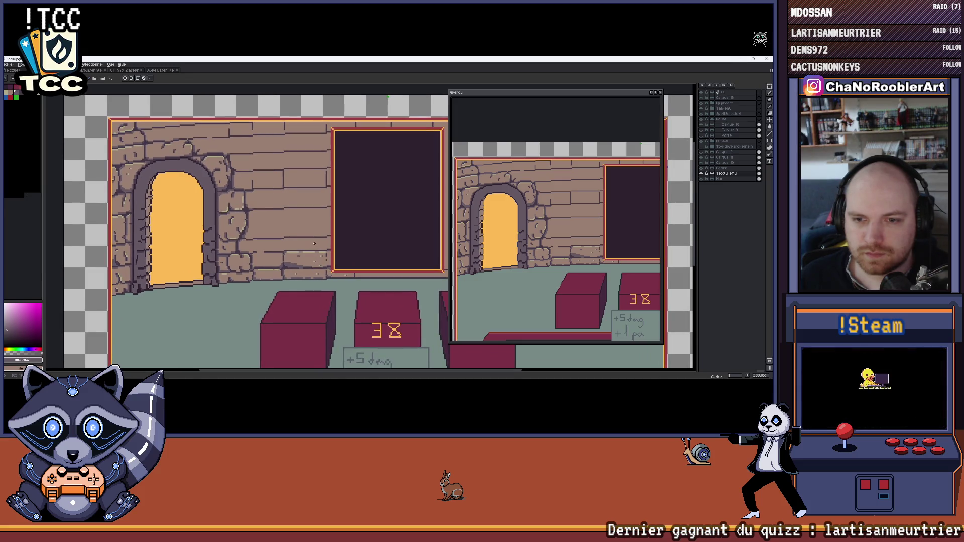